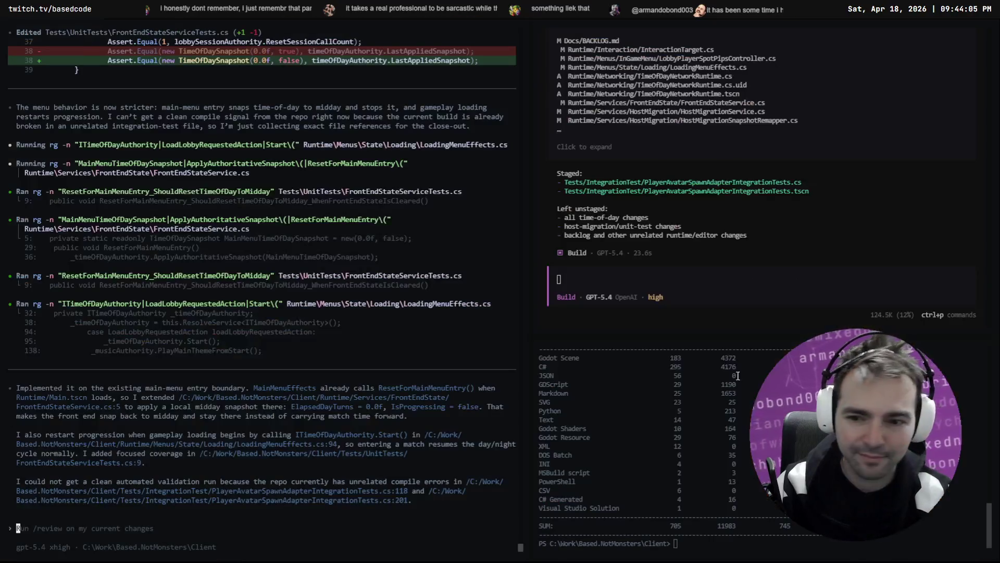
Focus the Codex prompt to read the agent's report on the main-menu midday reset
click(45, 529)
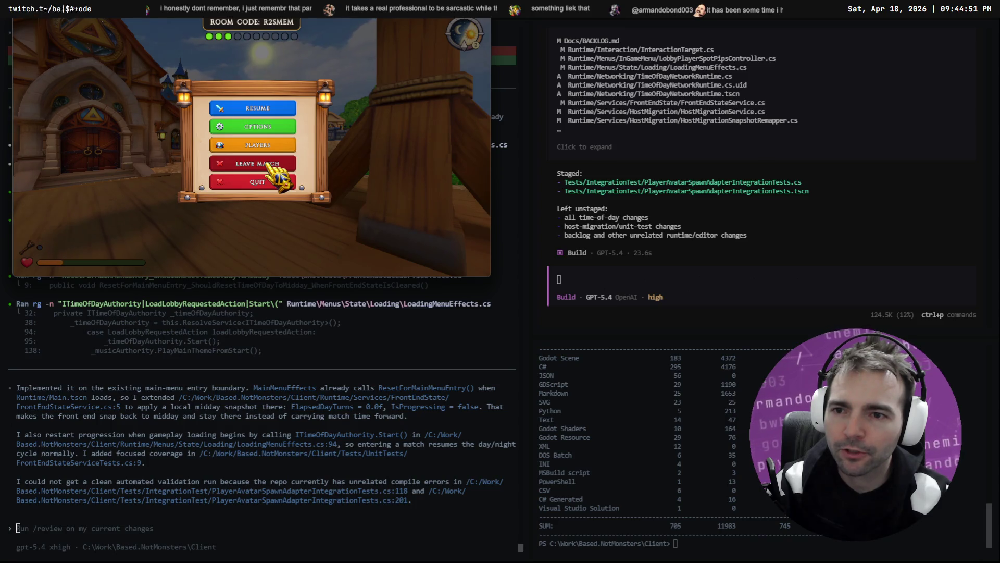
Leave the match on the debug instance and matchmake it back into the room
click(268, 162)
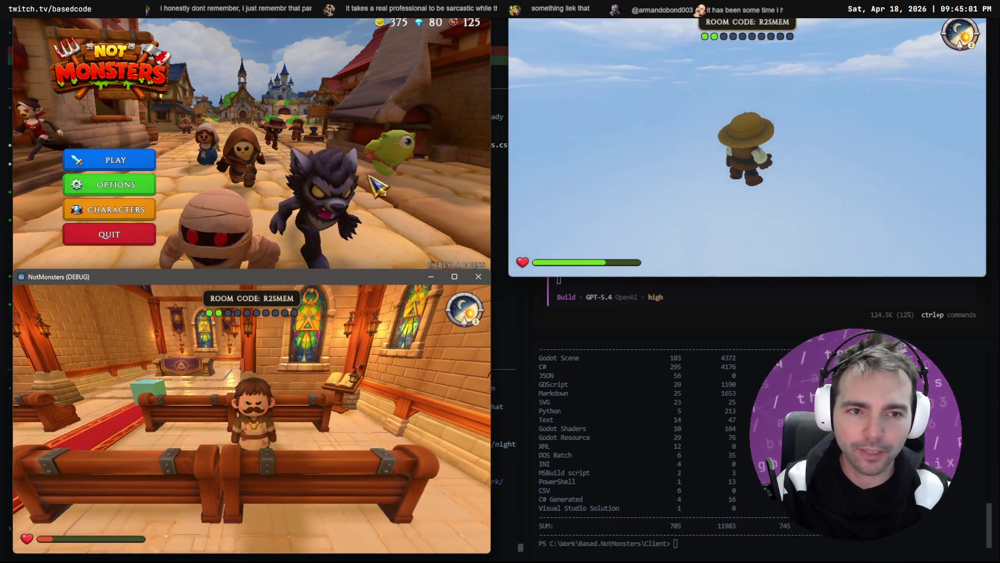
click(648, 245)
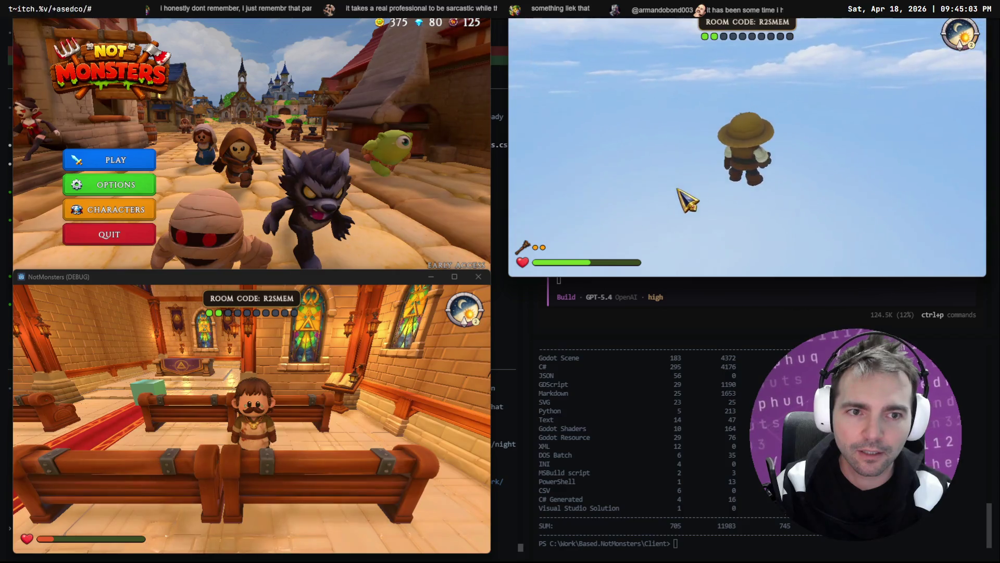
click(324, 384)
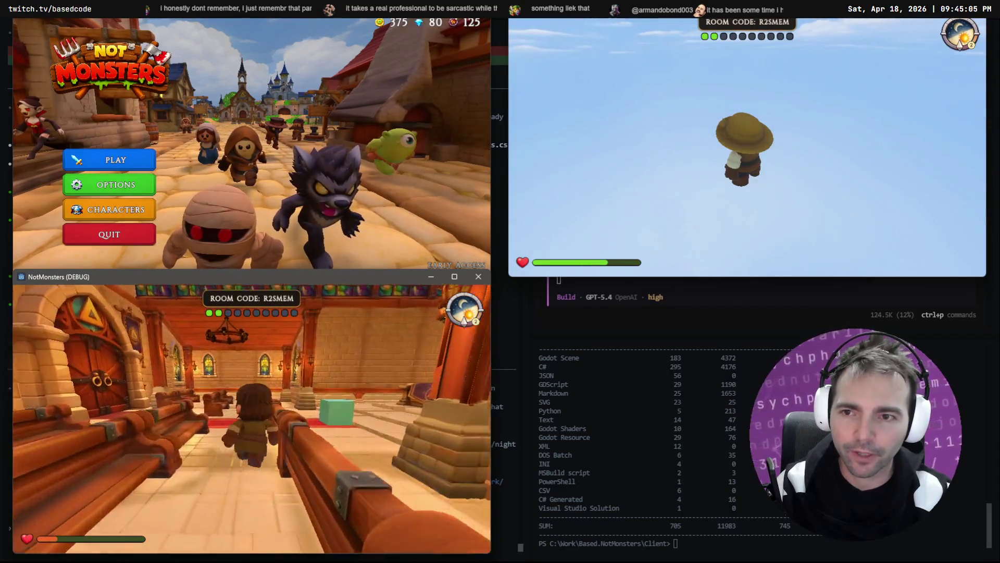
key(w)
key(Escape)
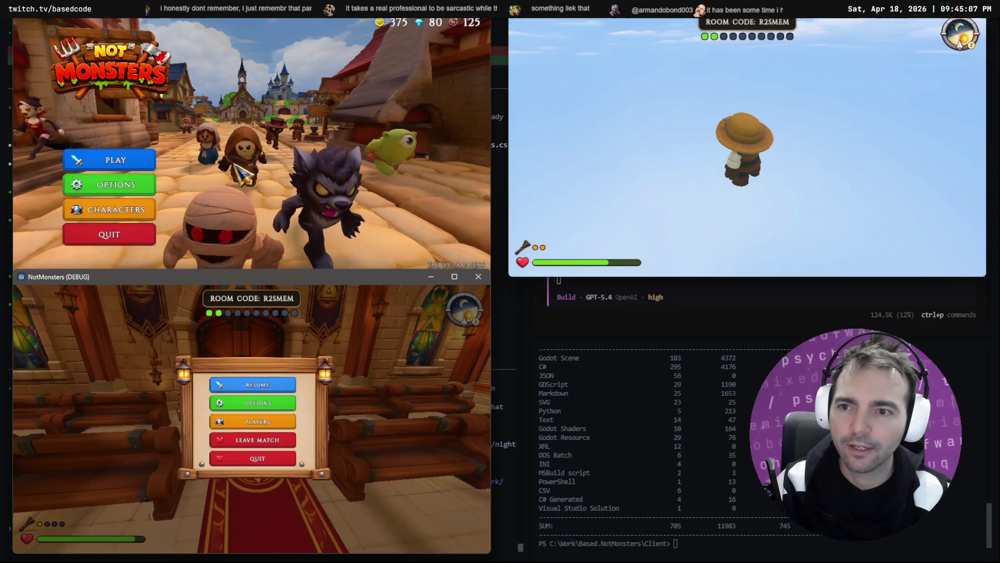
click(125, 160)
click(219, 133)
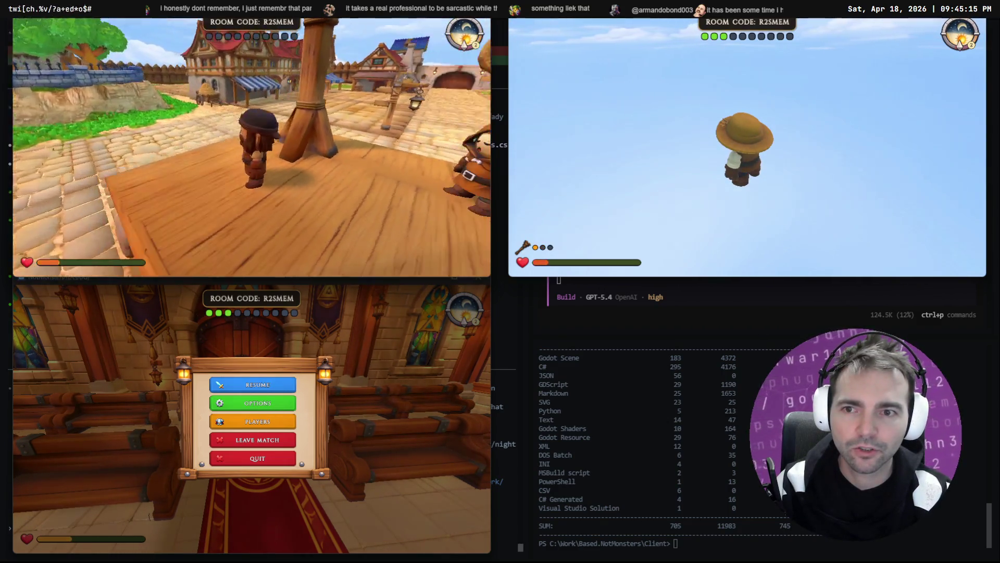
Leave and rematchmake the top-right instance, then resume play on the top-left one
key(Escape)
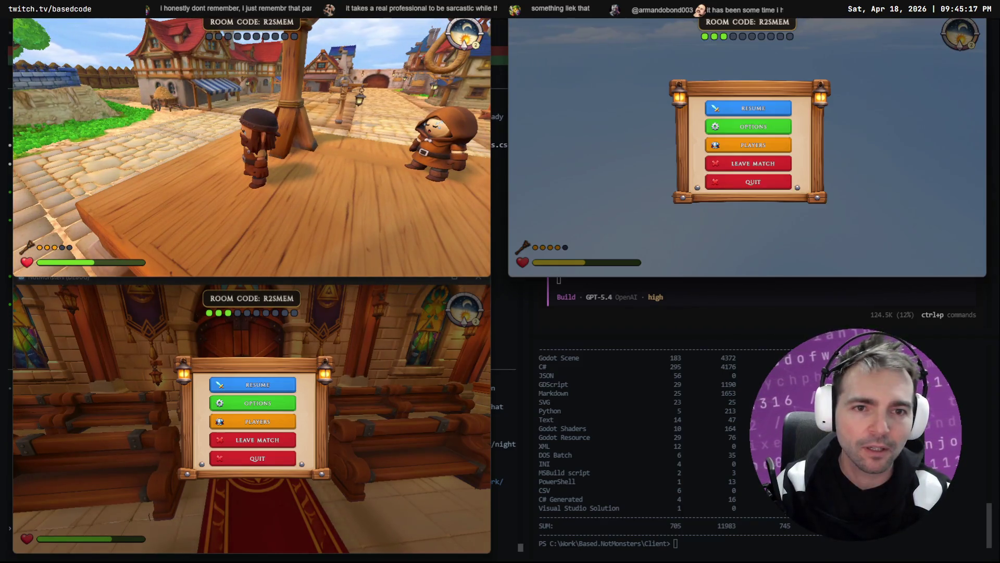
click(753, 172)
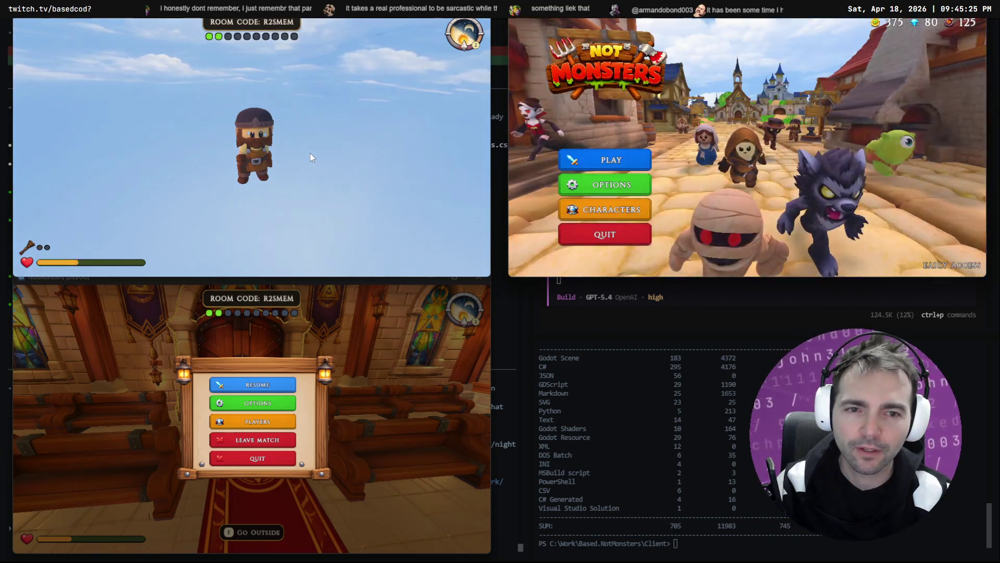
click(607, 156)
click(764, 126)
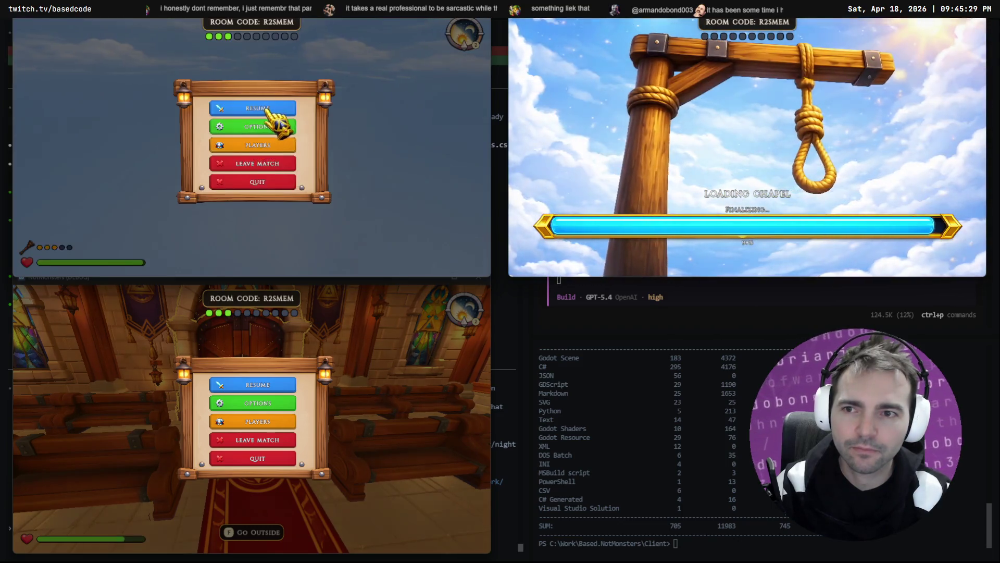
click(266, 108)
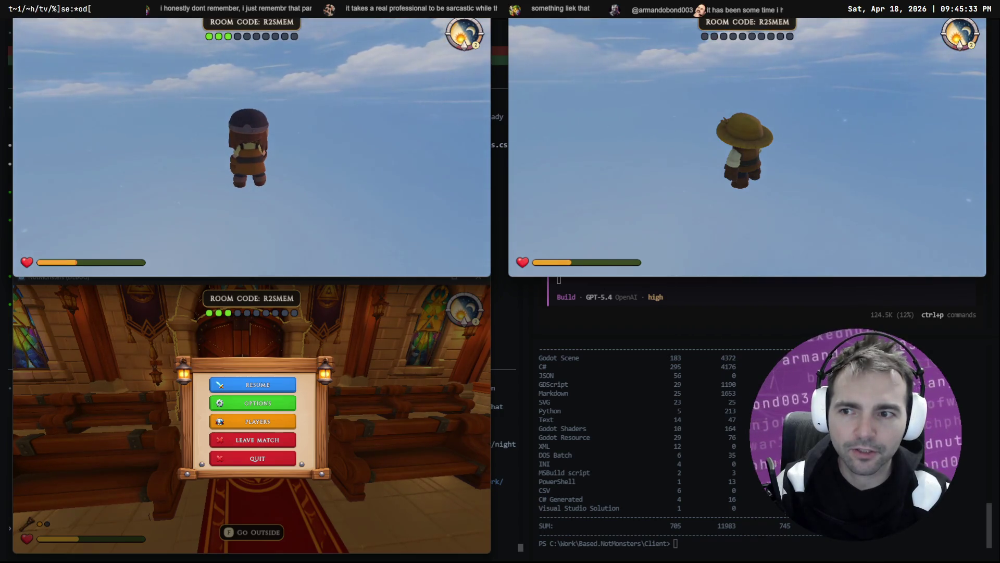
Quit the top-left, top-right and debug game instances, confirming each
key(Escape)
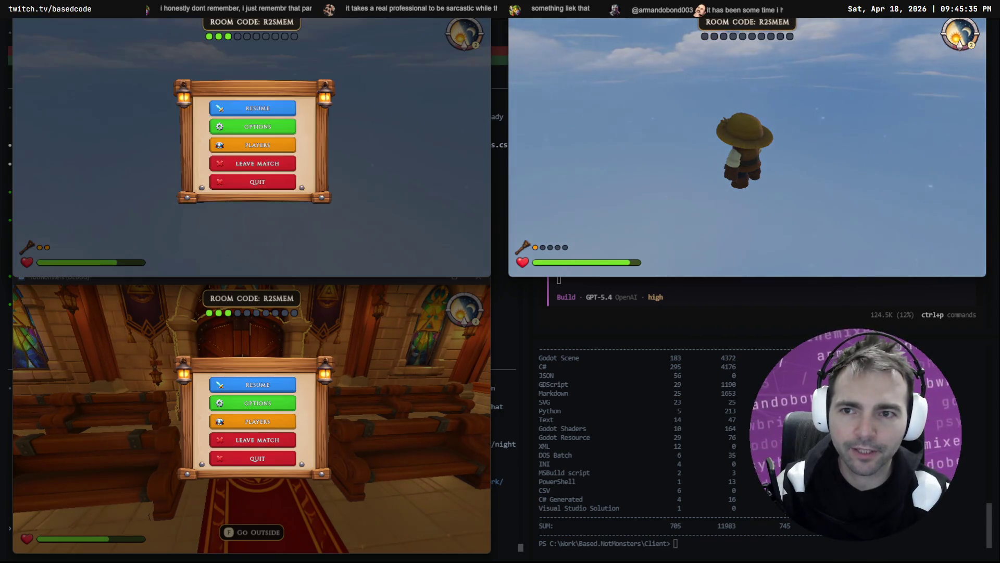
click(264, 186)
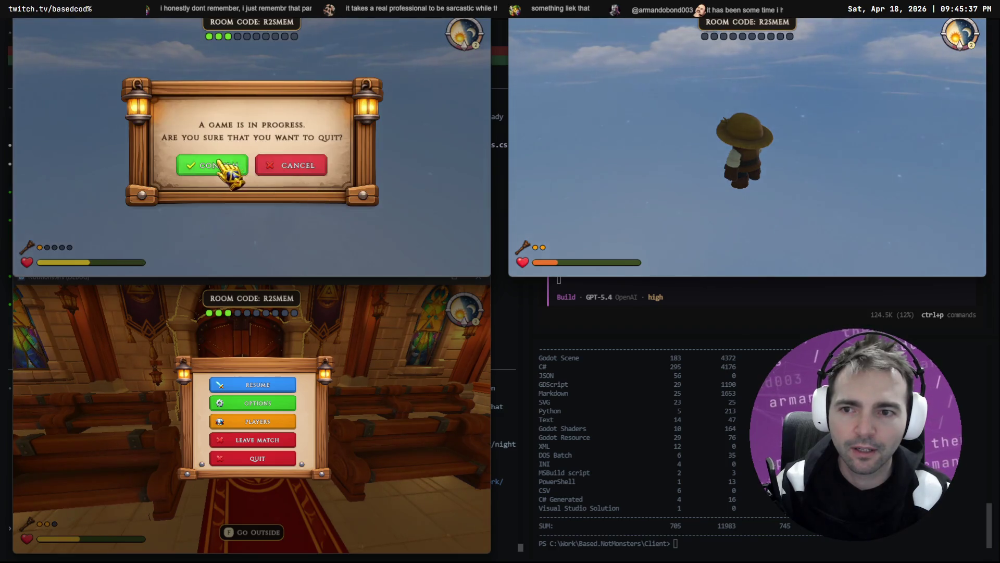
click(229, 166)
key(Escape)
click(752, 183)
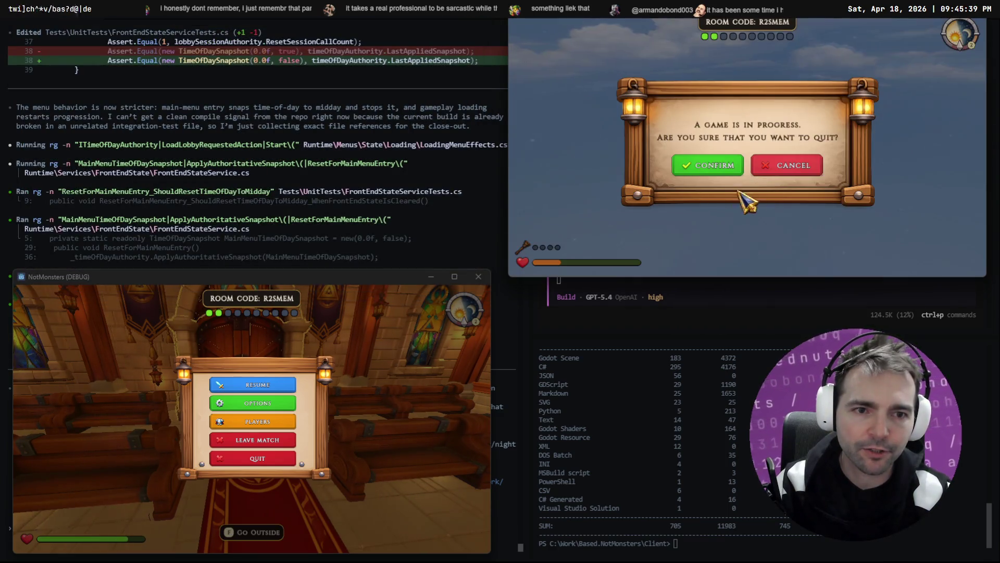
click(695, 165)
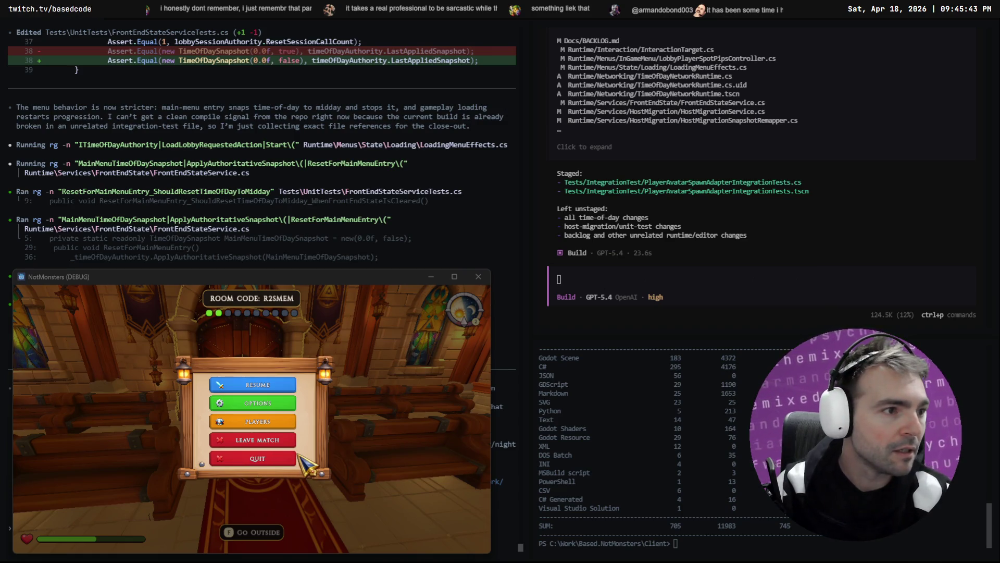
click(605, 516)
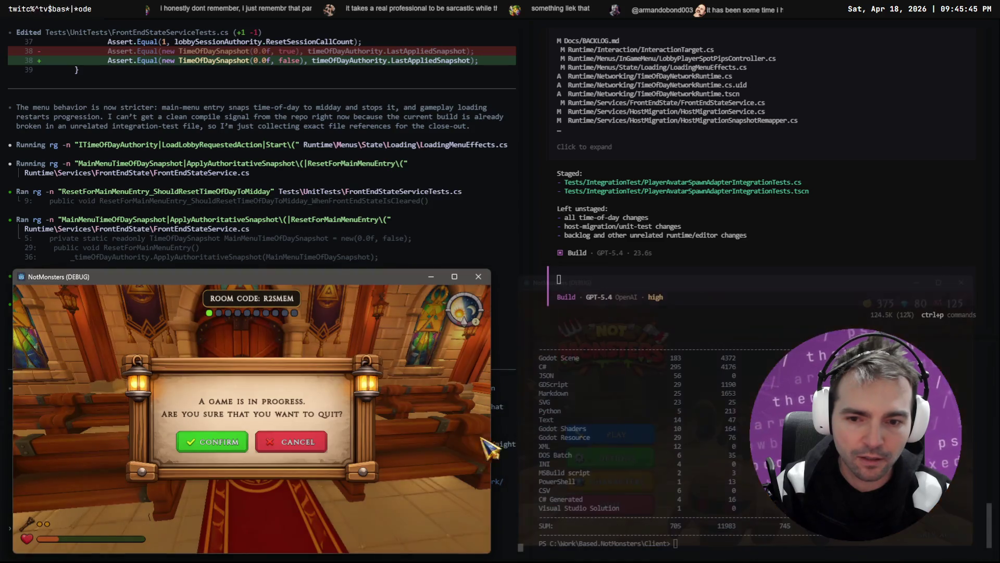
click(212, 442)
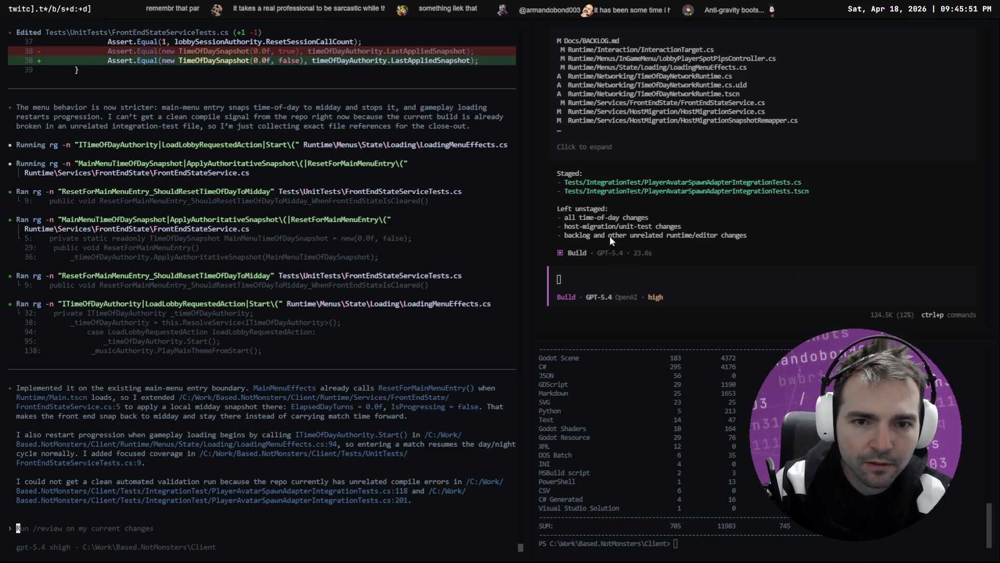
Review the staged diffs, including HostMigrationService.cs, ITimeOfDayAuthority.cs and TimeOfDaySnapshot.cs
key(alt+Tab)
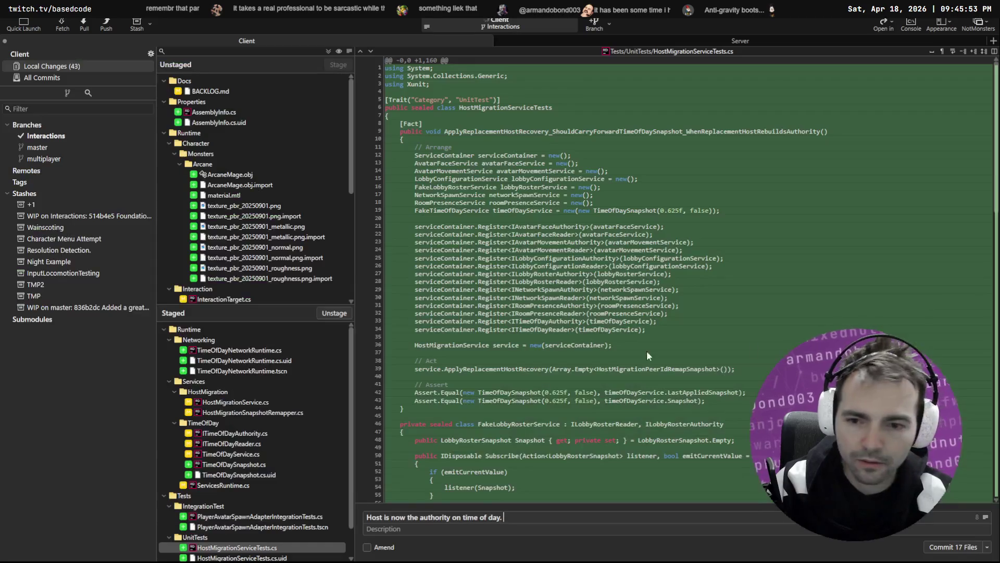
click(241, 527)
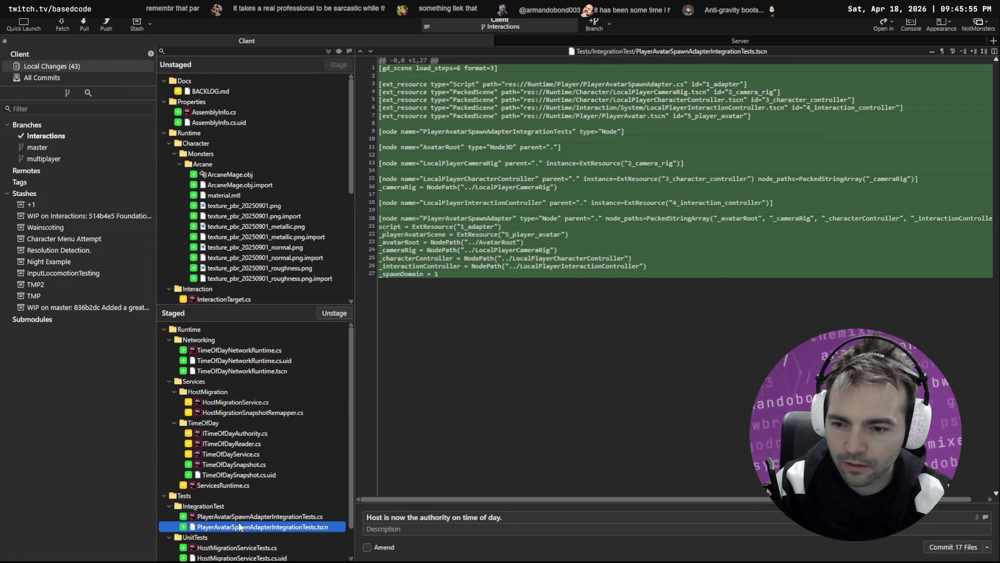
click(277, 519)
click(240, 402)
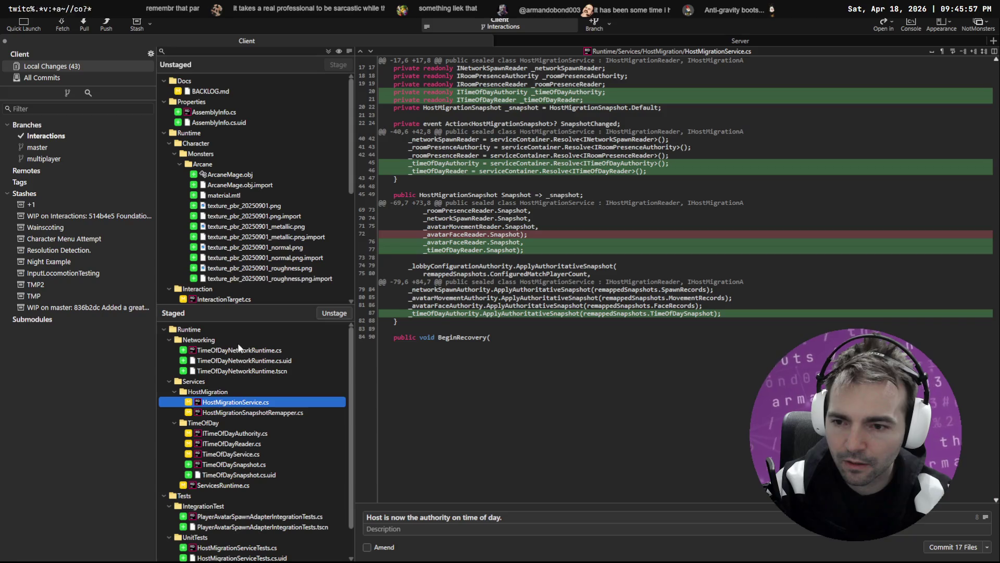
click(240, 433)
click(559, 519)
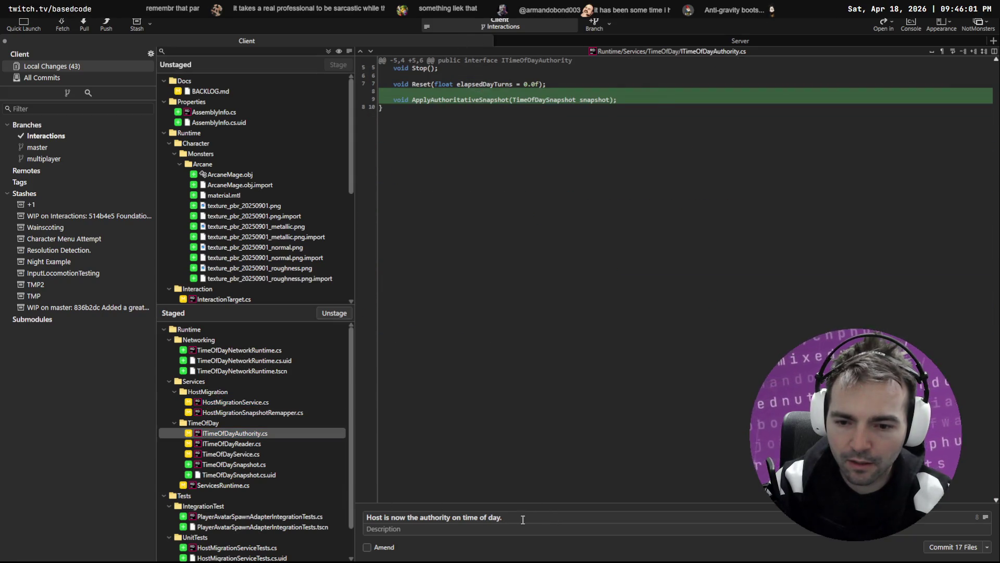
scroll(260, 482, down, 2)
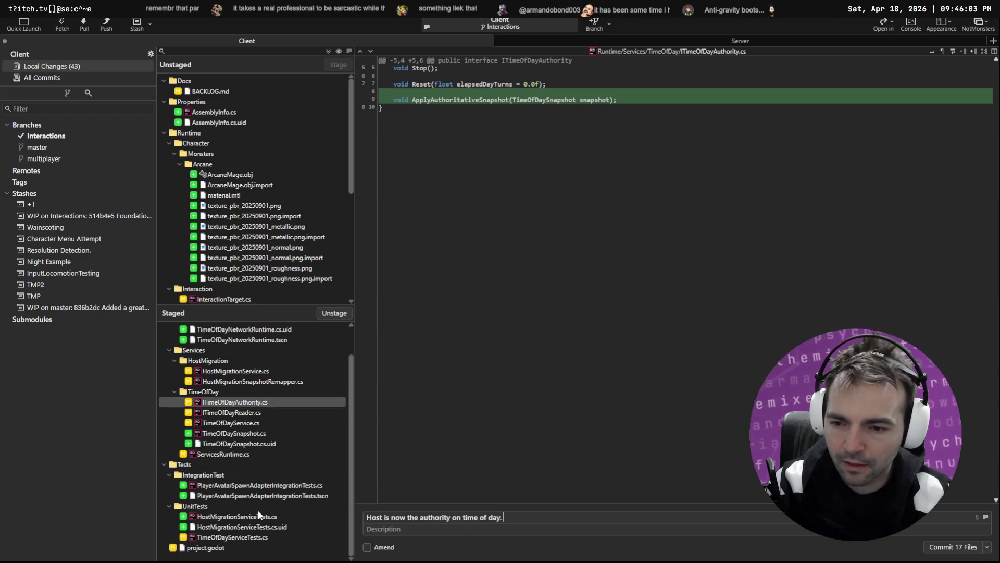
click(234, 435)
scroll(257, 414, up, 3)
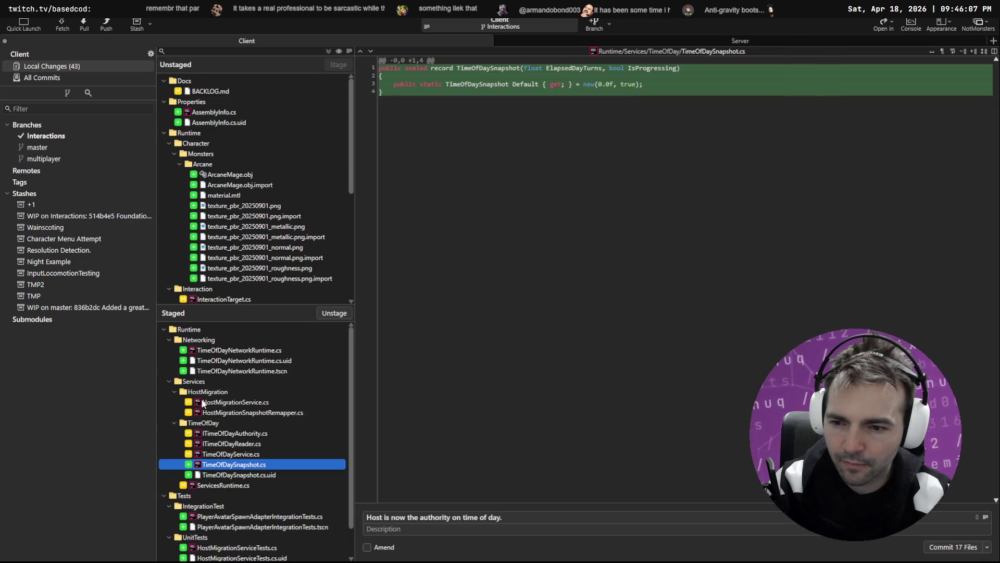
scroll(250, 407, down, 3)
Unstage both PlayerAvatarSpawnAdapterIntegrationTests files and commit the remaining 15 files
click(265, 486)
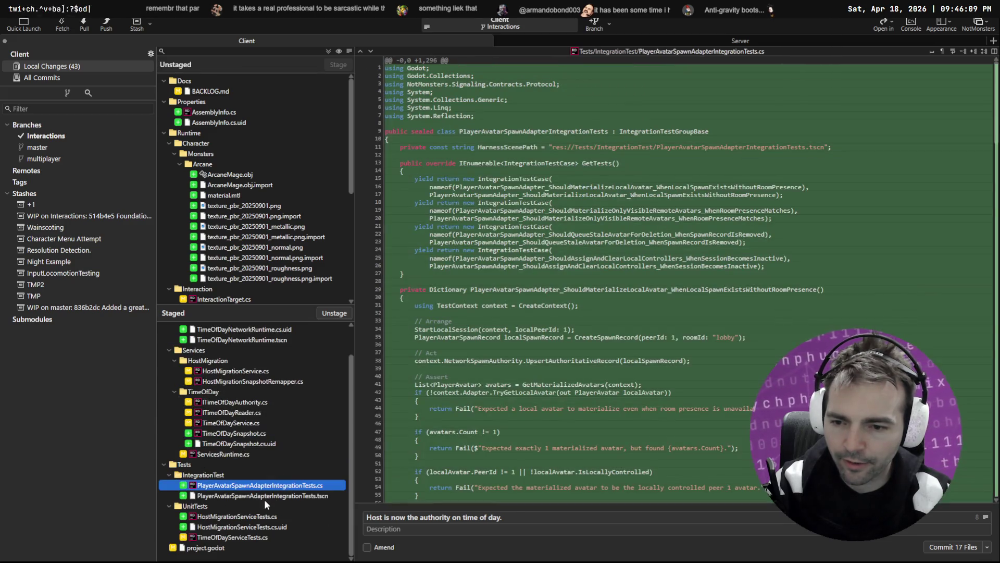
shift+click(264, 496)
click(333, 315)
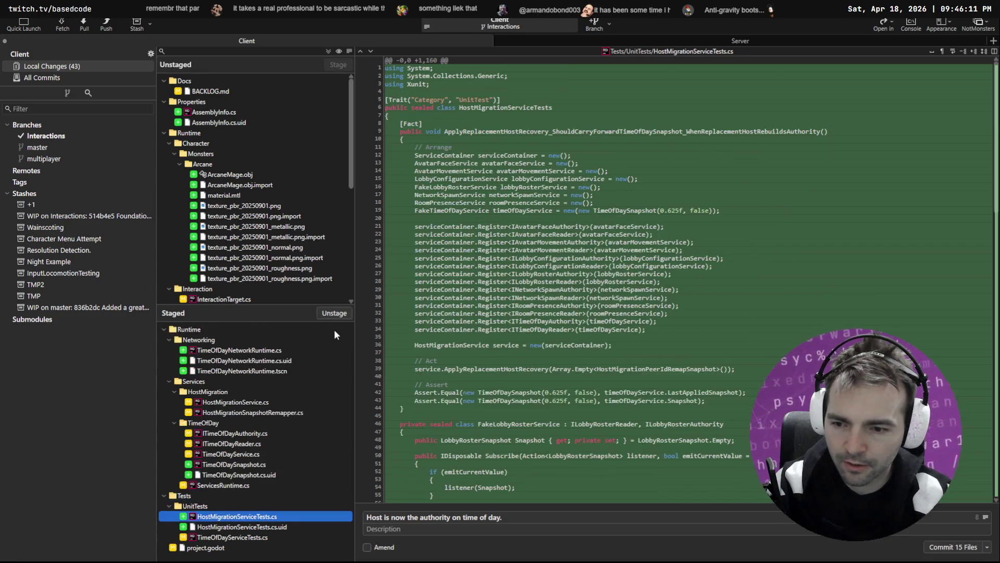
click(936, 550)
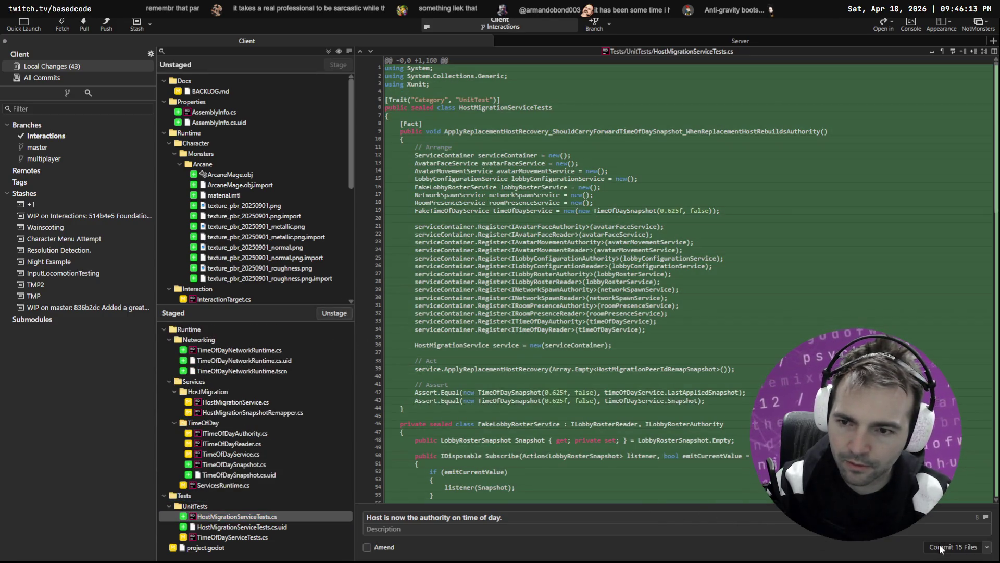
scroll(308, 202, down, 5)
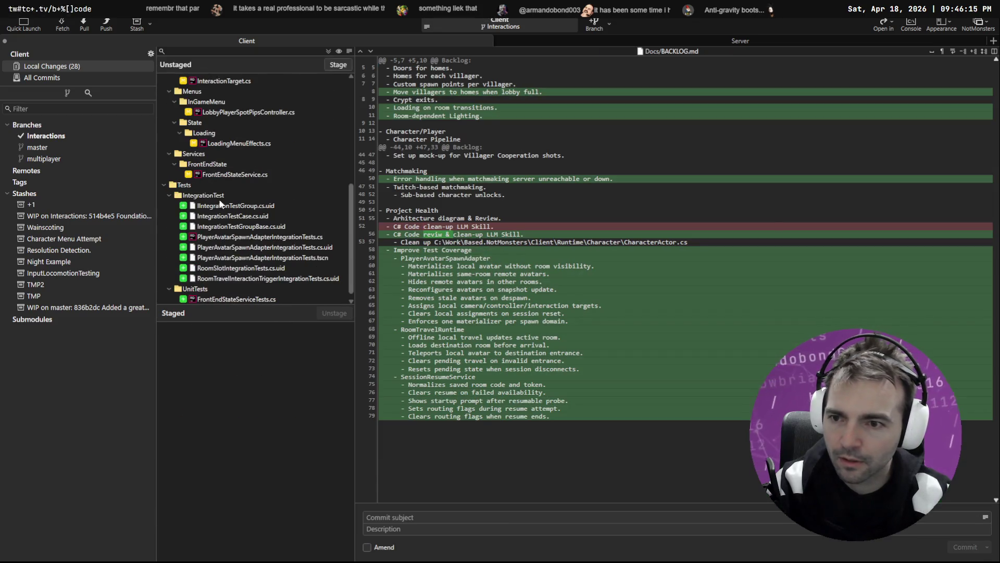
Stage LoadingMenuEffects.cs and FrontEndStateService.cs, then view the LobbyPlayerSpotPipsController.cs diff
click(238, 144)
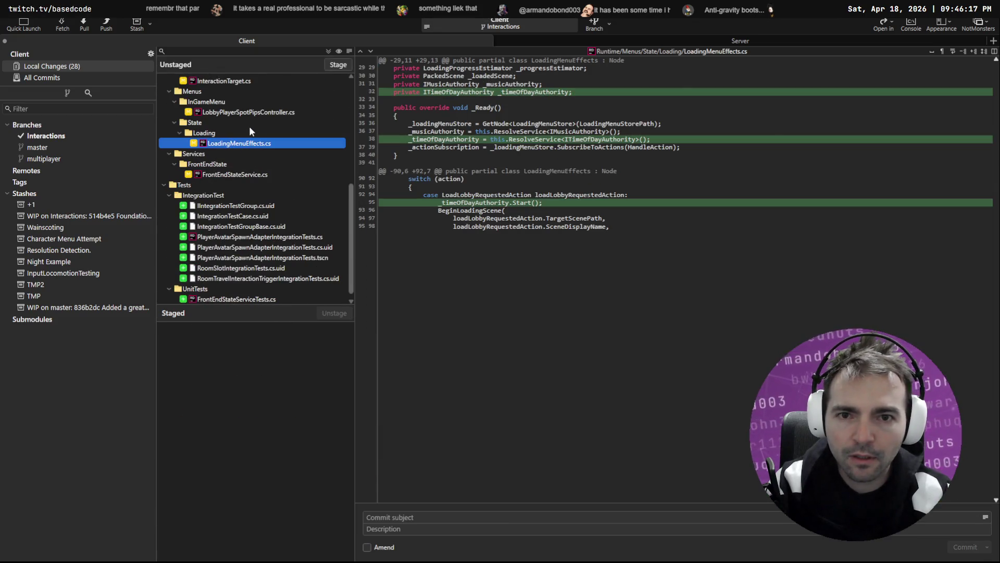
mouse_move(451, 93)
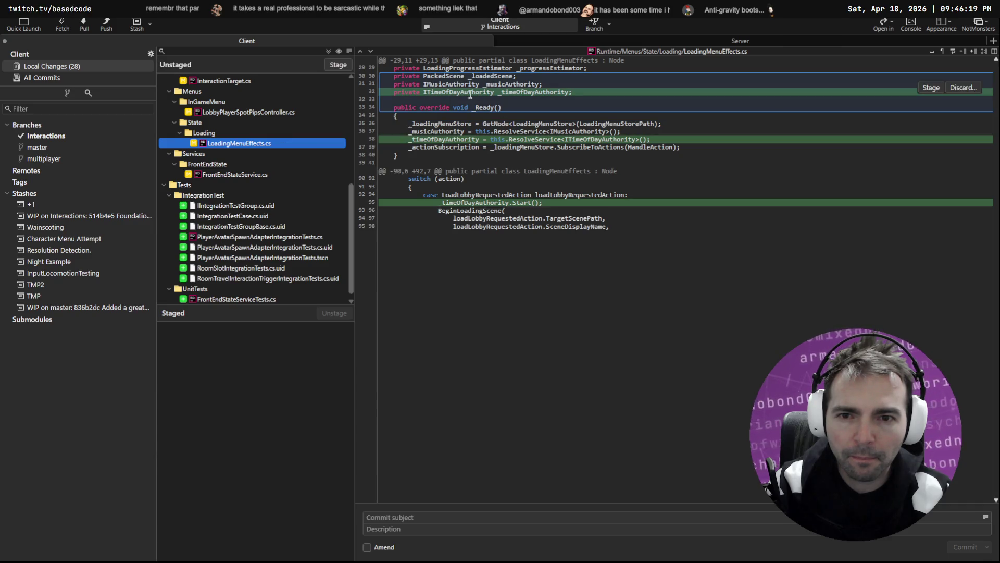
click(339, 67)
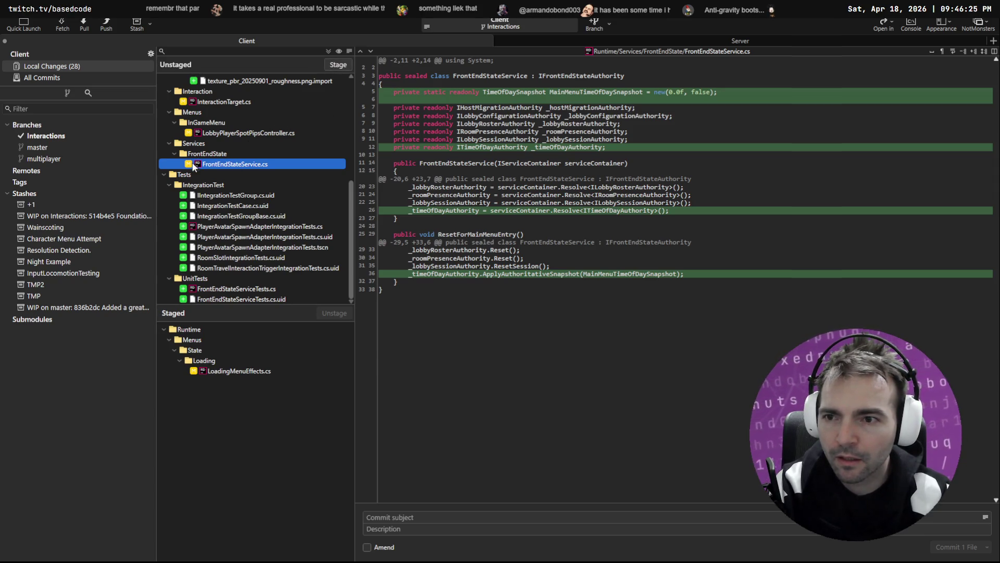
click(350, 63)
click(247, 164)
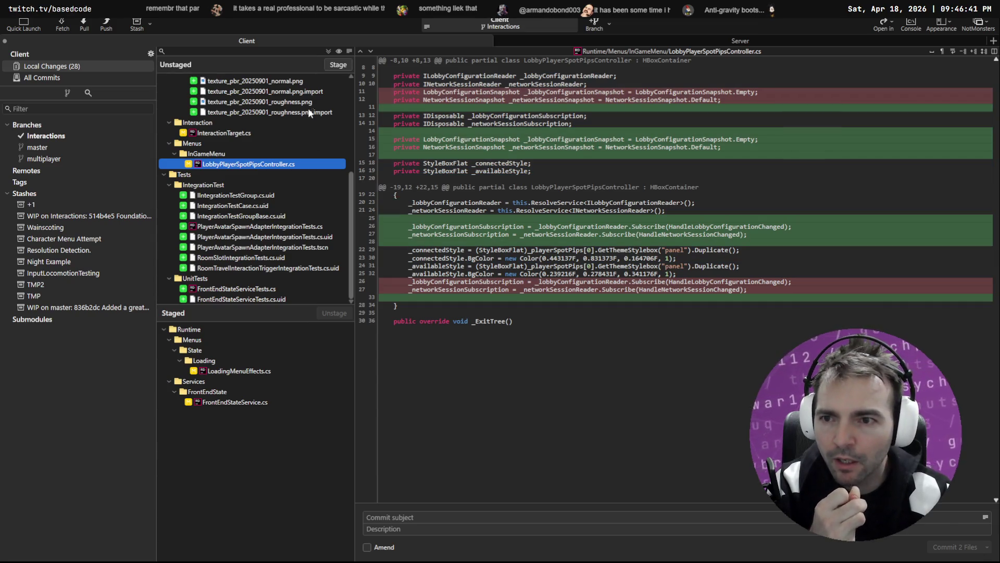
Discard LobbyPlayerSpotPipsController.cs from its context menu and confirm with Discard
right_click(229, 164)
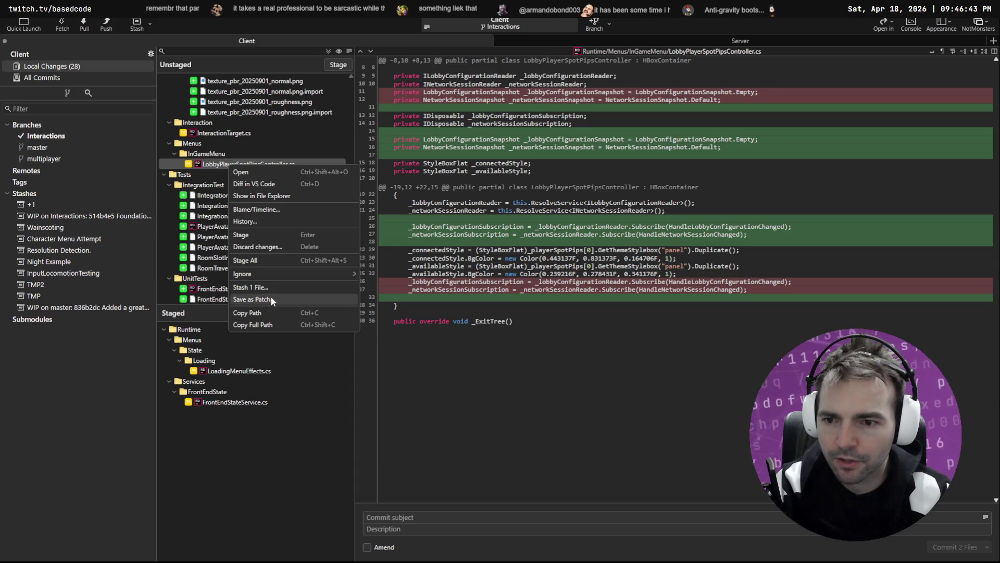
click(279, 245)
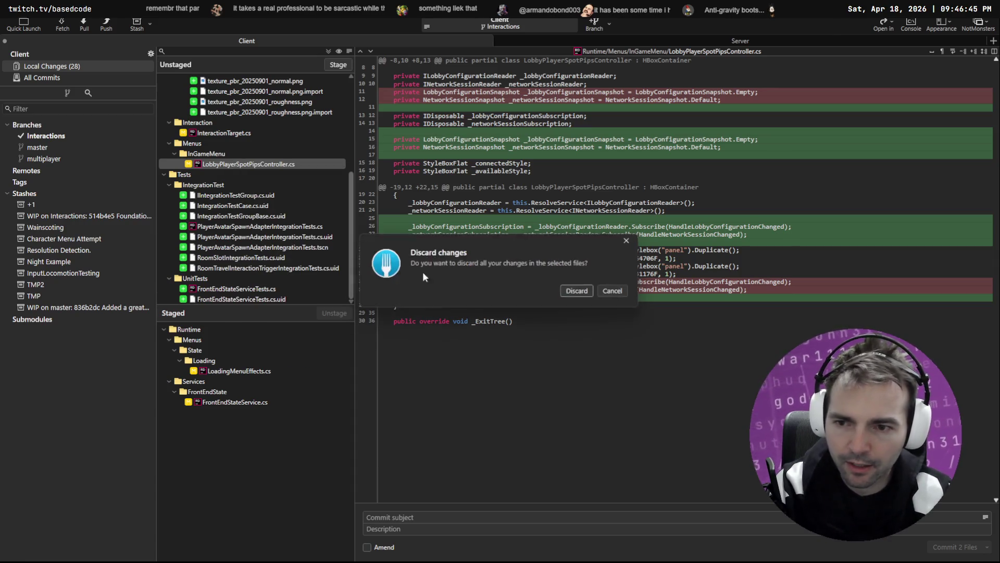
click(584, 293)
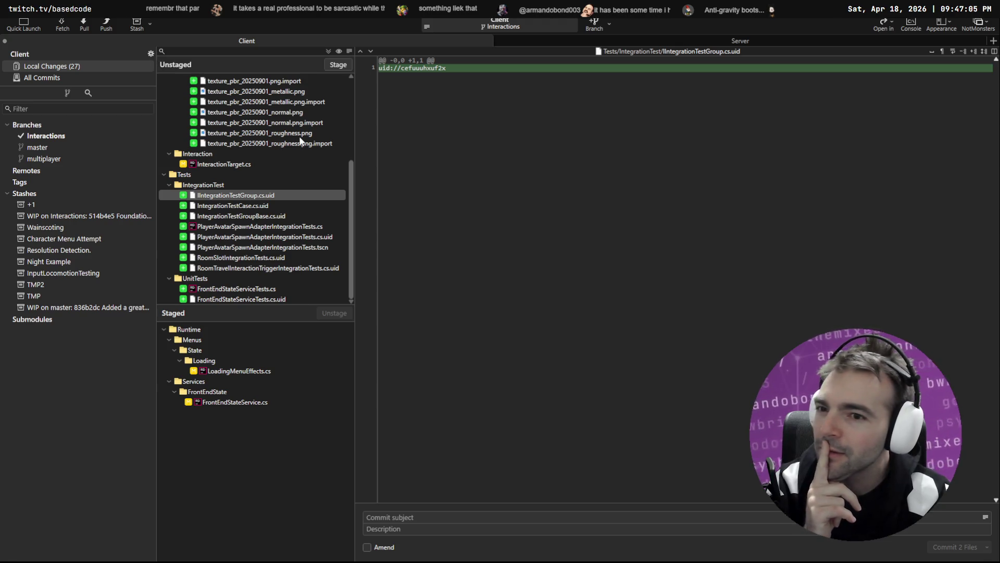
Preview the IntegrationTest files' changes, including the PlayerAvatarSpawnAdapterIntegrationTests.cs code
click(276, 204)
click(280, 196)
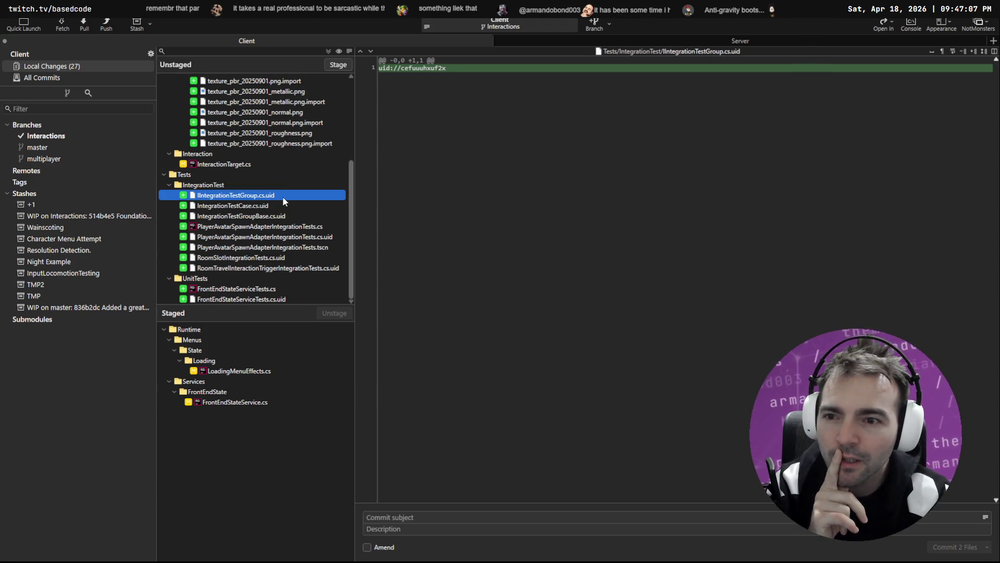
click(277, 216)
click(284, 226)
scroll(446, 214, down, 7)
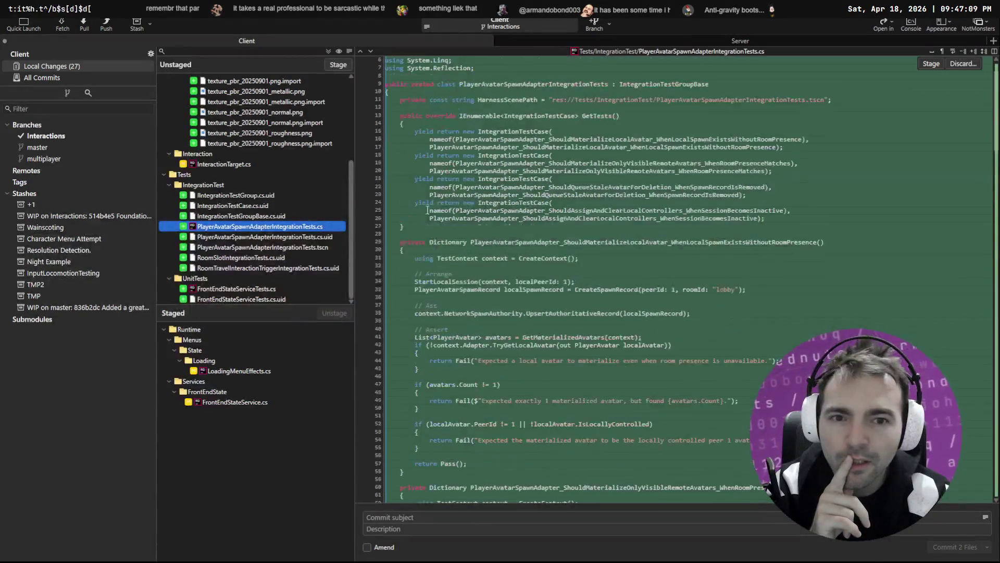
scroll(445, 214, down, 20)
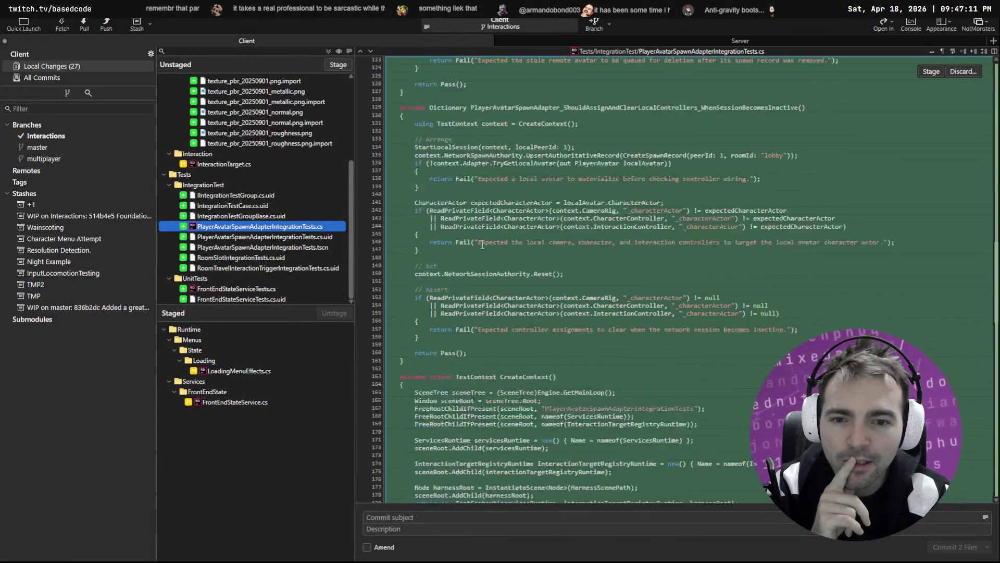
scroll(485, 243, down, 20)
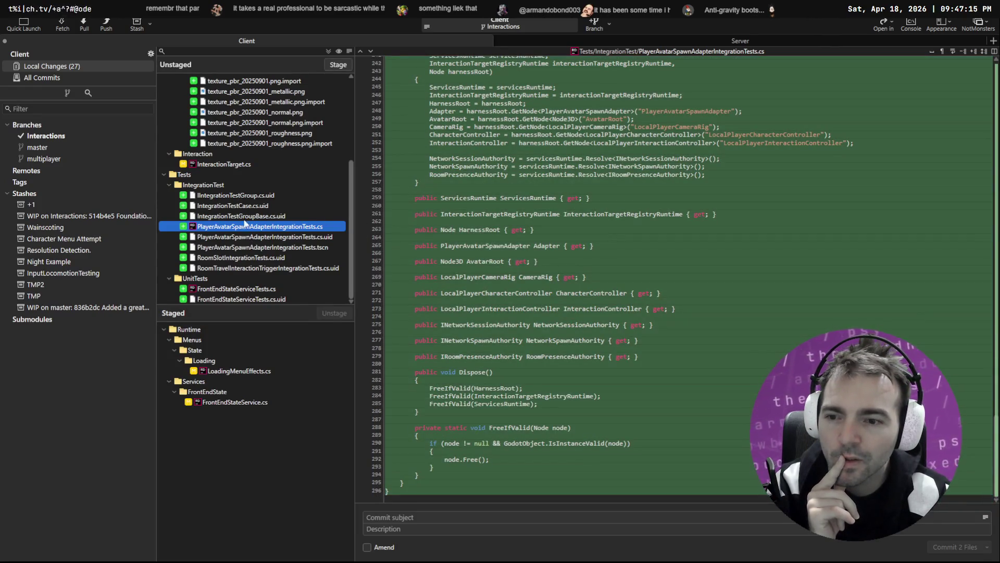
scroll(253, 202, up, 3)
scroll(219, 135, down, 3)
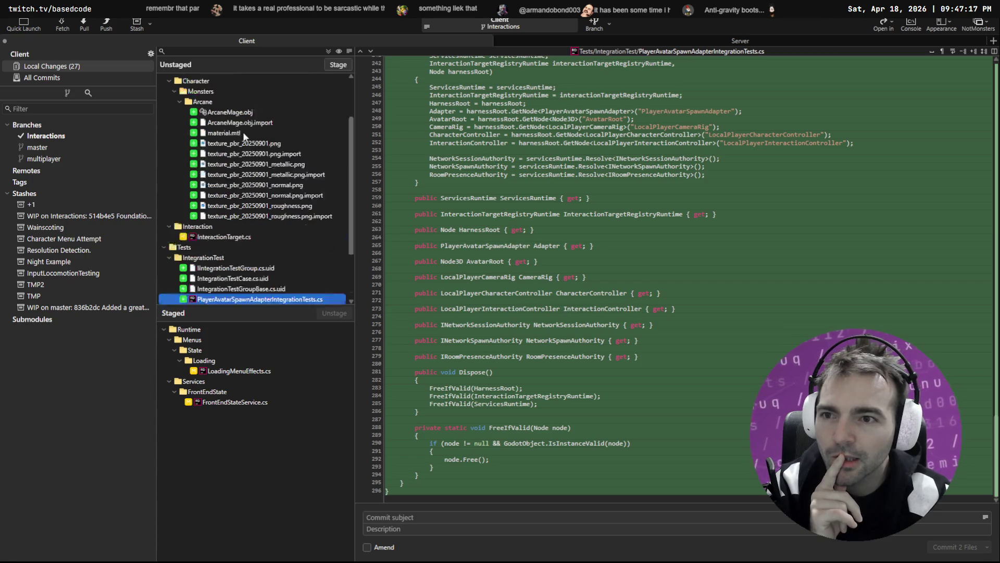
Discard the changes to InteractionTarget.cs
click(245, 164)
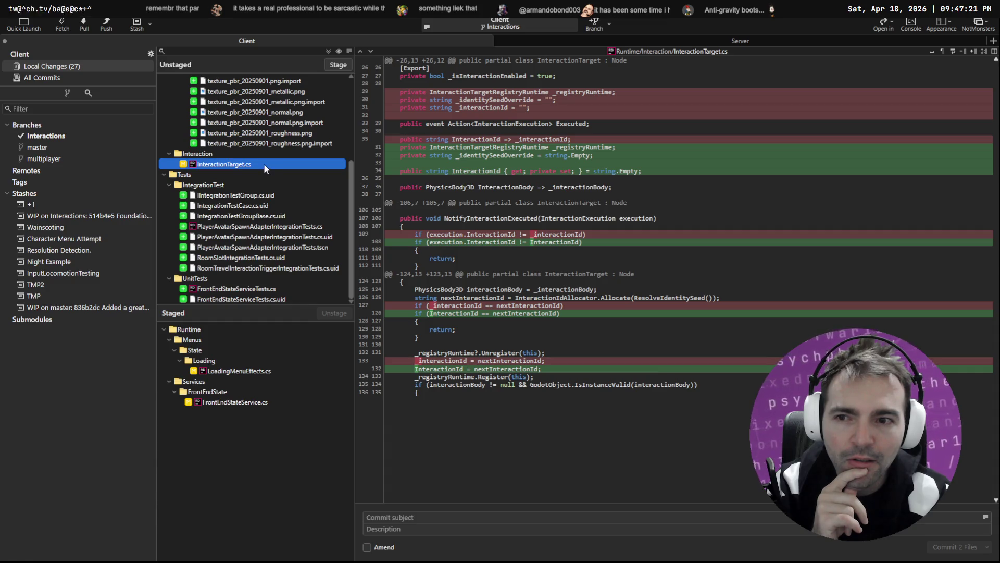
right_click(263, 163)
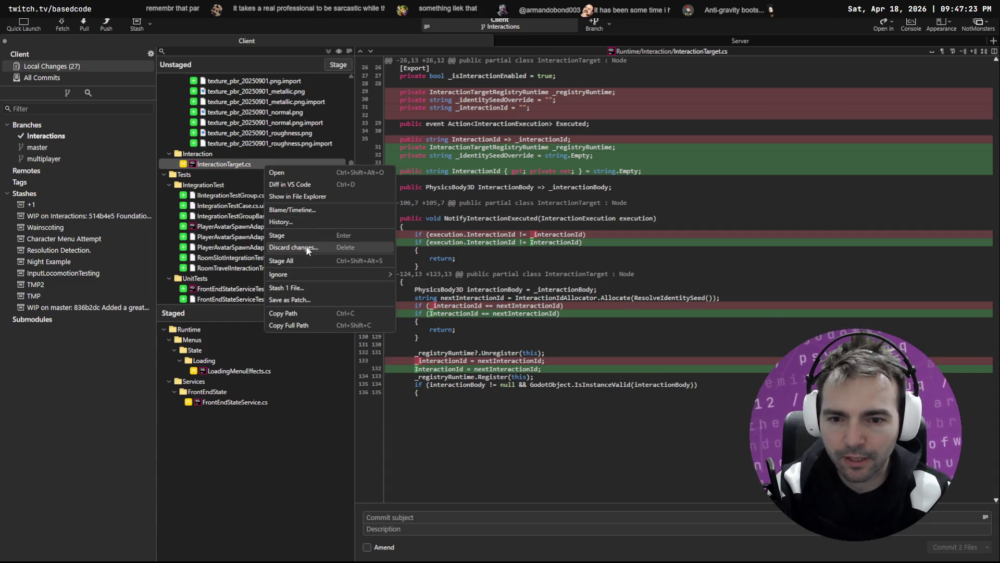
click(295, 247)
click(244, 186)
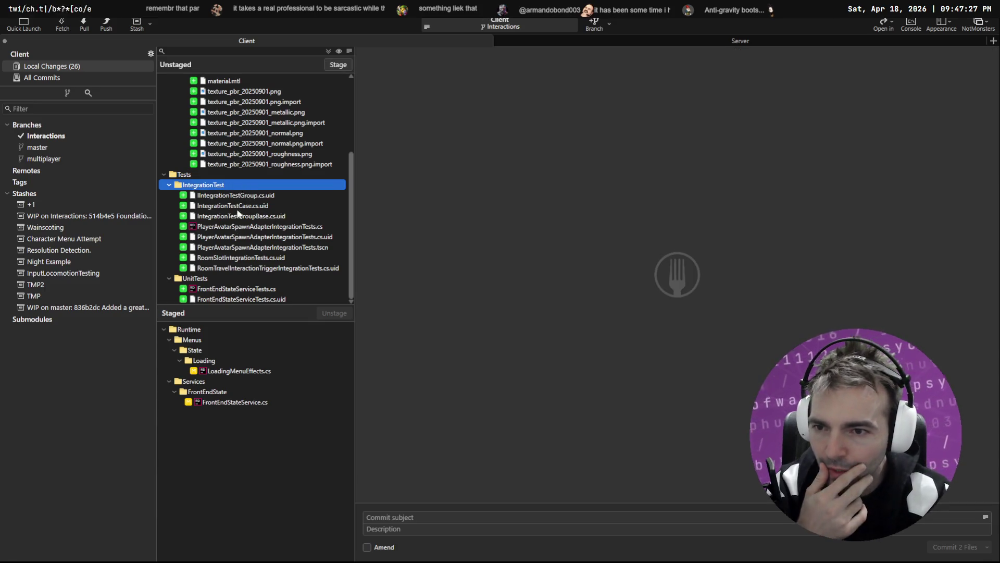
Stage FrontEndStateServiceTests.cs and the whole IntegrationTest folder
click(230, 289)
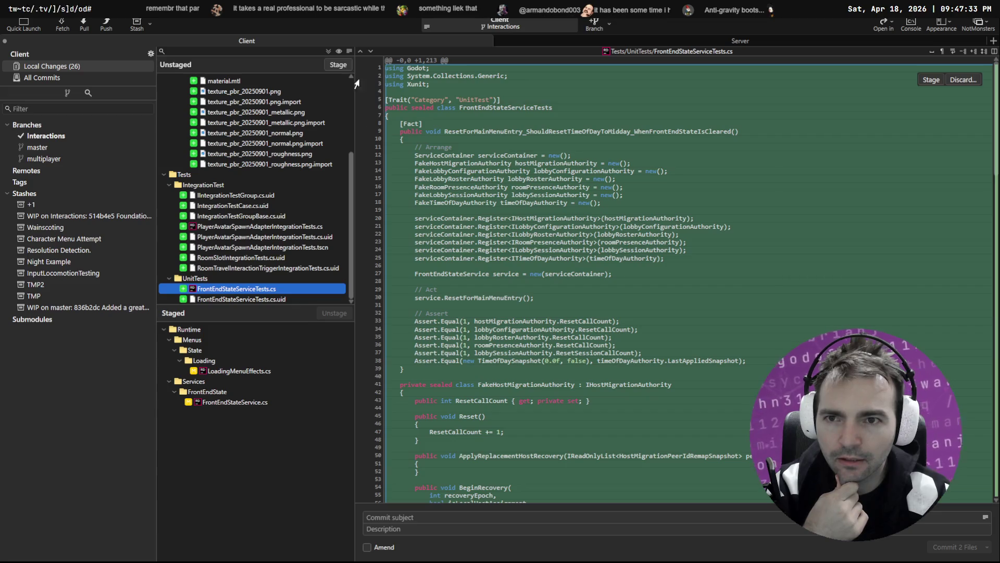
click(340, 64)
click(220, 196)
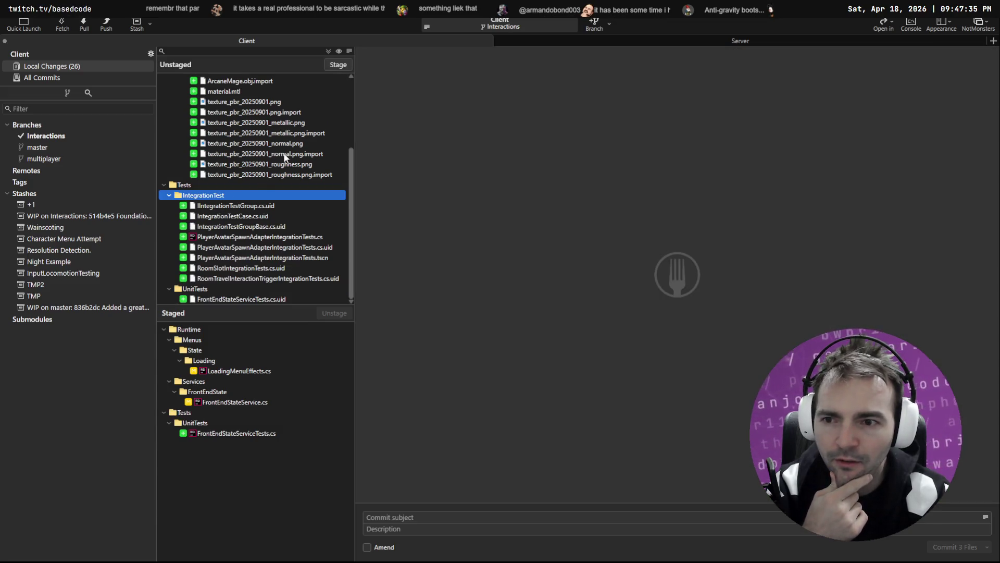
click(248, 206)
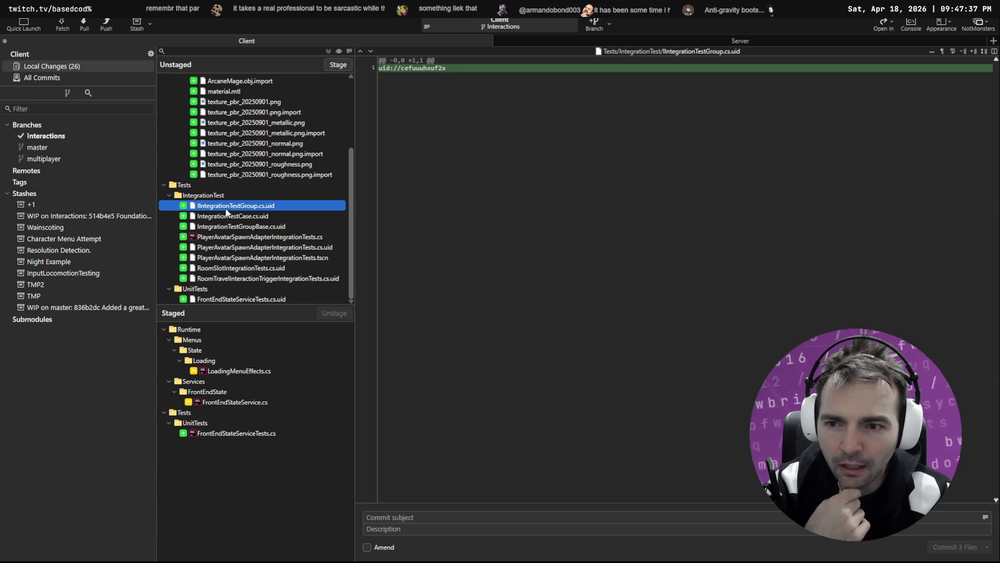
click(237, 237)
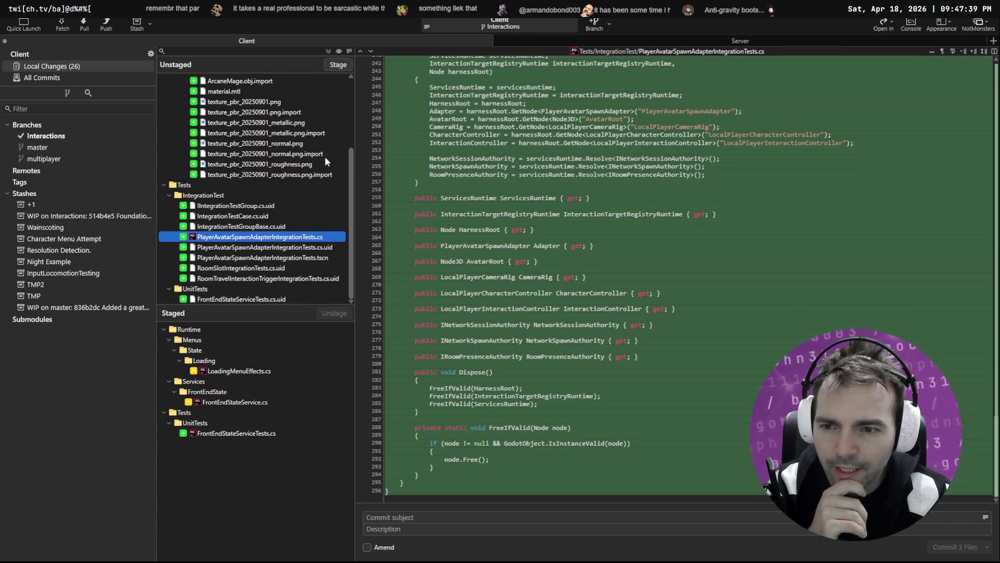
click(231, 204)
click(231, 196)
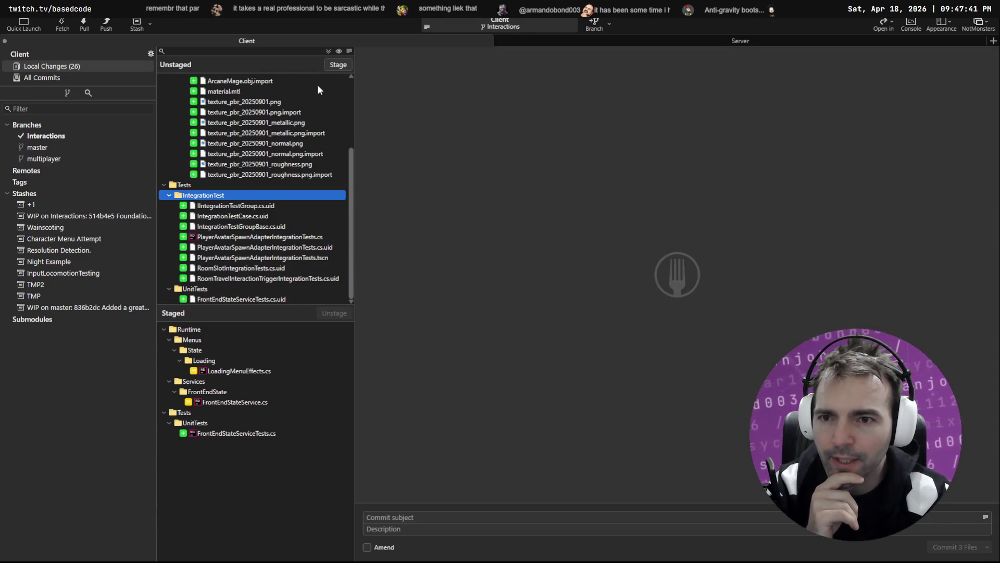
click(337, 65)
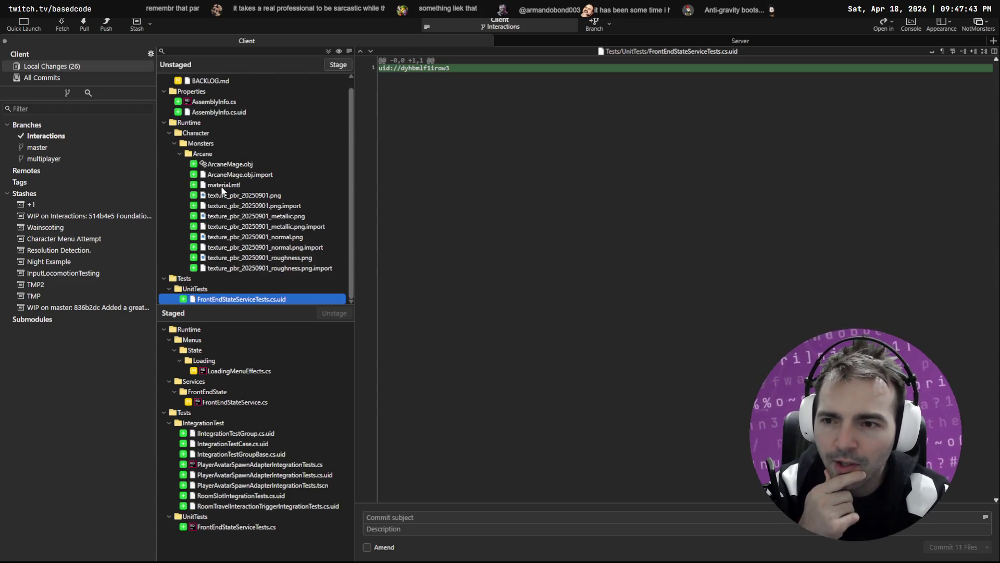
Stage the UnitTests folder and review the staged LoadingMenuEffects.cs diff
scroll(234, 168, up, 1)
scroll(213, 300, down, 1)
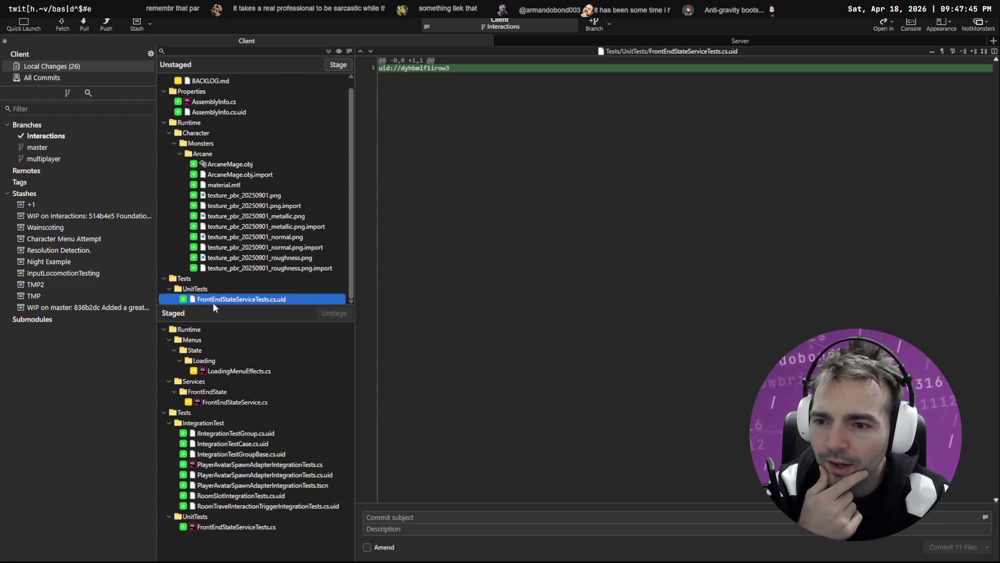
click(205, 288)
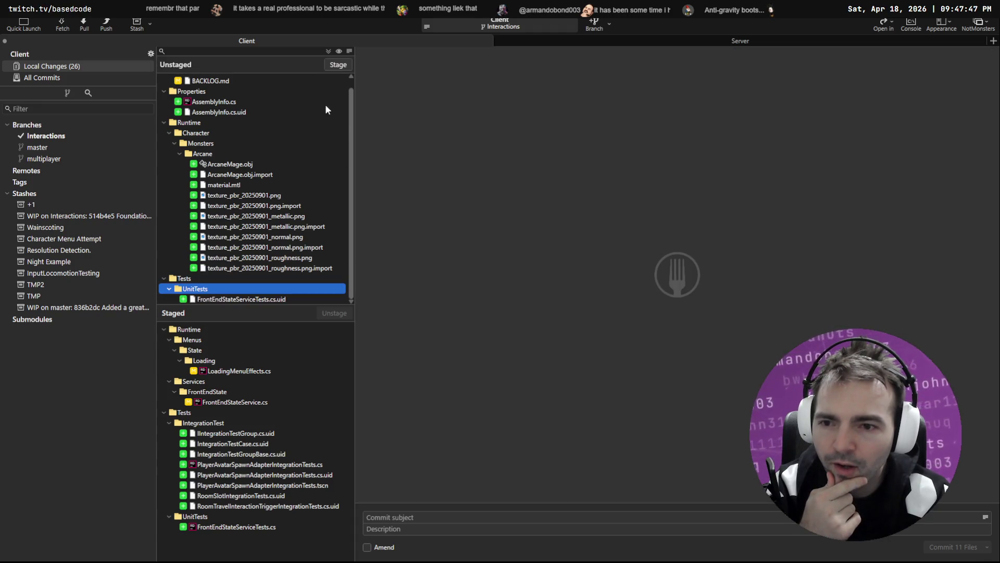
click(338, 64)
click(241, 371)
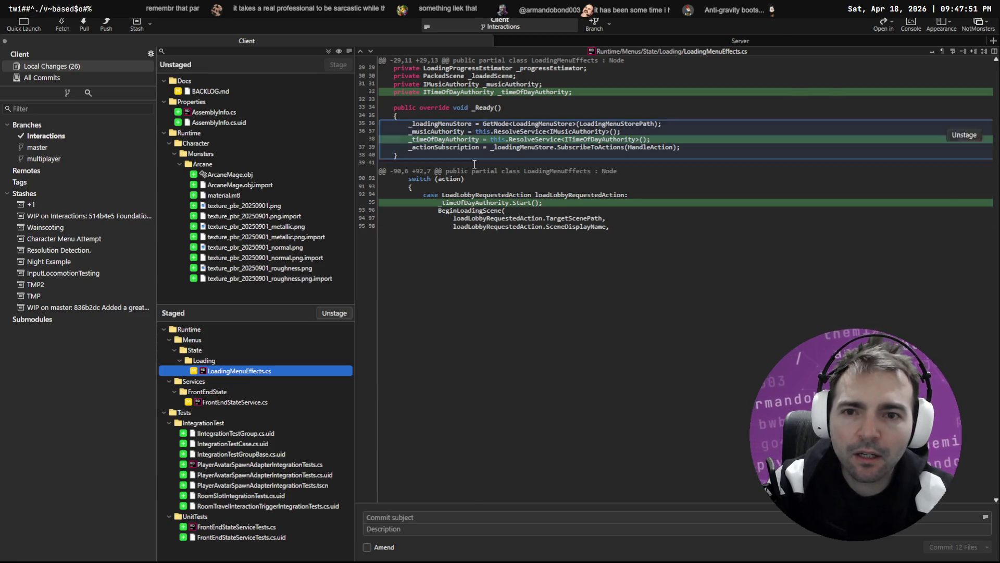
Bring up the four NotMonsters debug instances standing in the chapel lobby of room GYMSL3
mouse_move(479, 204)
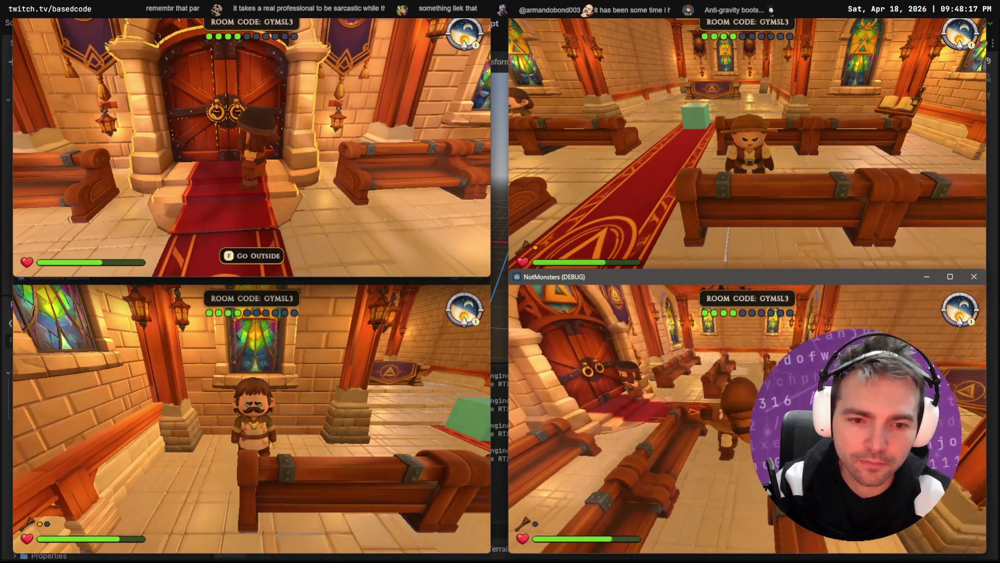
Walk two players out of the chapel, leave the match on one instance, and return to Fork
key(f)
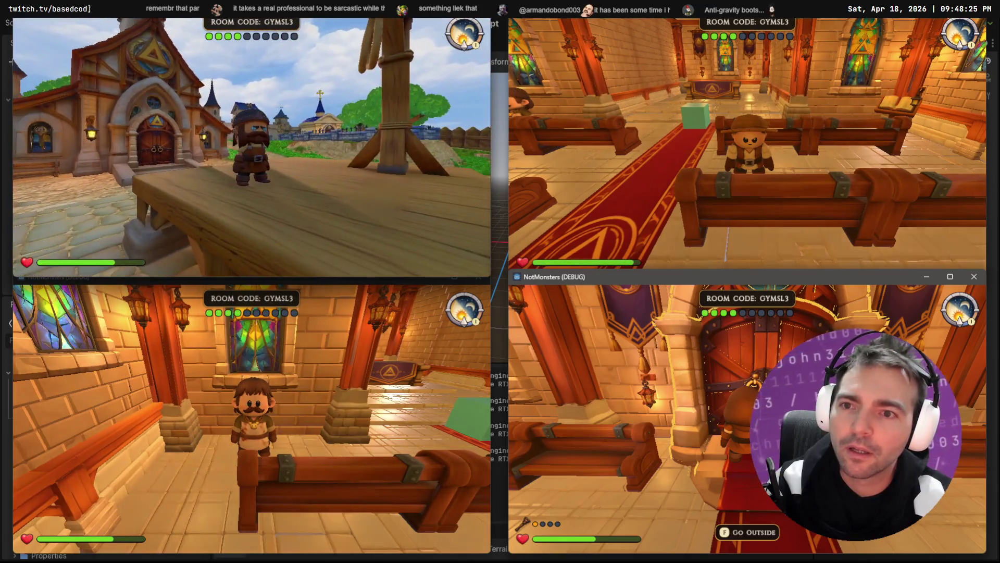
key(f)
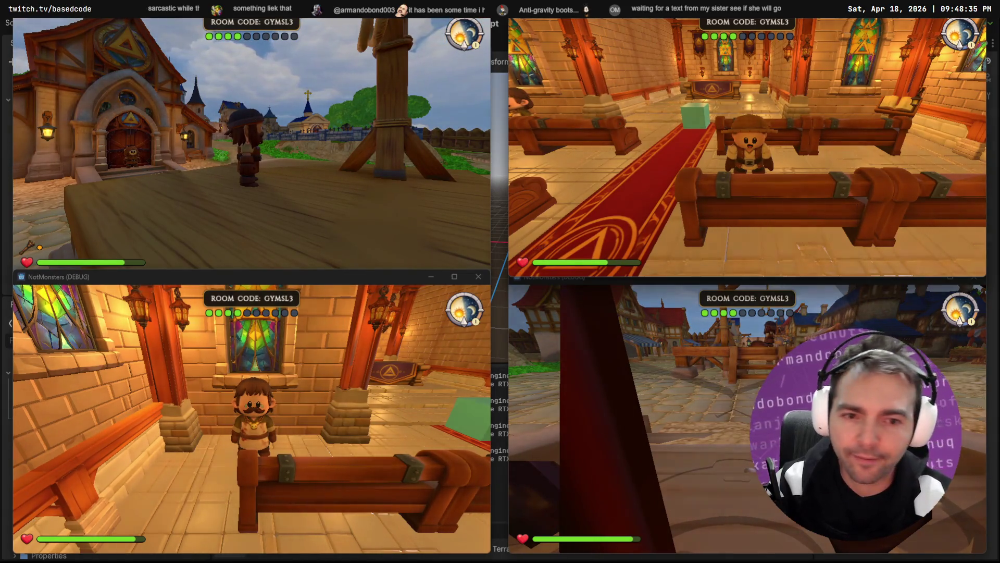
key(Escape)
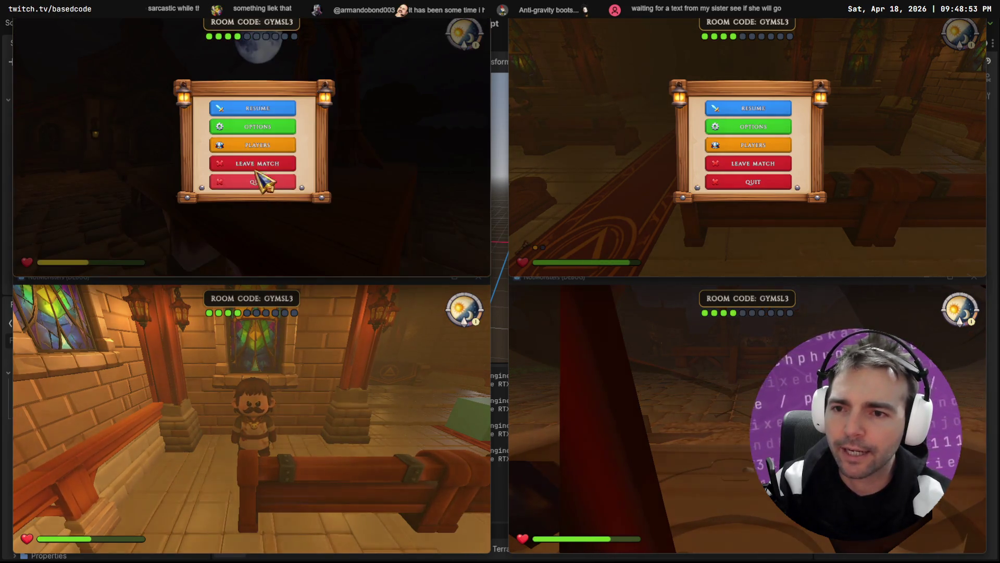
click(258, 163)
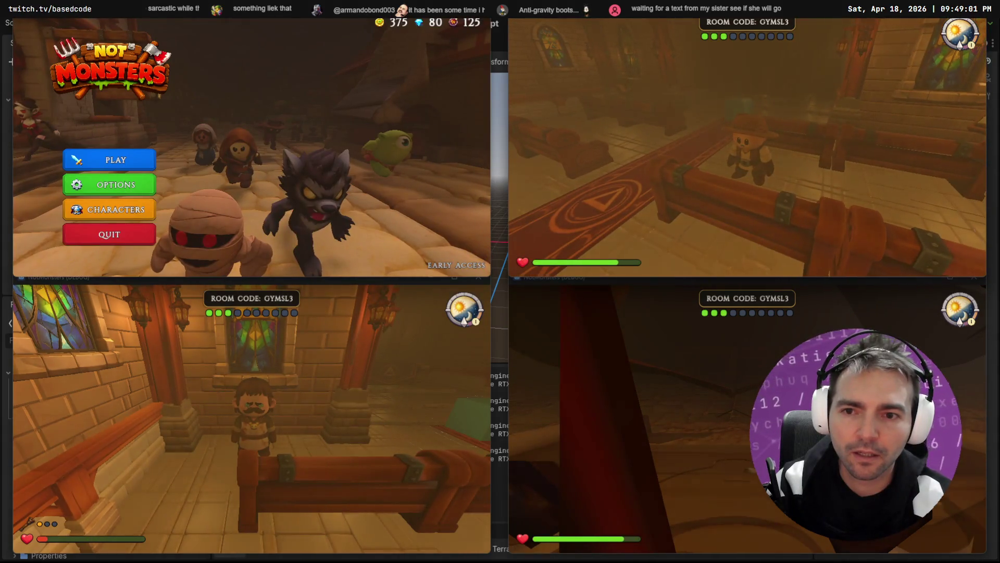
key(Escape)
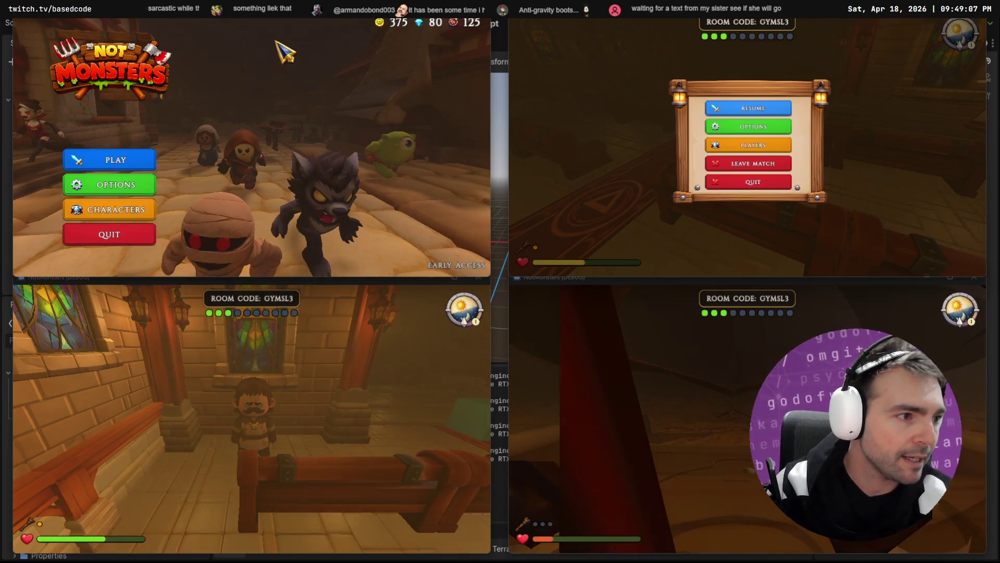
key(alt+Tab)
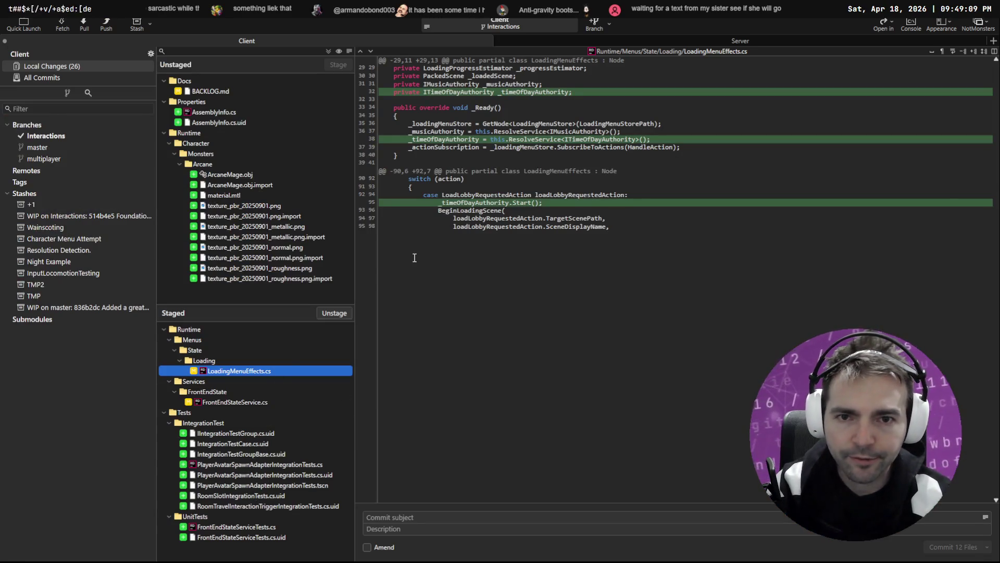
Inspect the staged FrontEndStateService.cs diff, selecting MainMenuTimeOfDaySnapshot and the class name
mouse_move(487, 208)
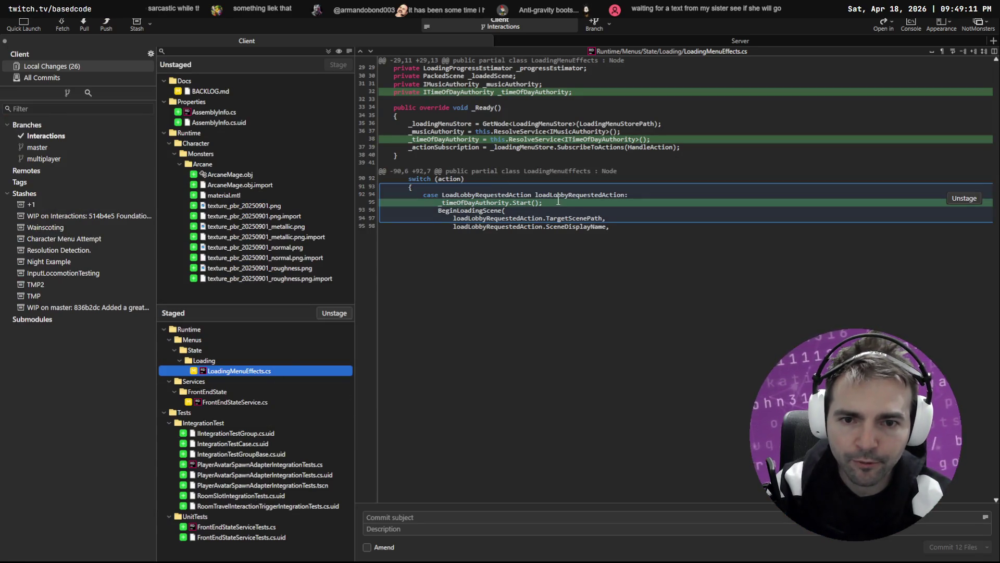
click(245, 401)
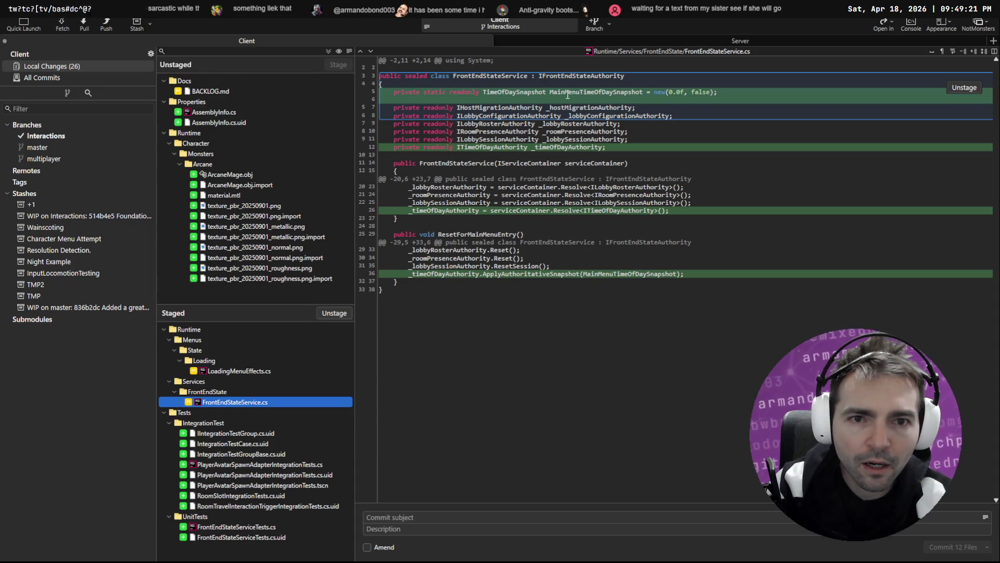
double_click(614, 276)
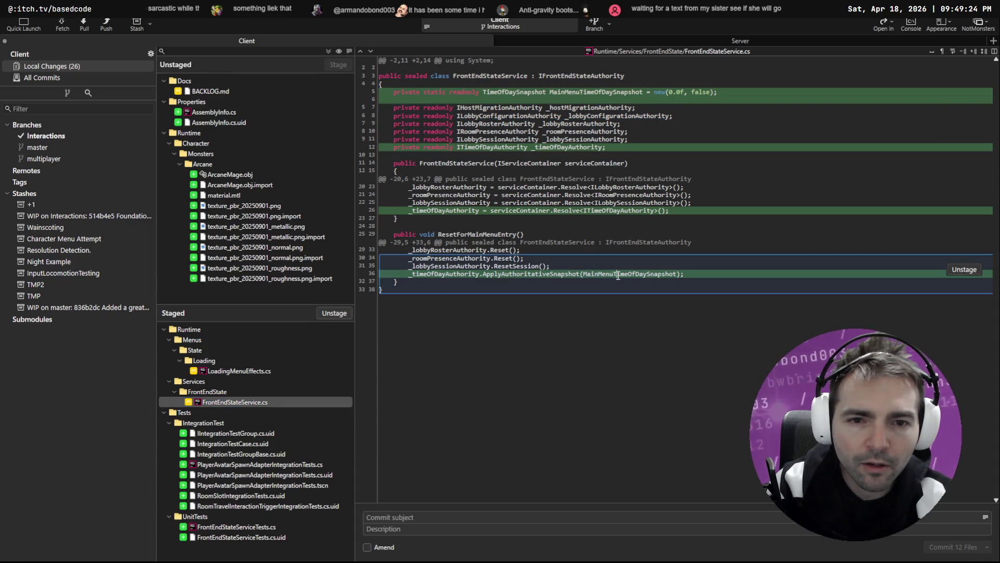
double_click(494, 76)
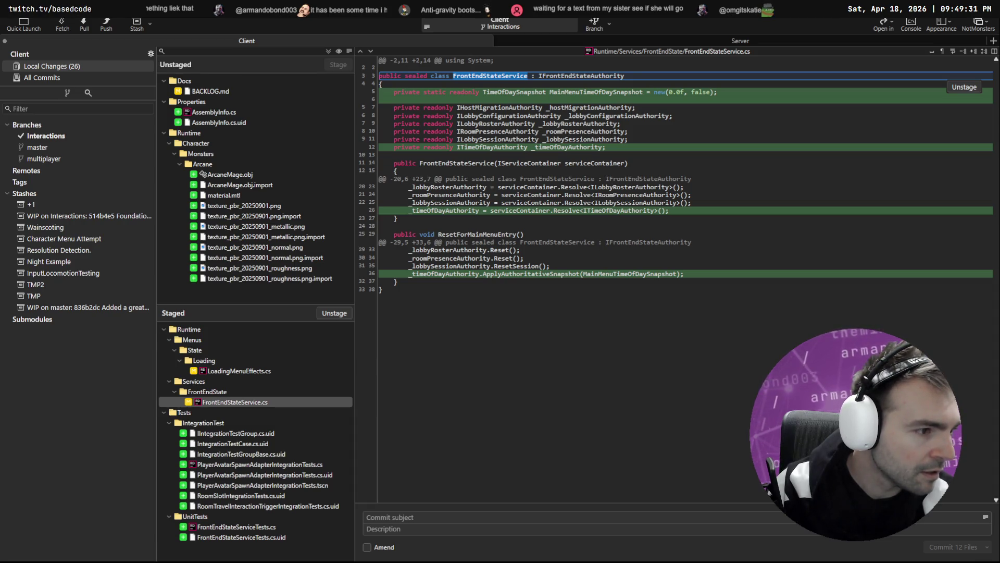
key(alt+Tab)
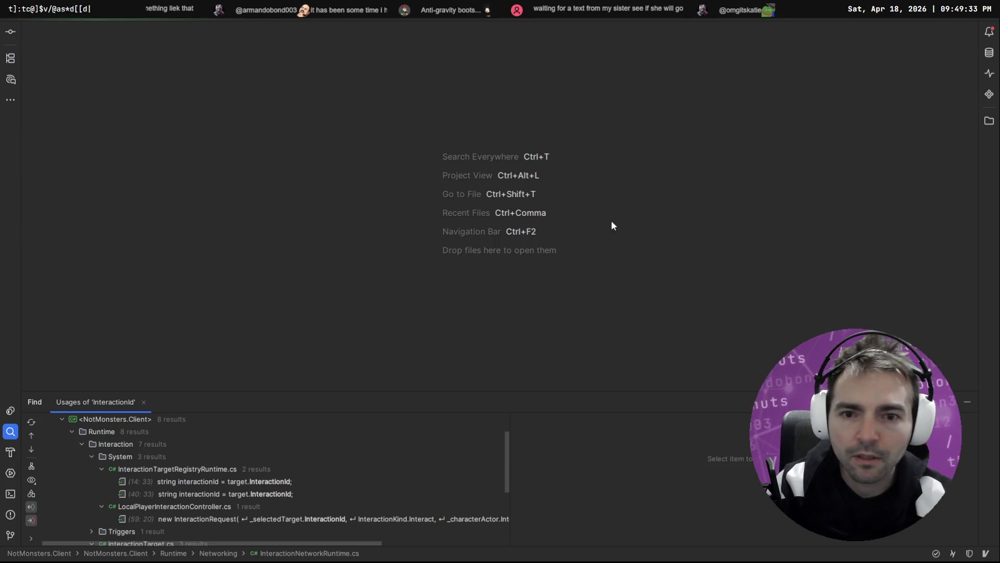
Open FrontEndStateService.cs and inspect its _hostMigrationAuthority and _roomPresenceAuthority fields
key(ctrl+t)
text(FrontEndStateService)
key(Return)
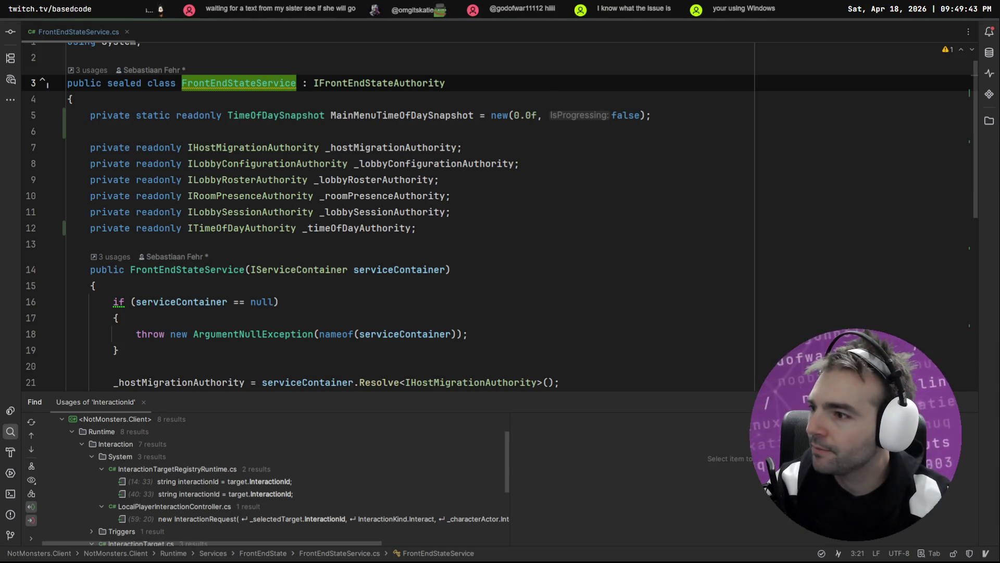
click(514, 152)
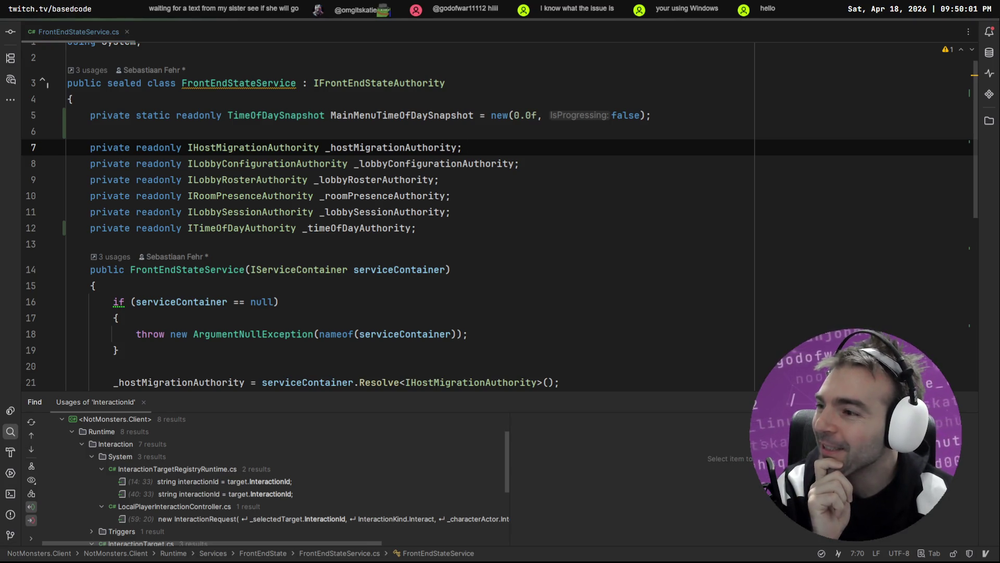
click(409, 148)
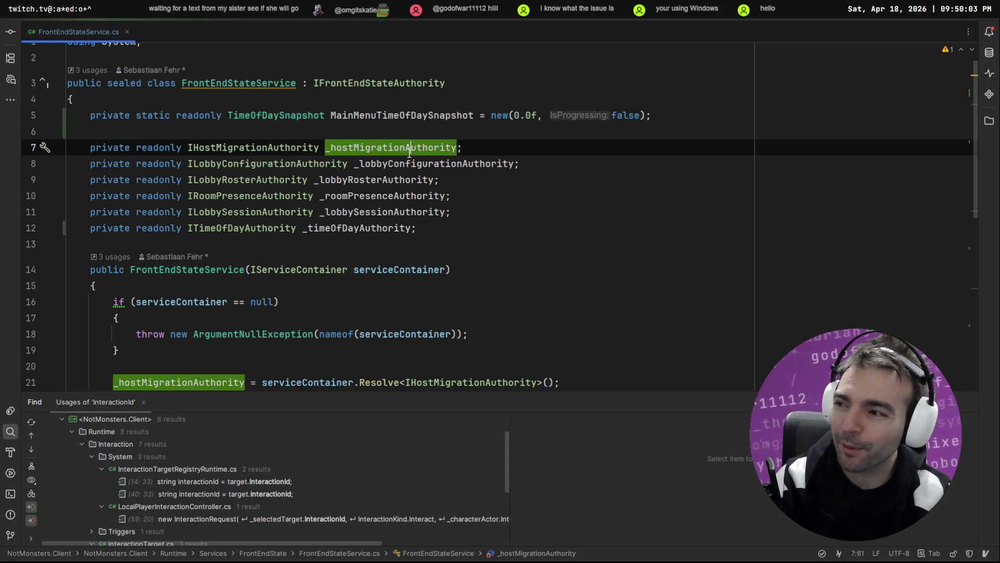
click(558, 204)
scroll(560, 198, down, 6)
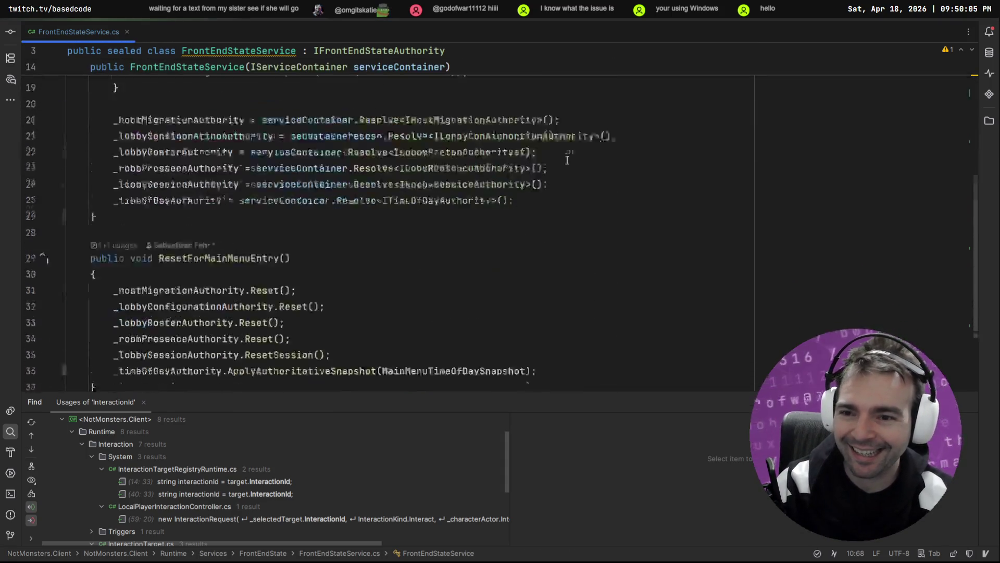
scroll(568, 162, up, 4)
scroll(573, 173, up, 3)
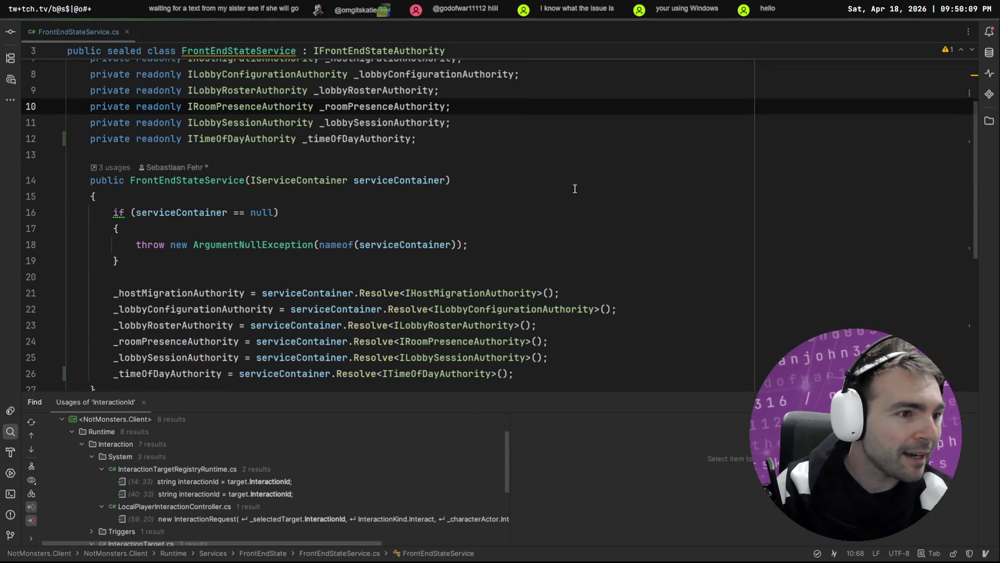
Copy the FrontEndStateService class name from Fork's diff and search it in Rider
key(alt+Tab)
double_click(500, 77)
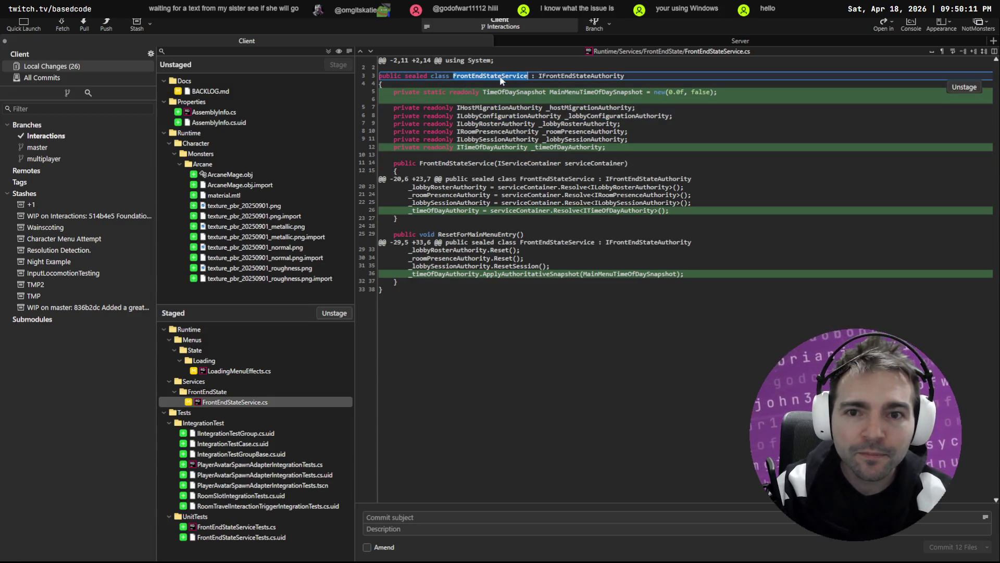
key(ctrl+c)
key(alt+Tab)
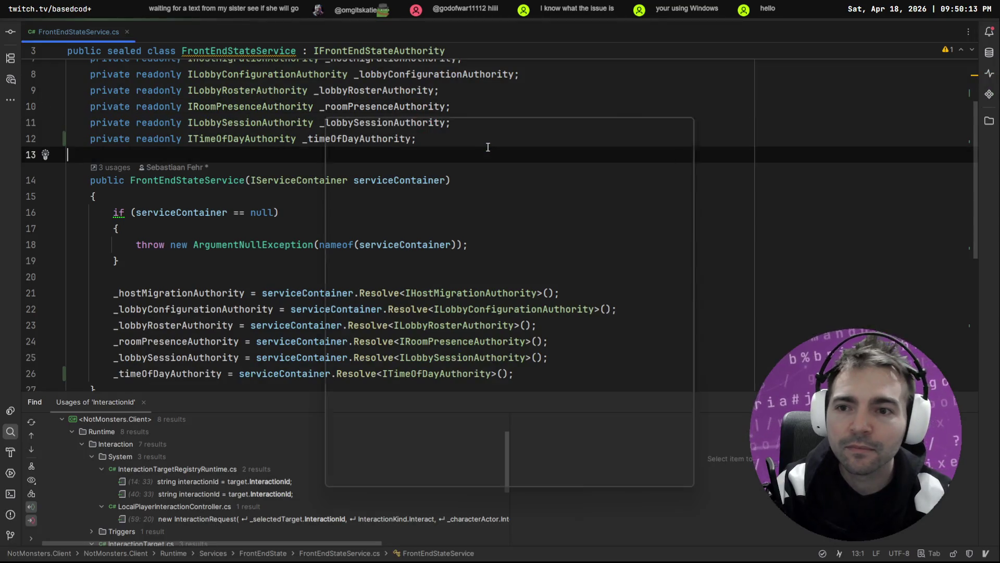
key(shift)
key(shift)
key(ctrl+v)
key(Escape)
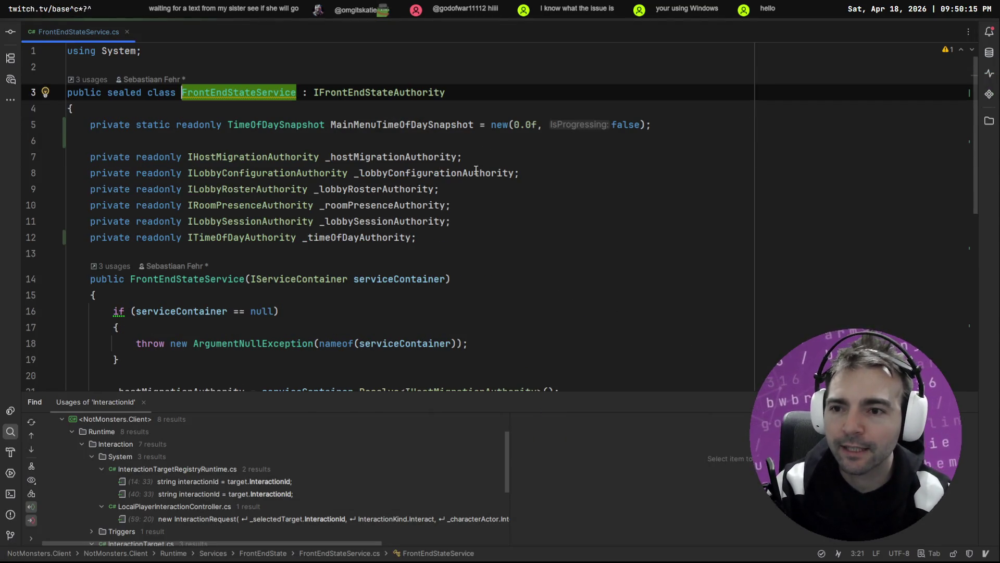
Check MainMenuTimeOfDaySnapshot usages and go to the ApplyAuthoritativeSnapshot declaration
scroll(476, 171, down, 8)
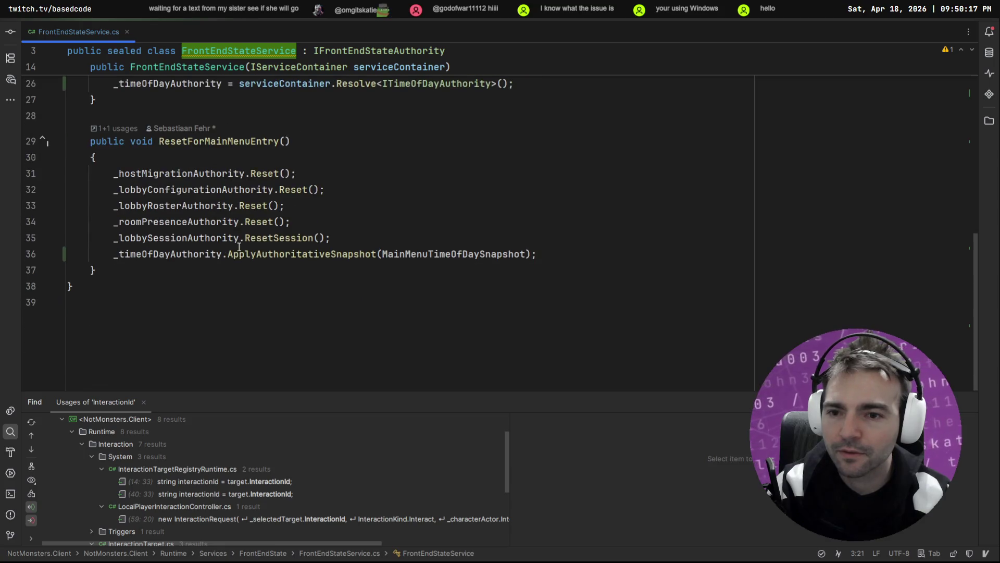
click(485, 254)
scroll(530, 256, up, 8)
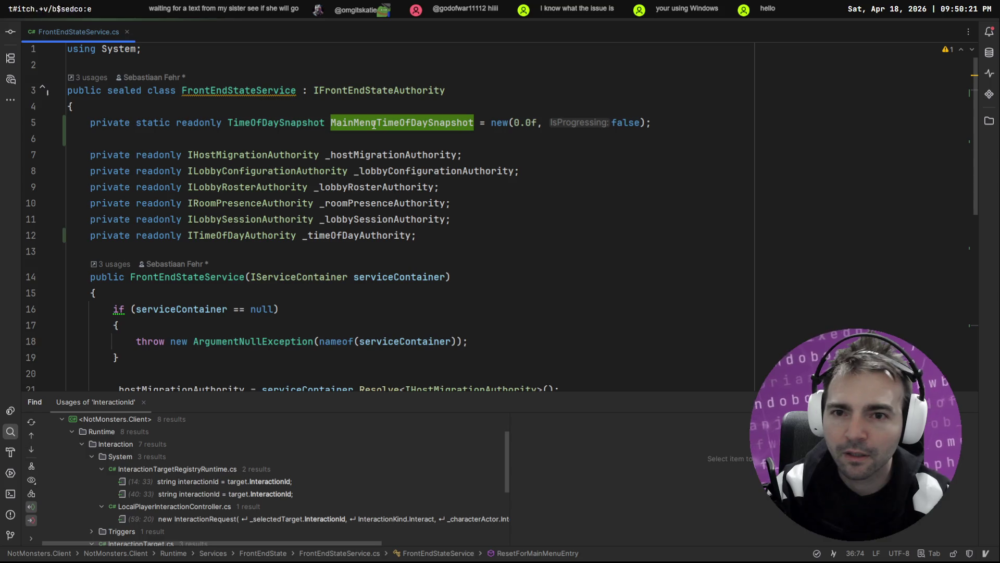
scroll(313, 224, down, 8)
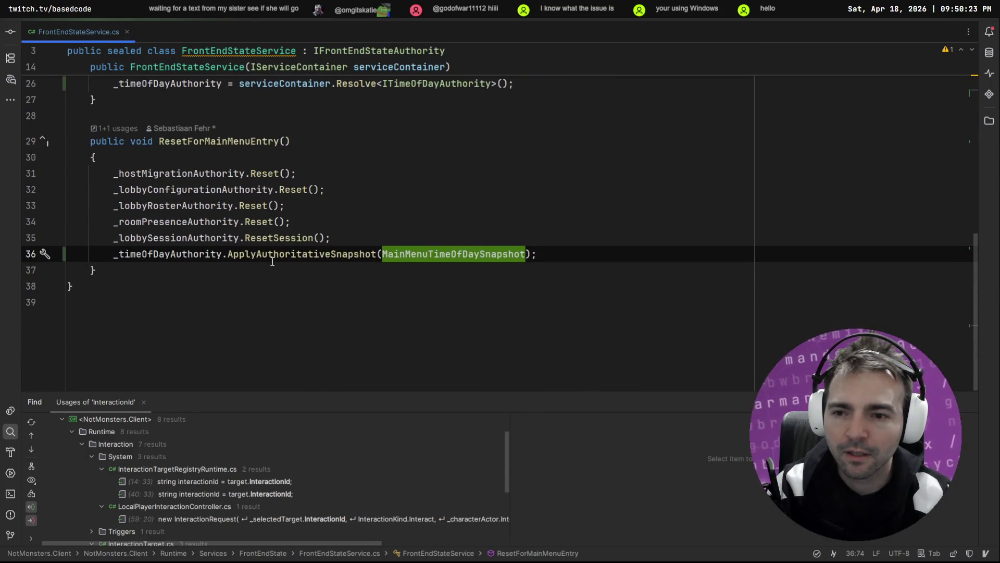
click(279, 255)
key(F12)
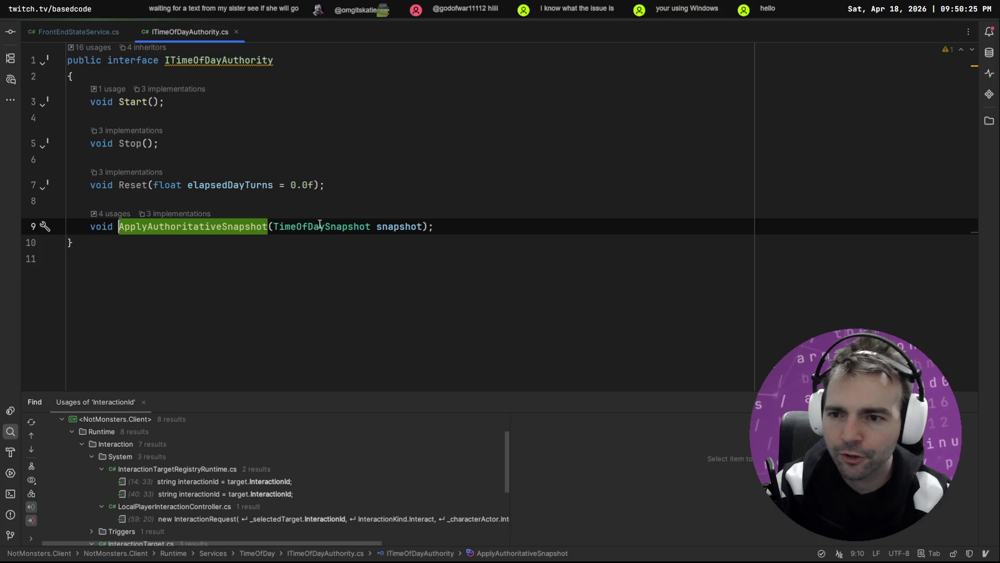
click(179, 214)
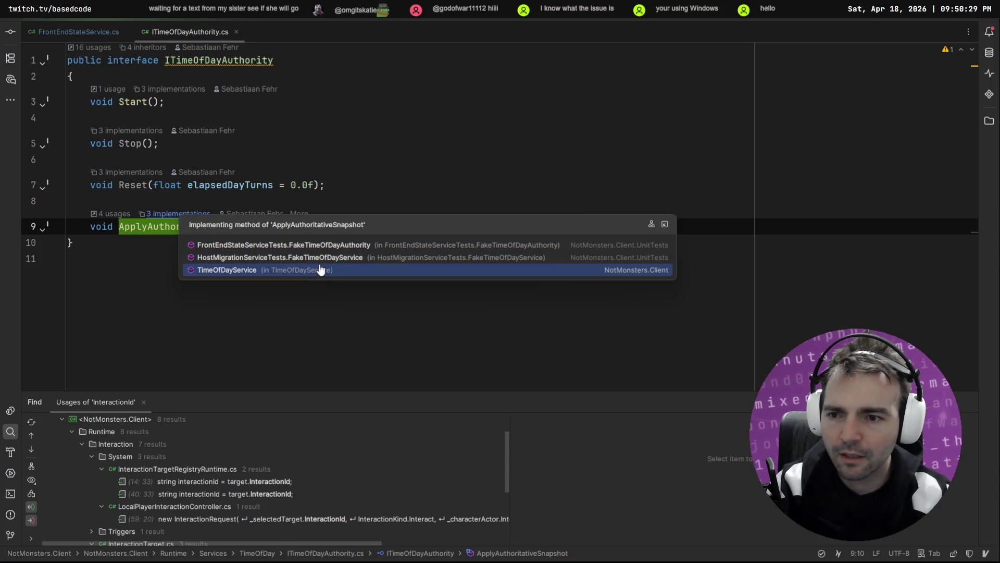
click(343, 275)
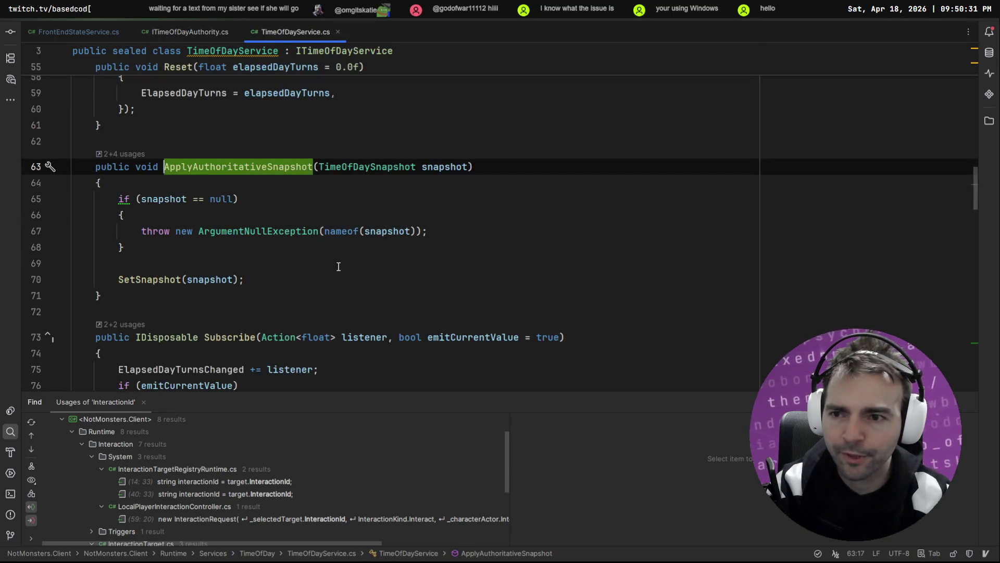
key(Down)
key(Down)
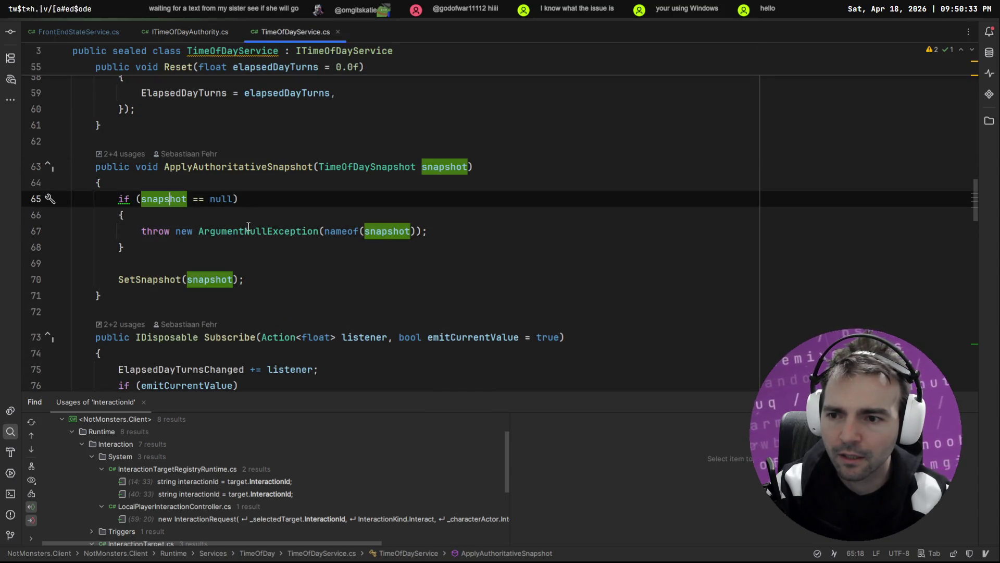
key(Down)
key(Down)
key(Down)
key(F12)
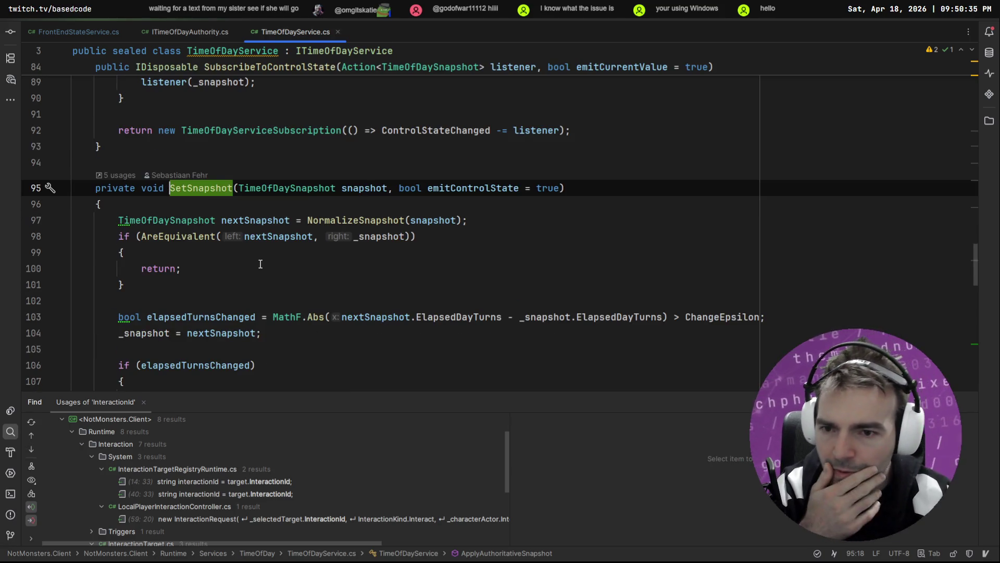
key(Down)
key(Down)
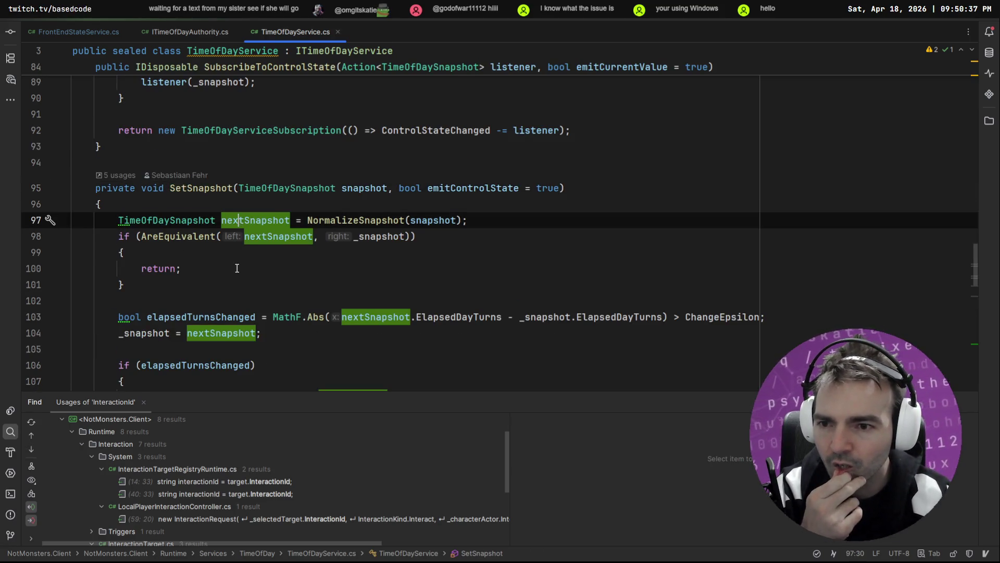
key(ctrl+Right)
scroll(177, 224, down, 2)
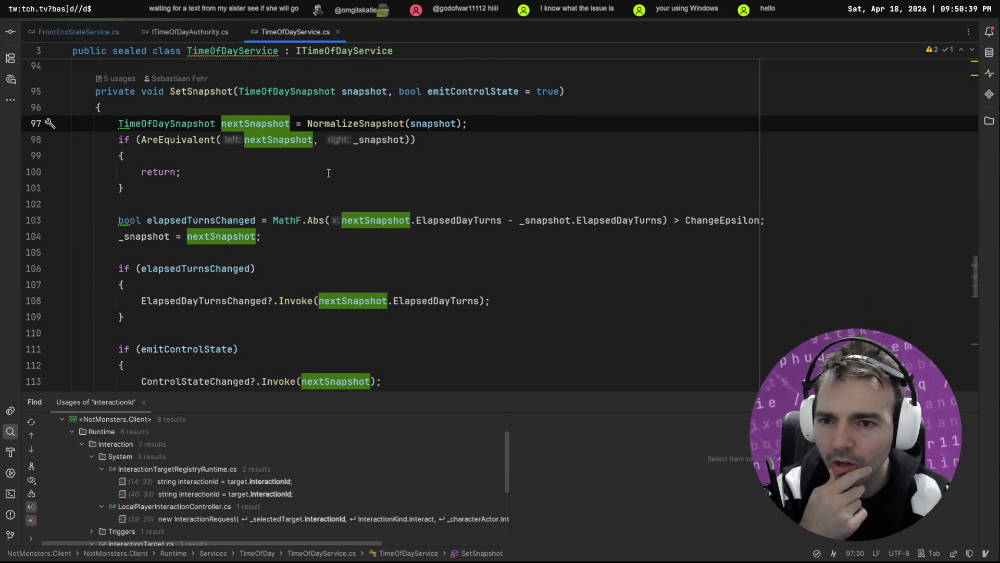
scroll(105, 168, down, 3)
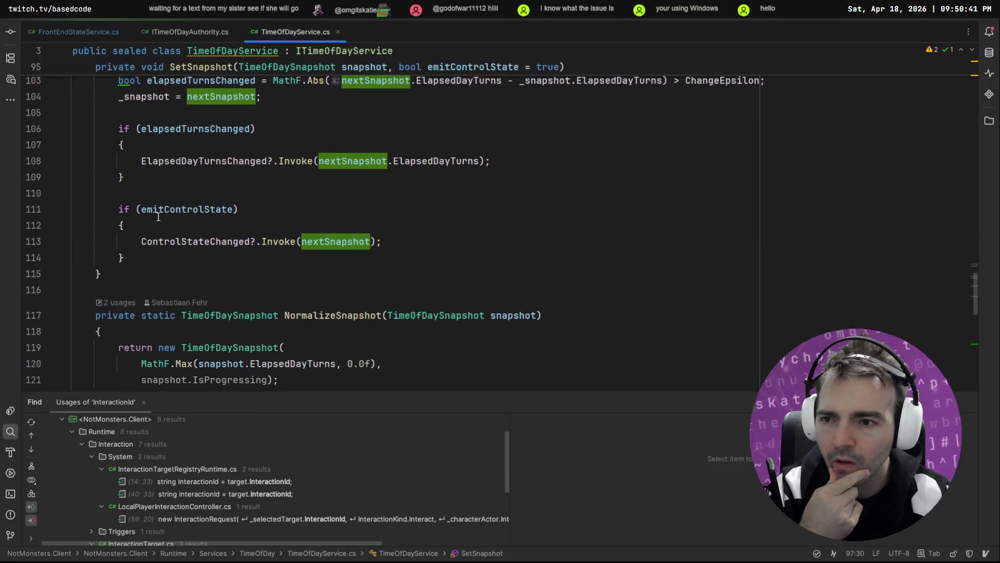
scroll(212, 222, up, 4)
click(177, 188)
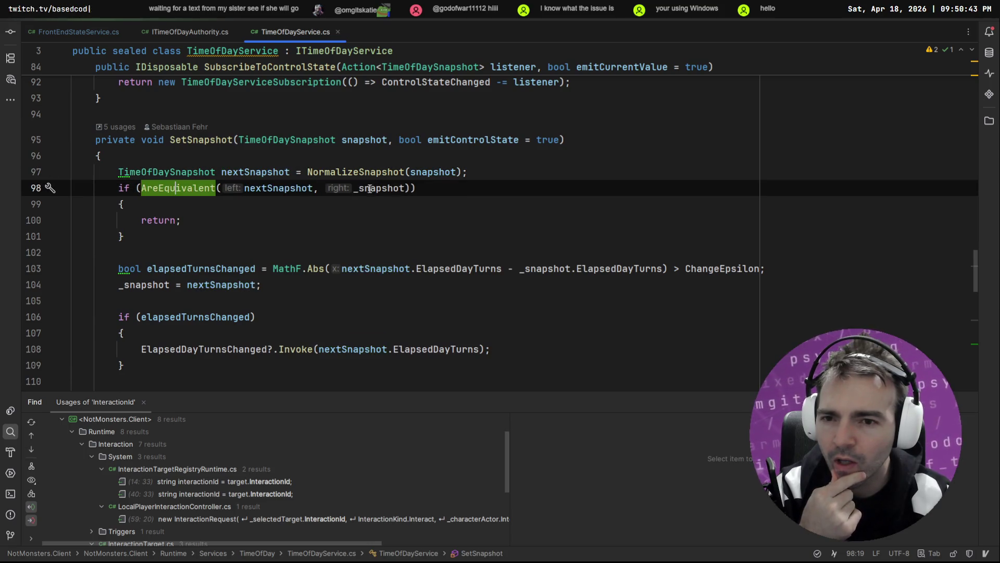
click(153, 236)
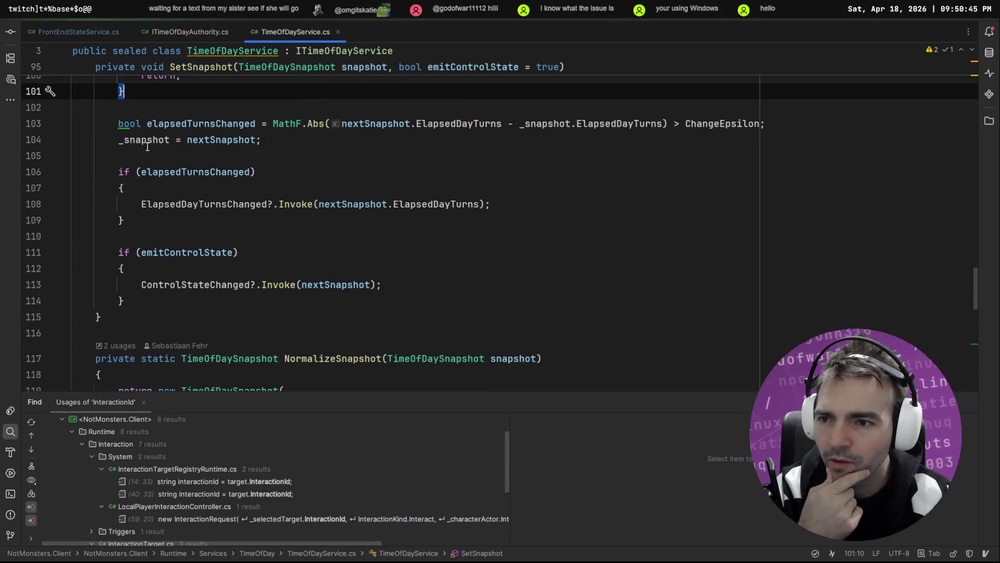
click(148, 141)
click(221, 205)
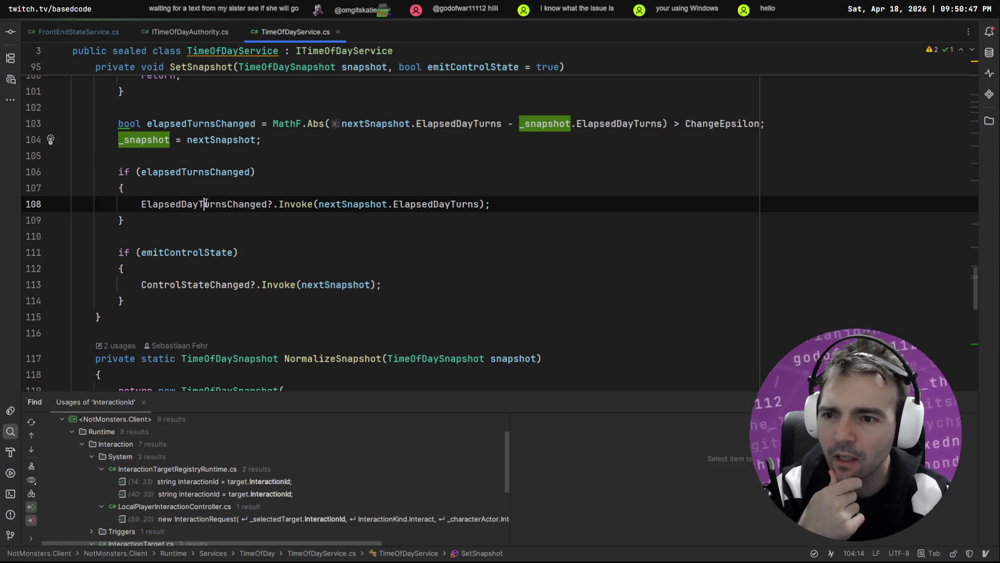
click(439, 204)
click(335, 285)
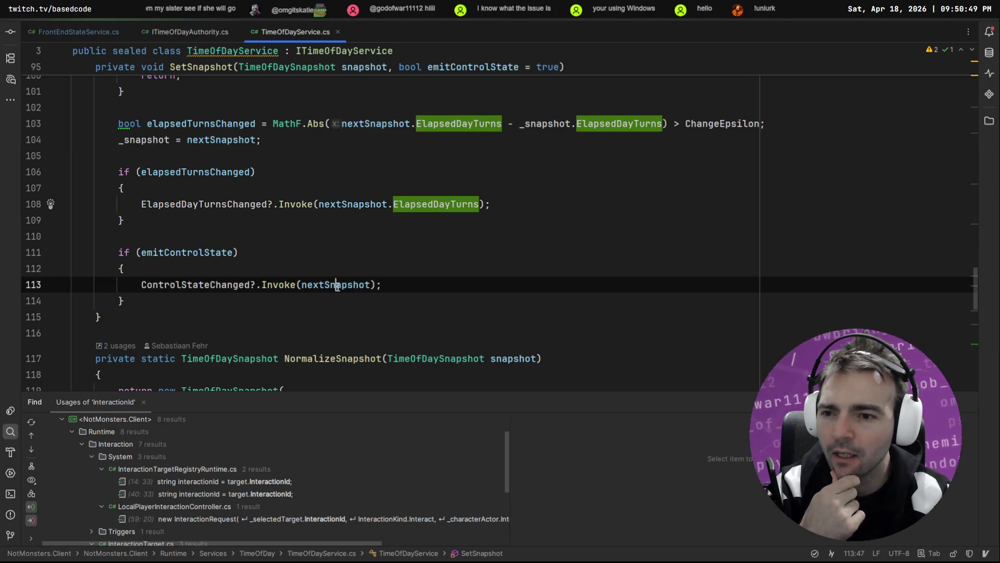
click(175, 284)
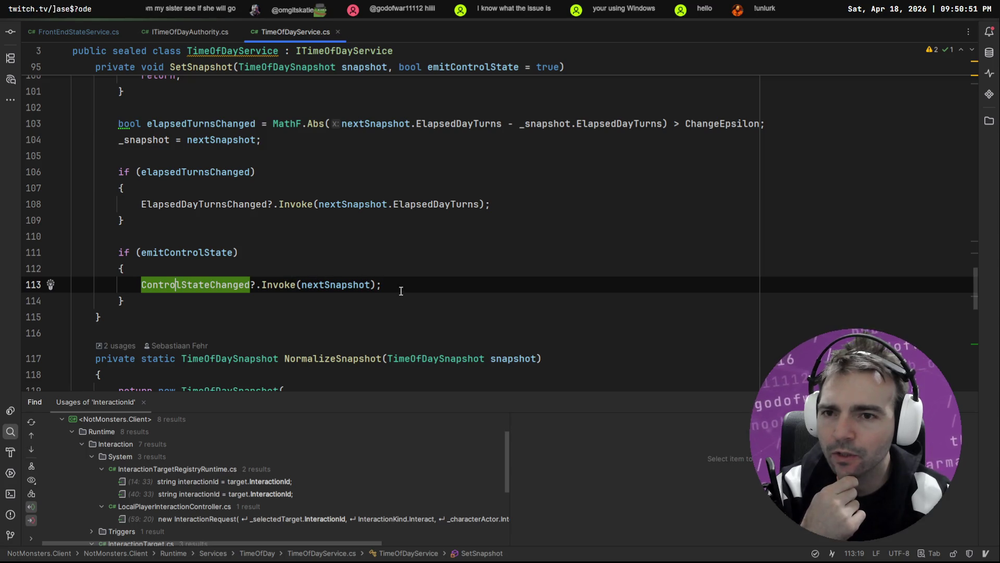
click(342, 287)
click(165, 205)
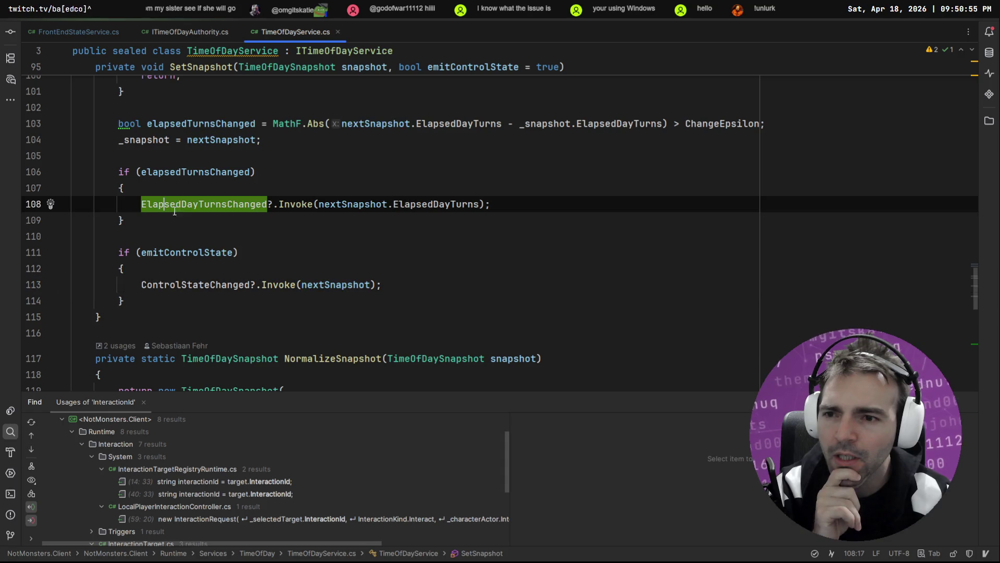
click(436, 205)
scroll(480, 280, up, 3)
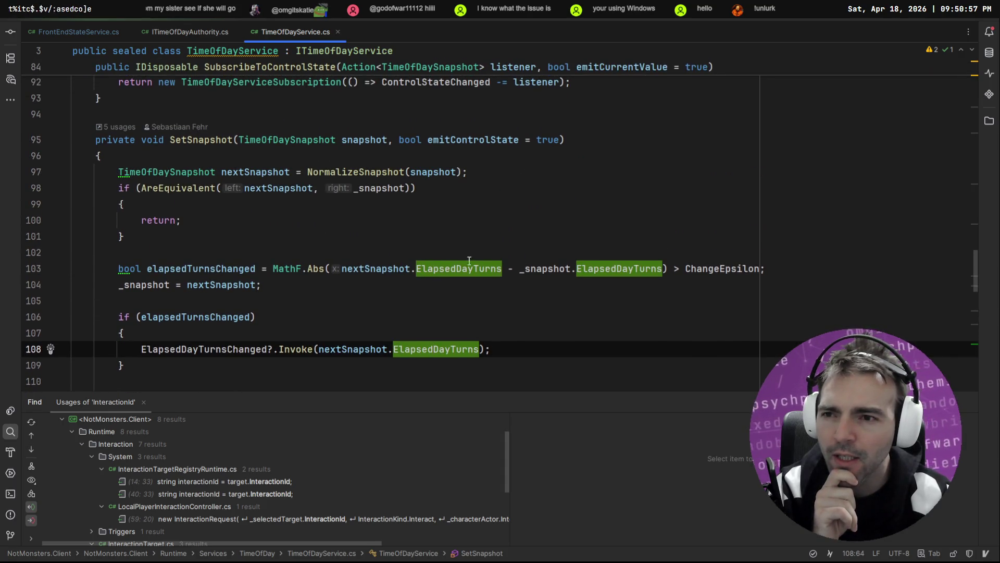
scroll(469, 221, down, 3)
scroll(373, 191, down, 1)
click(147, 140)
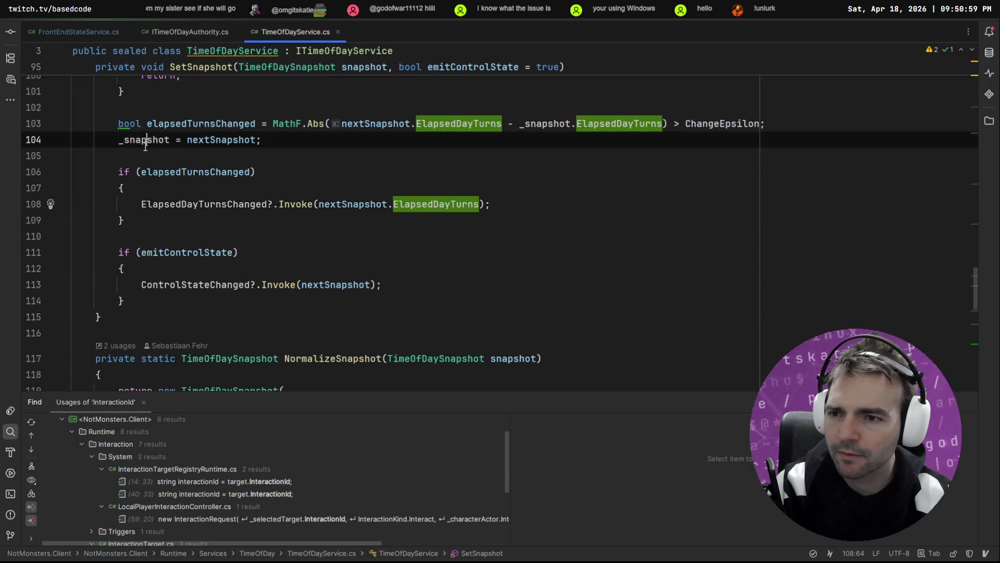
scroll(229, 217, down, 5)
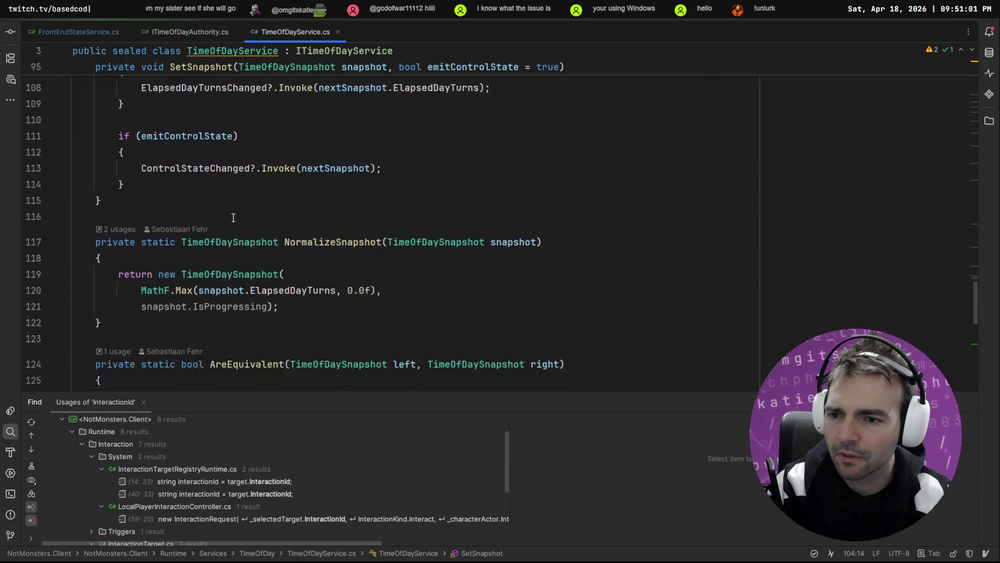
scroll(260, 221, up, 8)
scroll(294, 224, up, 1)
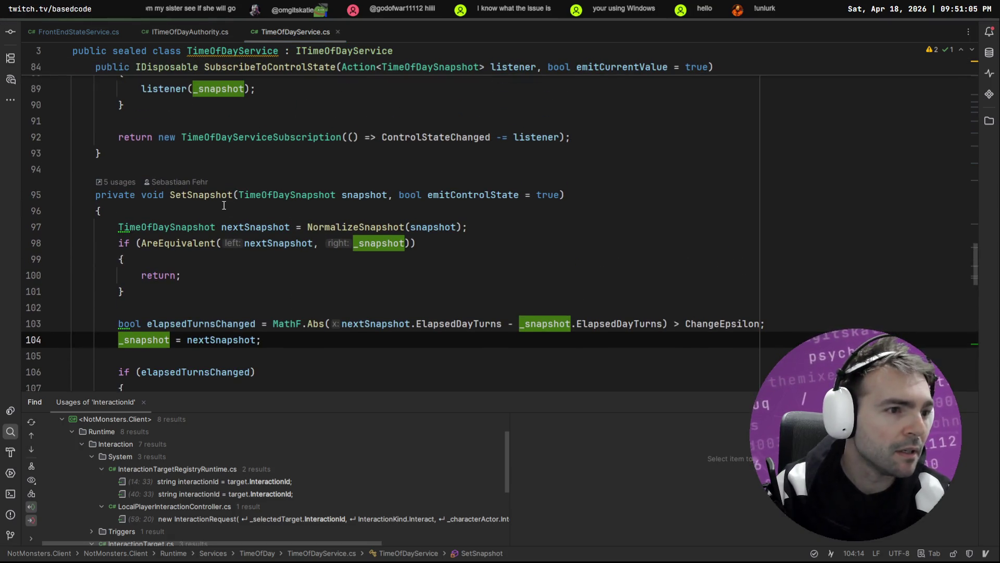
Dictate a bug report to Codex: leaving a game at midnight and returning to the menu stays dark
key(alt+Tab)
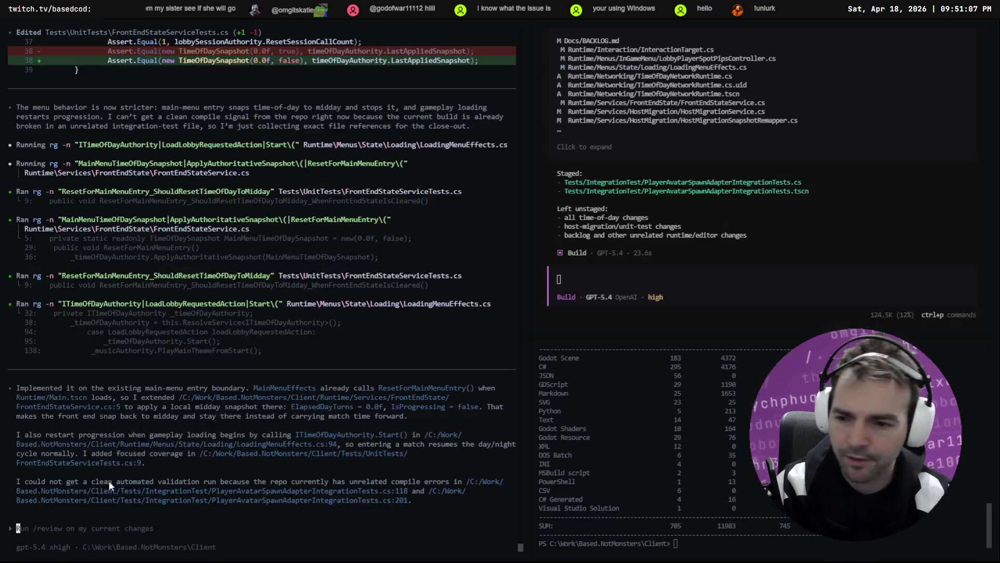
key(ctrl+super)
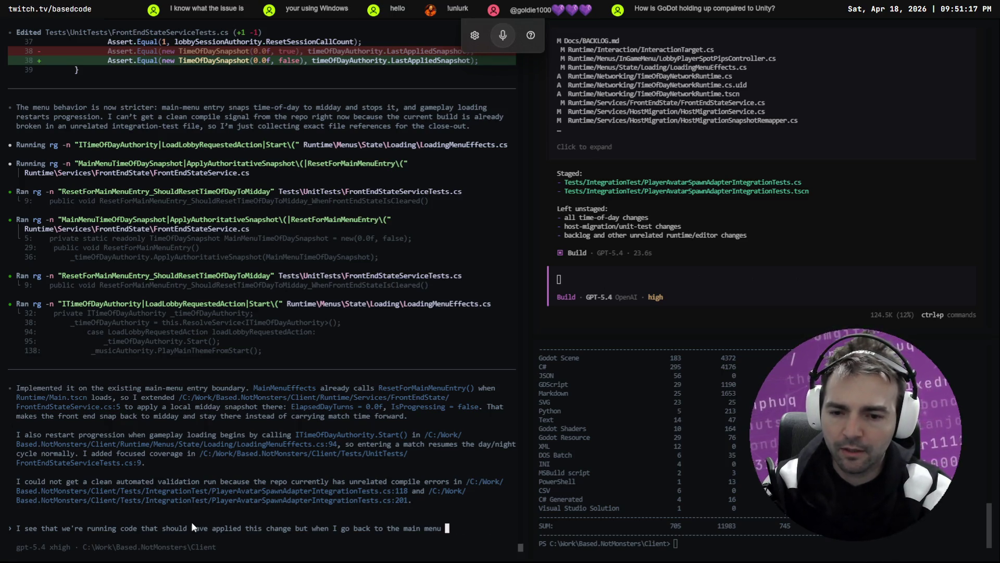
key(ctrl+BackSpace)
key(ctrl+BackSpace)
key(ctrl+BackSpace)
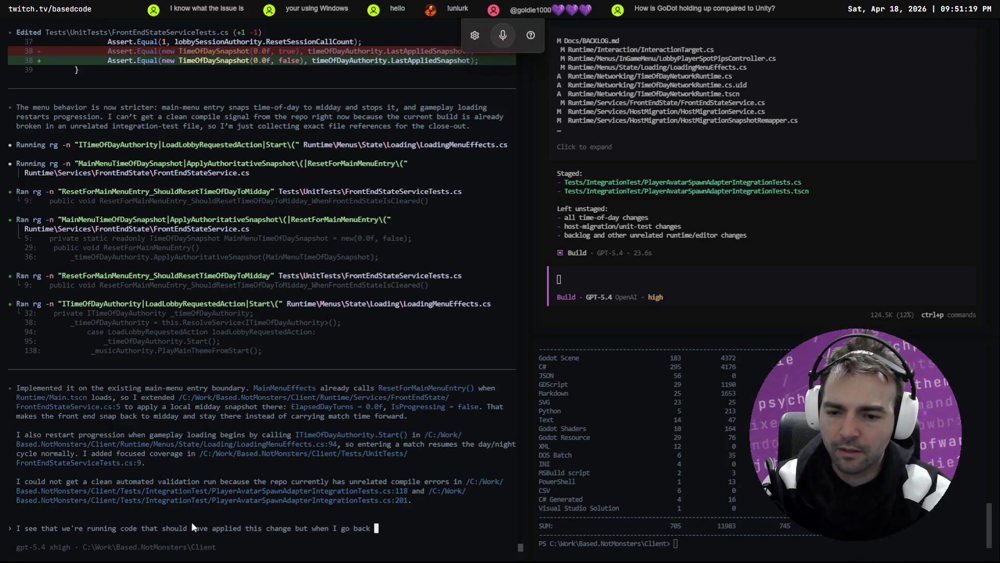
key(super+h)
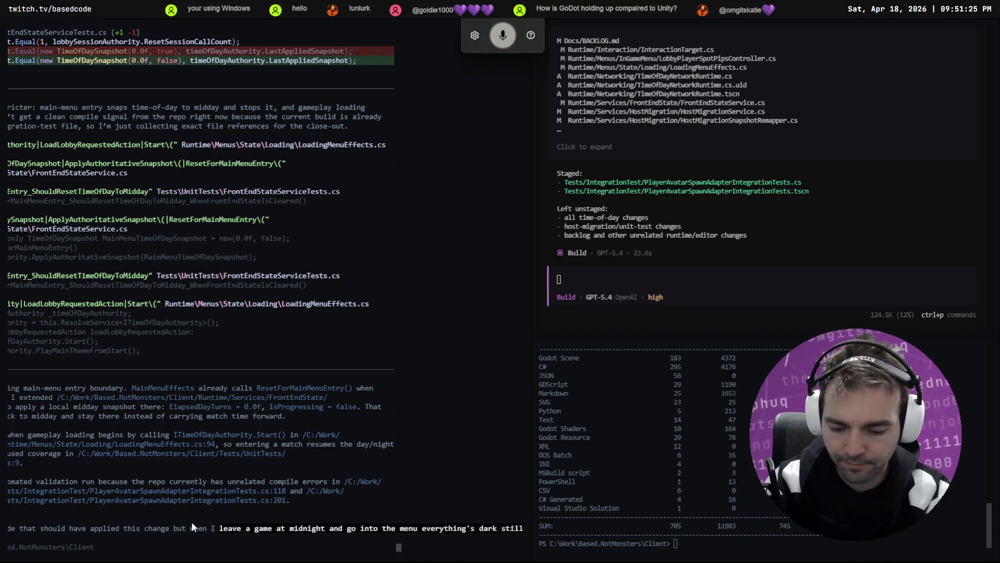
key(Return)
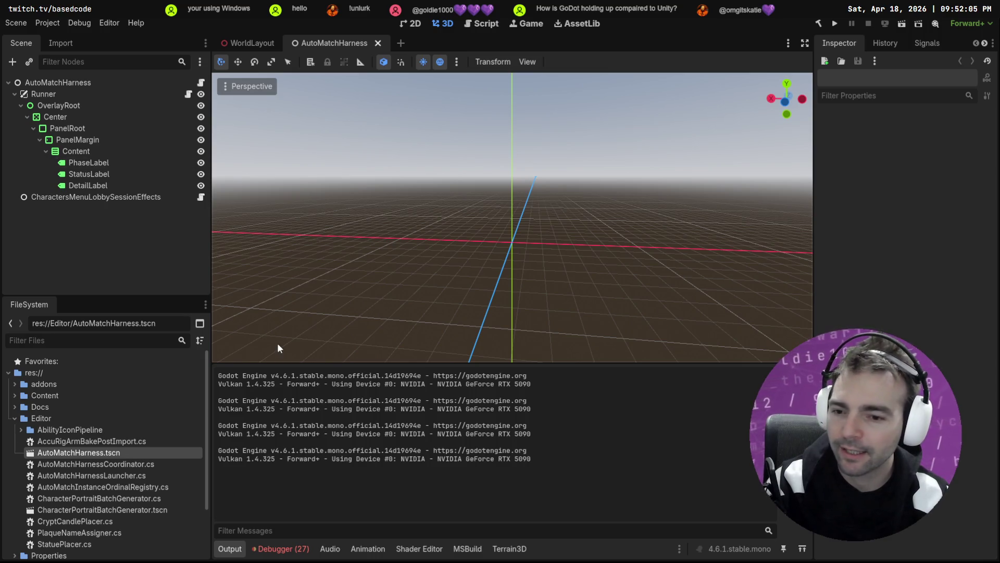
Open Godot's Debugger panel and flip through the Session 1–4 debugger tabs
click(284, 549)
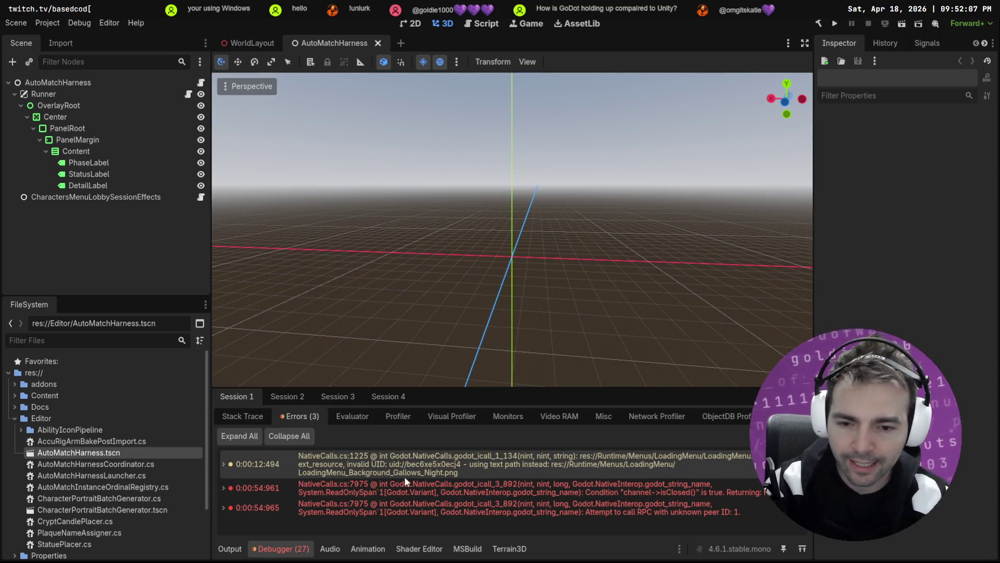
mouse_move(399, 476)
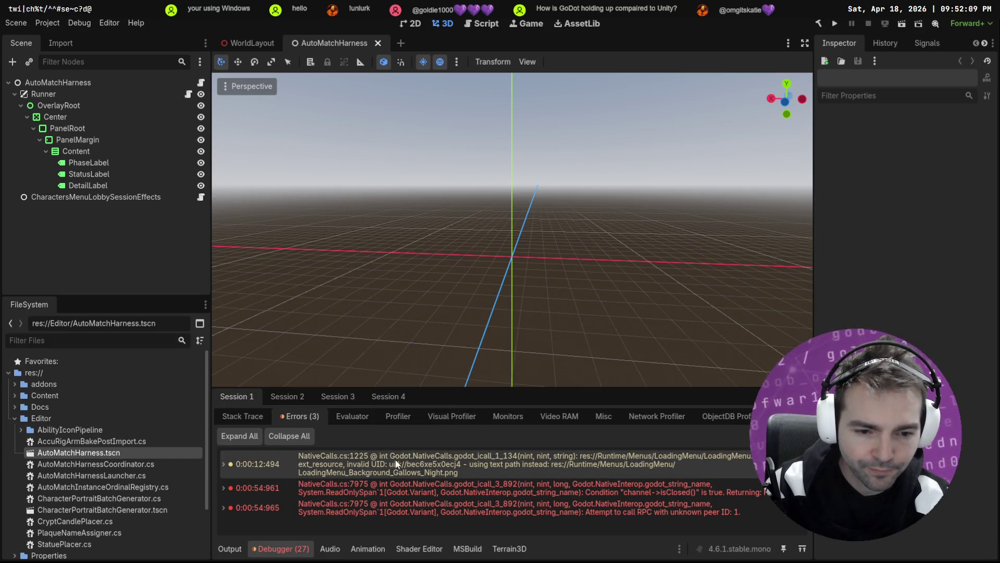
click(288, 396)
click(338, 396)
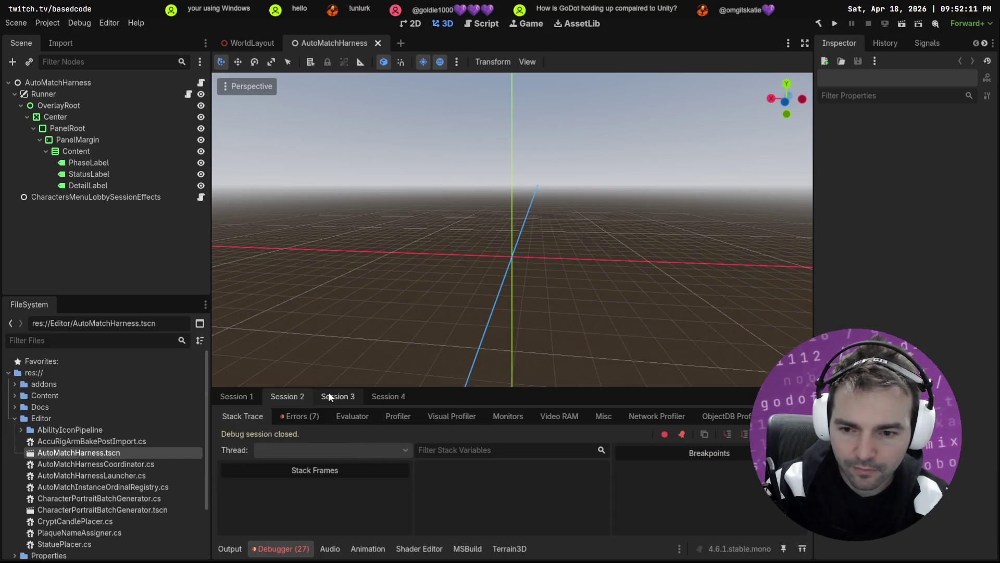
click(376, 395)
click(302, 416)
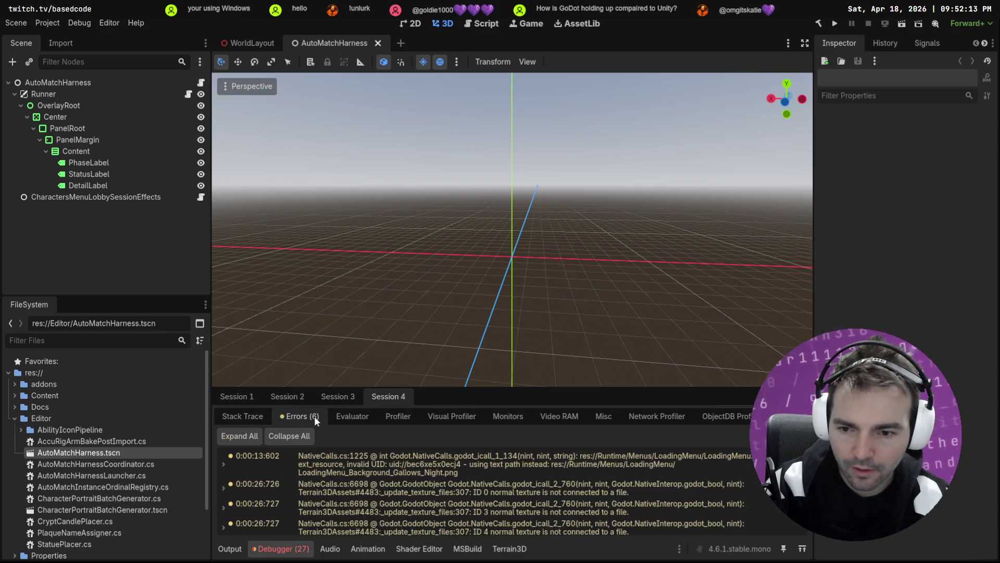
click(288, 396)
Read the sessions' Errors lists, including the unknown-peer RPC error
click(299, 415)
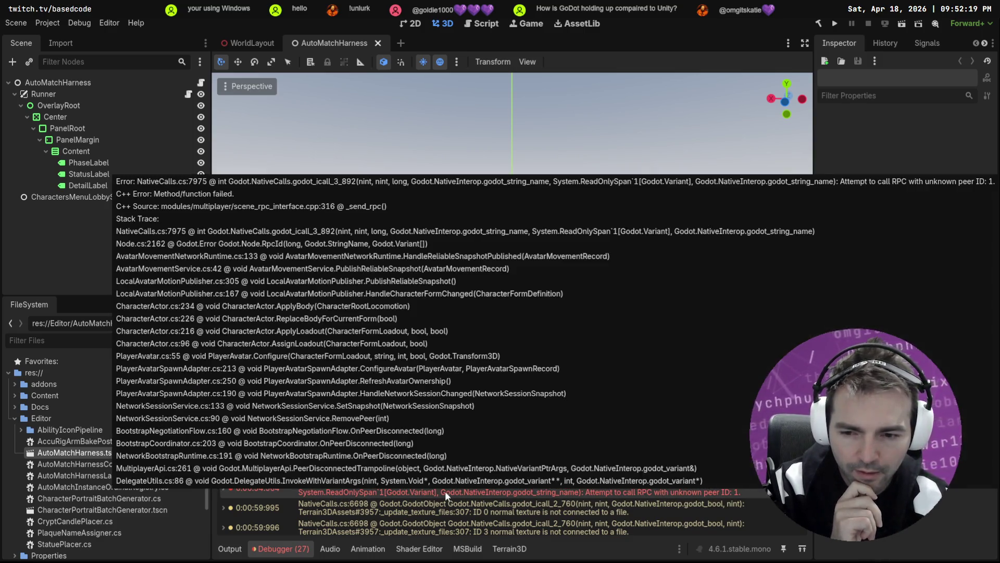
scroll(445, 490, down, 1)
scroll(376, 480, up, 1)
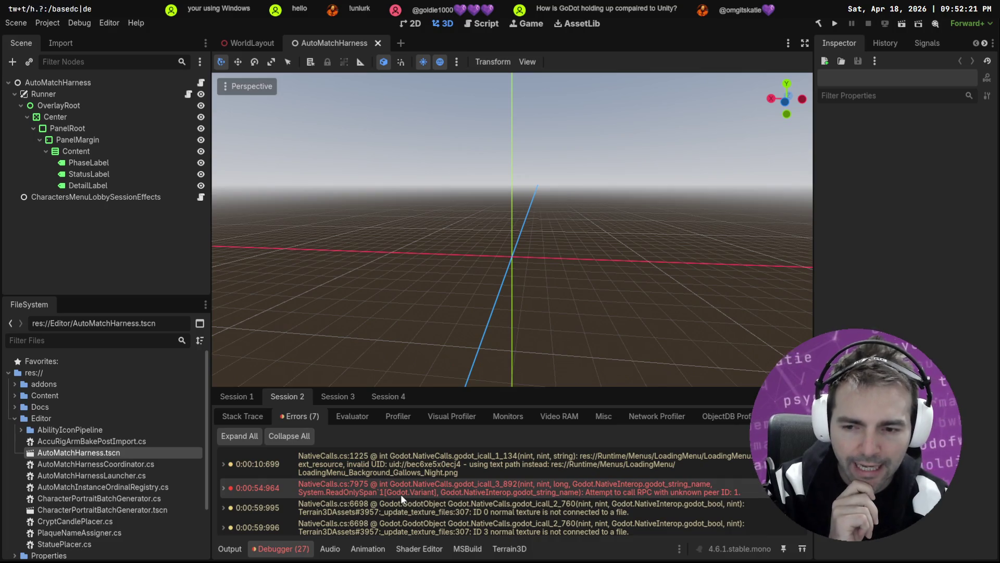
click(339, 396)
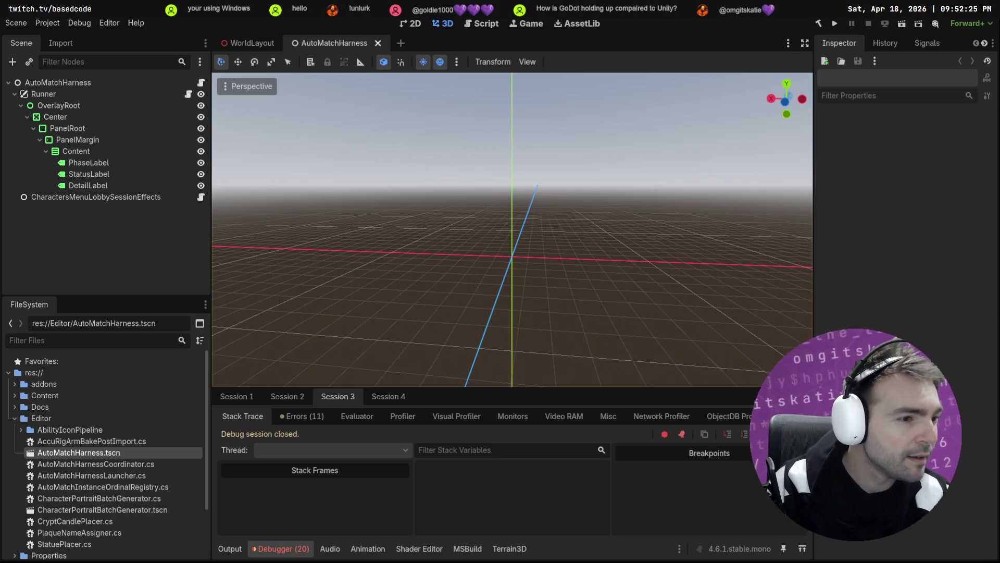
key(alt+Tab)
Add a Tech Debt heading under the Backlog heading in BACKLOG.md
click(145, 85)
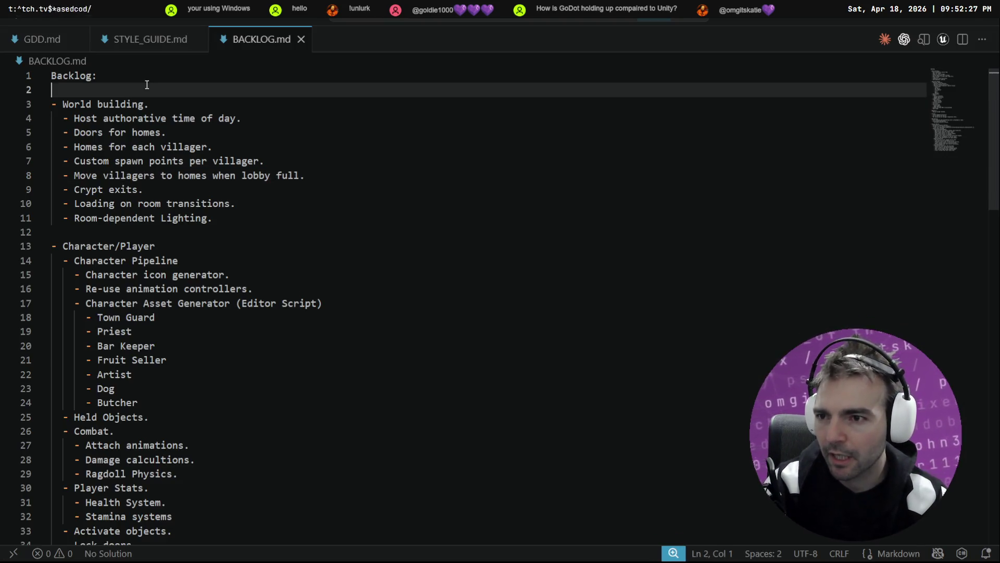
key(Return)
key(Return)
key(Up)
text(Te)
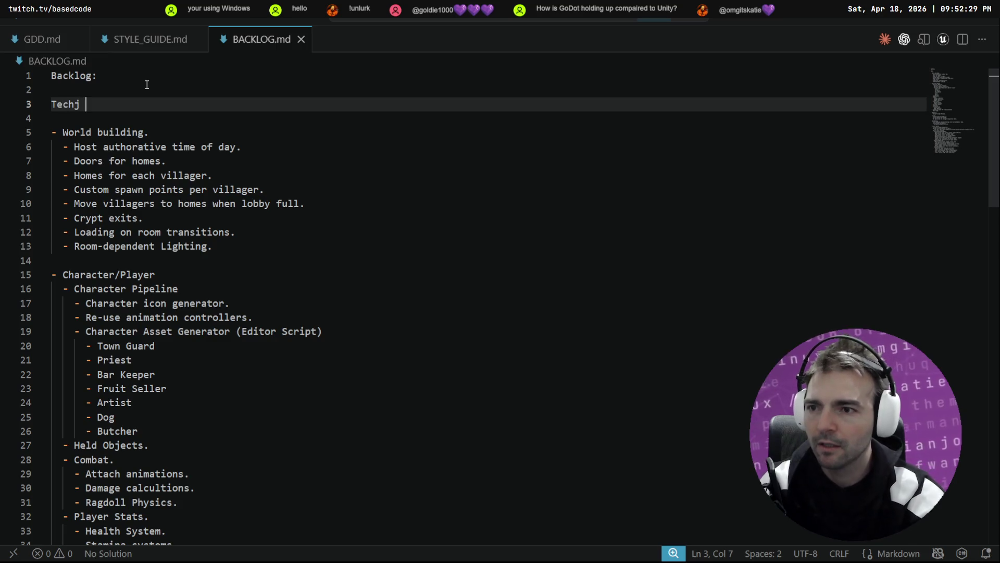
key(BackSpace)
key(BackSpace)
key(BackSpace)
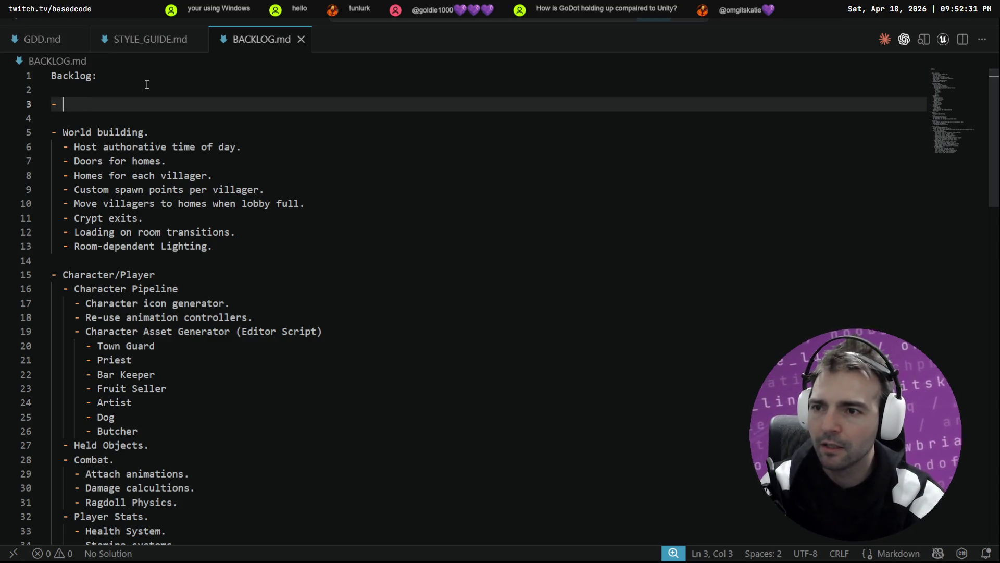
text(ebg)
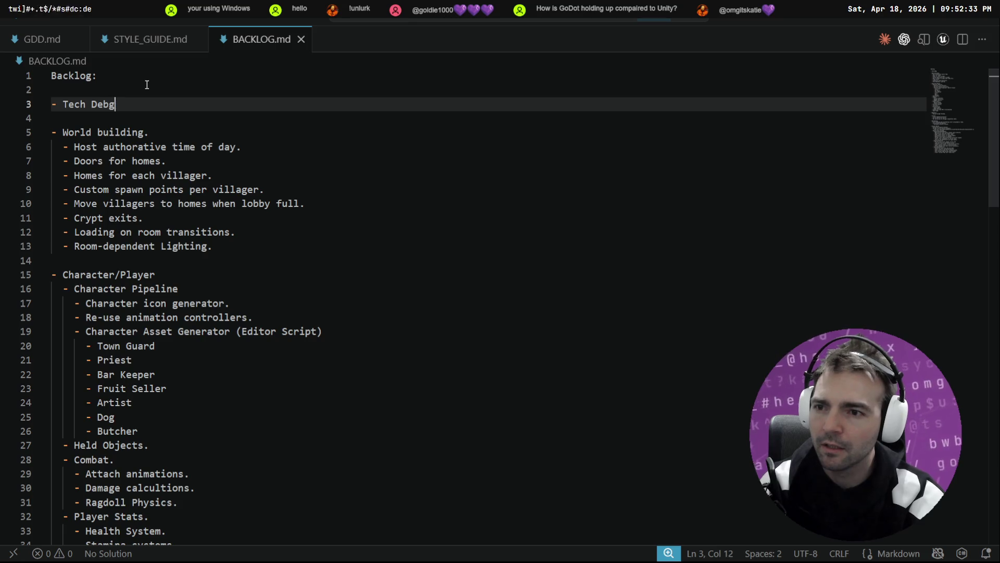
Add an indented 'Bug with host migration' item under Tech Debt
key(Return)
key(Tab)
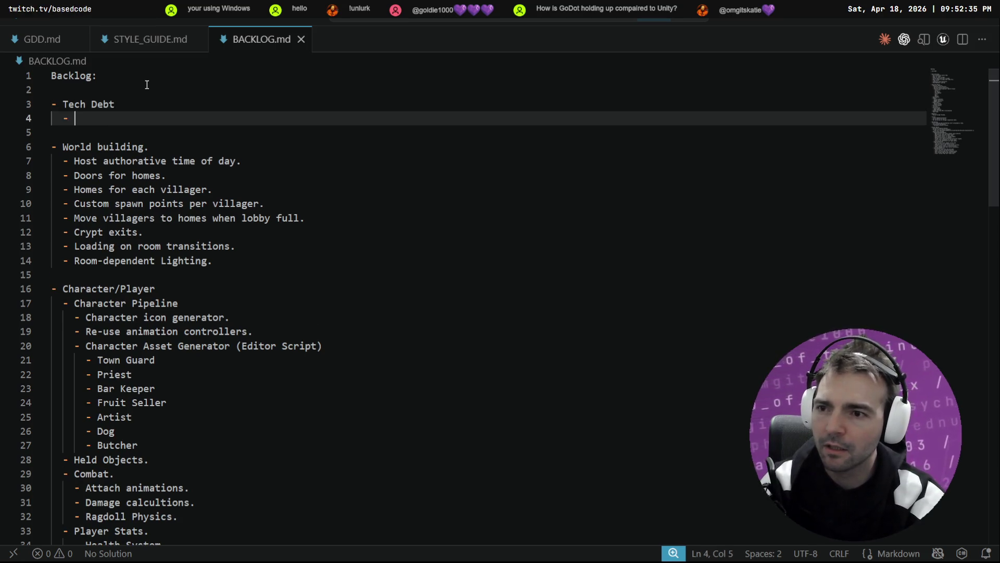
text(But wit)
key(BackSpace)
key(BackSpace)
key(BackSpace)
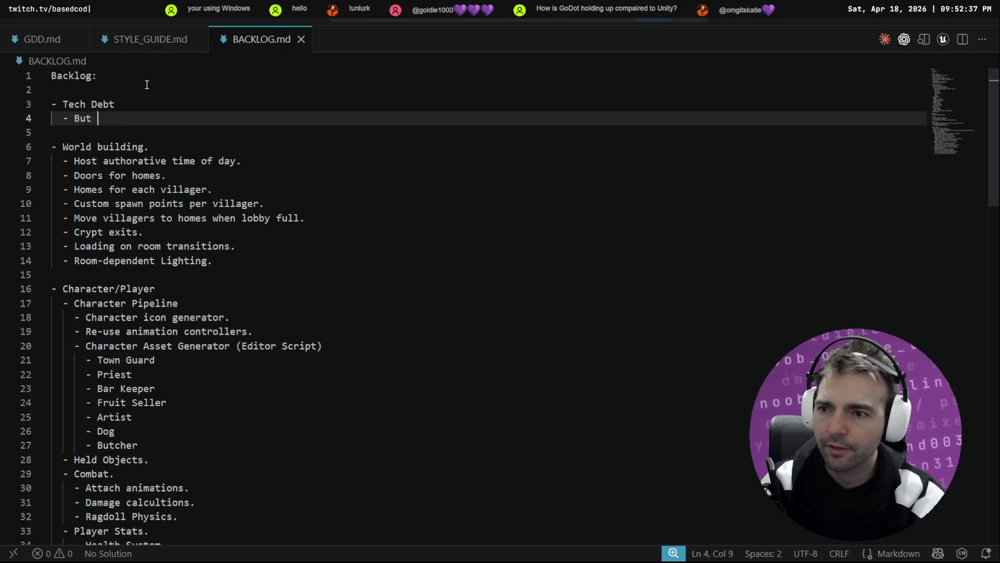
text(with host migration)
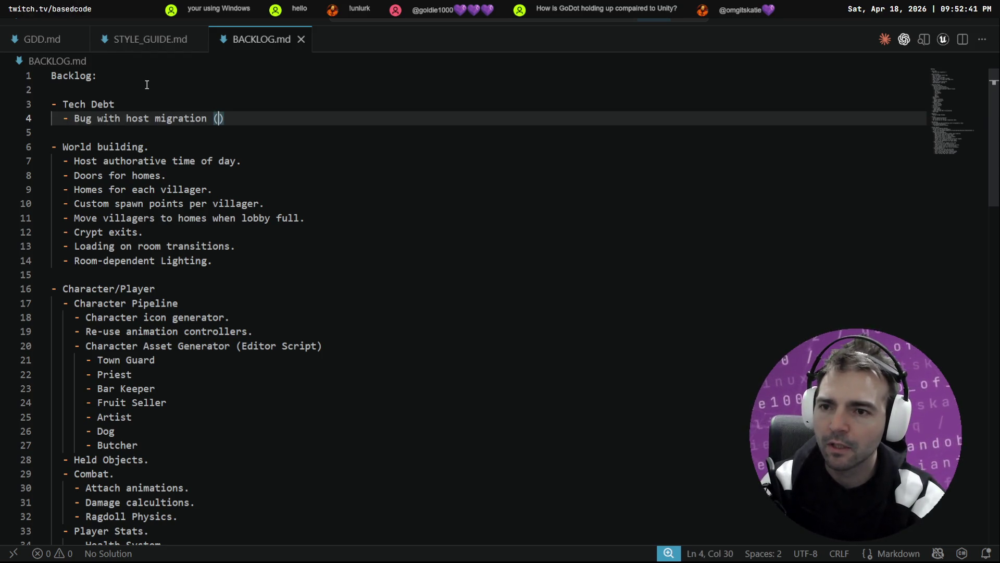
Add a deeper note that players fall into the abyss when the host leaves
key(Return)
key(Tab)
text(())
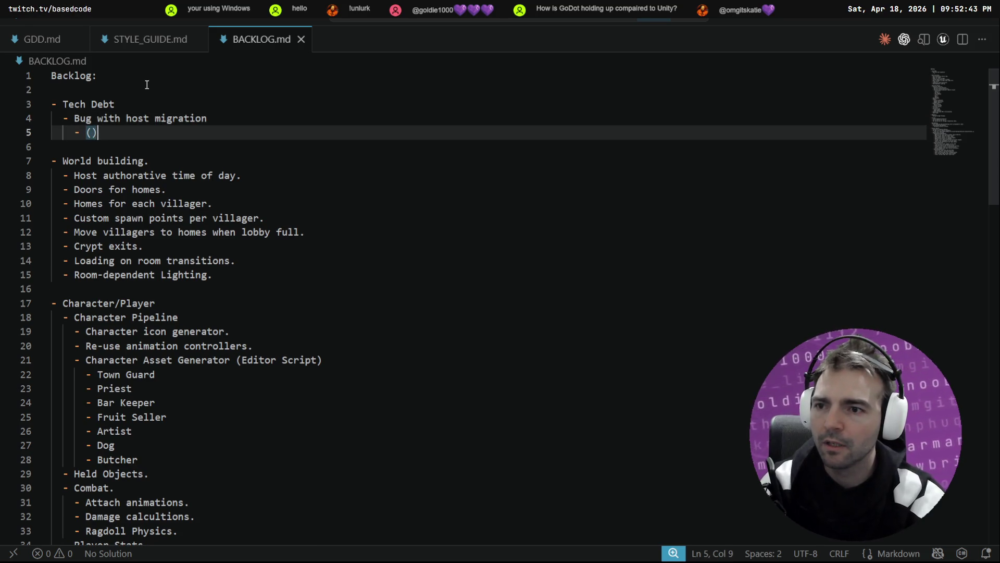
text(Saw)
text(layers fall when host)
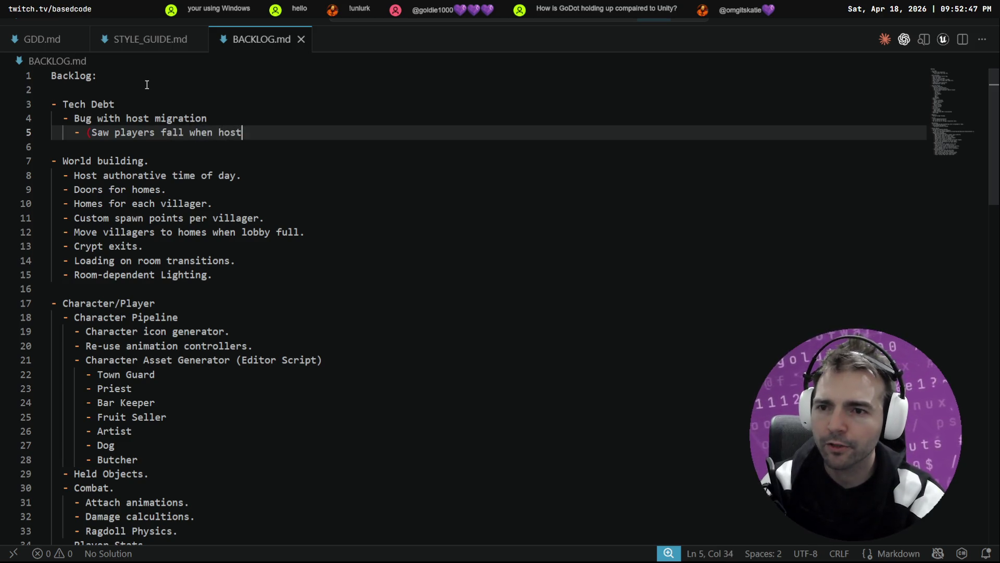
text(ves))
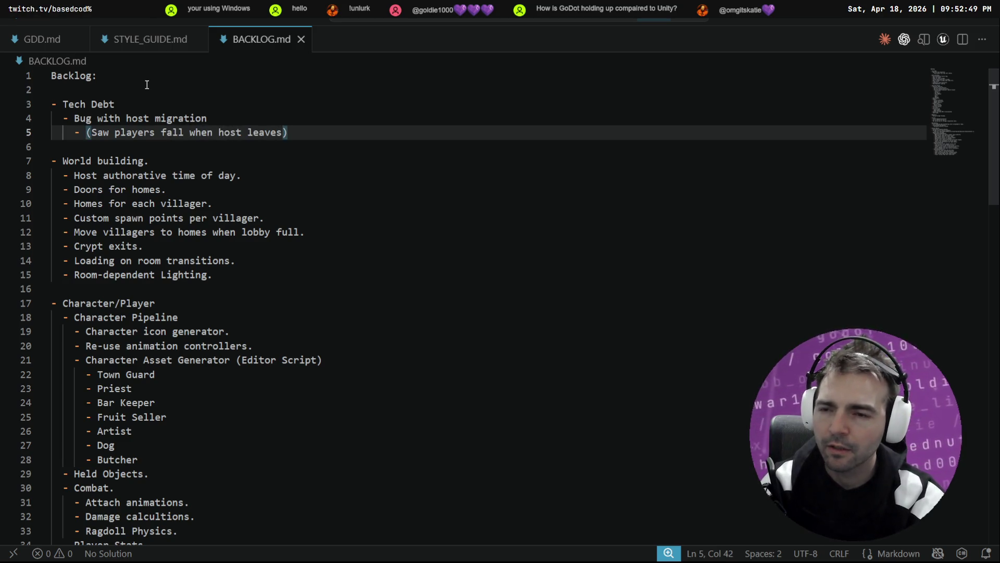
key(ctrl+Left)
key(ctrl+Left)
key(ctrl+Left)
text(into in)
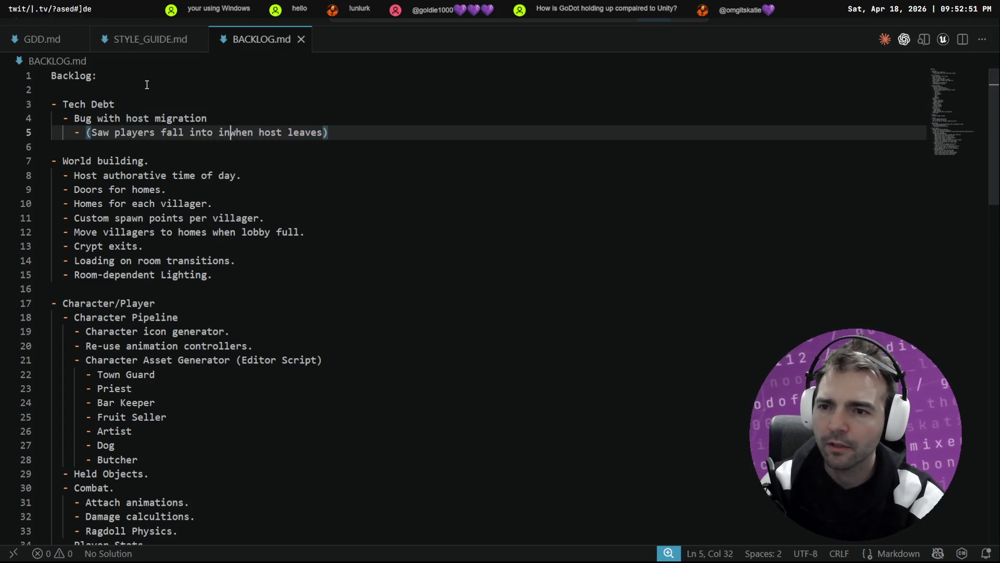
key(BackSpace)
key(BackSpace)
text(abyss)
Replace that note with 'Outside despawned when host left'
key(alt+Tab)
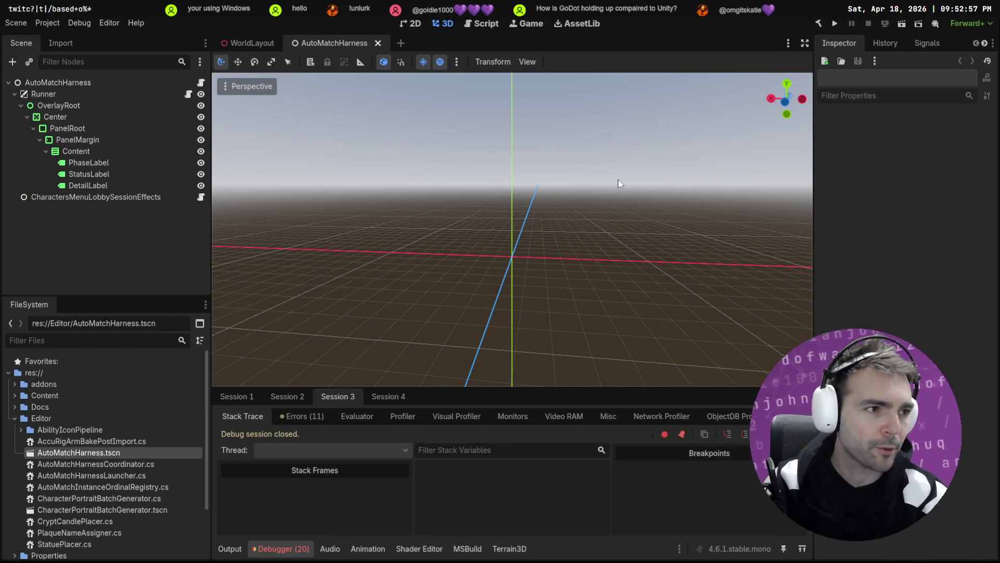
key(alt+Tab)
key(ctrl+Left)
key(ctrl+Left)
key(ctrl+Left)
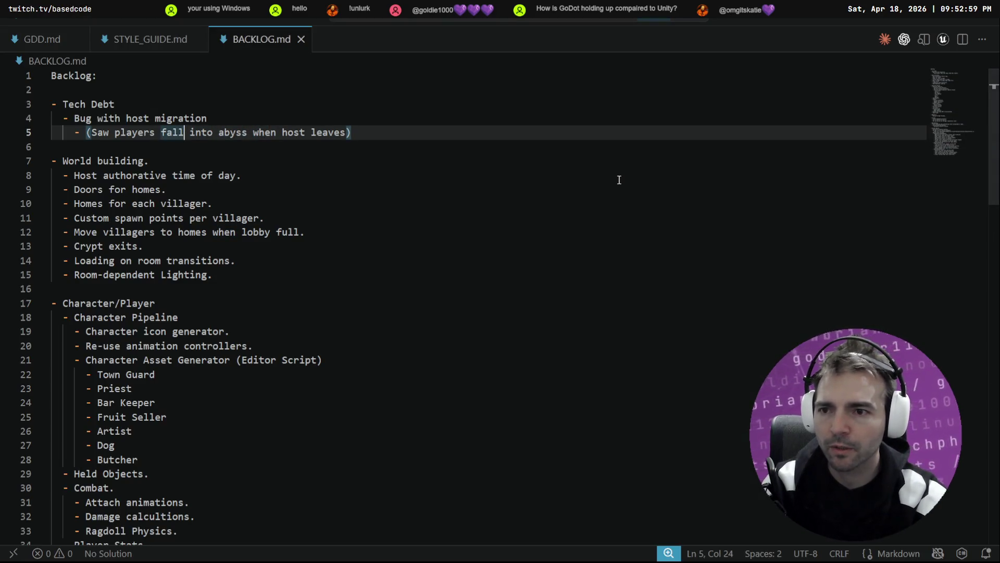
key(ctrl+Left)
key(ctrl+Left)
key(shift+End)
key(shift+Left)
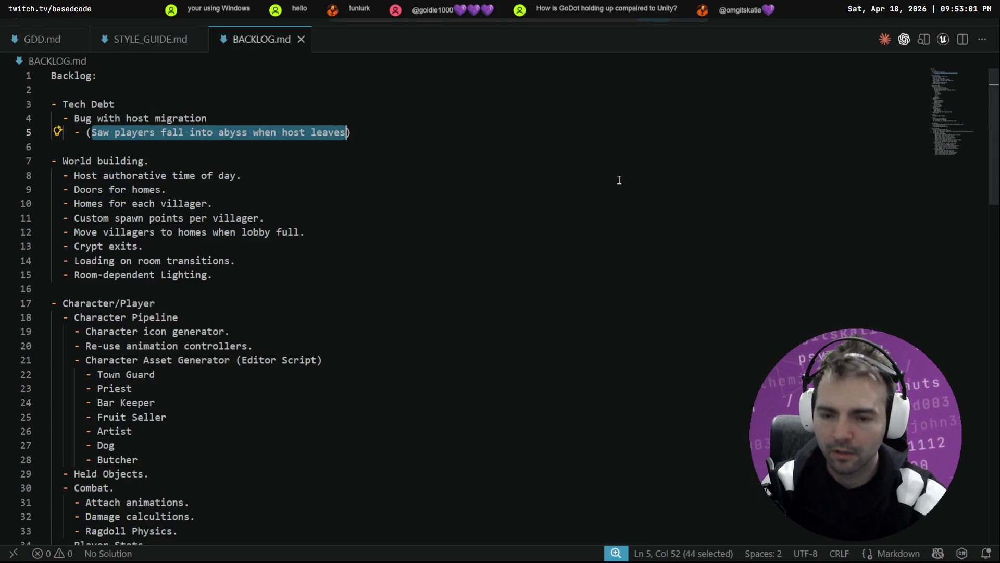
text(Outside despawned wh)
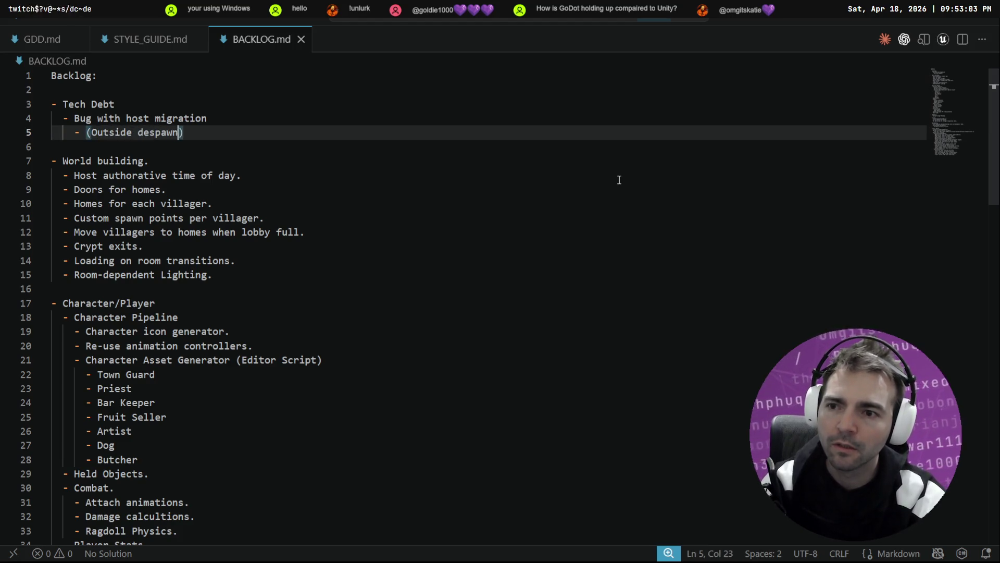
text(en host left)
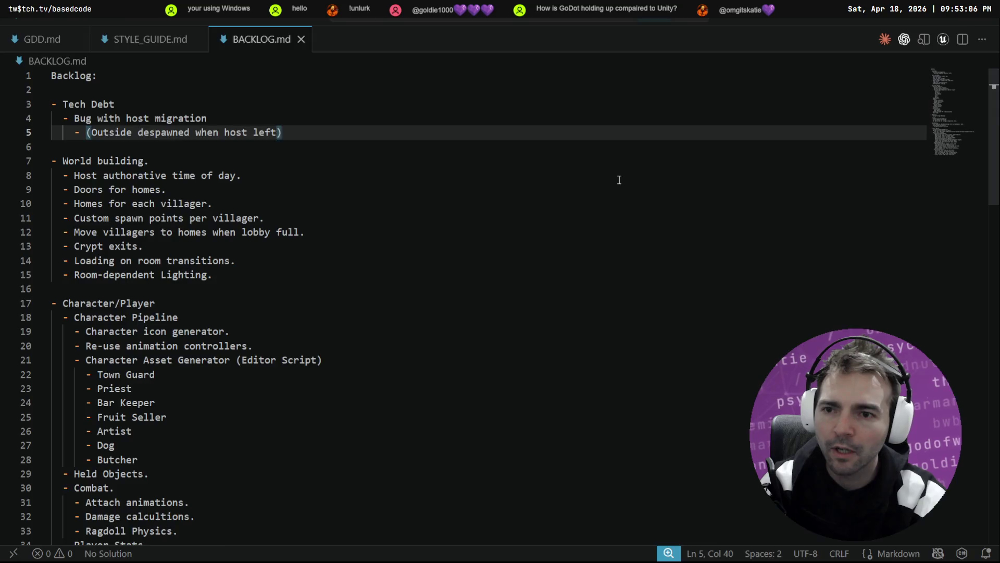
key(alt+Tab)
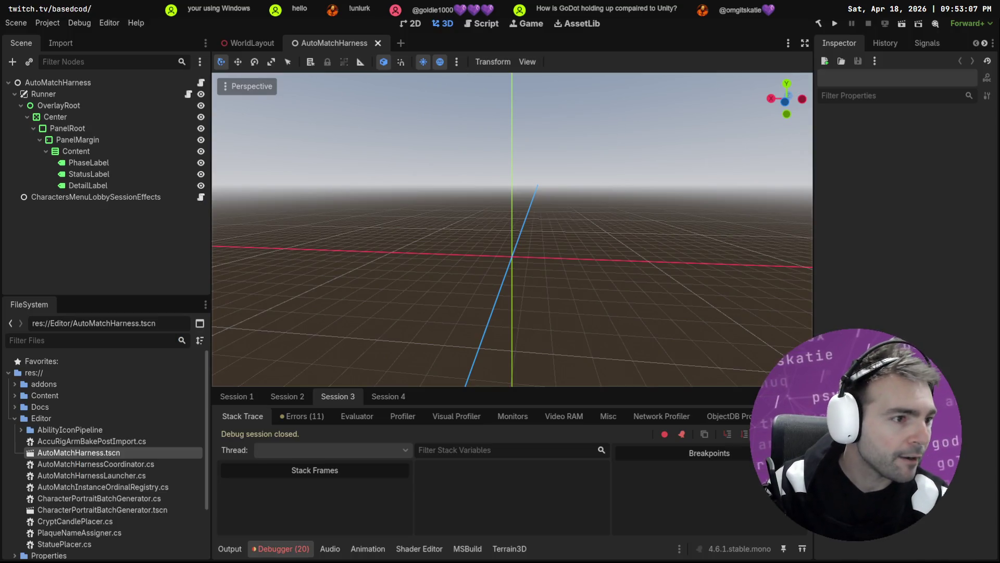
key(alt+Tab)
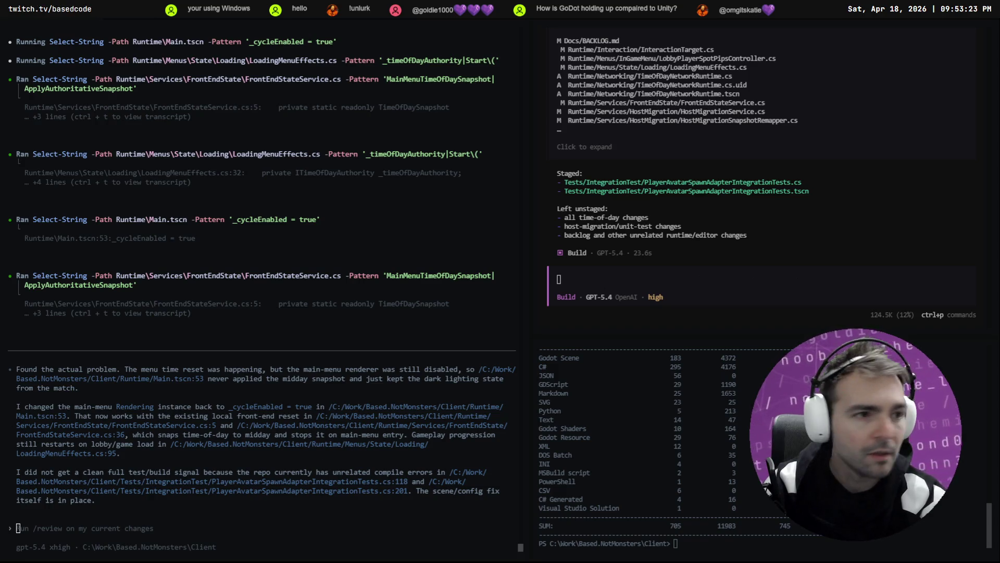
Review the Main.tscn, LoadingMenuEffects.cs, FrontEndStateService.cs and FrontEndStateServiceTests.cs diffs in Fork
key(alt+Tab)
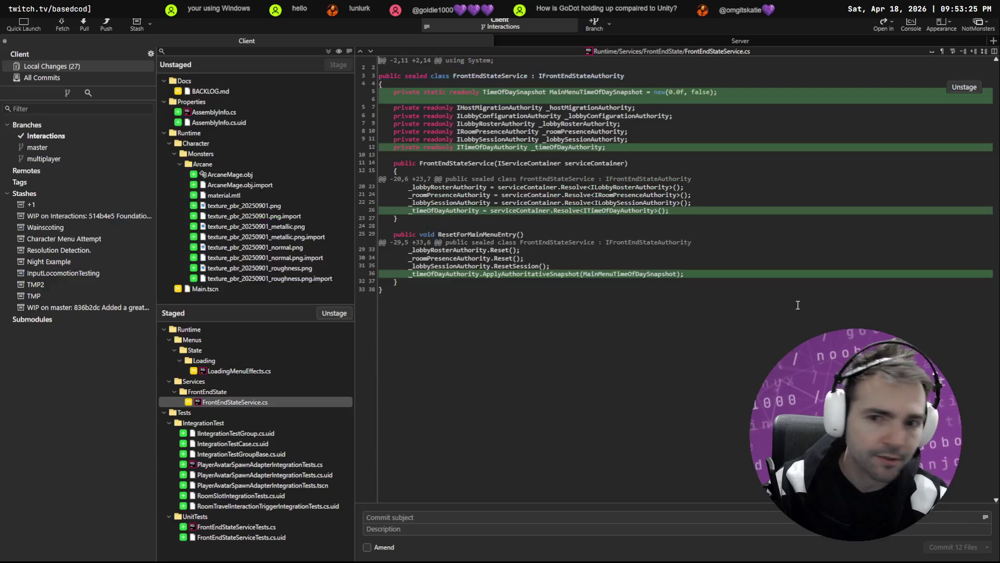
click(220, 291)
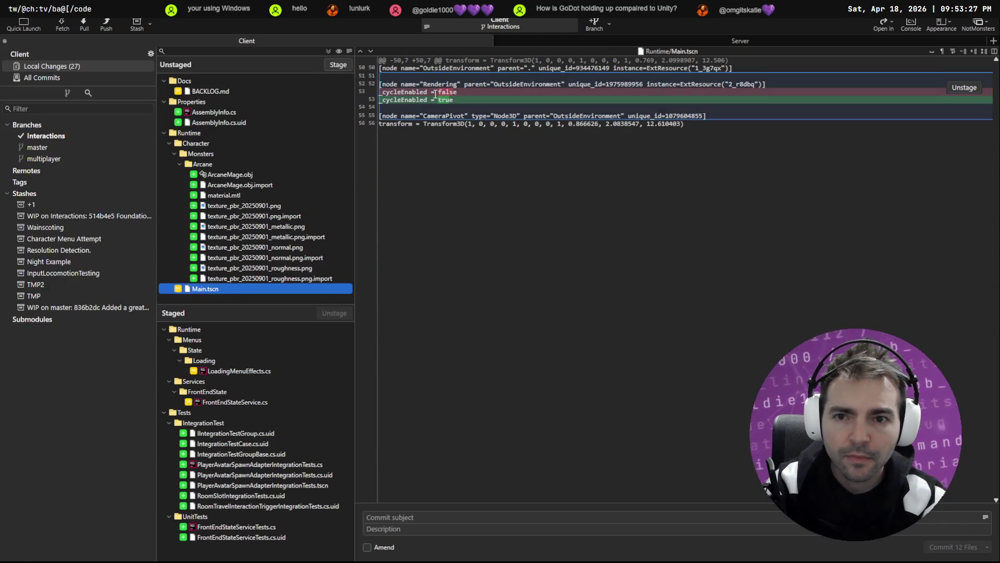
click(232, 372)
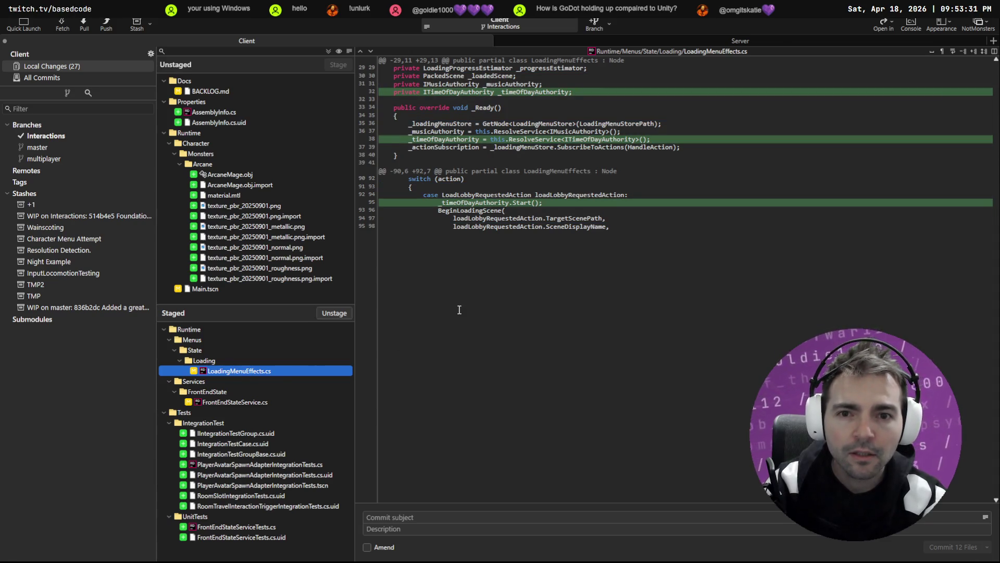
click(232, 403)
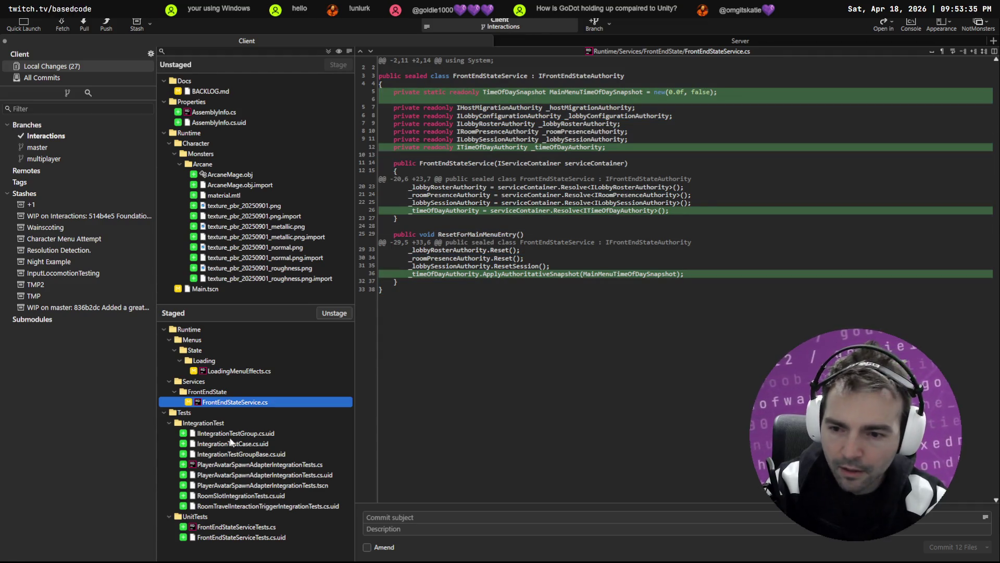
click(220, 527)
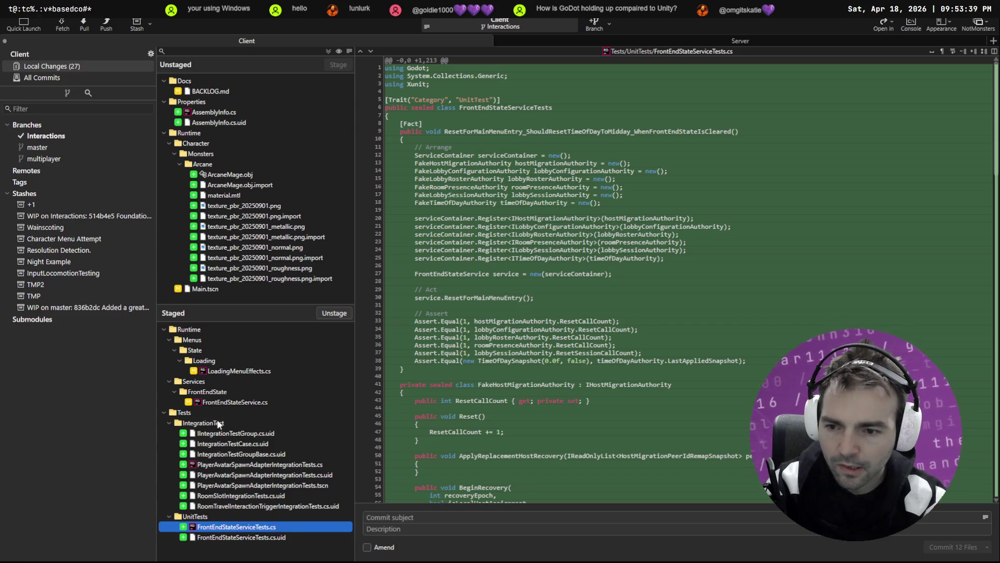
click(226, 404)
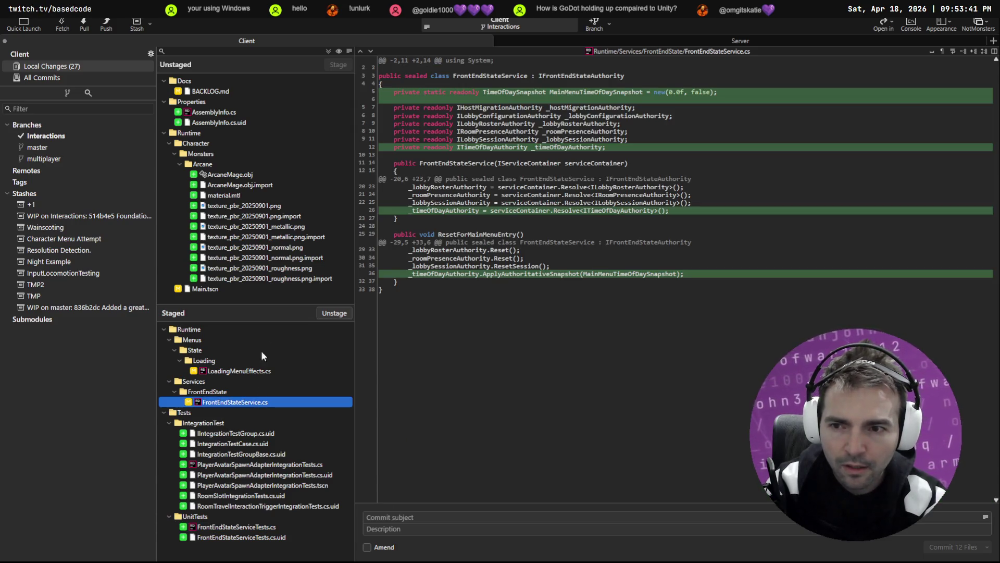
Stage the Main.tscn _cycleEnabled change, bringing the staged set to 13 files
click(214, 289)
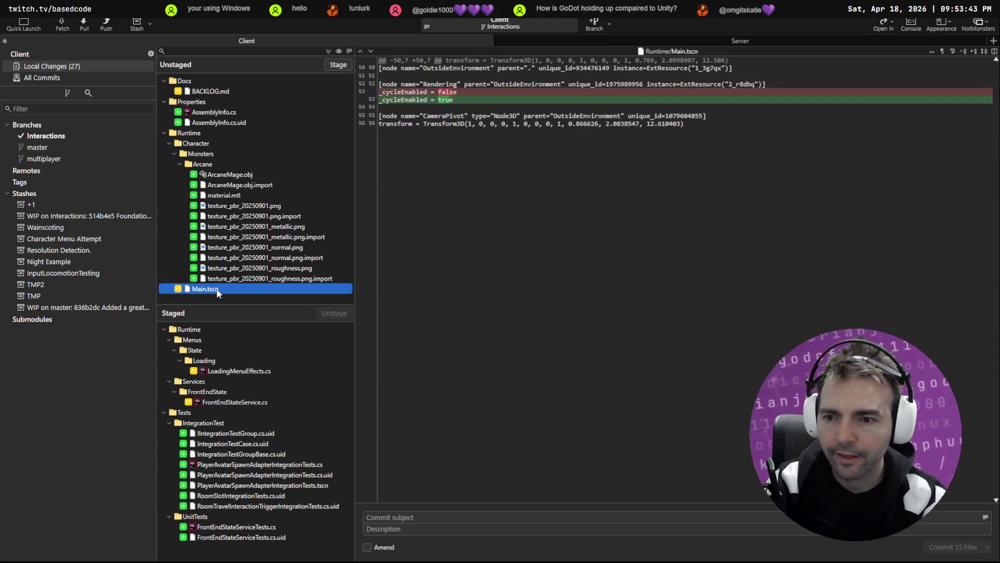
click(338, 65)
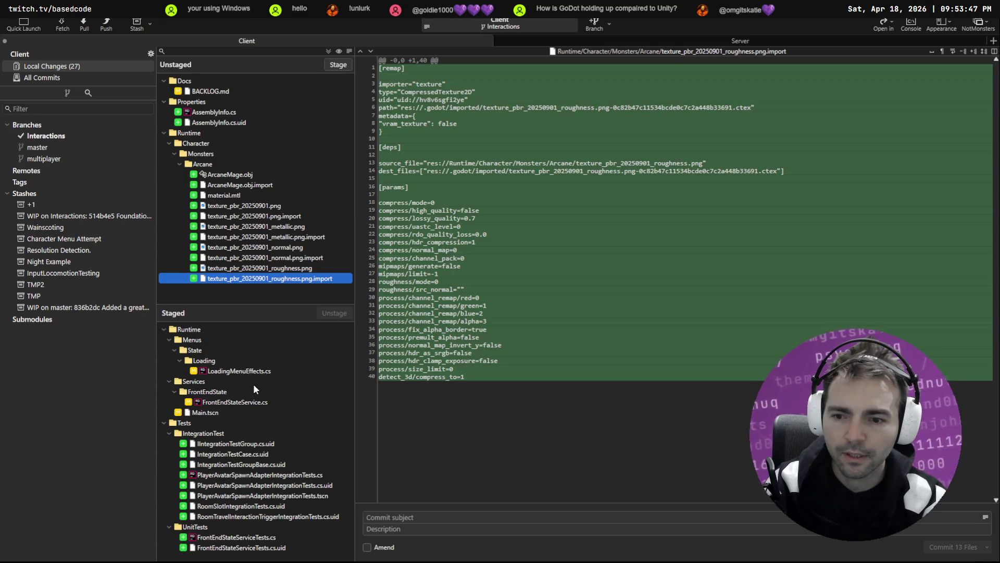
click(230, 404)
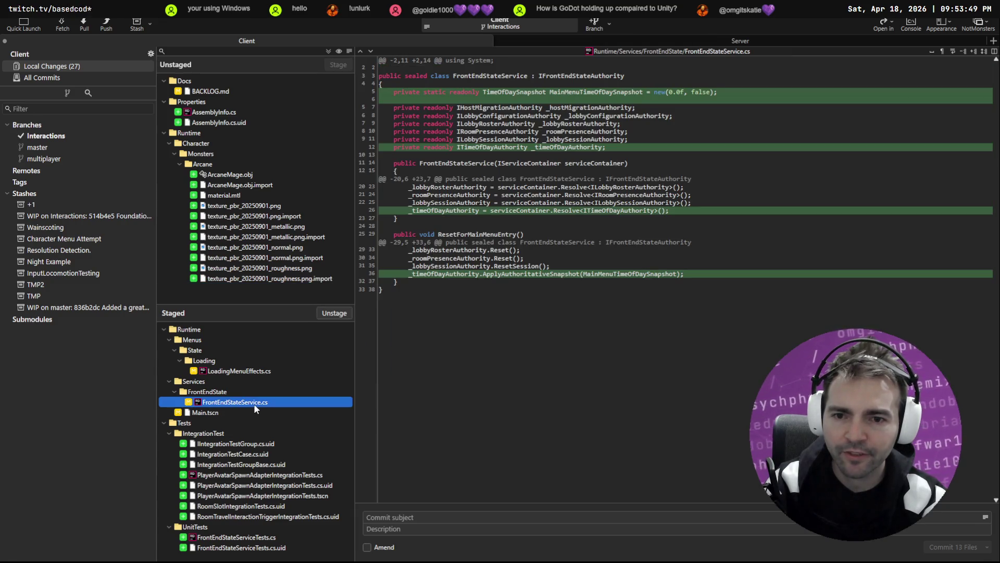
key(alt+Tab)
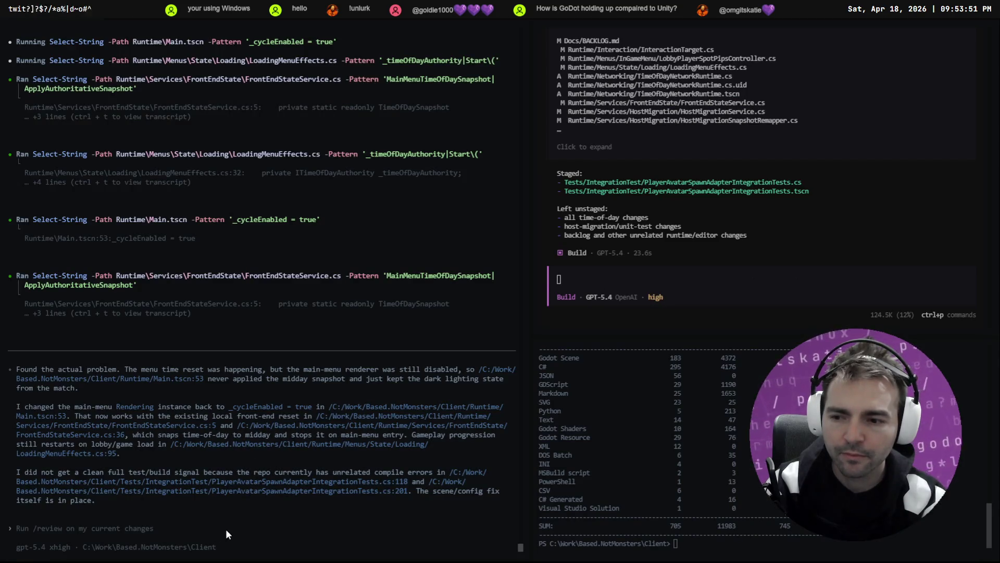
Dictate a request to Codex to keep time of day at midday only on the Main Menu
key(super+h)
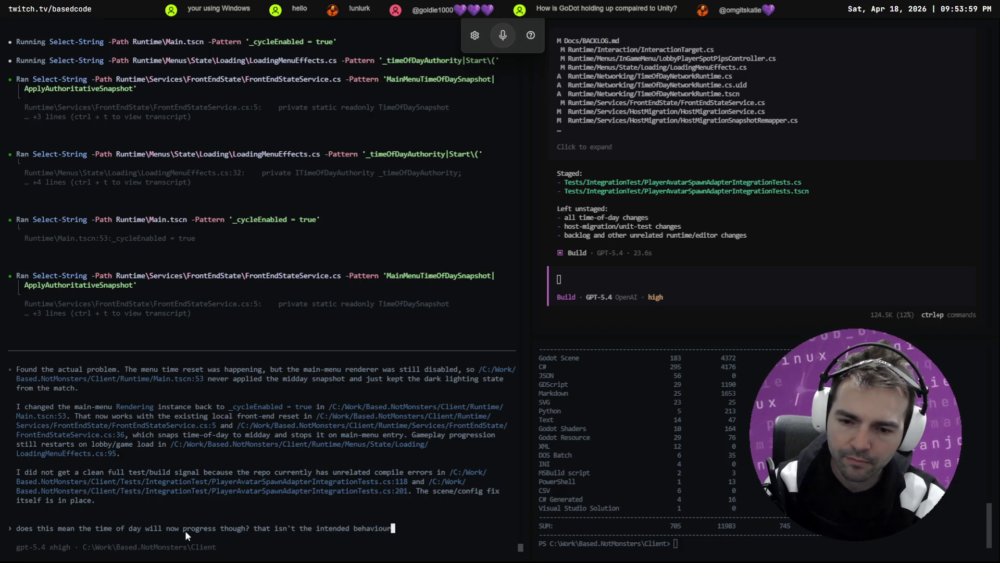
key(super+h)
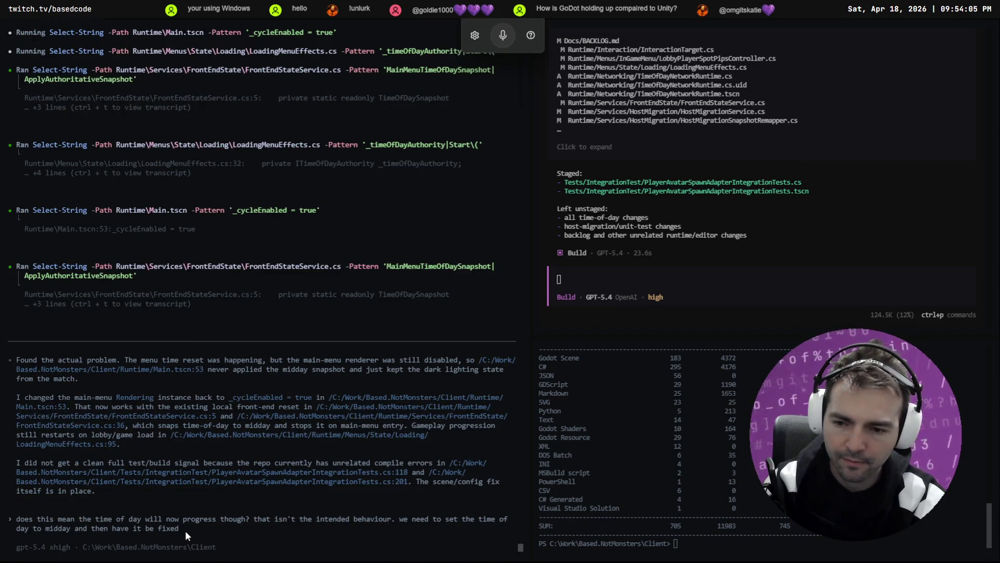
key(super+h)
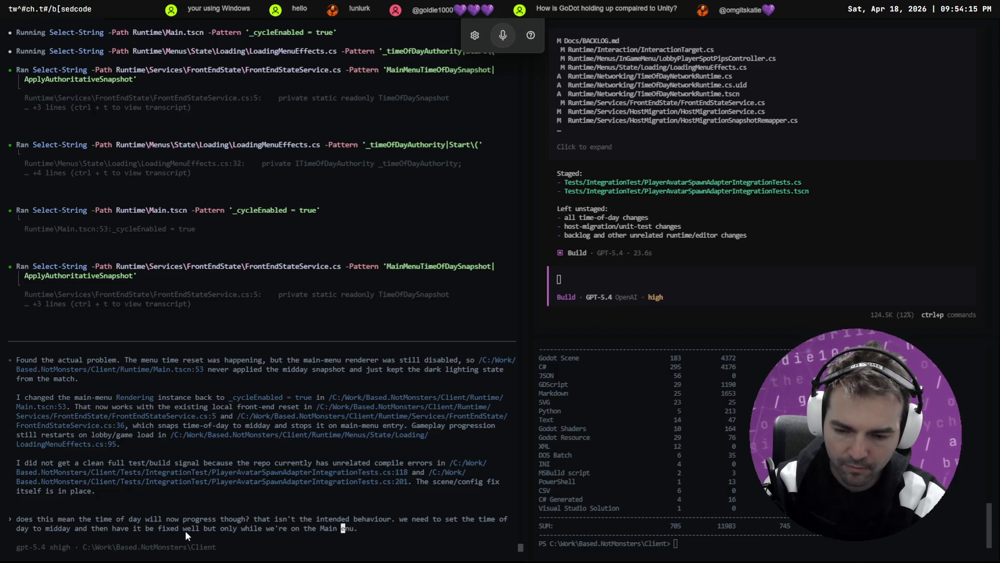
key(Return)
key(alt+Tab)
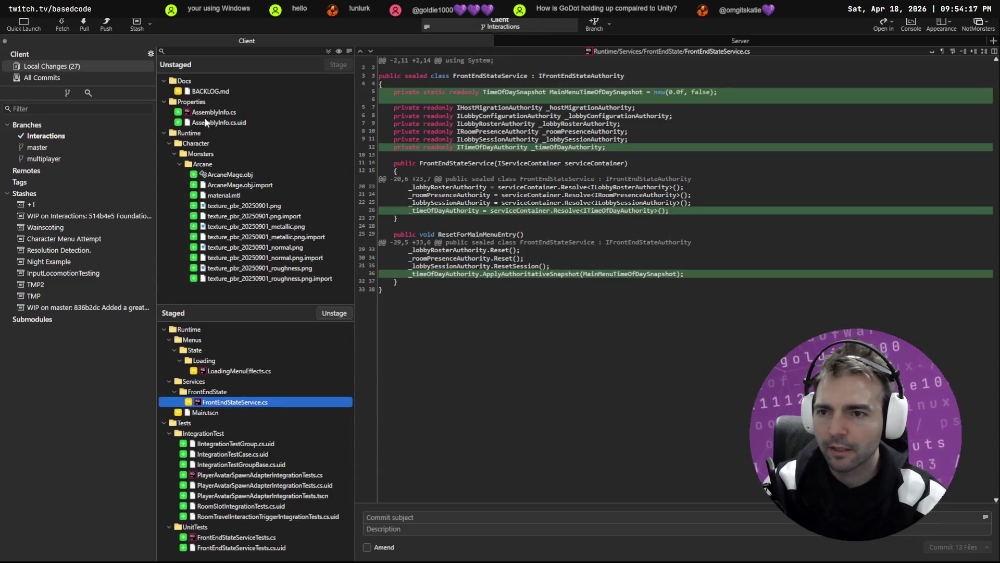
Recheck the staged IIntegrationTestGroup.cs.uid, test, LoadingMenuEffects.cs and FrontEndStateService.cs diffs while monitoring the agent
click(227, 444)
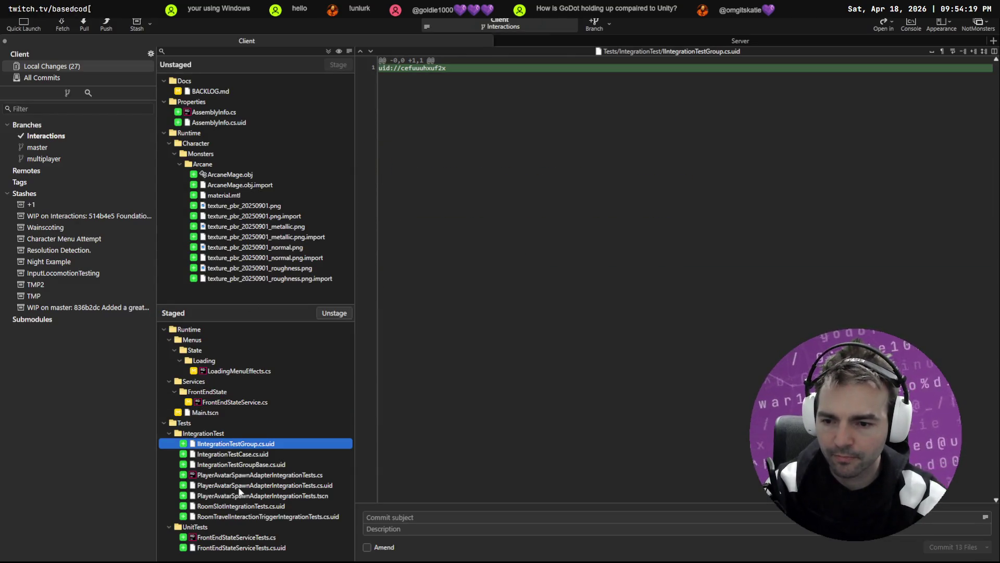
click(240, 539)
click(205, 361)
click(234, 371)
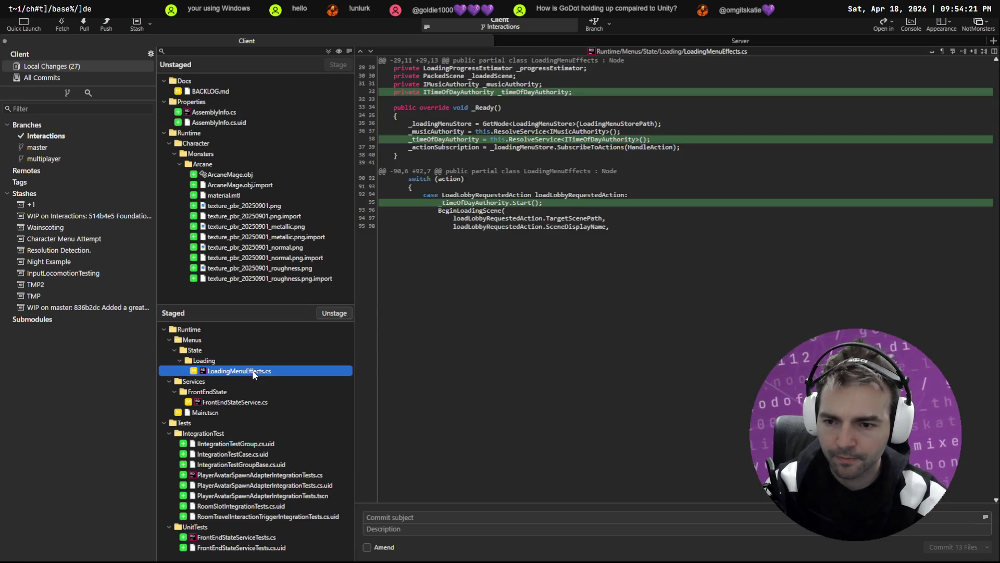
click(243, 403)
key(alt+Tab)
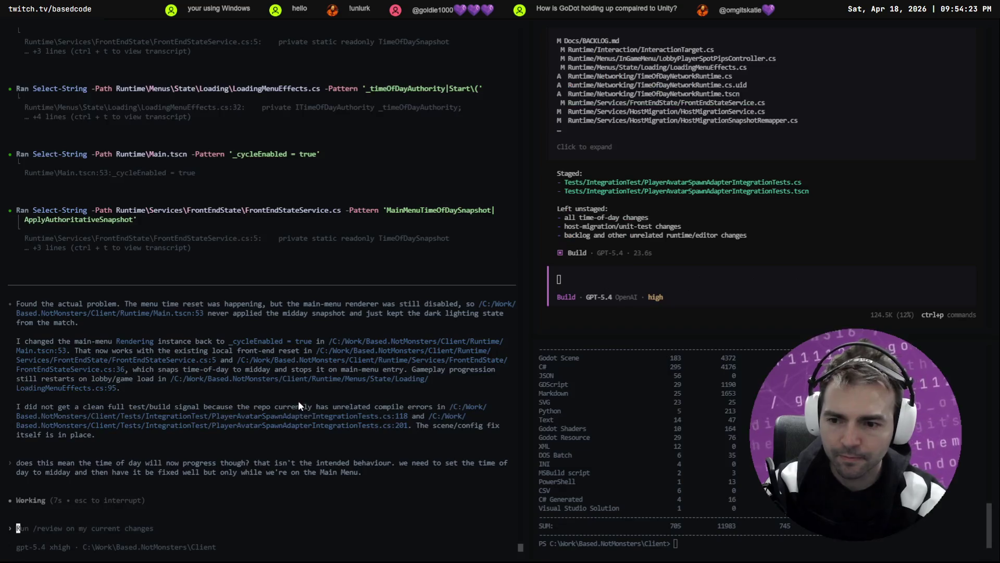
key(alt+Tab)
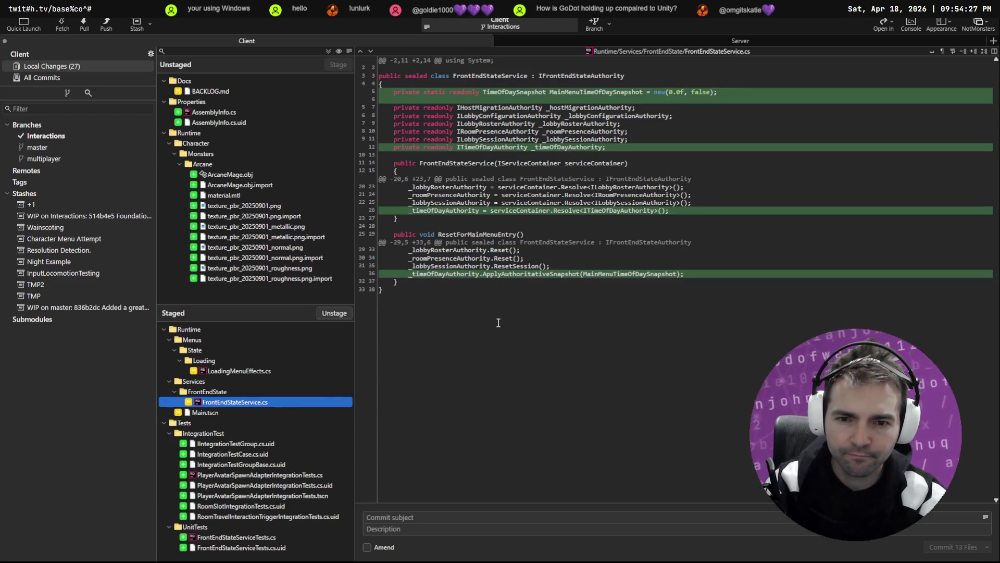
key(alt+Tab)
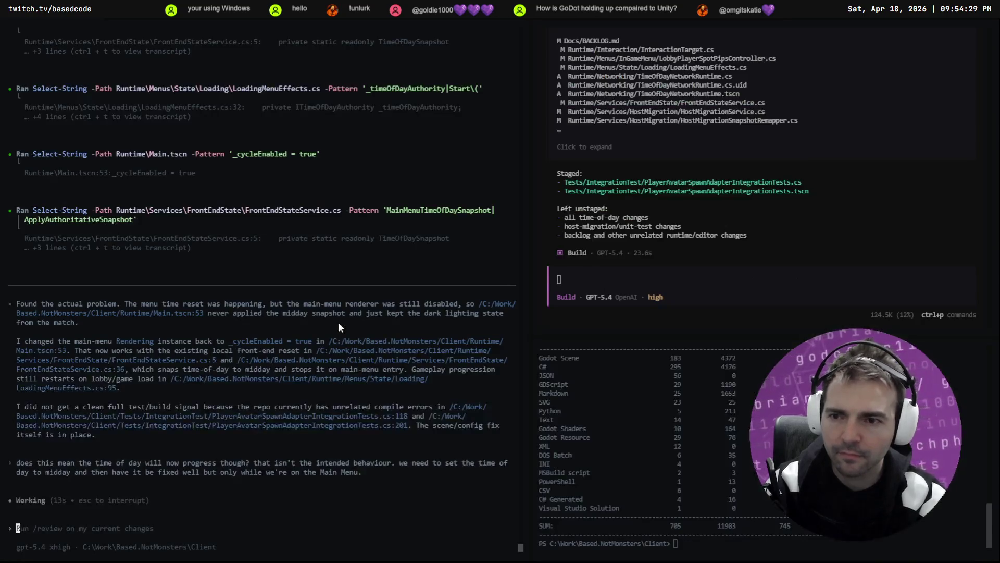
key(alt+Tab)
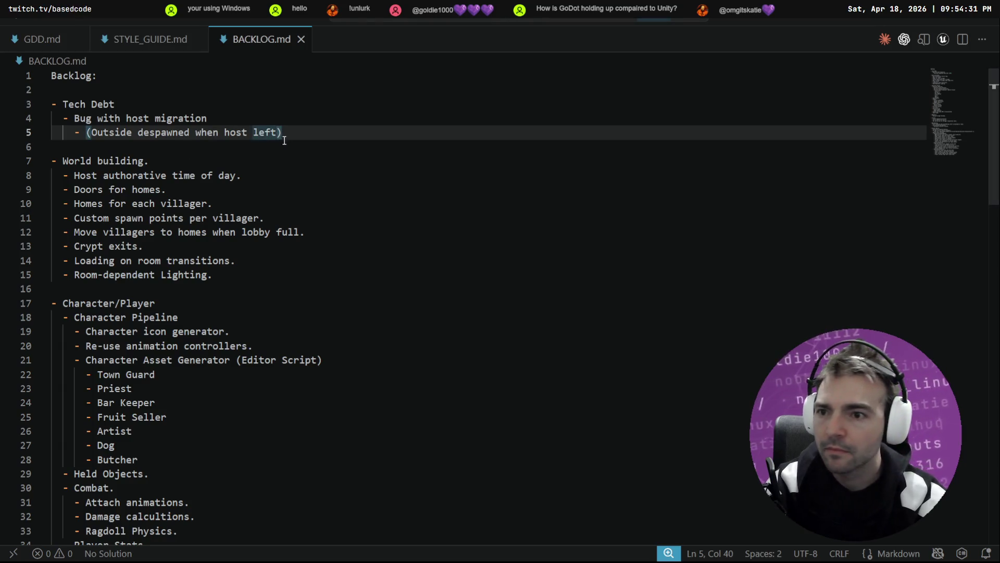
Review the Tech Debt, Doors for homes and Host authorative time of day entries in BACKLOG.md
click(364, 141)
drag(78, 149, 26, 101)
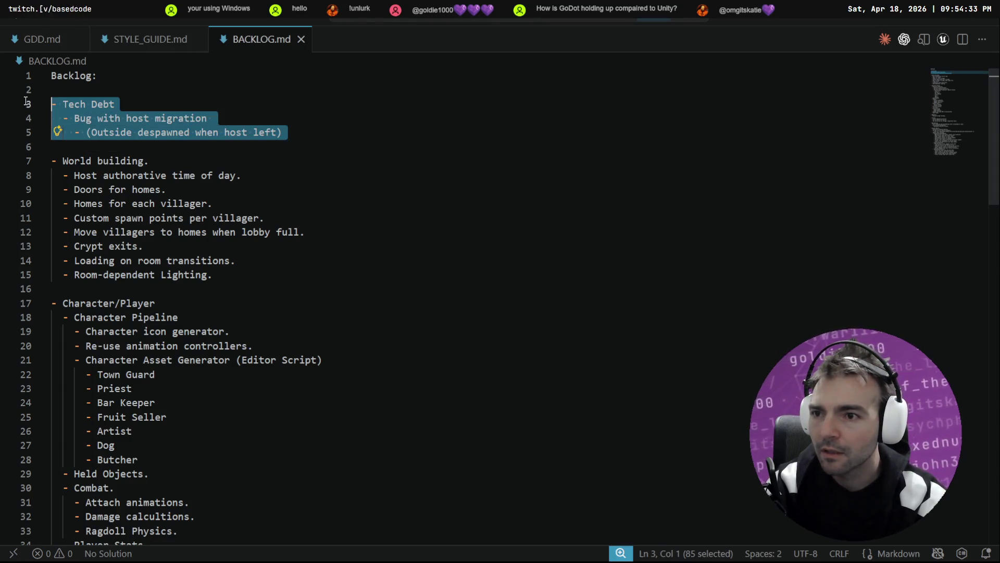
scroll(187, 191, down, 1)
click(227, 169)
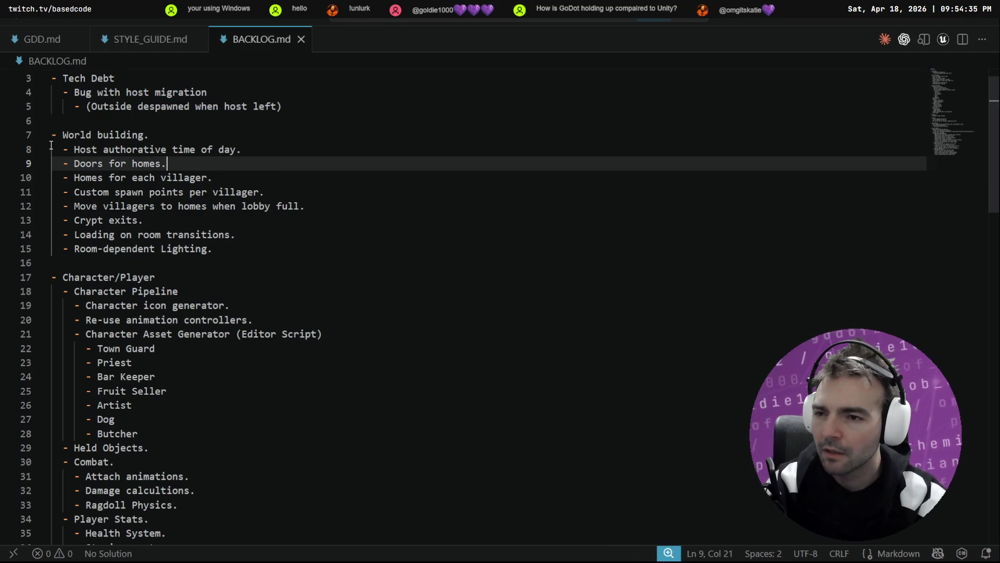
mouse_move(58, 148)
mouse_down()
mouse_move(279, 152)
mouse_move(63, 162)
mouse_up()
click(268, 155)
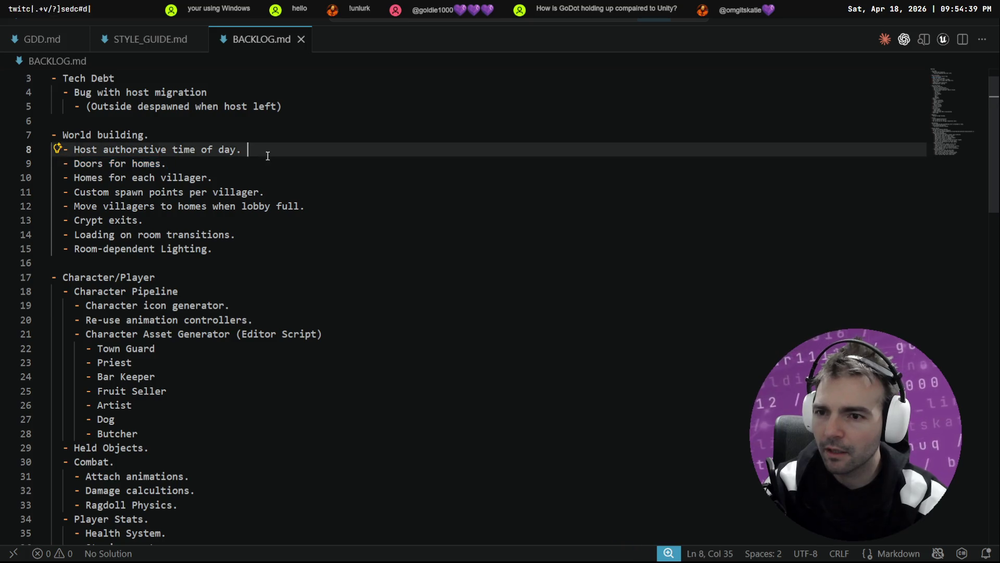
drag(262, 150, 67, 149)
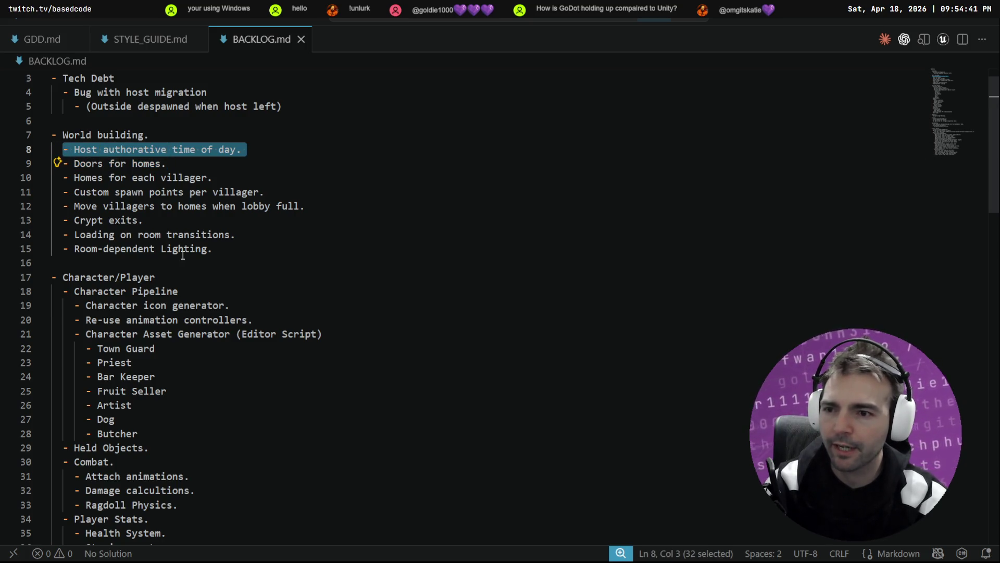
key(alt+Tab)
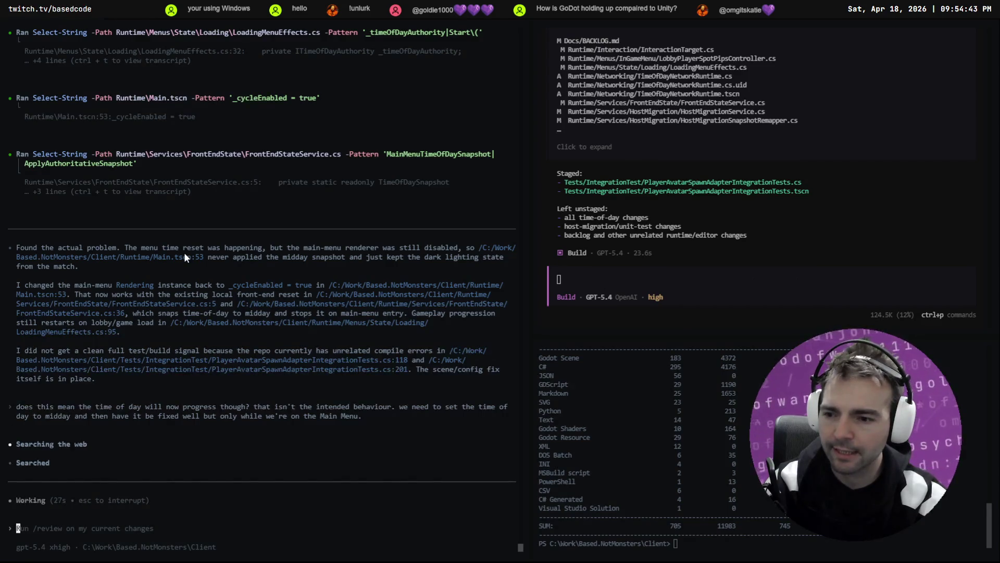
key(alt+Tab)
key(alt+Tab)
key(alt+Tab)
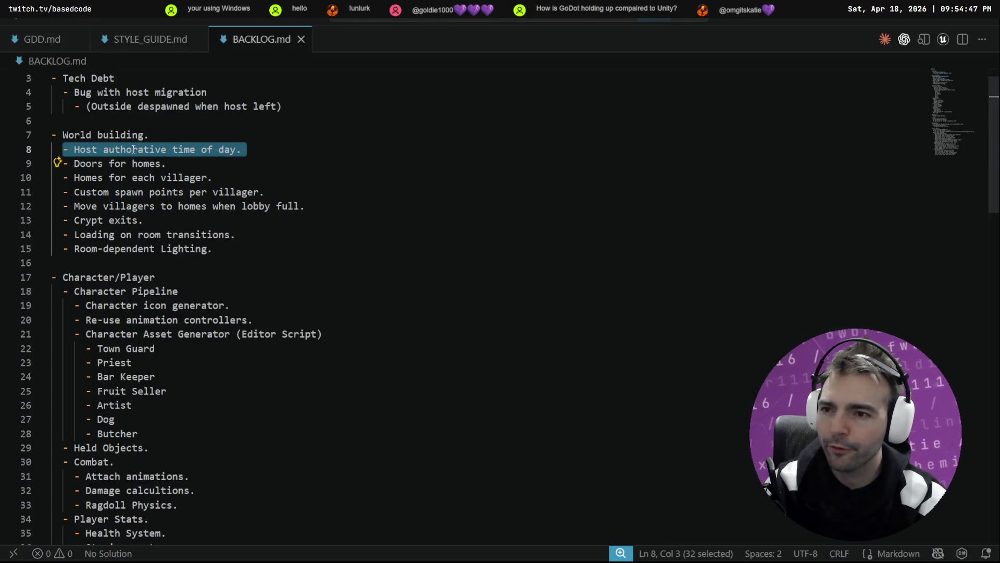
click(308, 150)
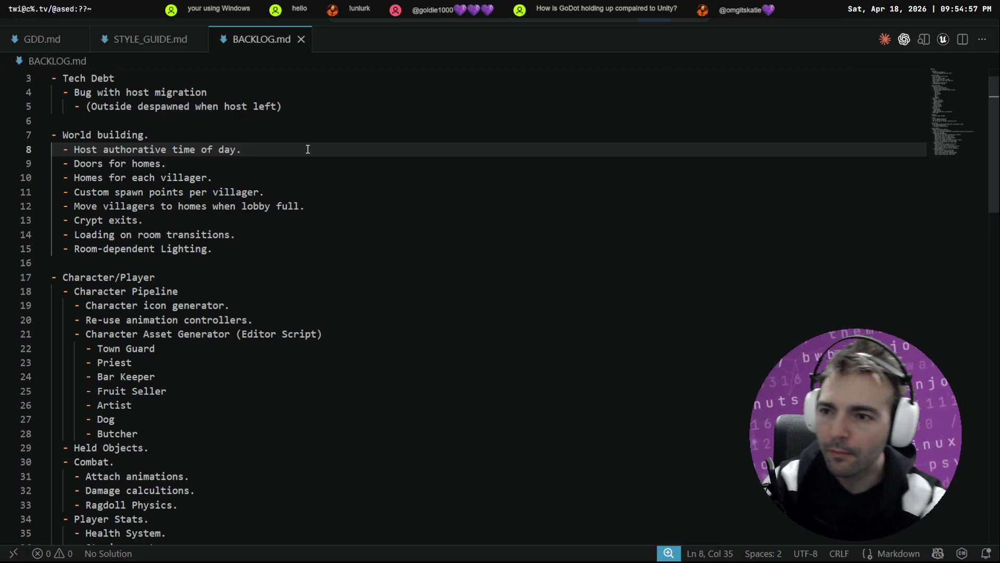
key(alt+Tab)
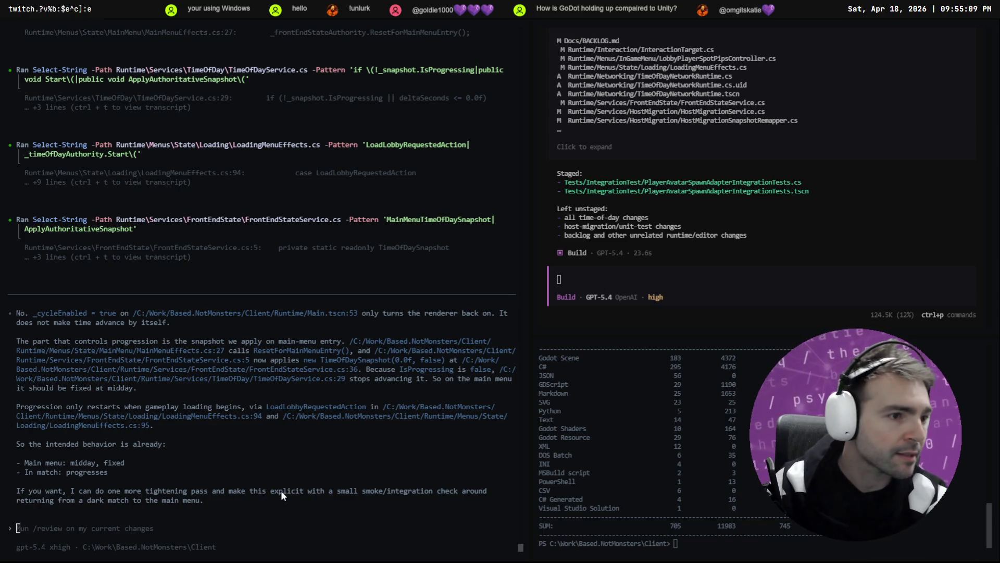
Run the AutoMatchHarness scene with F6 to launch the multi-instance game
key(alt+Tab)
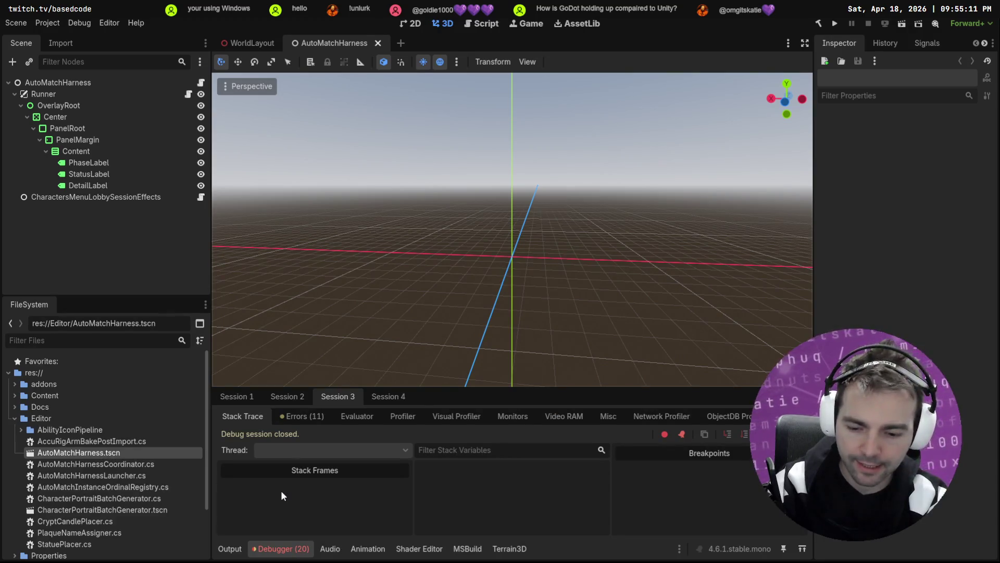
key(F6)
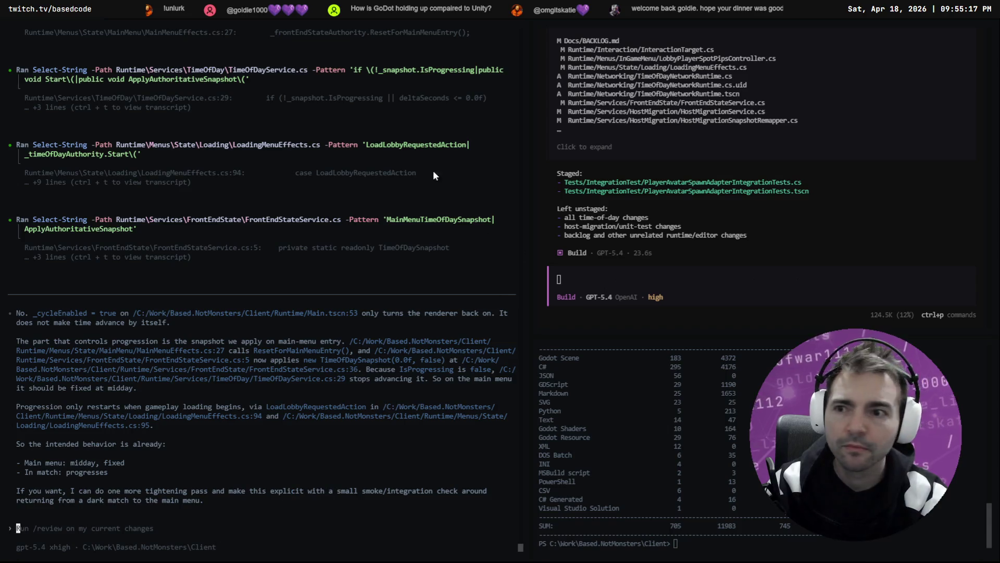
Start a Tech Debt bullet below the outside-despawn note about main menu time of day not resetting
click(313, 113)
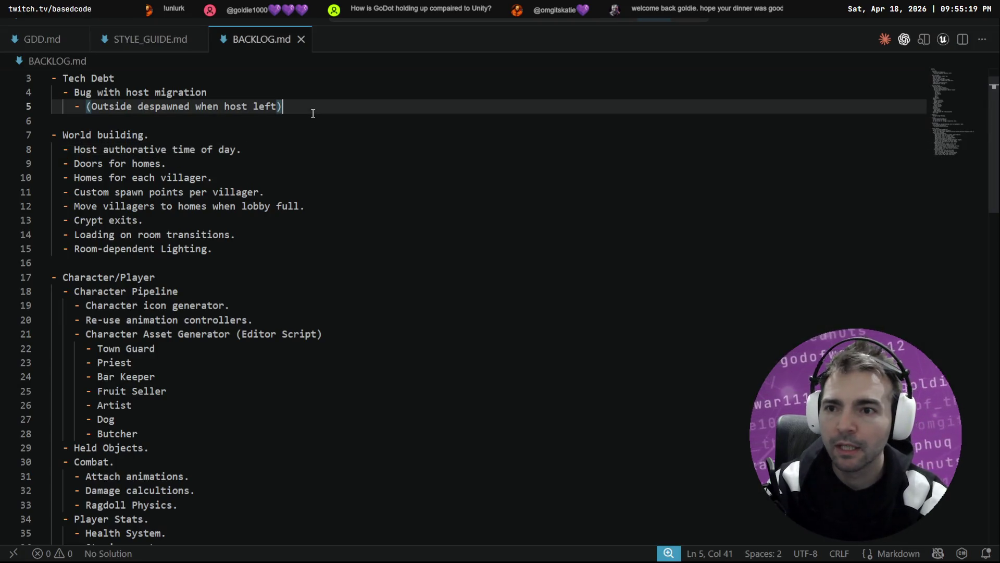
key(Return)
scroll(253, 143, up, 1)
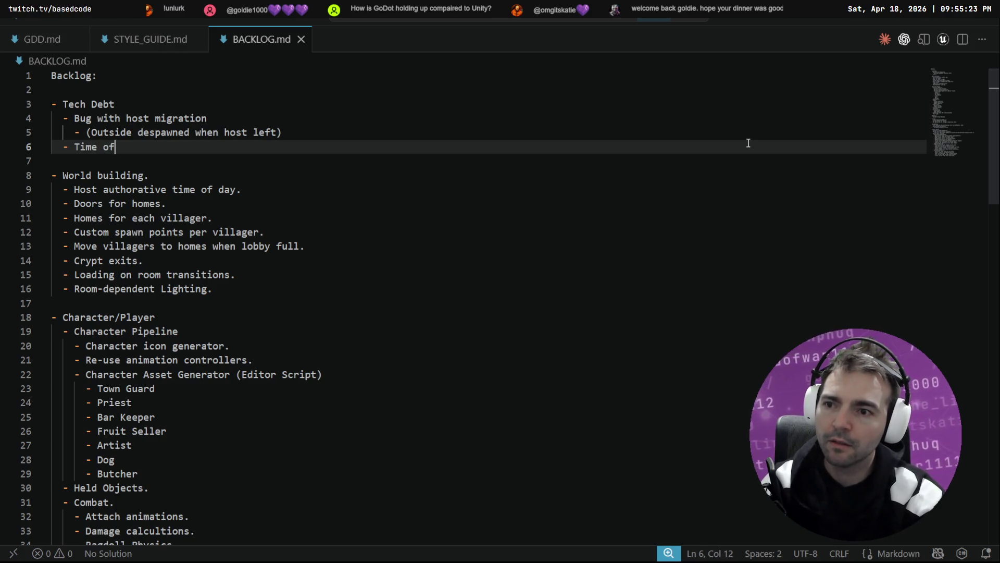
key(ctrl+BackSpace)
key(ctrl+BackSpace)
text(ain Menu t)
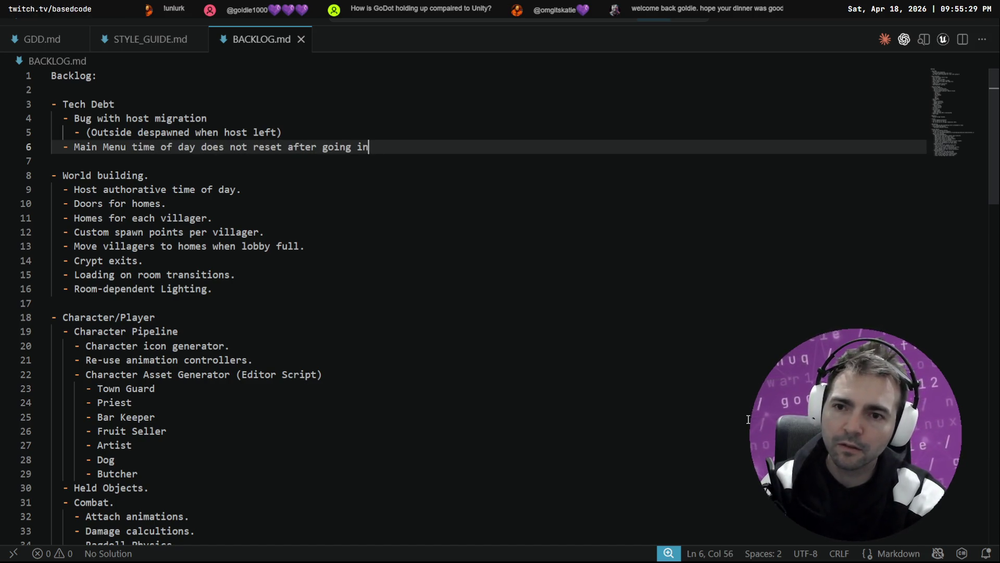
key(alt+Tab)
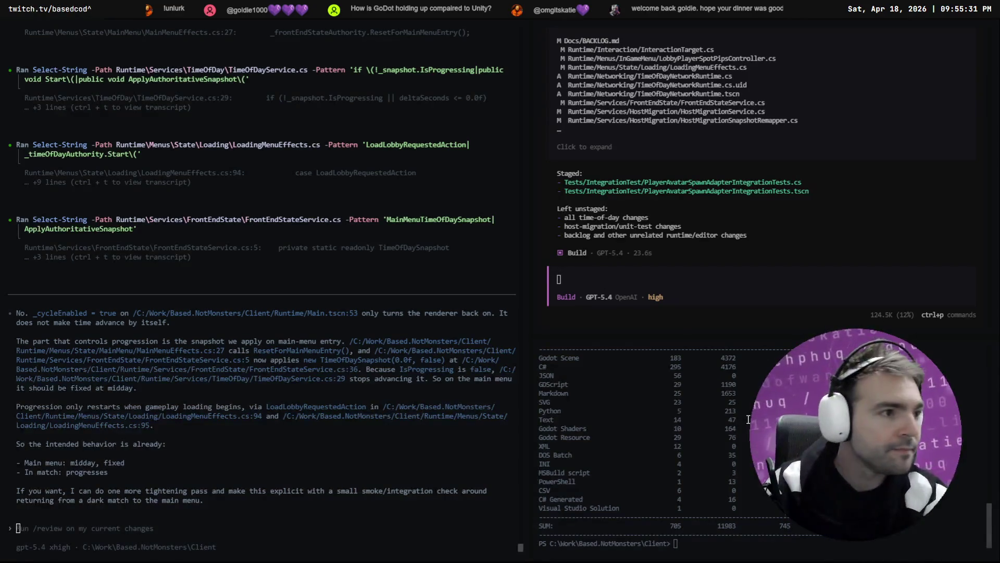
key(alt+Tab)
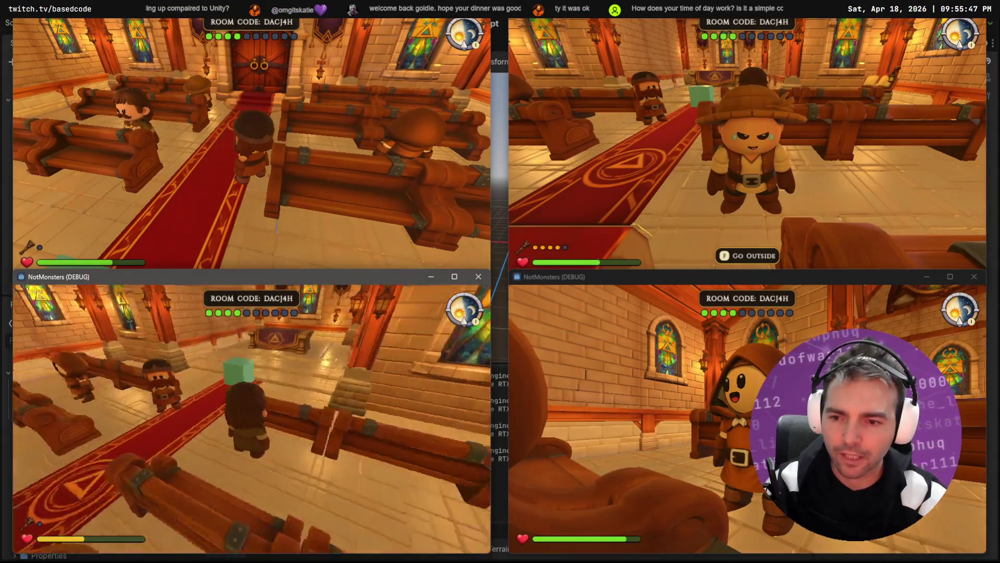
Walk the bottom-left player to the church door, go outside, and cross the square's wooden platform
key(w)
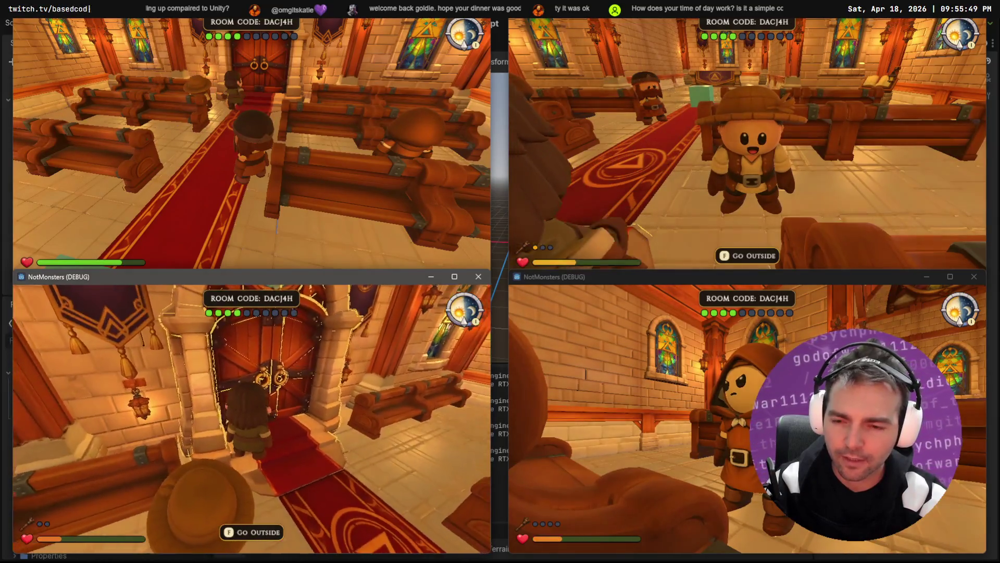
key(w)
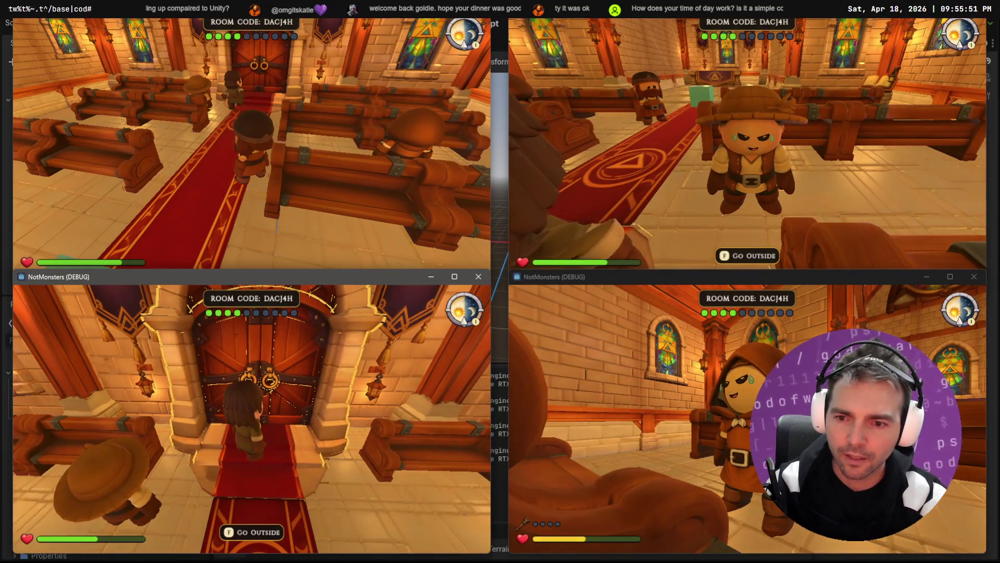
key(shift+w)
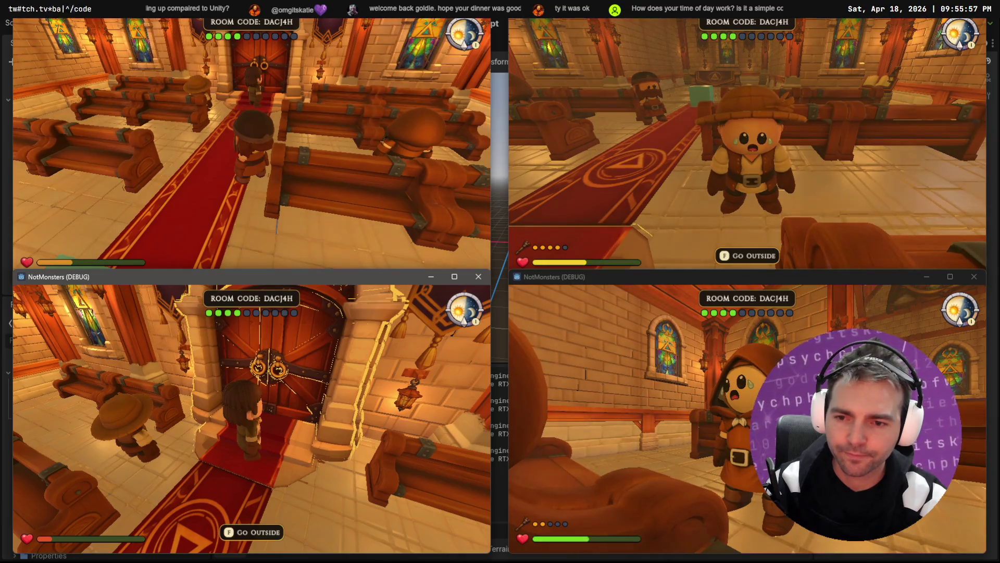
key(f)
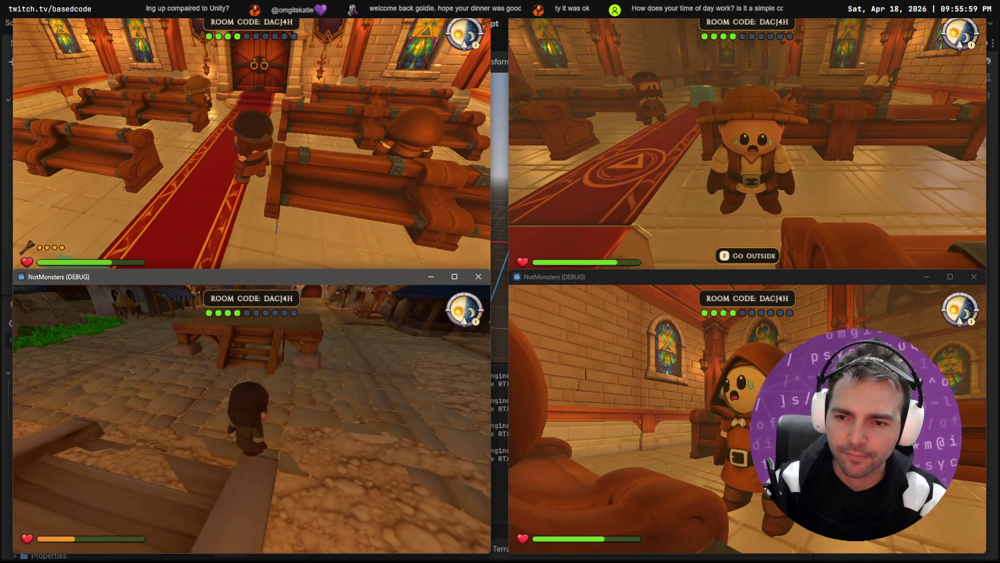
key(w)
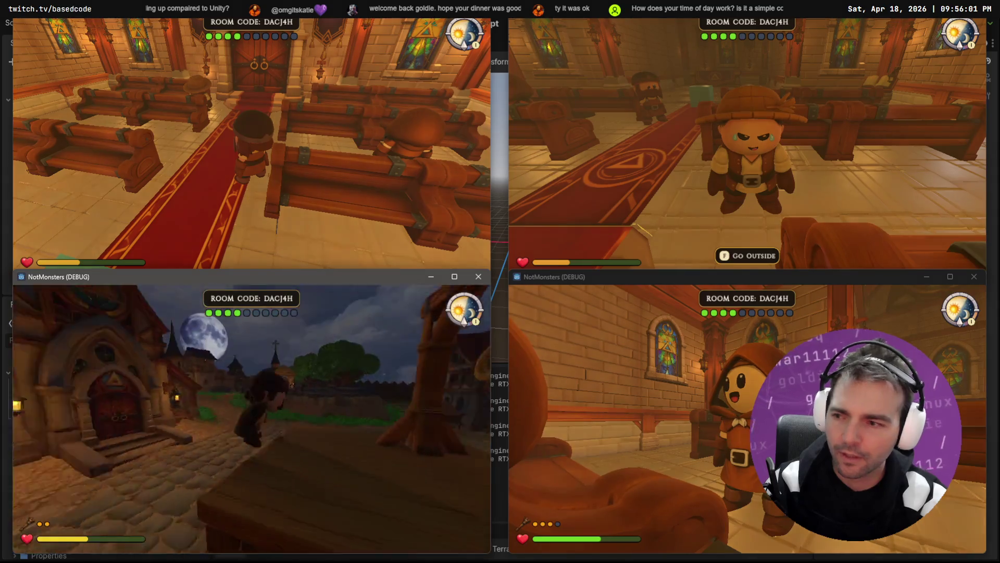
key(w)
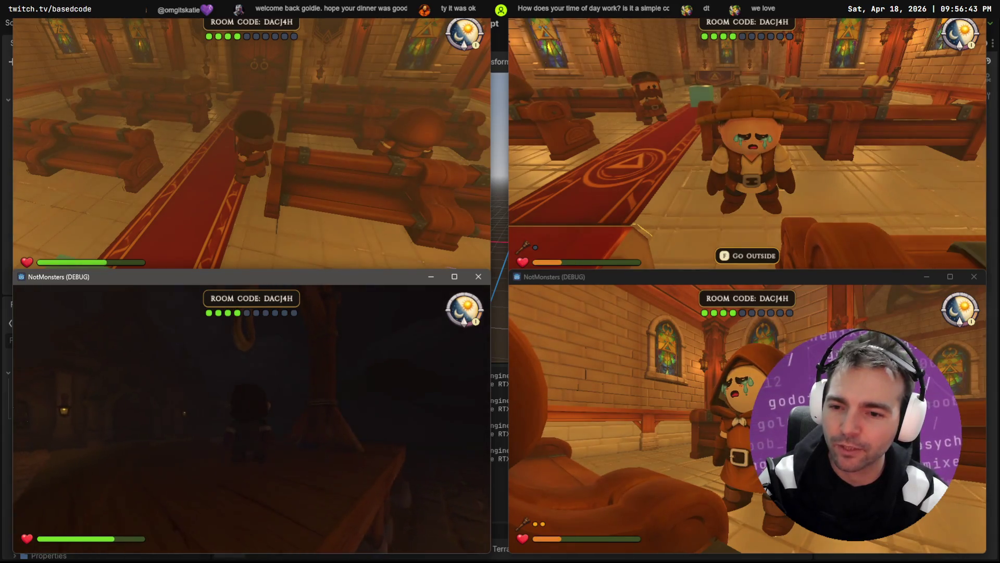
Quit the bottom-left instance's night-time match to the now-daylit main menu
key(Escape)
click(290, 441)
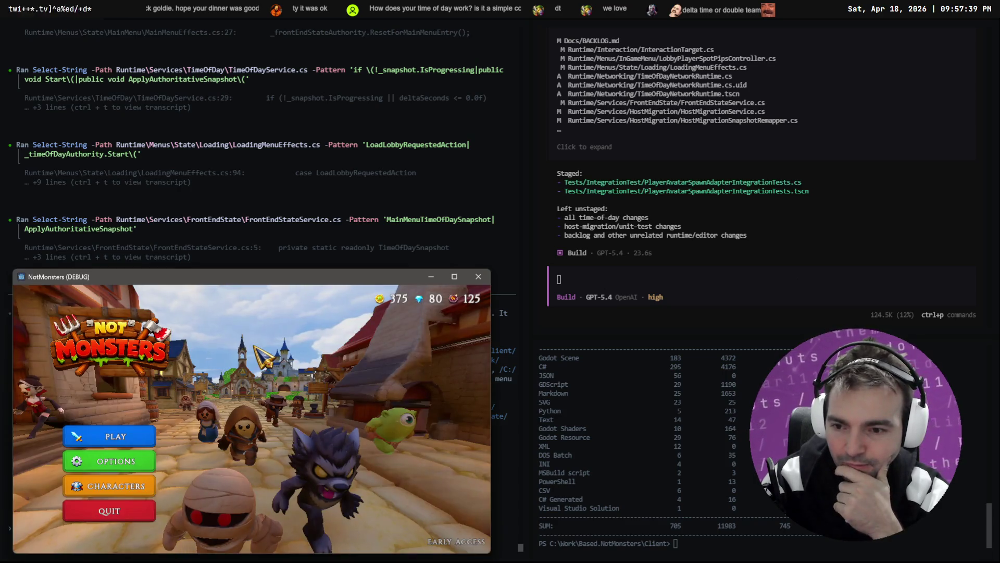
Dictate a note that main-menu time keeps progressing, checking Main.tscn's _cycleEnabled line in Fork
key(super+h)
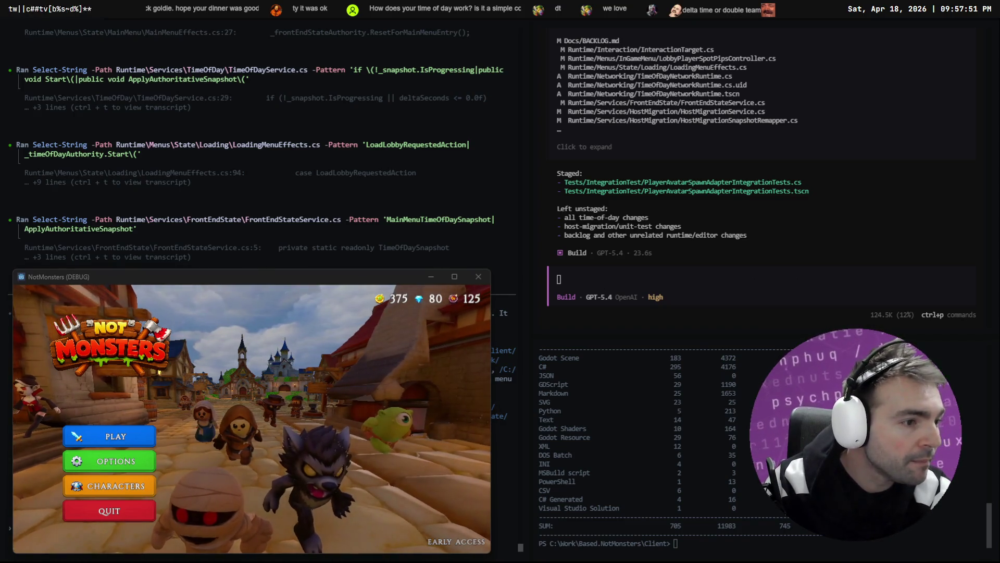
key(alt+Tab)
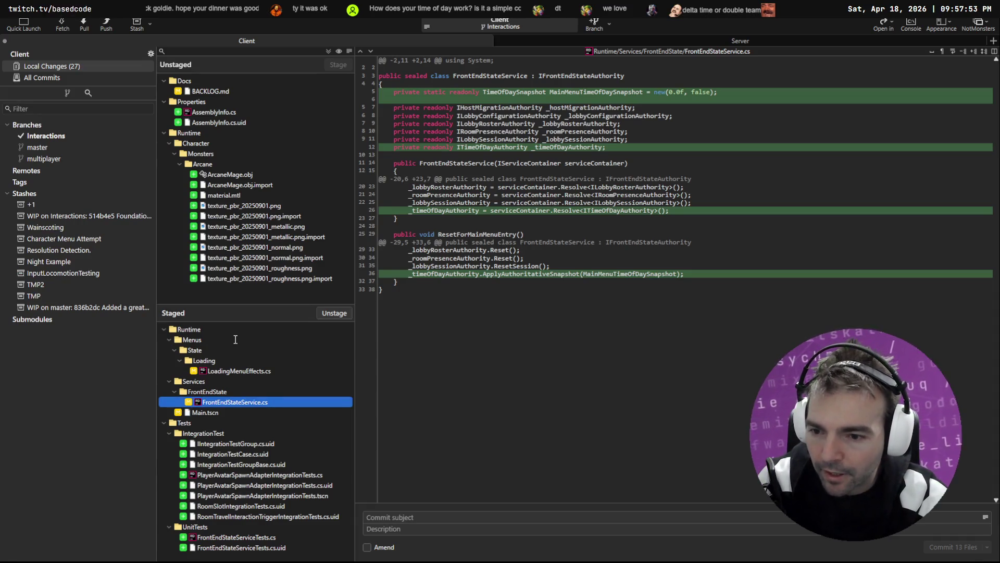
click(211, 412)
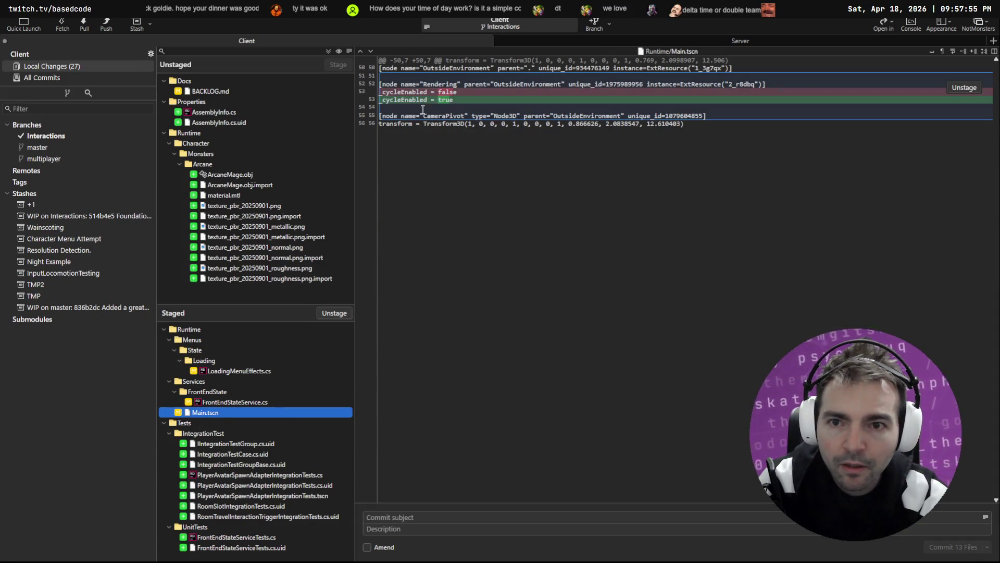
click(459, 99)
drag(459, 99, 371, 99)
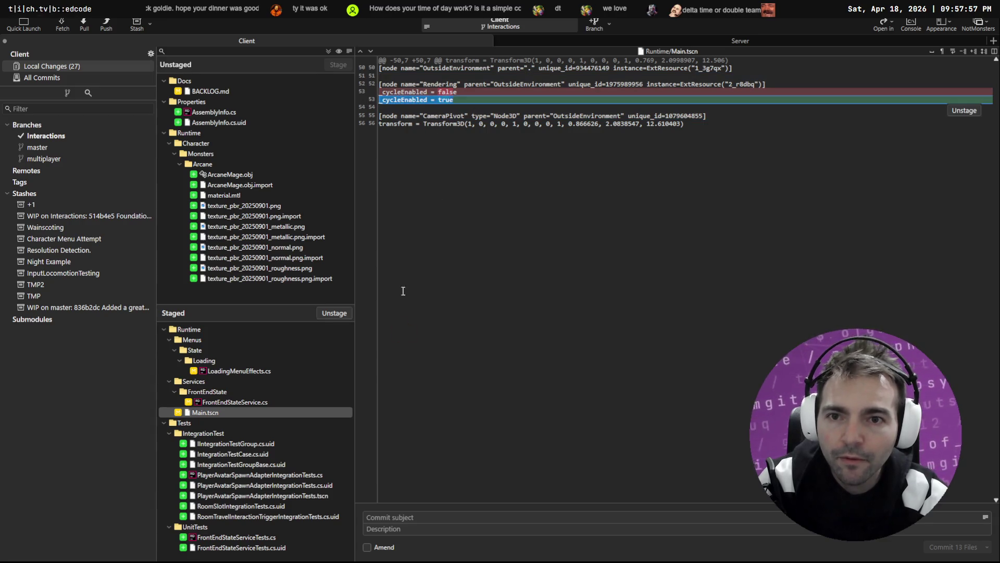
key(alt+Tab)
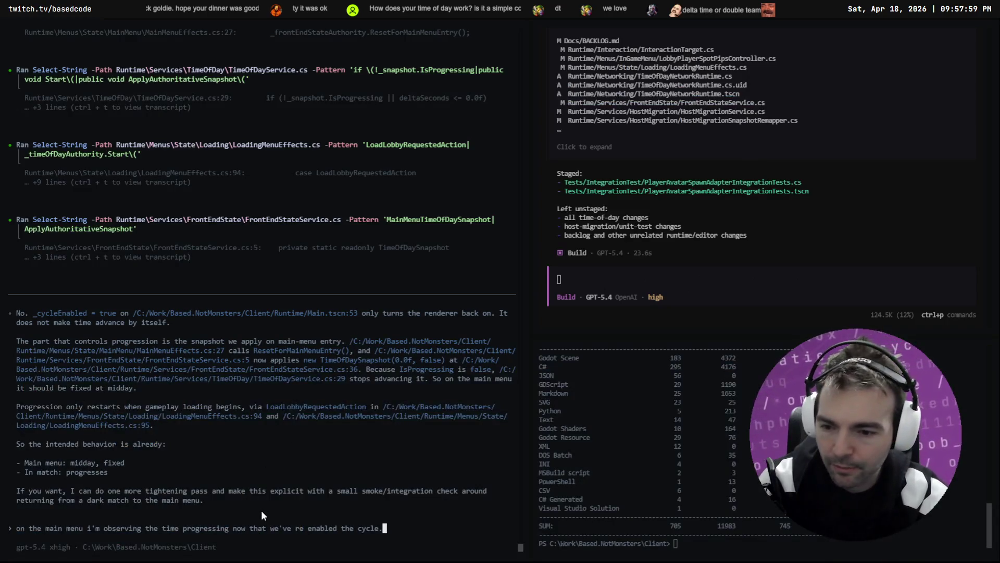
Finish the prompt with `_cycleEnabled = true` and send it to the Codex agent
key(BackSpace)
key(BackSpace)
key(BackSpace)
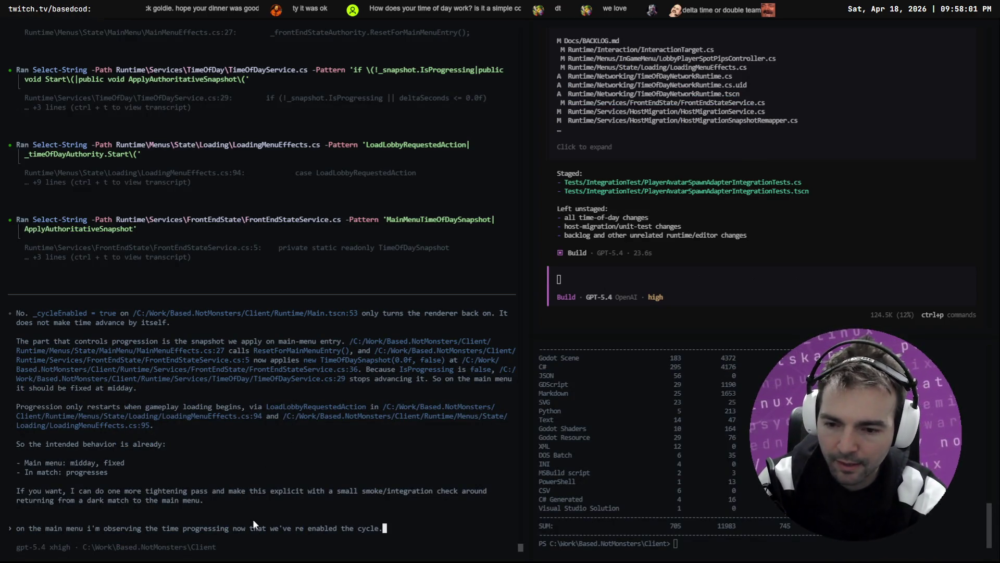
key(BackSpace)
key(BackSpace)
key(BackSpace)
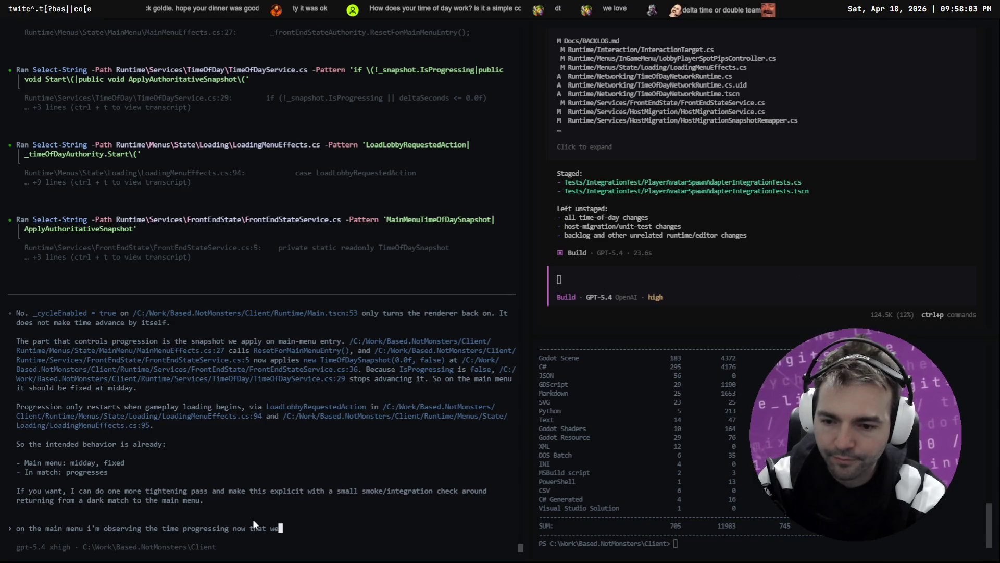
text(`_cycleEnabled = true)
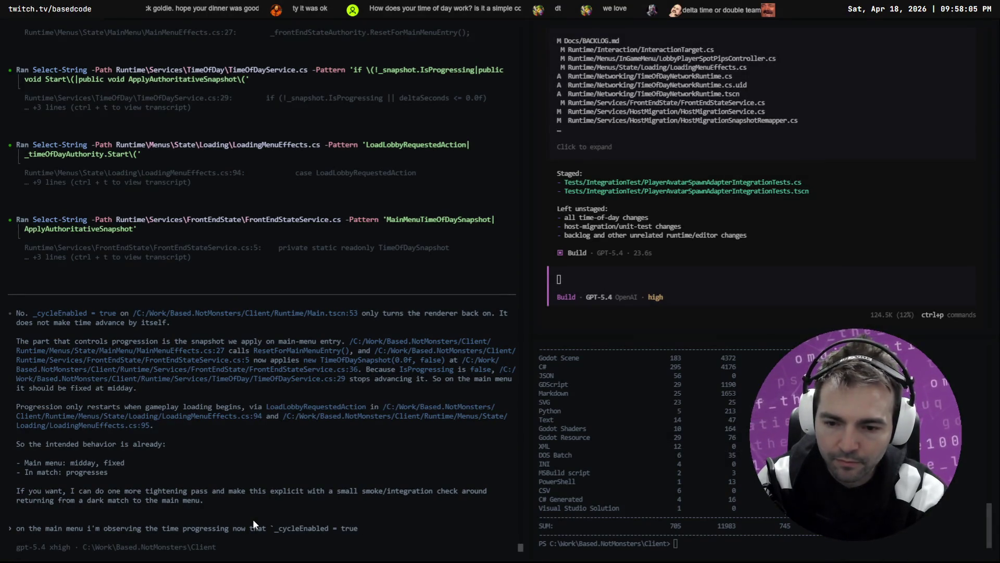
text(`)
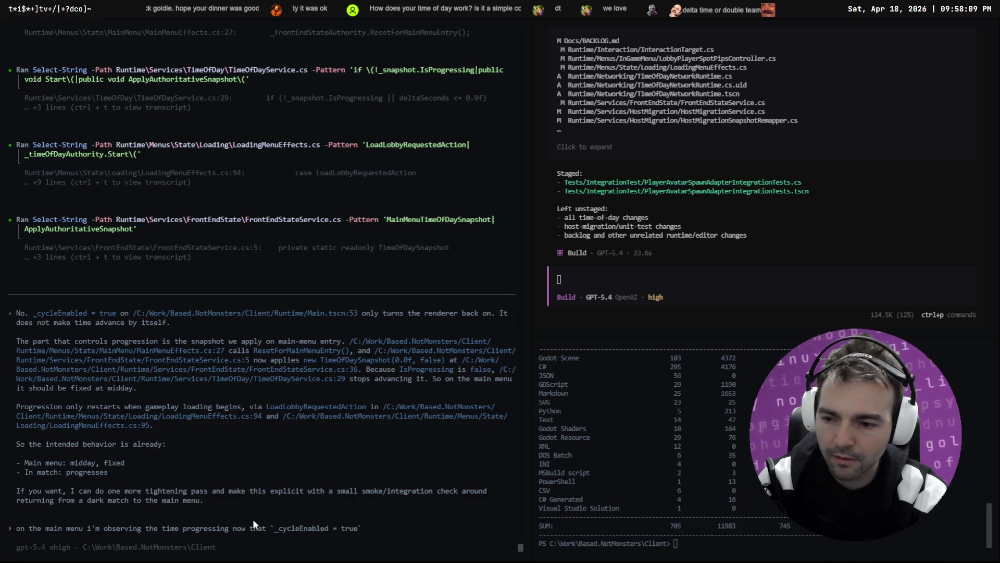
key(Return)
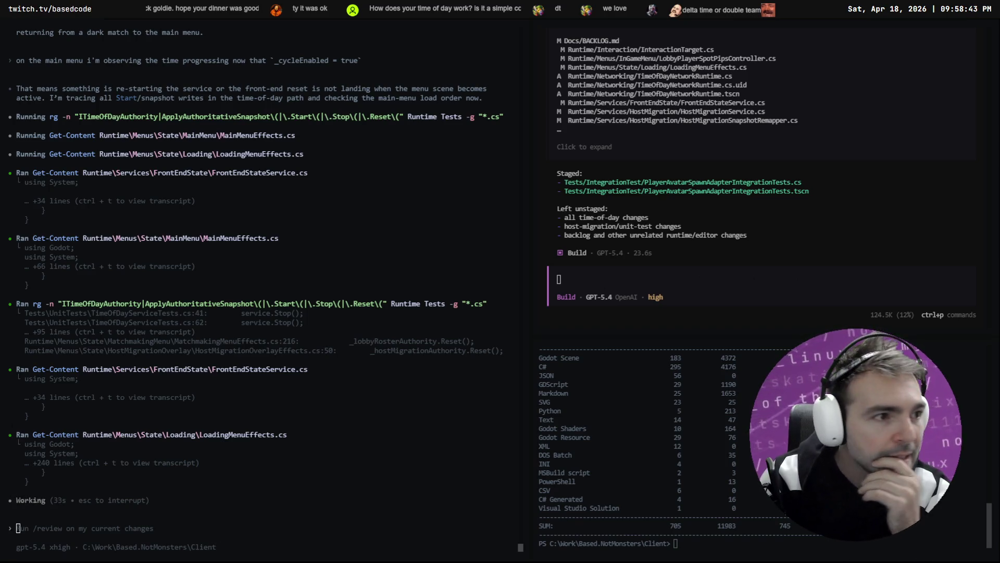
key(alt+Tab)
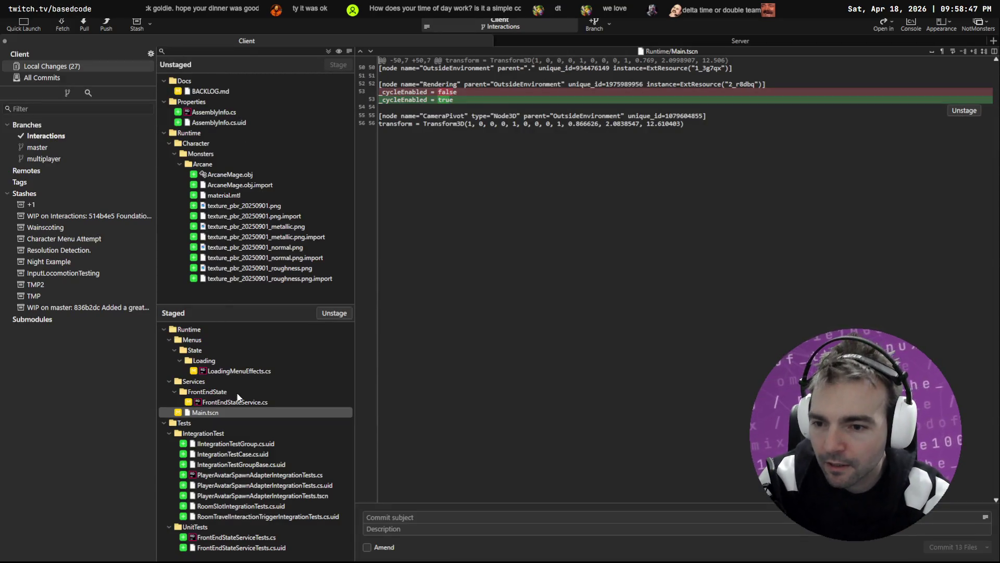
Review the staged LoadingMenuEffects.cs and FrontEndStateService.cs diffs, then return to the agent's reply
click(259, 371)
click(254, 405)
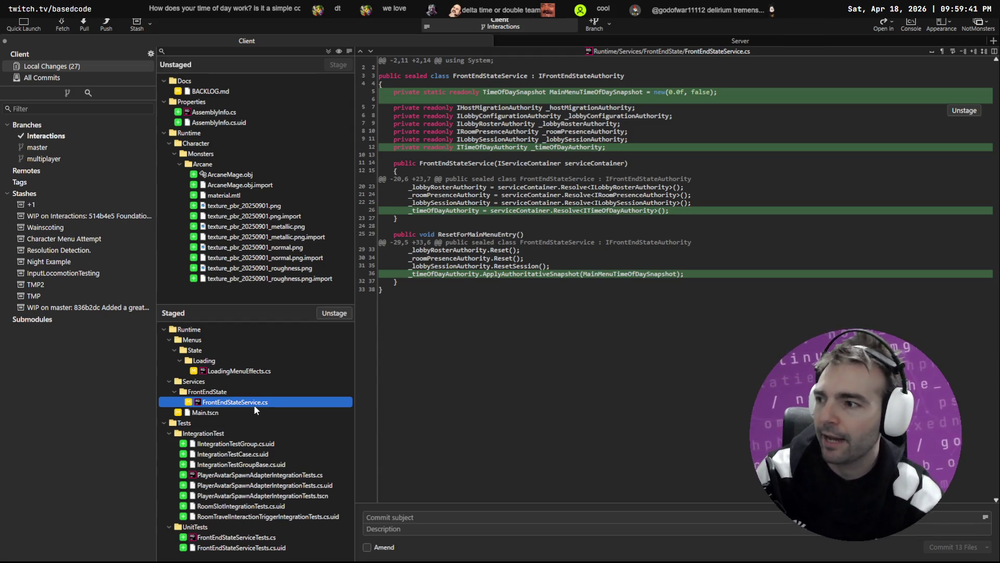
key(alt+Tab)
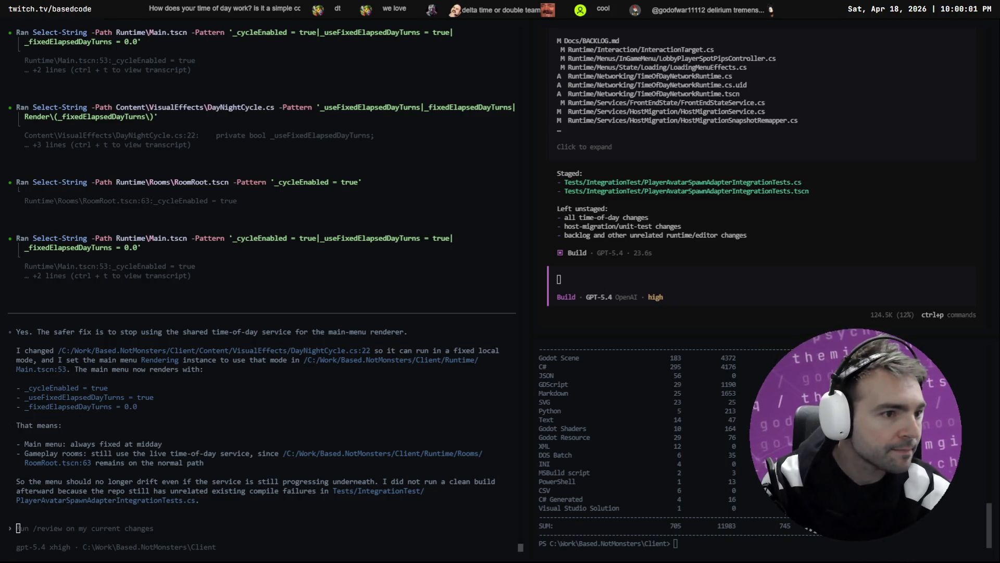
Start a stash of the unstaged Character folder in Fork, then dismiss that dialog
key(alt+Tab)
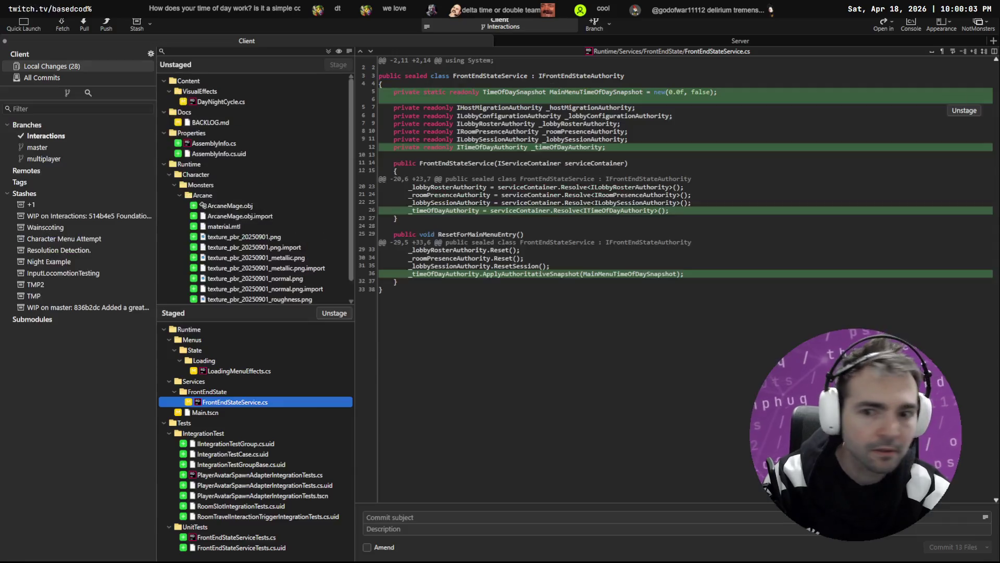
click(222, 176)
right_click(211, 179)
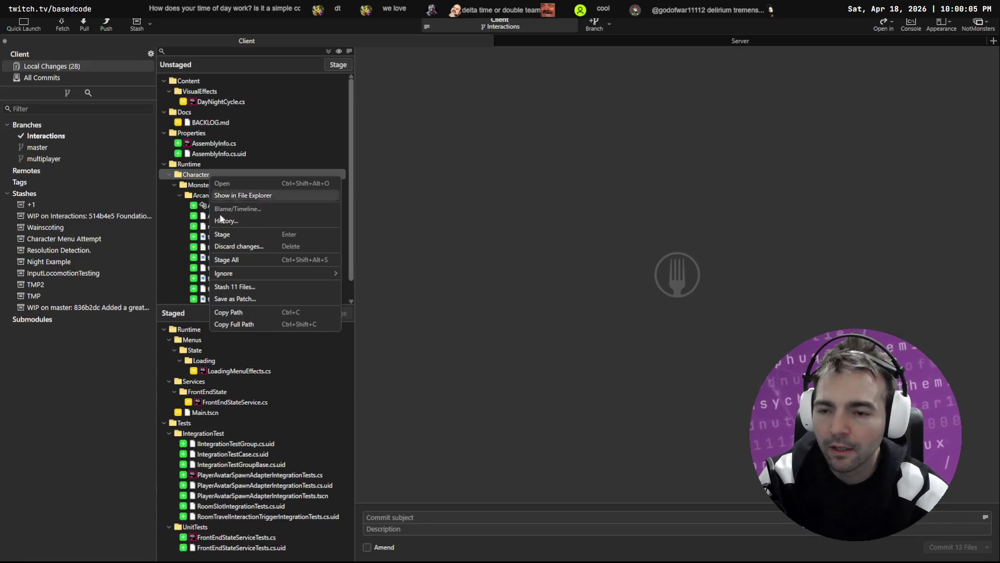
click(283, 288)
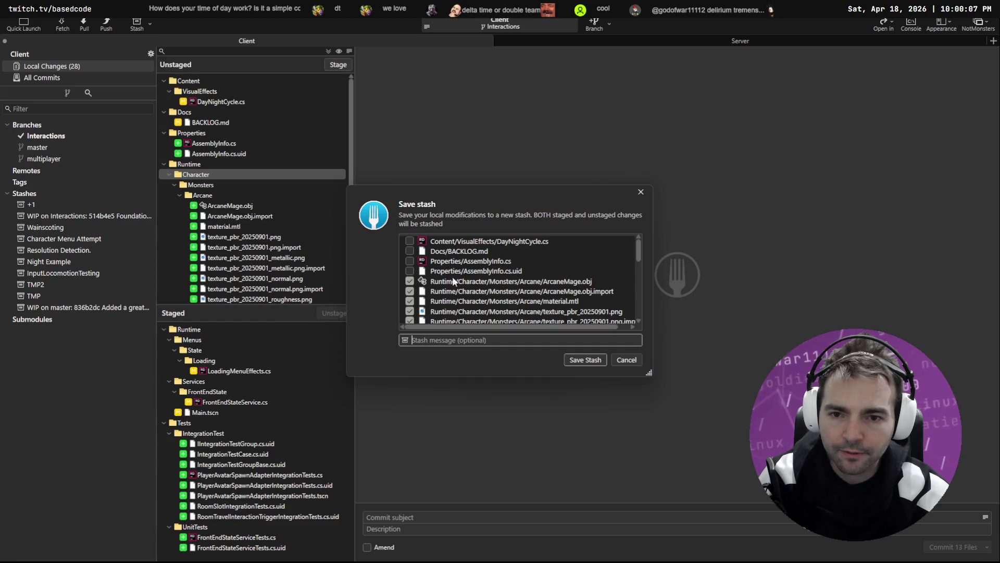
scroll(521, 291, down, 6)
key(Escape)
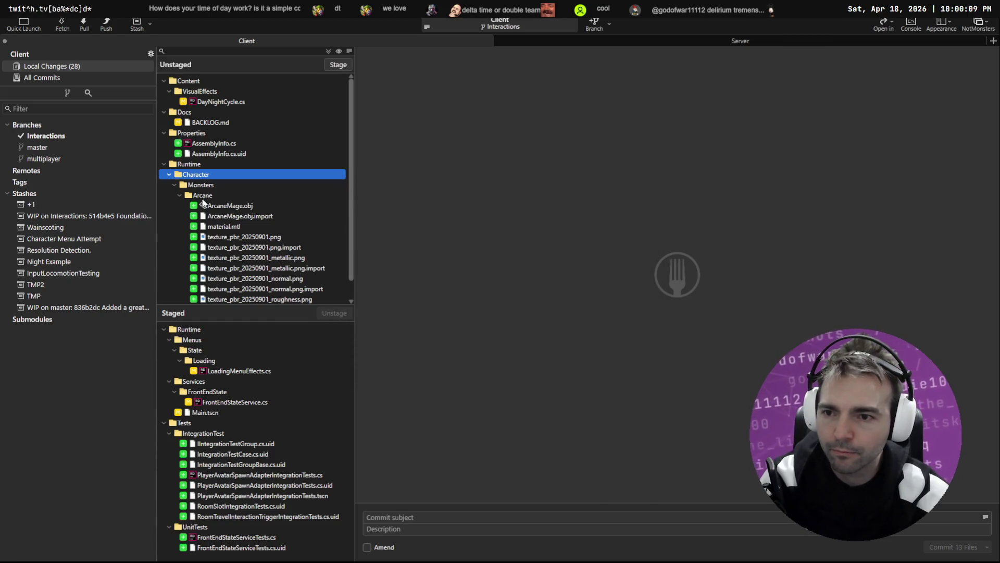
Stash only the Arcane folder's 11 files with the message 'Added Arcane character art'
click(203, 195)
scroll(204, 196, down, 1)
right_click(202, 177)
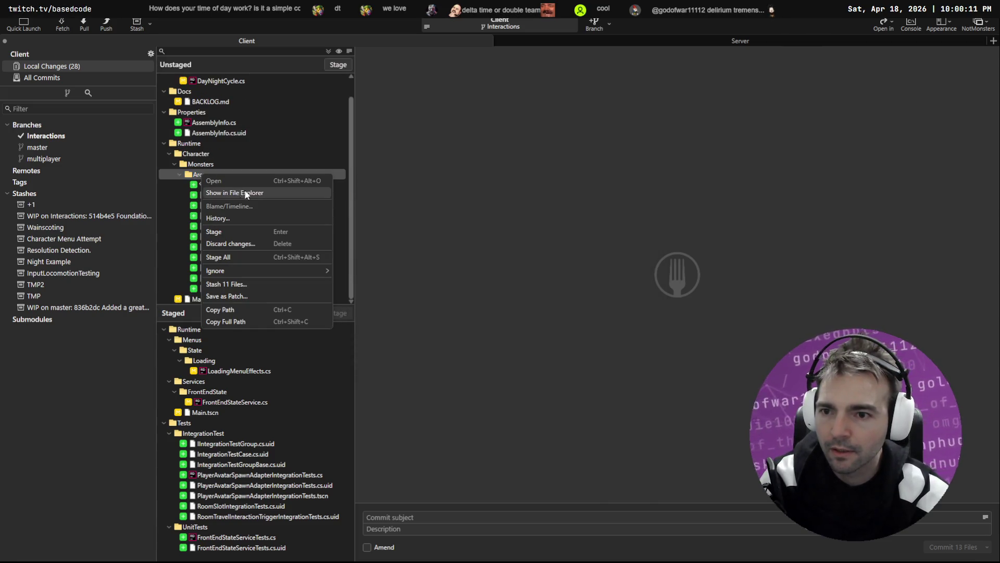
click(235, 283)
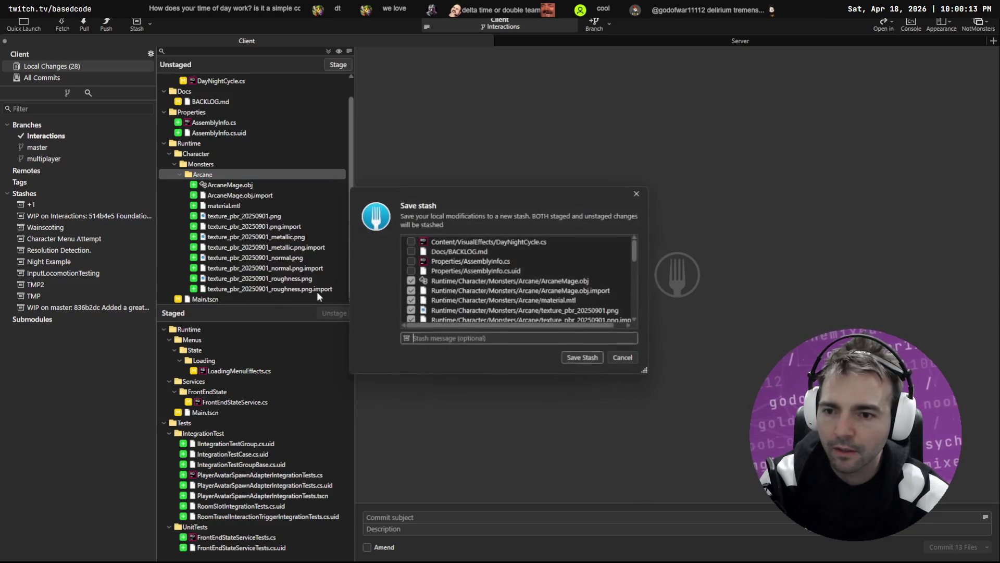
scroll(452, 302, down, 5)
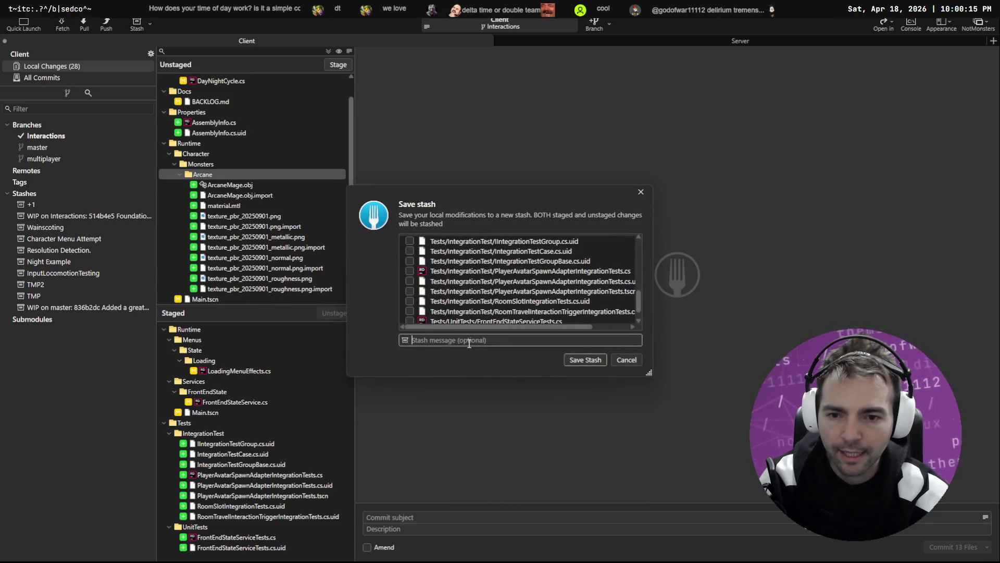
text(Added A)
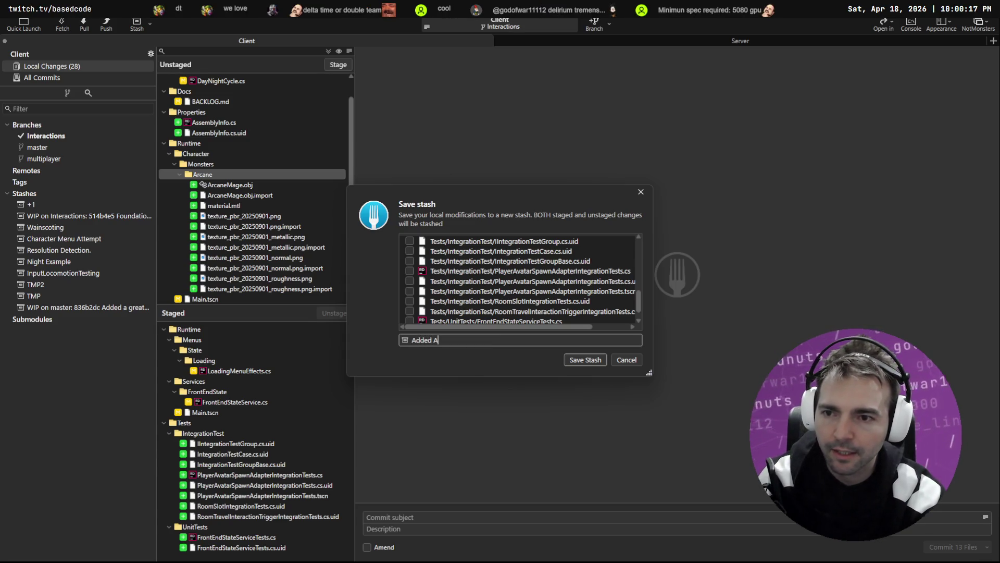
text(rcane)
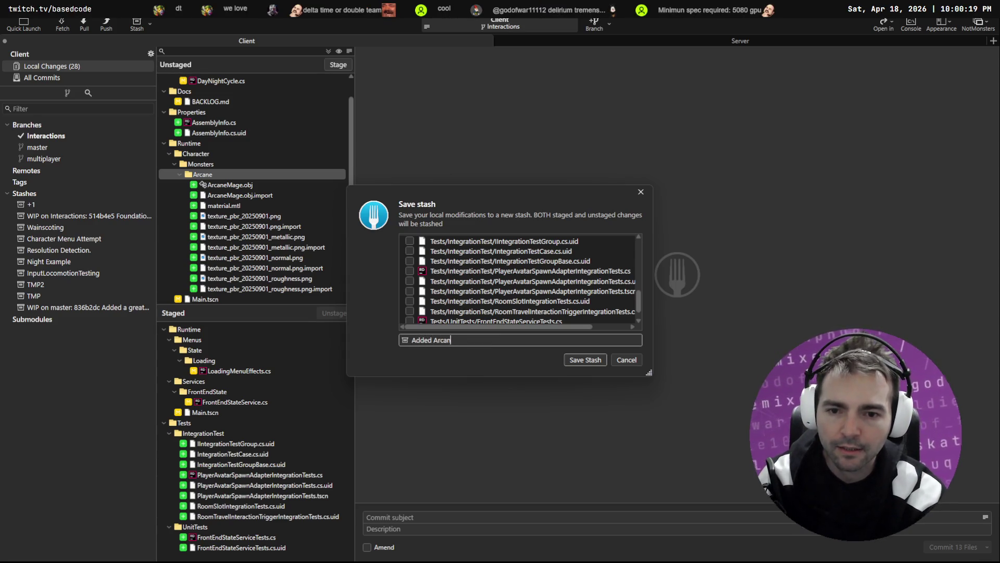
text( character art)
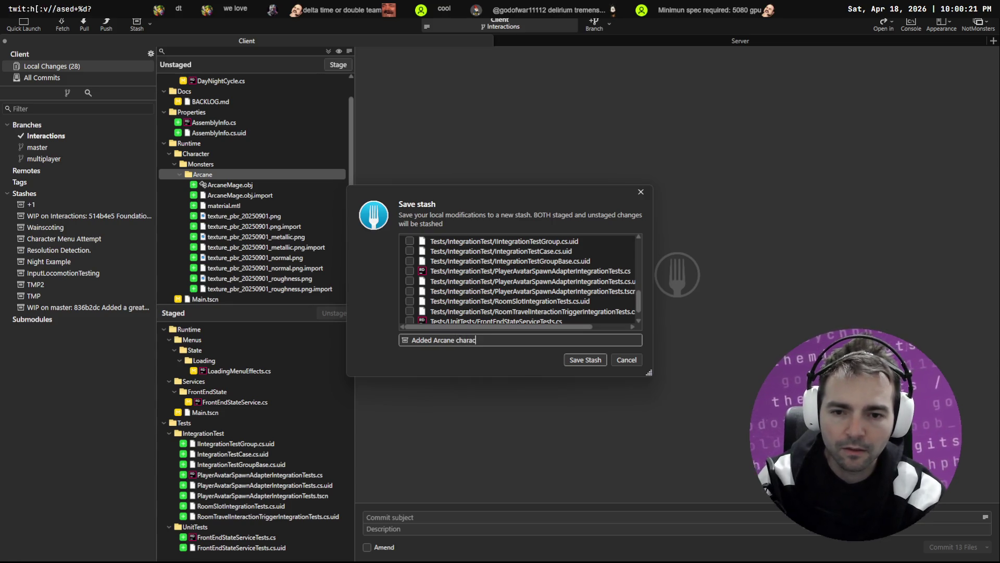
key(Return)
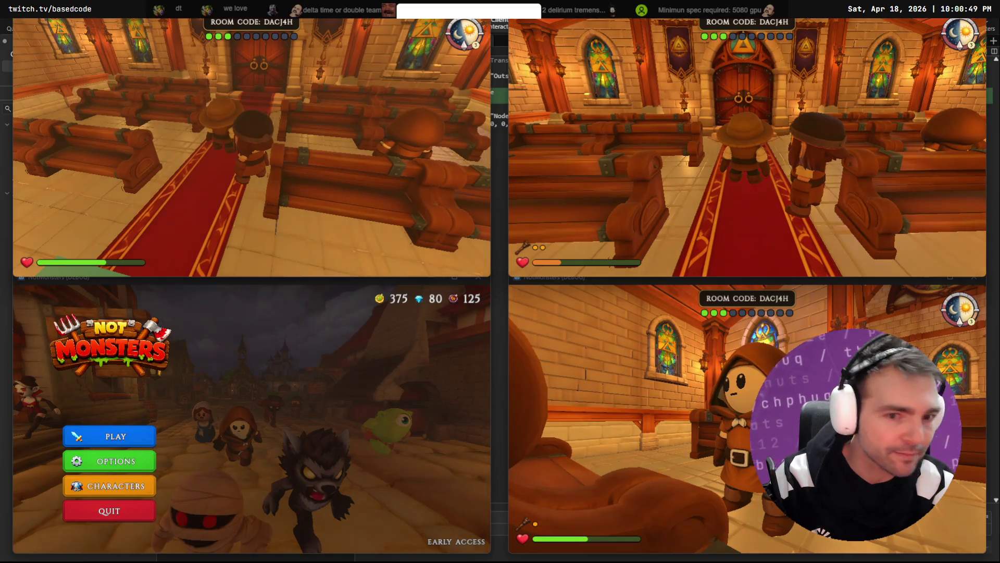
Stop the four running NotMonsters instances to get back to the Godot editor
key(F8)
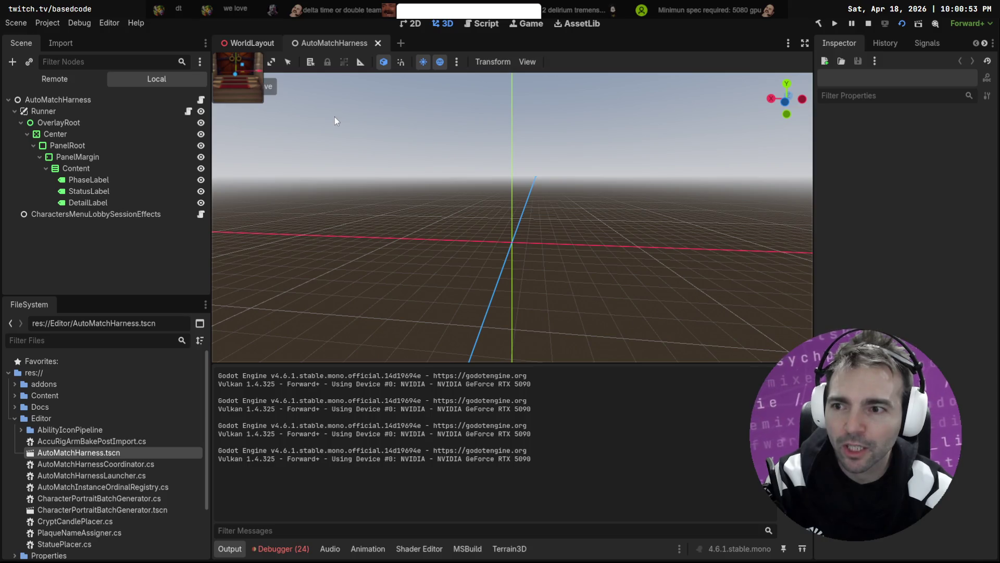
Switch to WorldLayout and fly the camera through the village, into the chapel, and out its door
key(ctrl+Tab)
key(s)
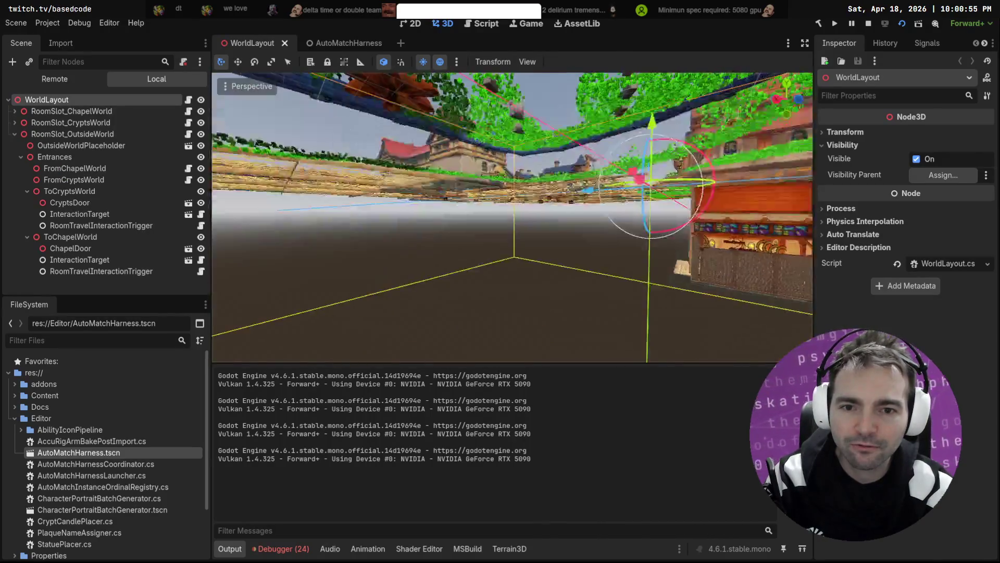
key(w)
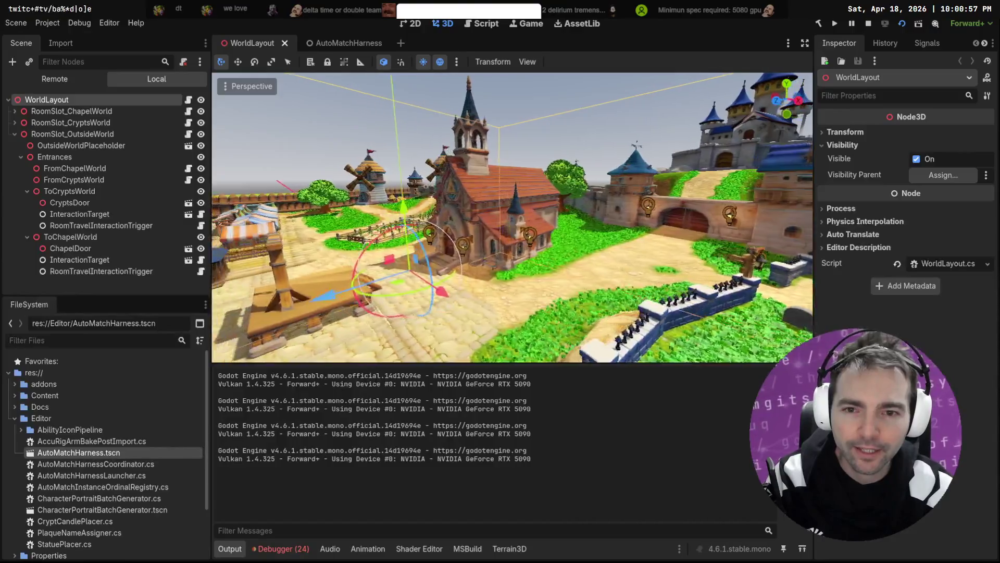
key(w)
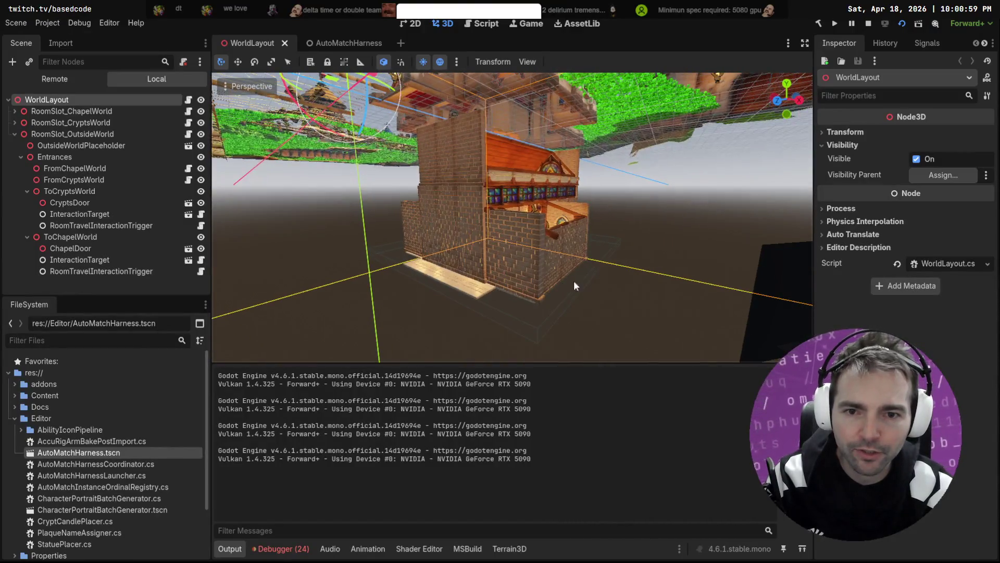
key(w)
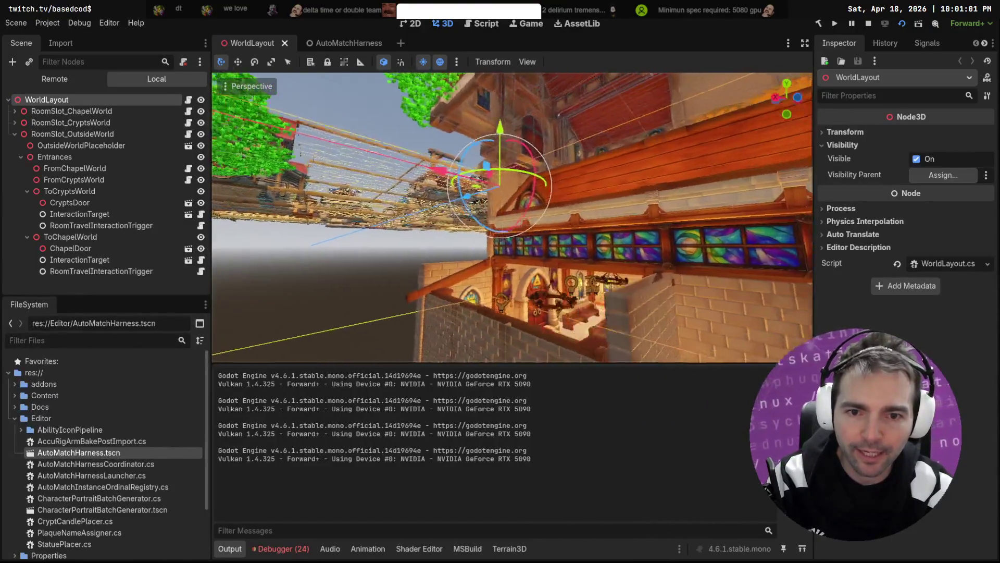
key(w)
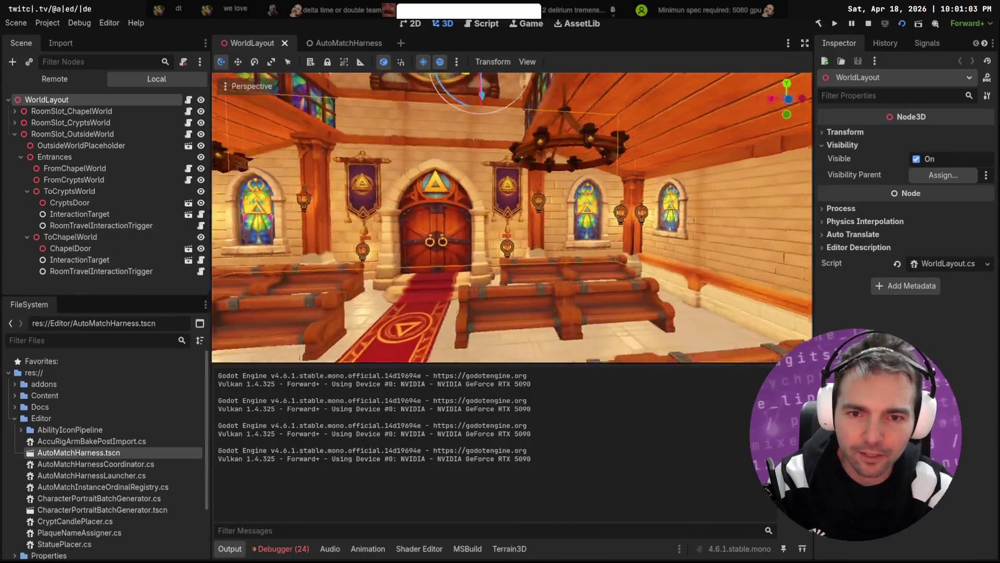
key(w)
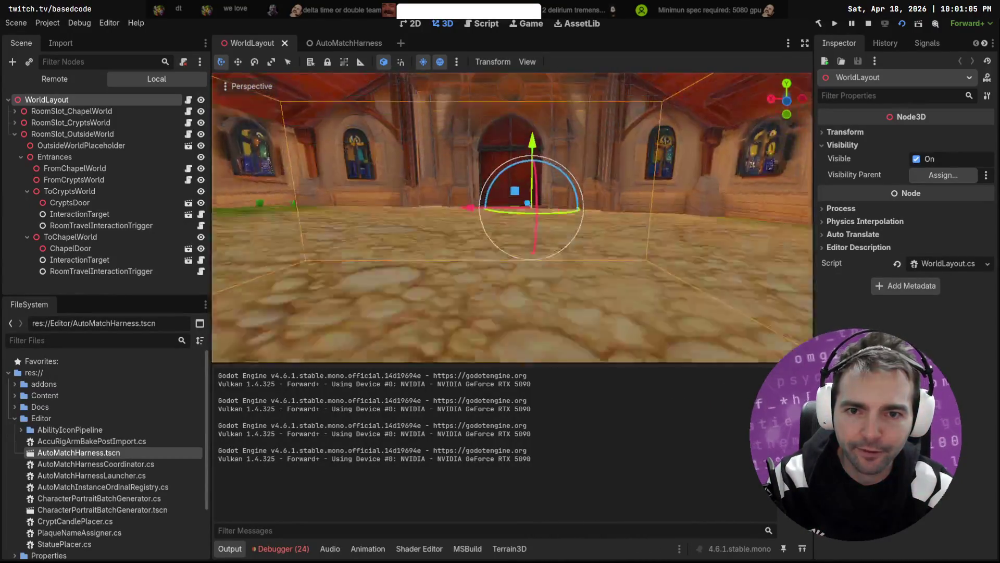
key(w)
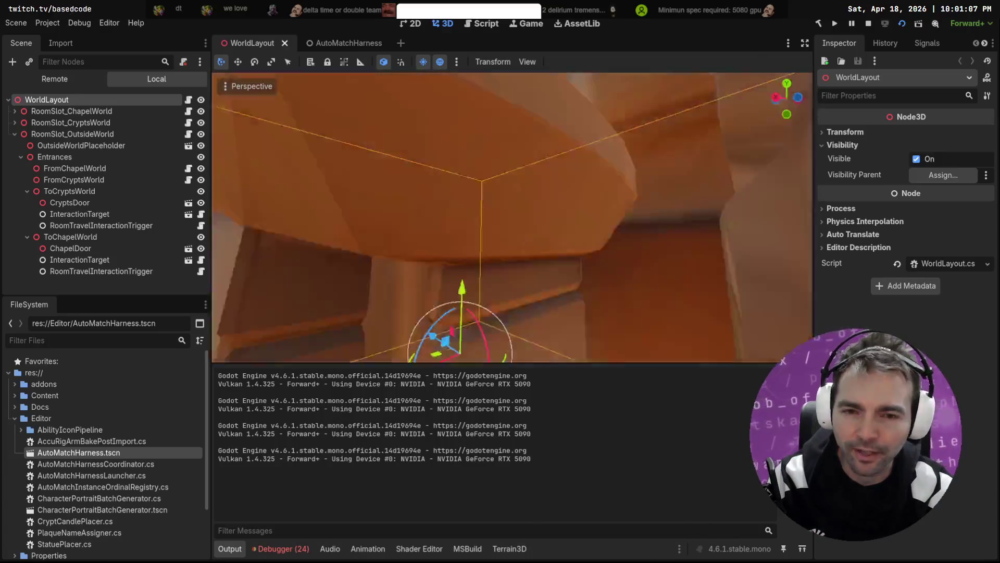
key(w)
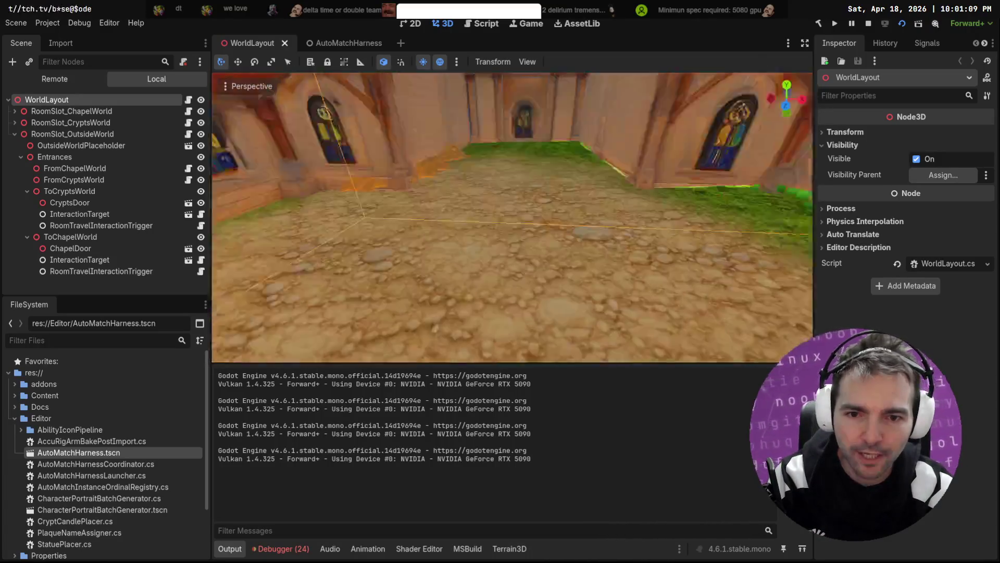
key(w)
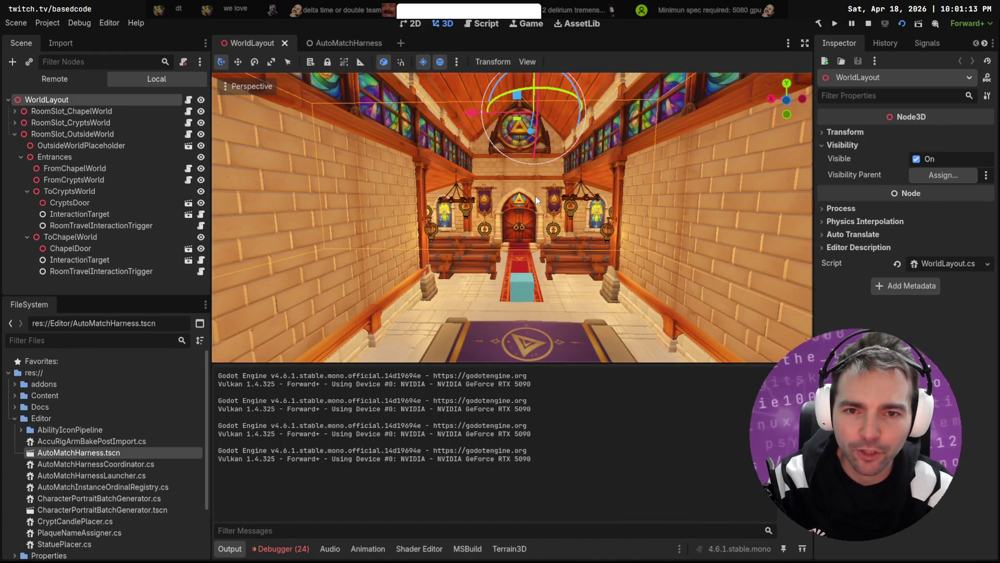
key(w)
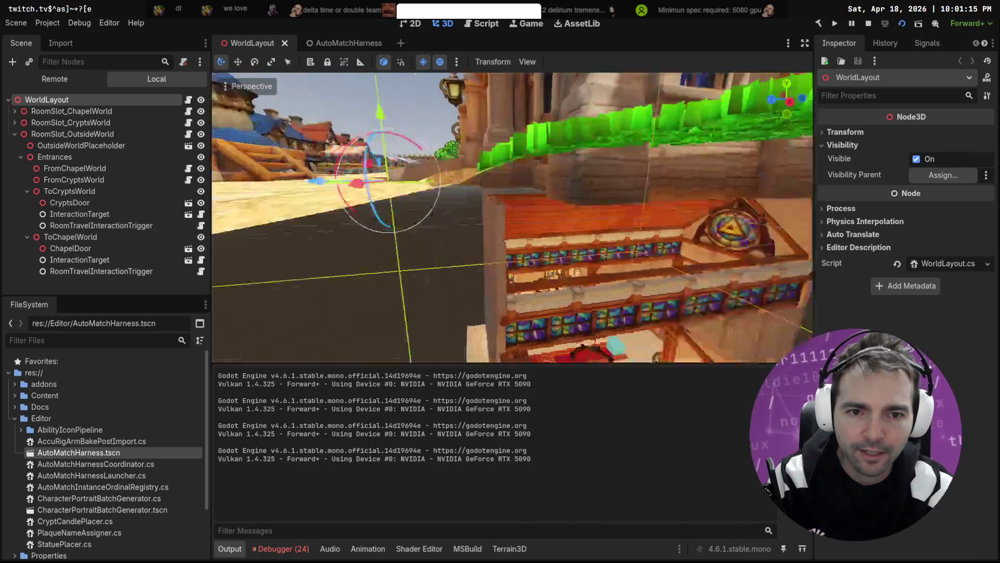
Fly the camera over town, down into the pillared crypt, and back to the town-square bench
key(w)
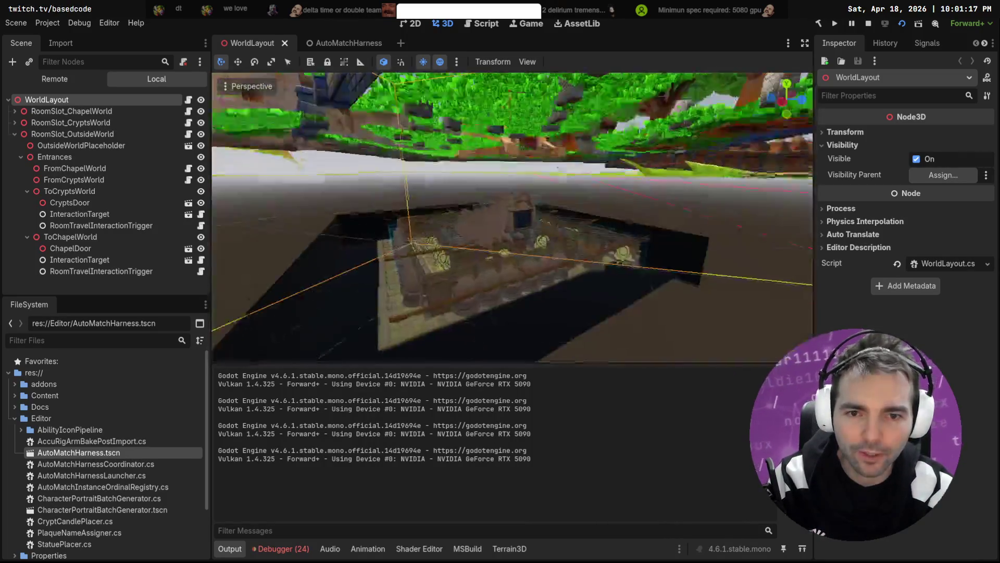
key(w)
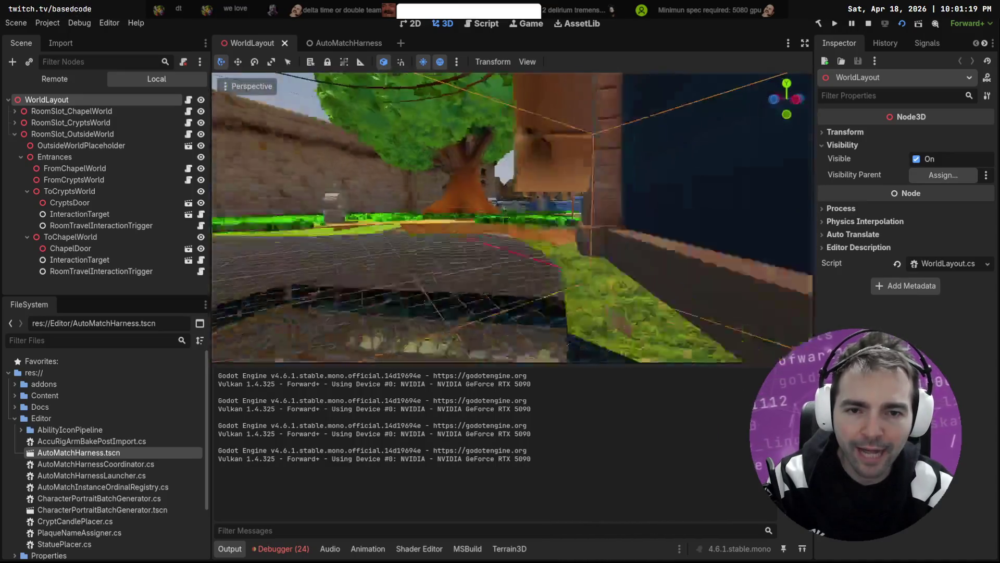
key(w)
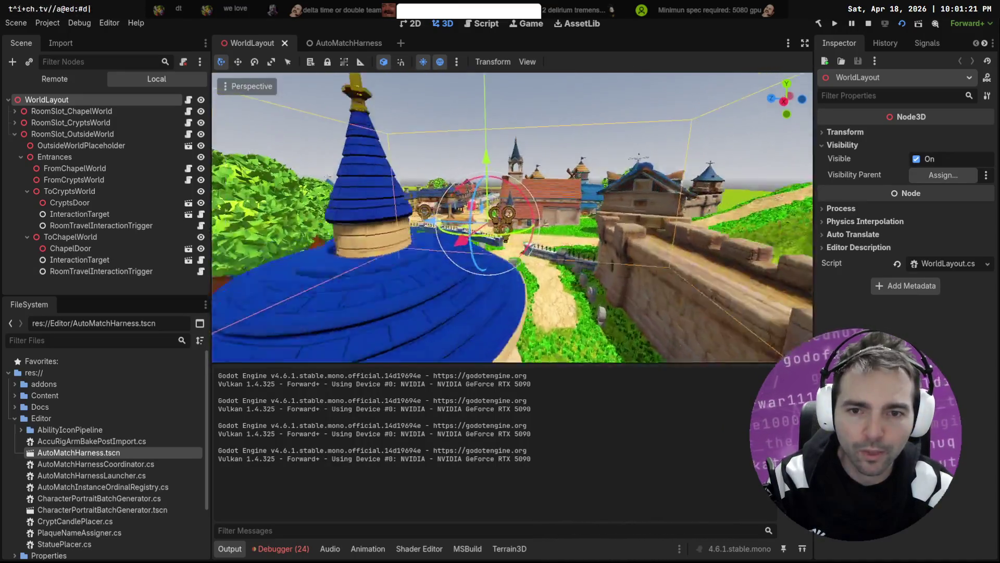
key(w)
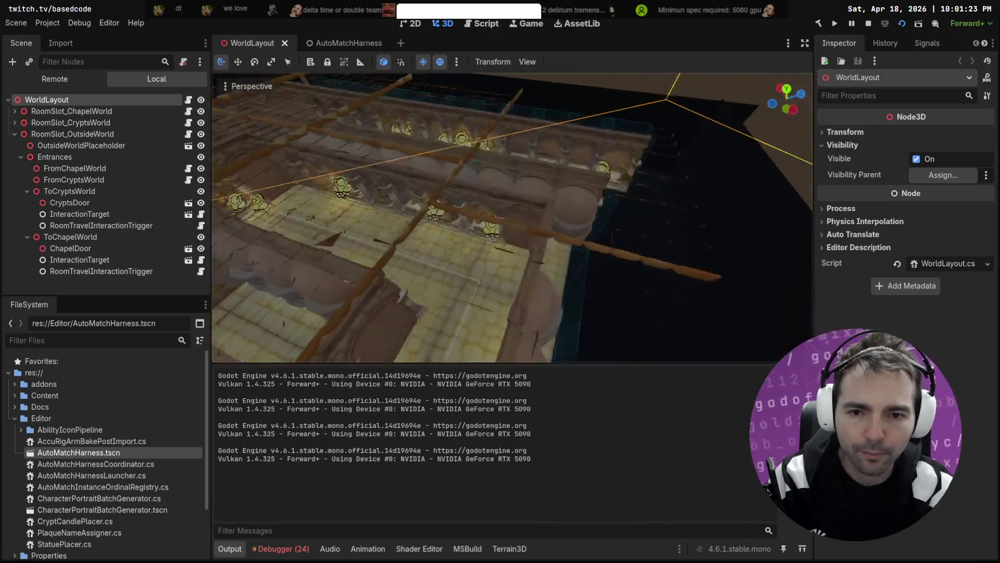
key(w)
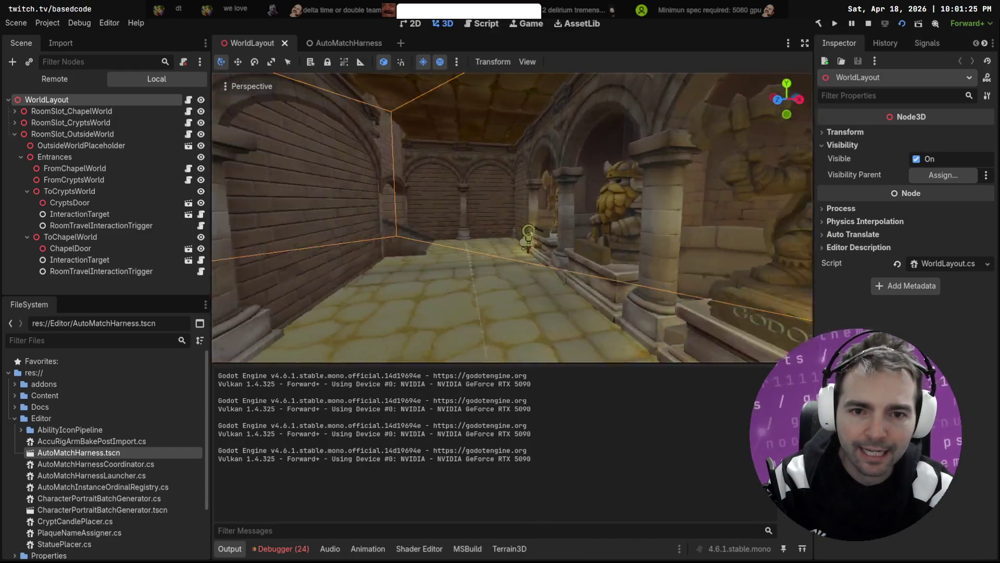
key(w)
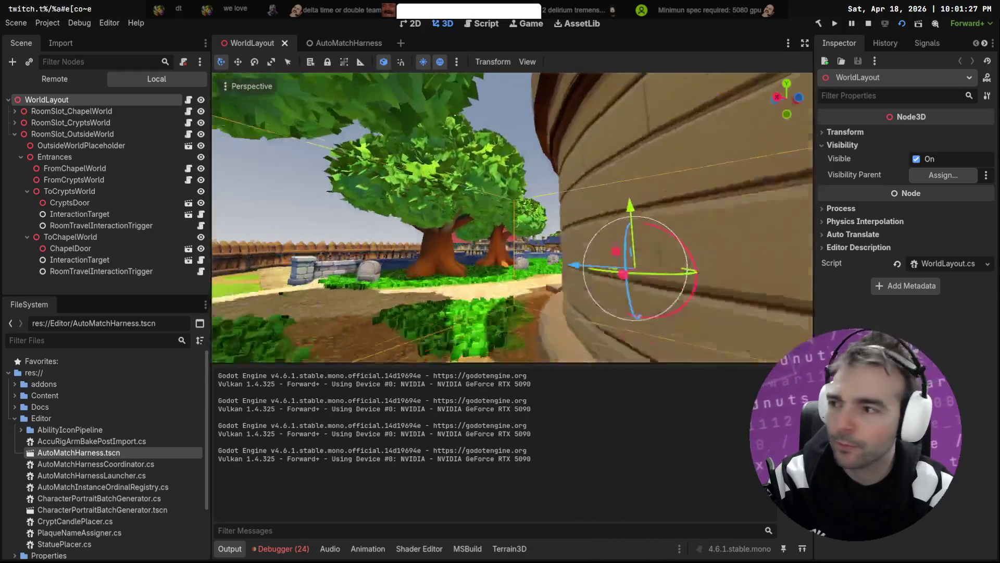
key(w)
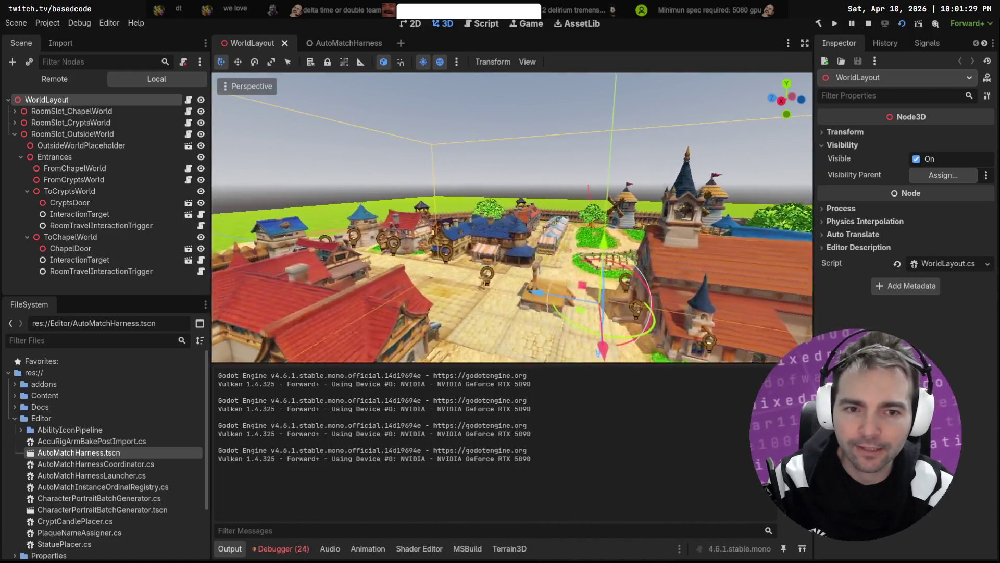
key(w)
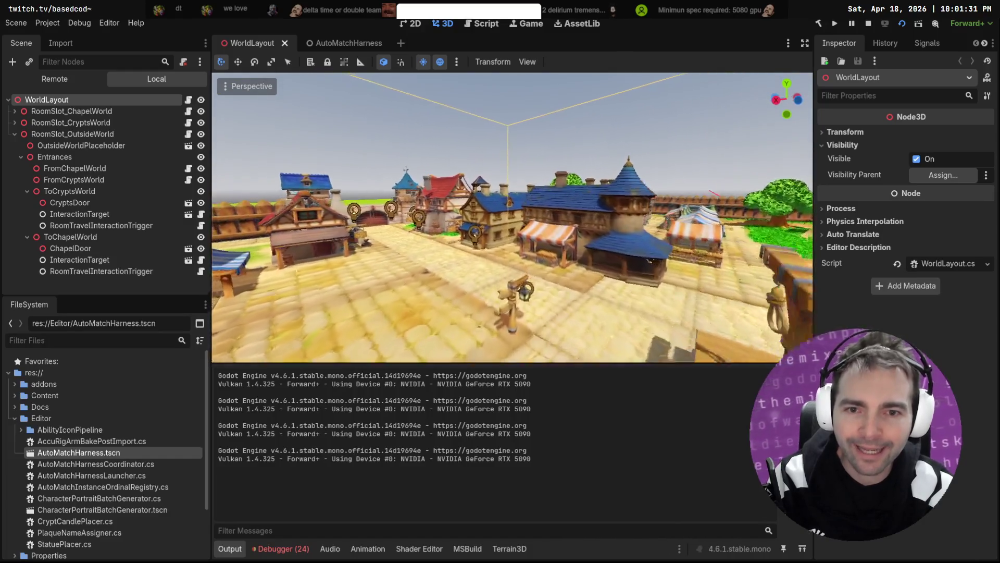
key(w)
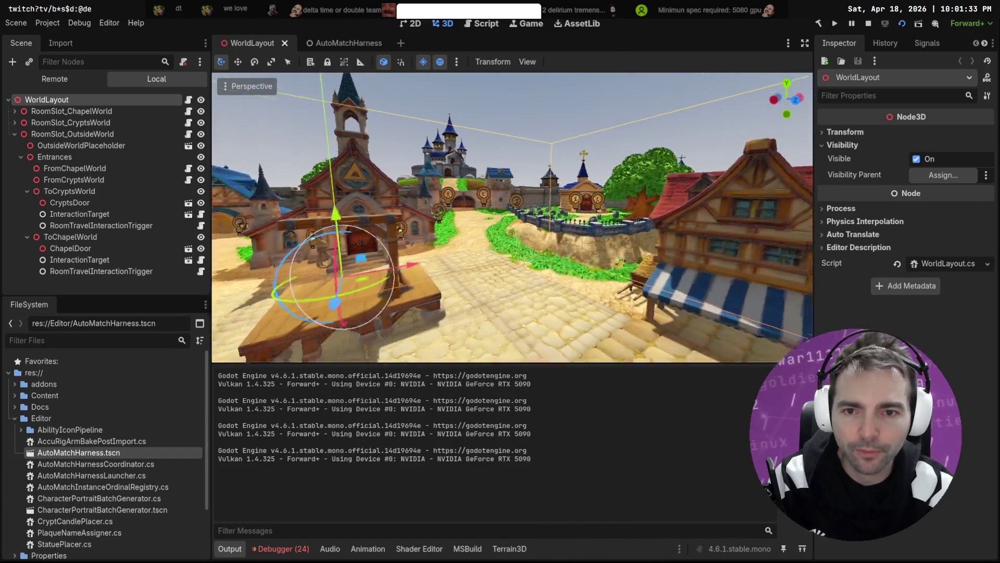
key(w)
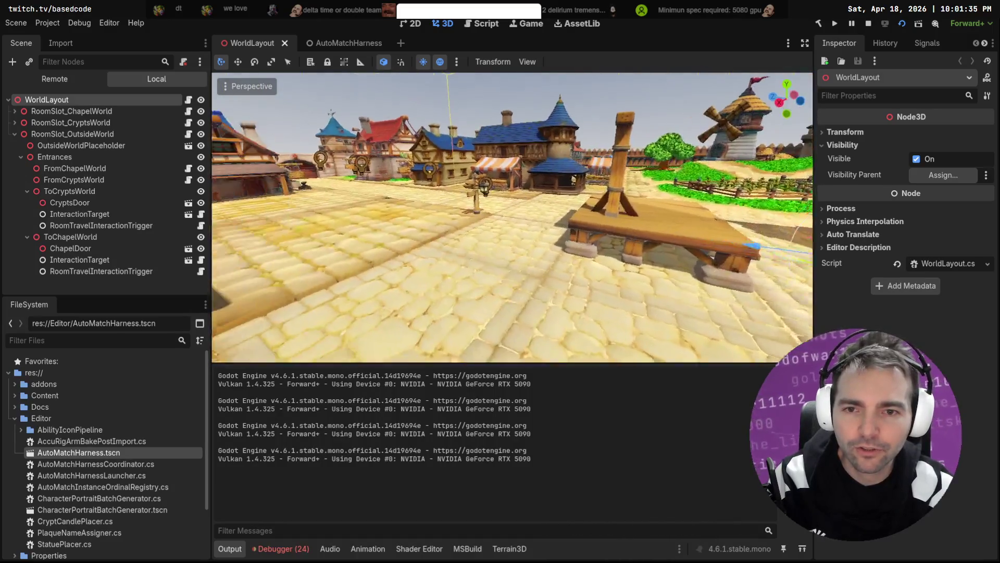
click(245, 87)
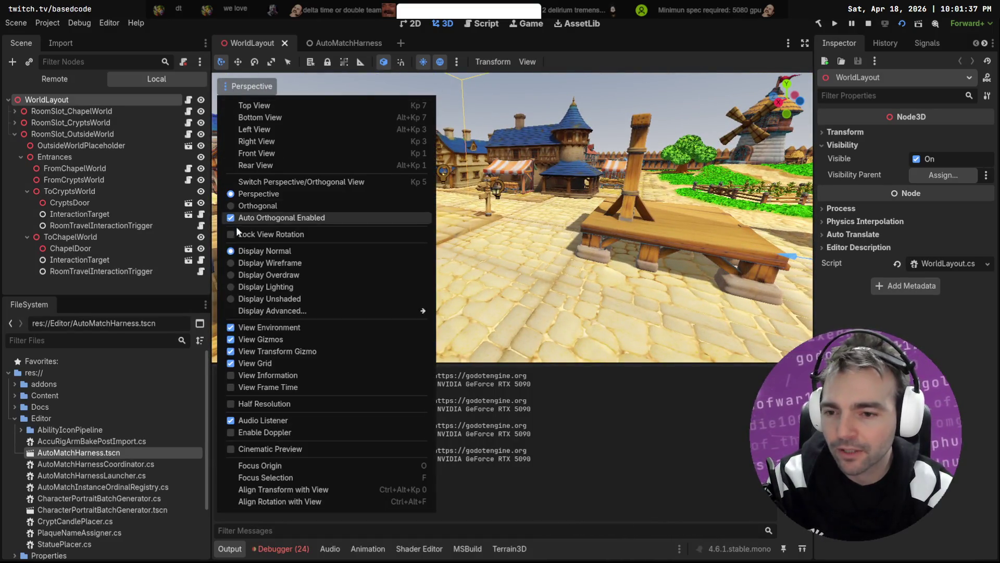
click(249, 262)
click(540, 93)
key(w)
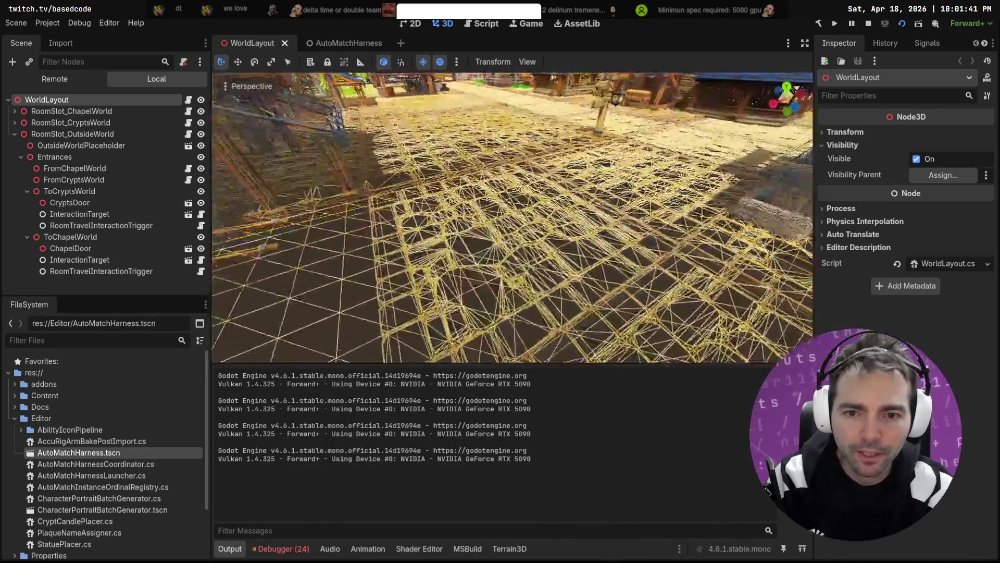
key(w)
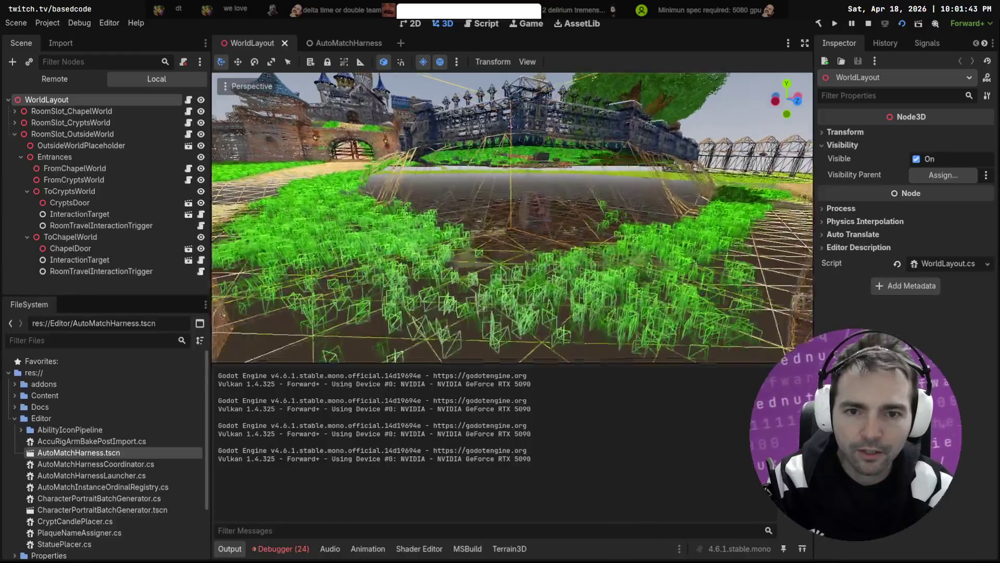
key(w)
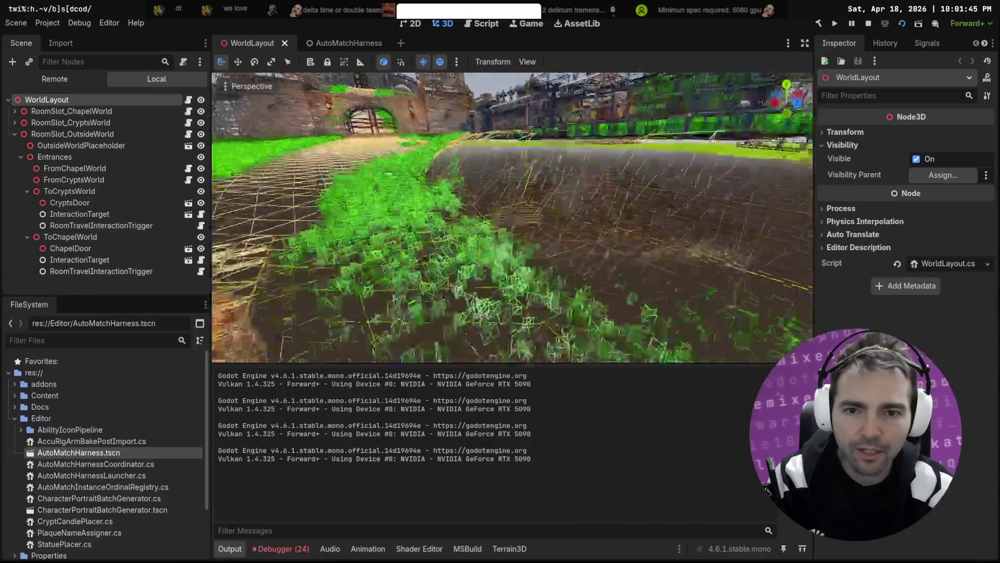
key(w)
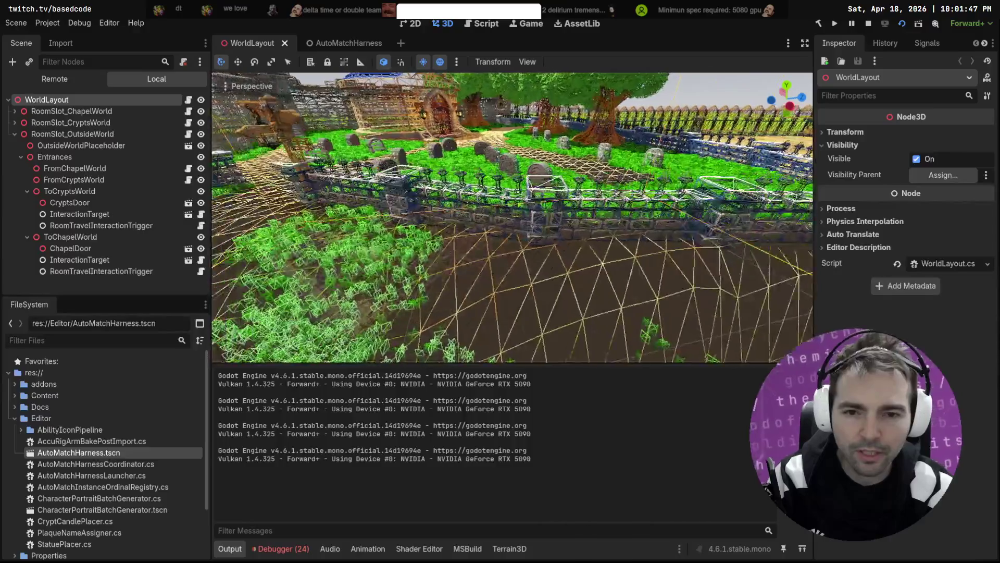
key(f)
key(w)
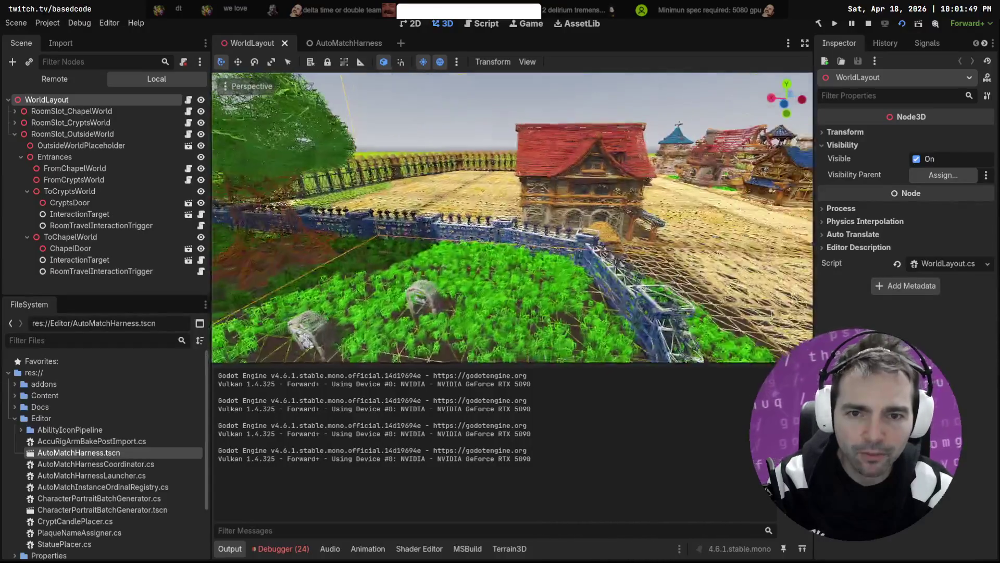
key(w)
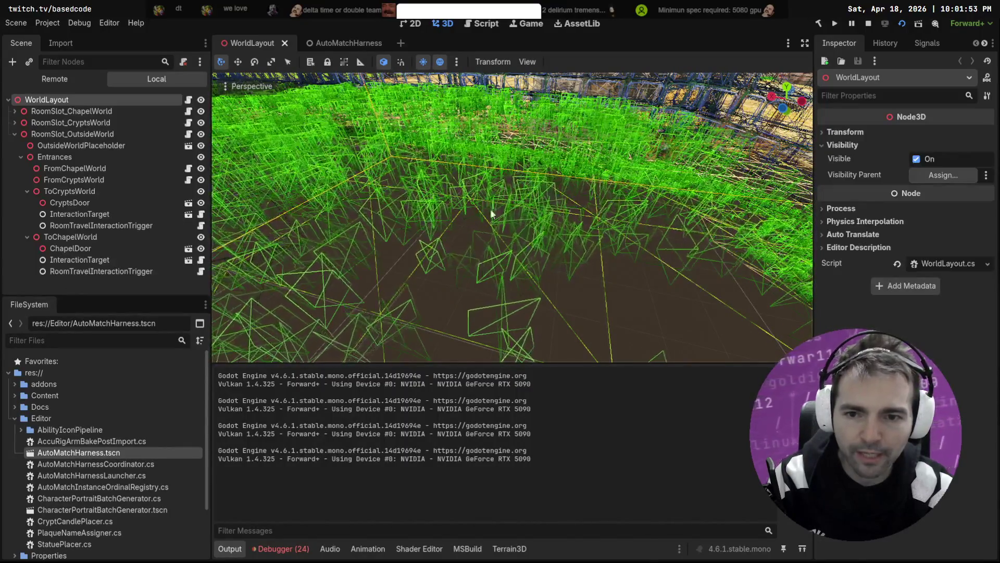
key(w)
key(s)
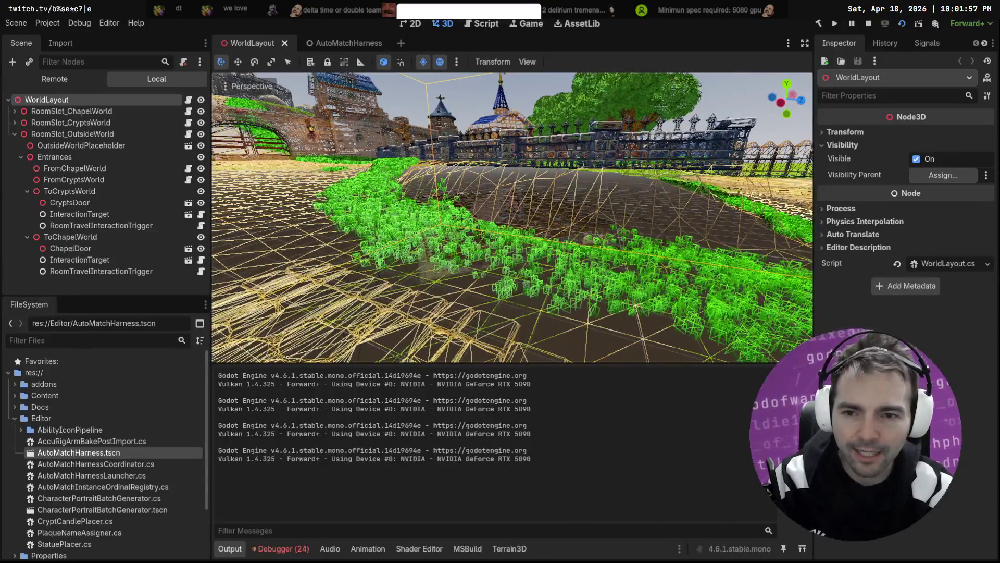
mouse_move(652, 209)
mouse_down()
mouse_move(417, 209)
mouse_move(625, 208)
mouse_move(427, 208)
mouse_move(625, 208)
mouse_move(432, 208)
mouse_move(445, 208)
mouse_move(391, 229)
mouse_move(589, 206)
mouse_up()
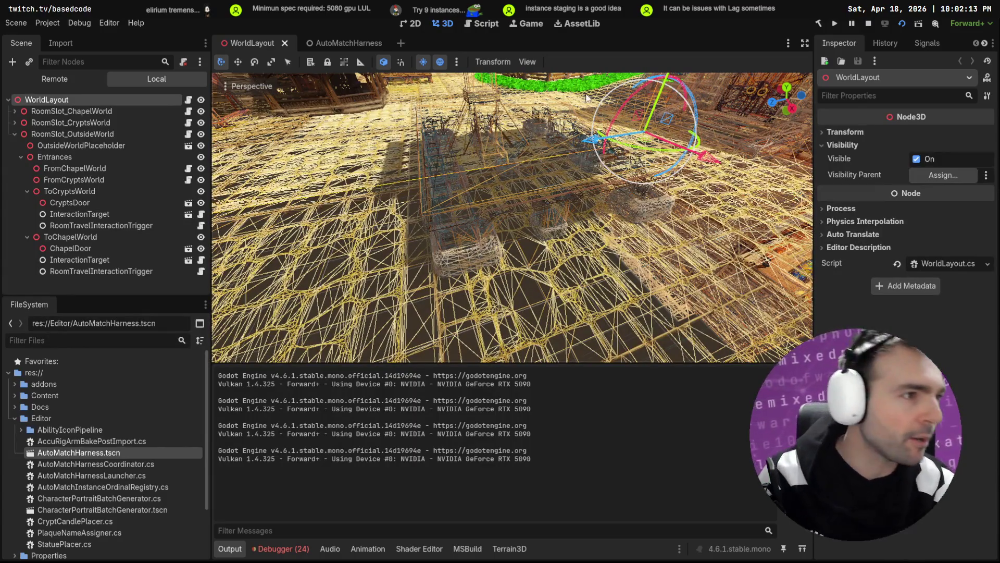
Look over the game's Options screen, back out to the pause menu, and refocus the Godot editor
click(761, 129)
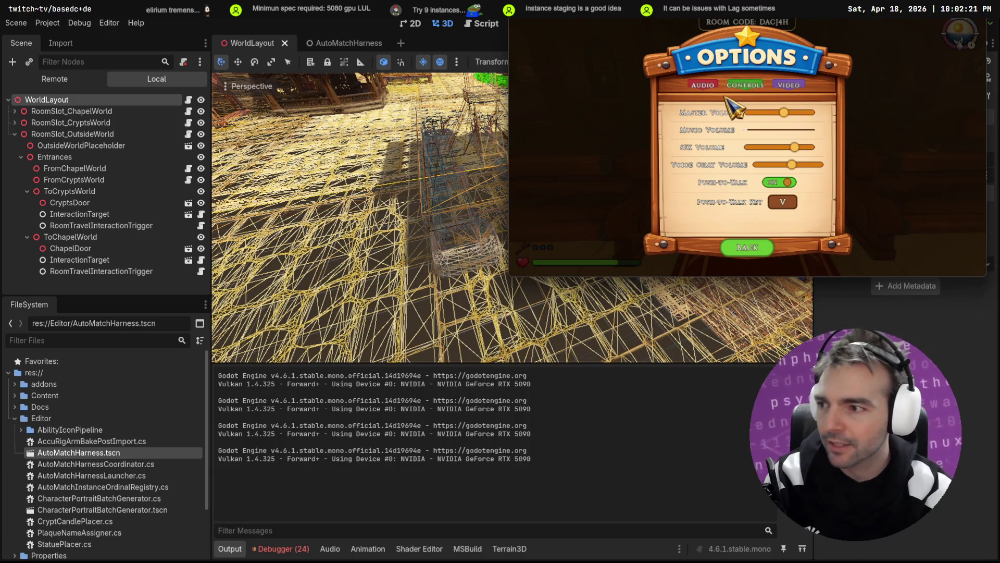
click(754, 246)
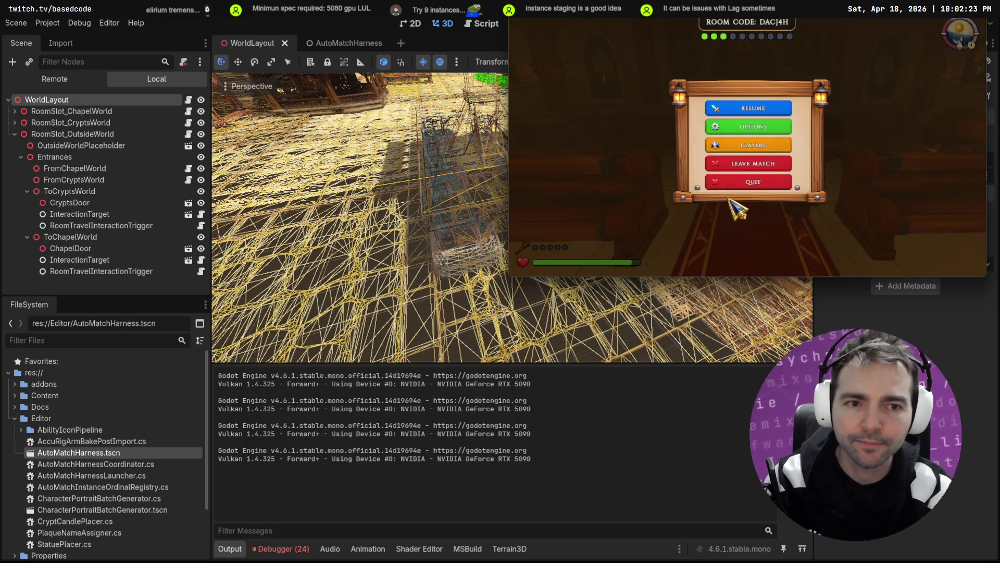
click(232, 89)
Set the 3D viewport to Display Normal instead of wireframe
click(233, 87)
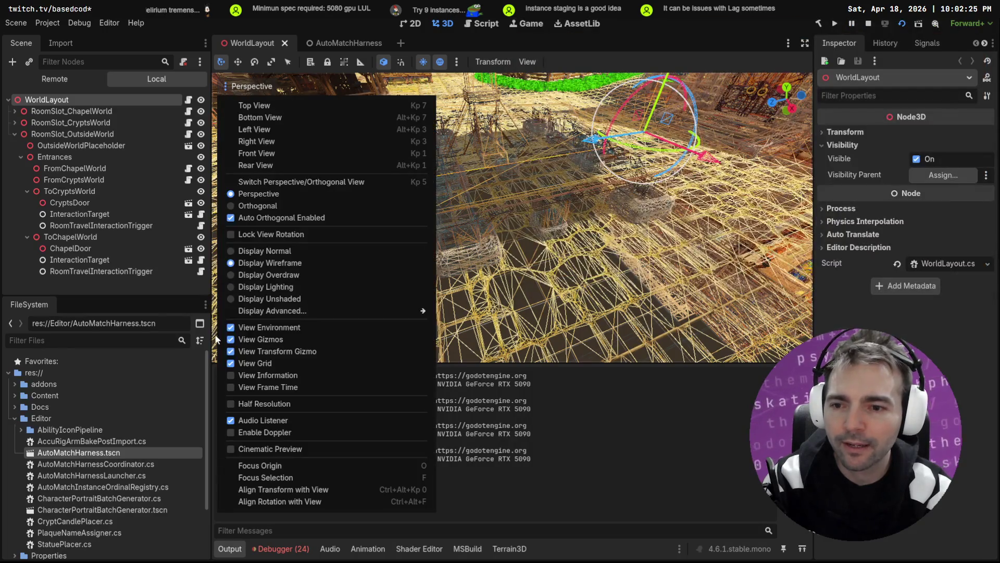
click(380, 251)
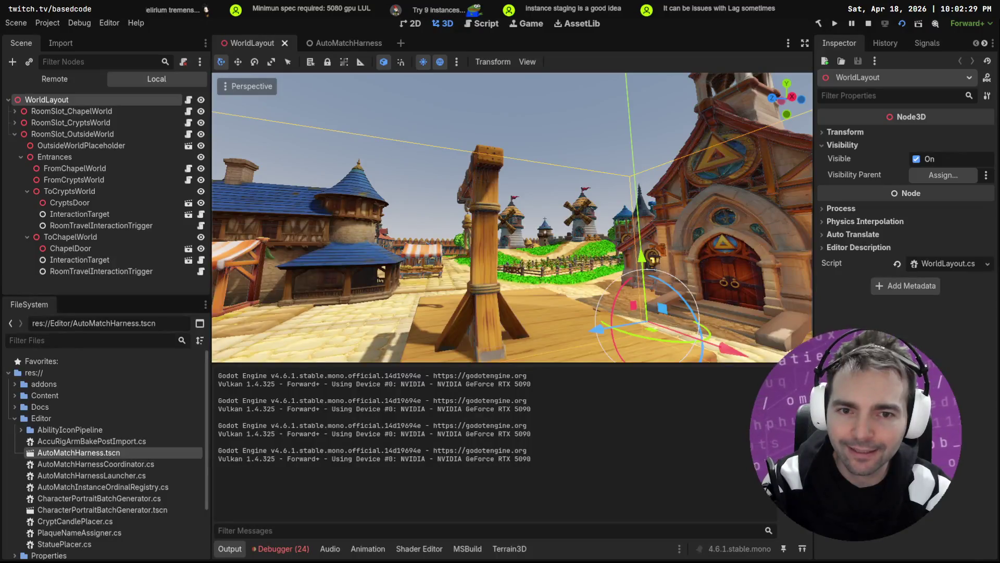
scroll(624, 193, up, 3)
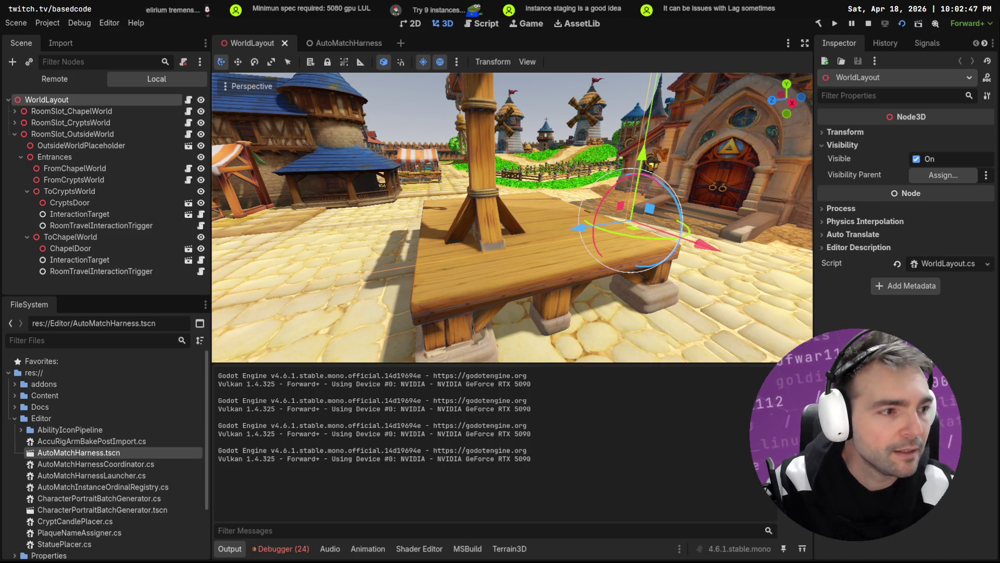
Read the Codex agent's fixed-midday summary, then bring up Fork's Main.tscn diff
key(alt+Tab)
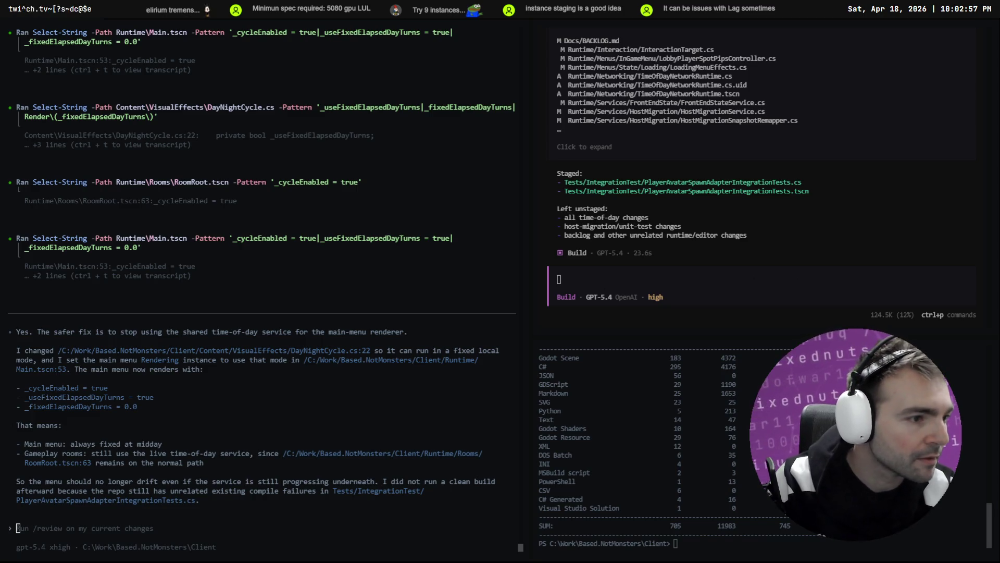
key(alt+Tab)
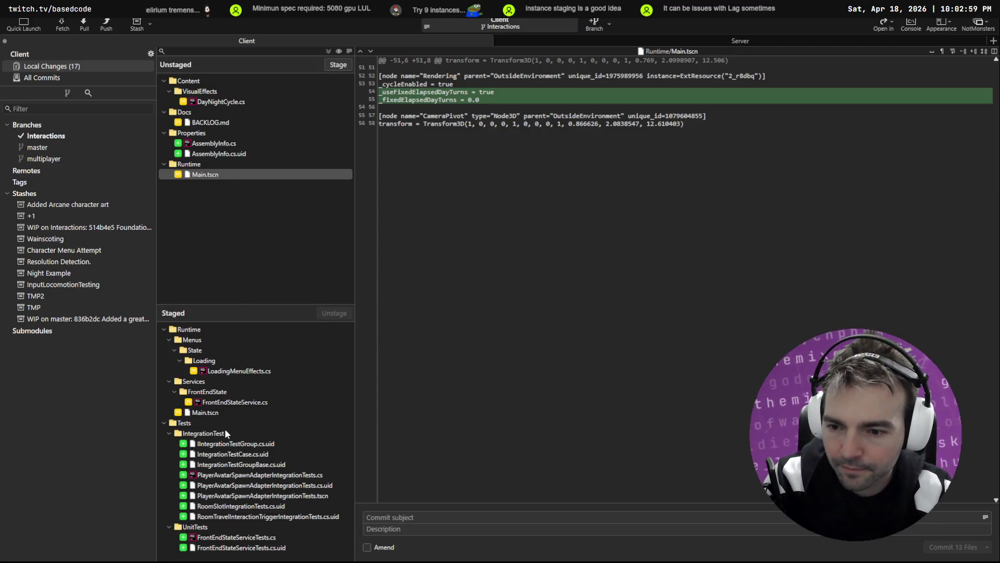
Look over the LoadingMenuEffects.cs, FrontEndStateService.cs, Main.tscn and DayNightCycle.cs diffs, then return to Godot
click(203, 372)
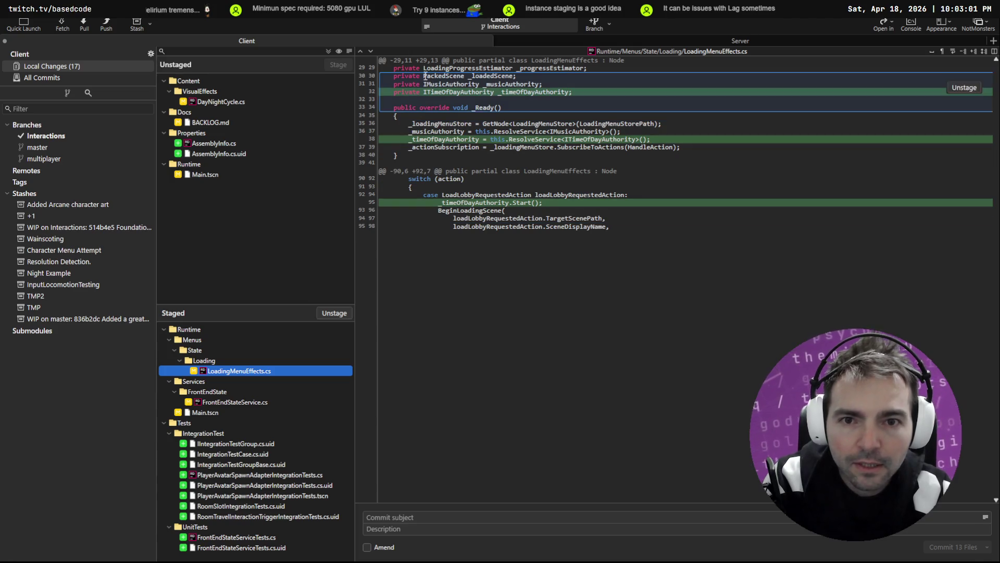
click(234, 402)
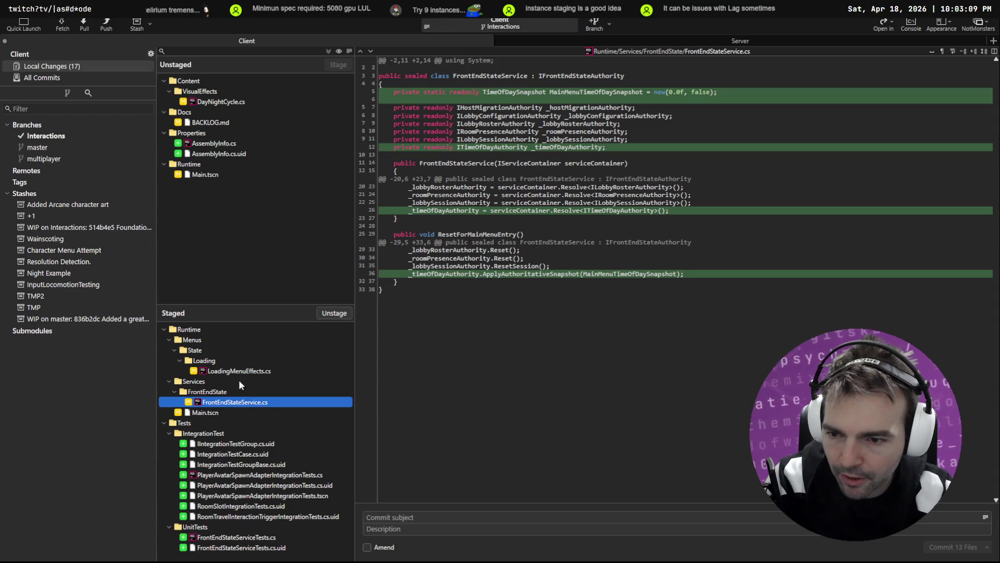
click(208, 174)
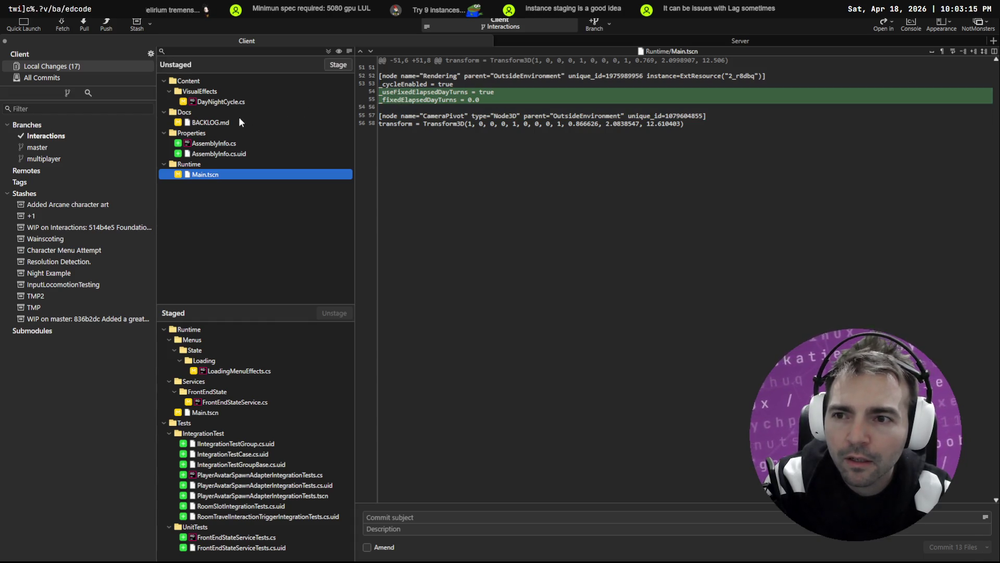
click(333, 102)
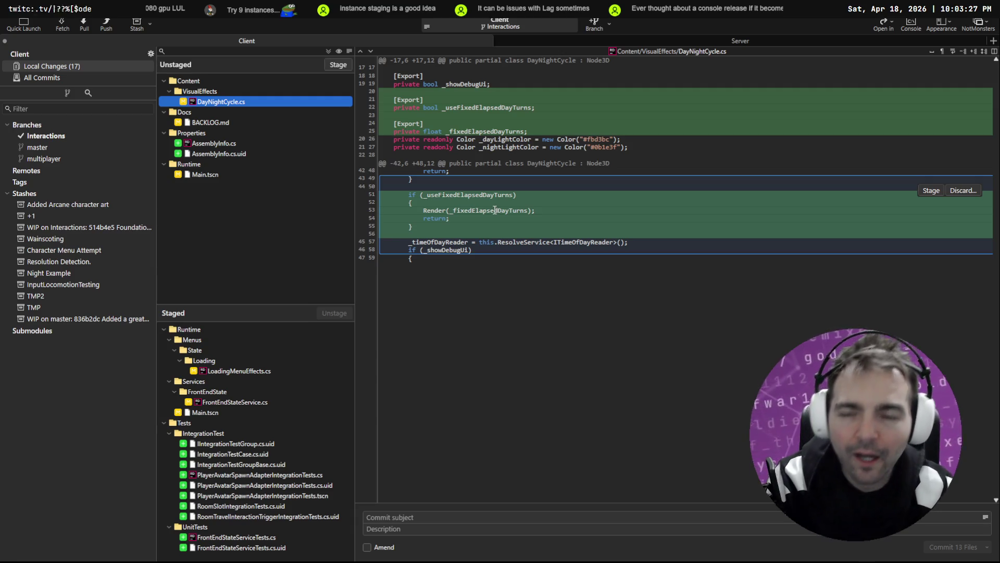
click(301, 129)
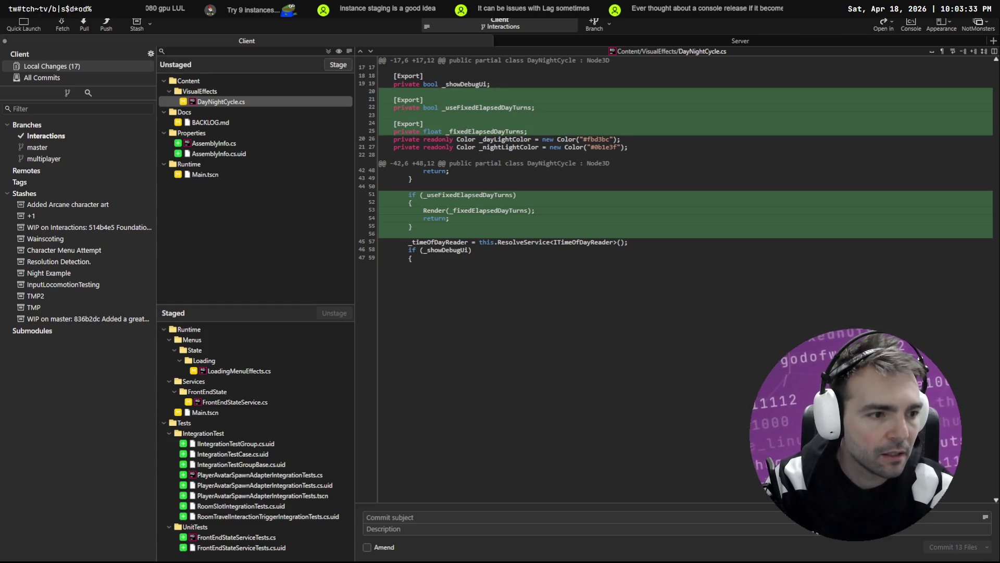
mouse_move(685, 225)
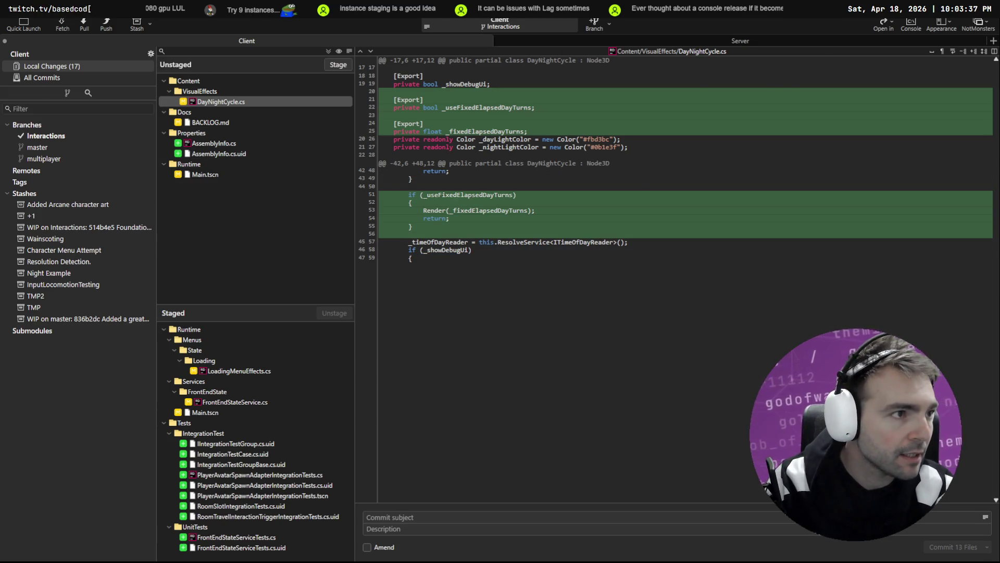
key(alt+Tab)
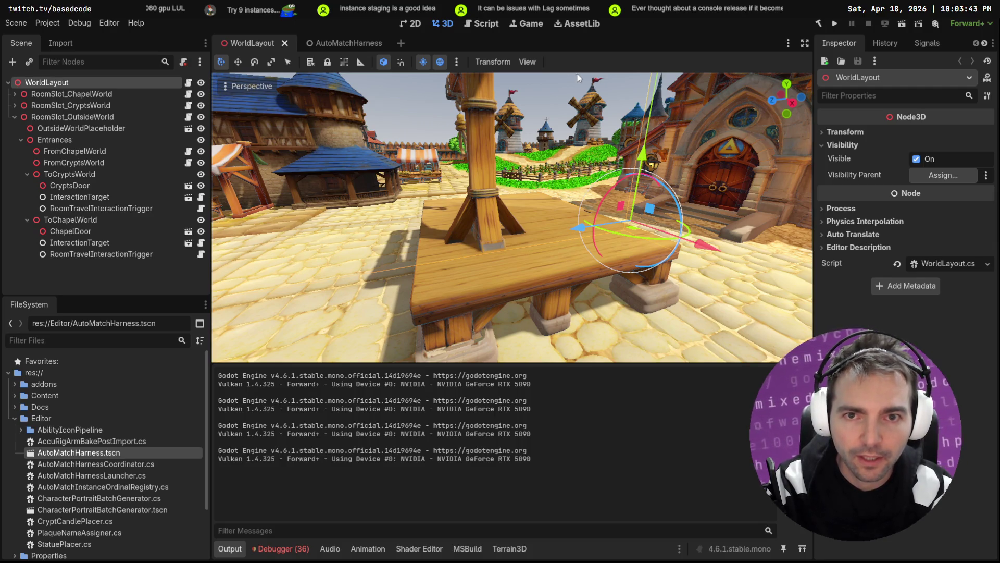
Deselect WorldLayout, rebuild with F5, and run the AutoMatchHarness scene as four game instances
click(573, 95)
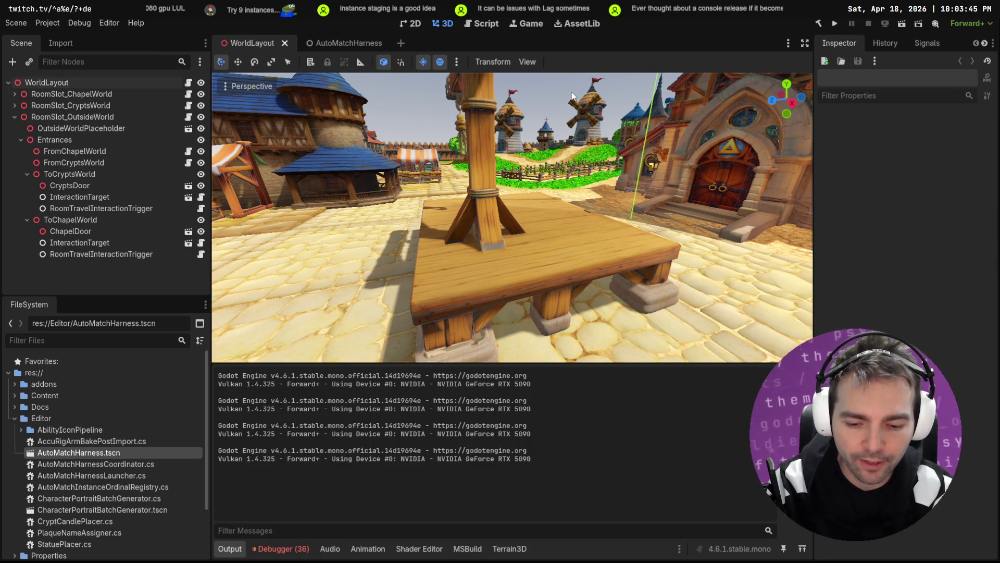
key(F5)
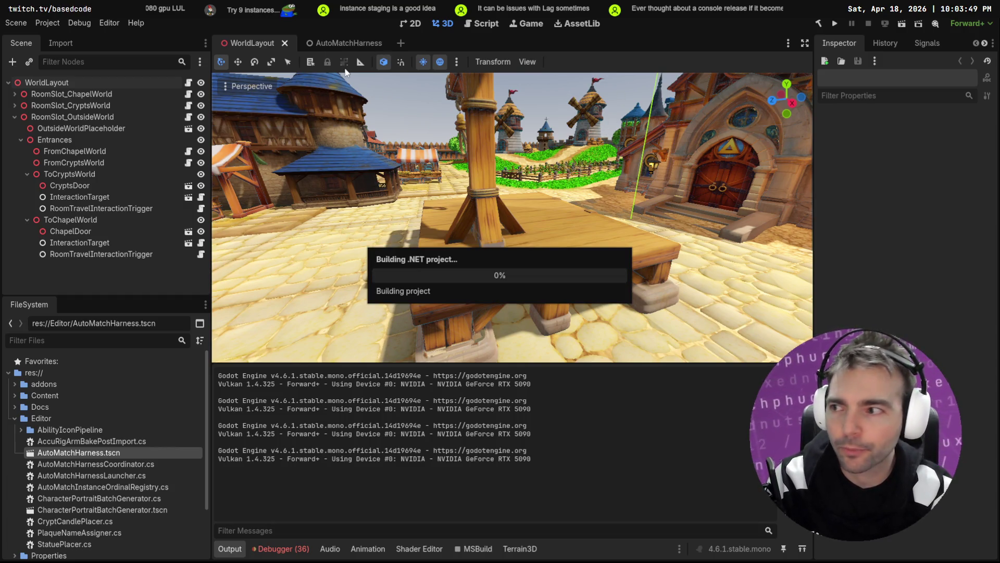
click(345, 44)
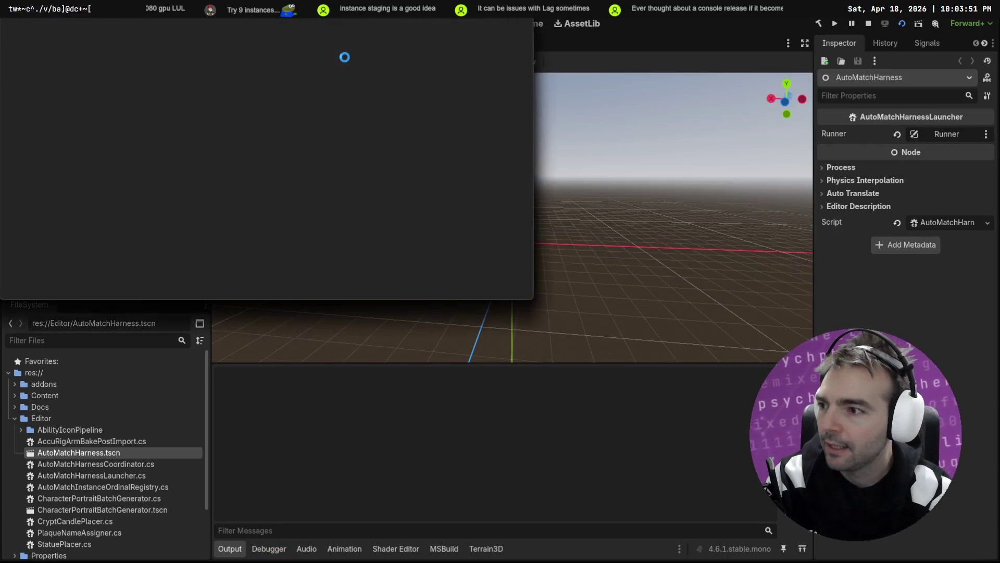
click(618, 42)
click(877, 23)
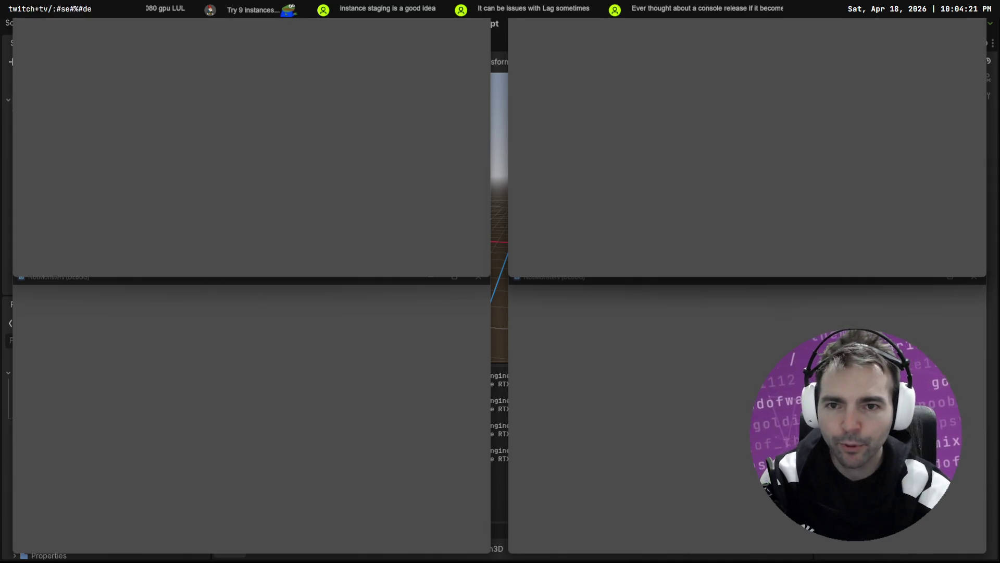
Restart the stalled instances, then leave room F48YSA from the bottom-left window to the main menu
click(748, 423)
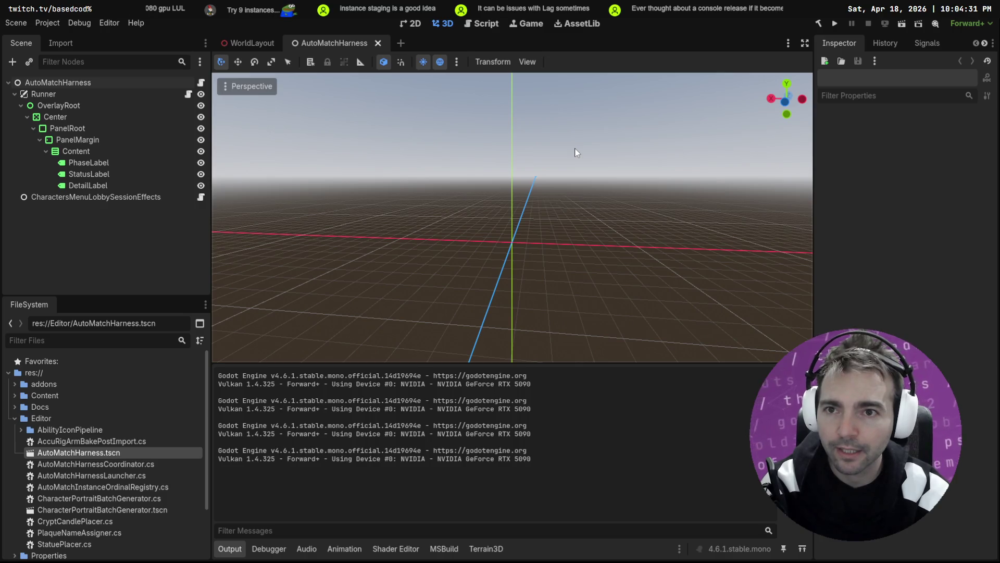
key(F5)
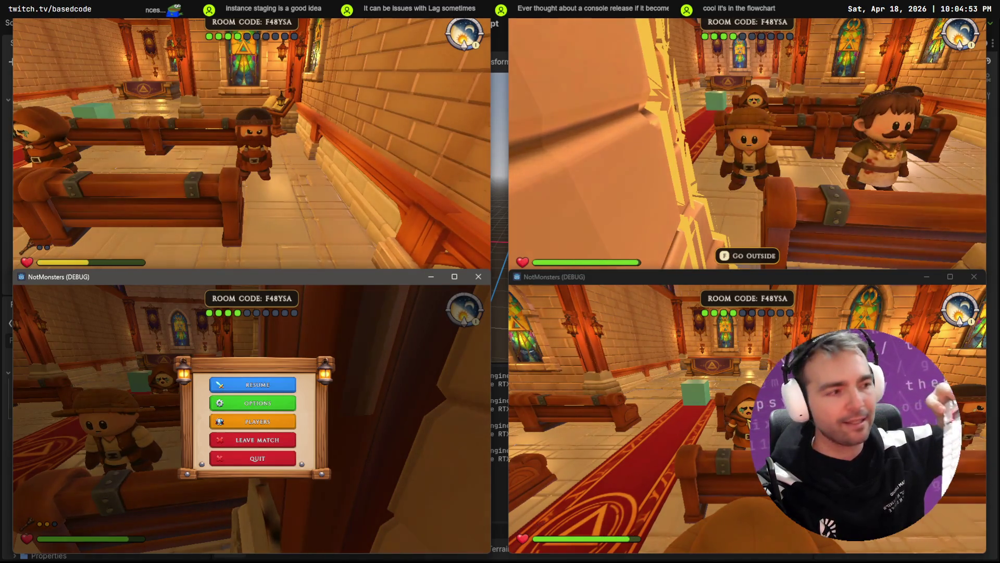
key(Escape)
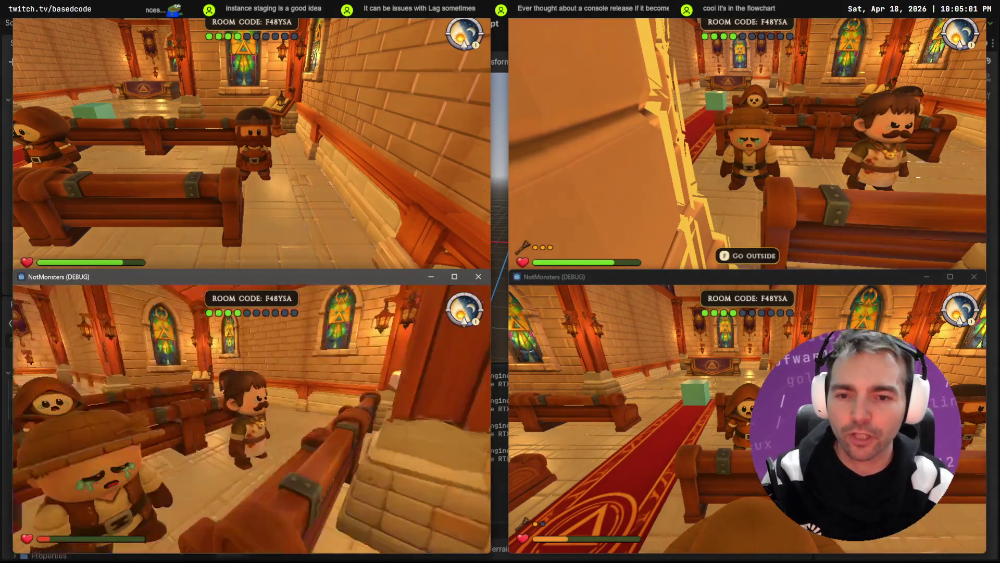
key(Escape)
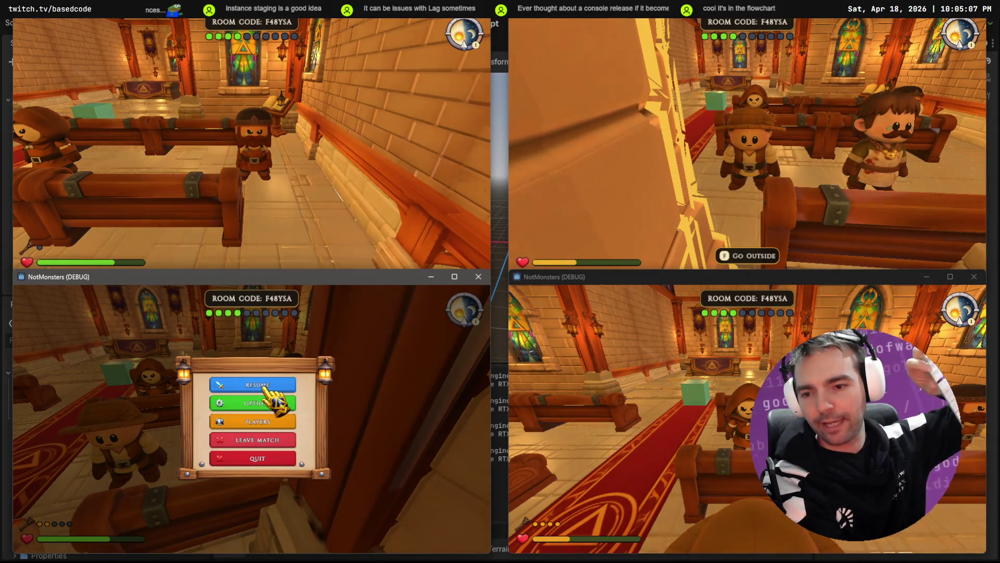
click(257, 439)
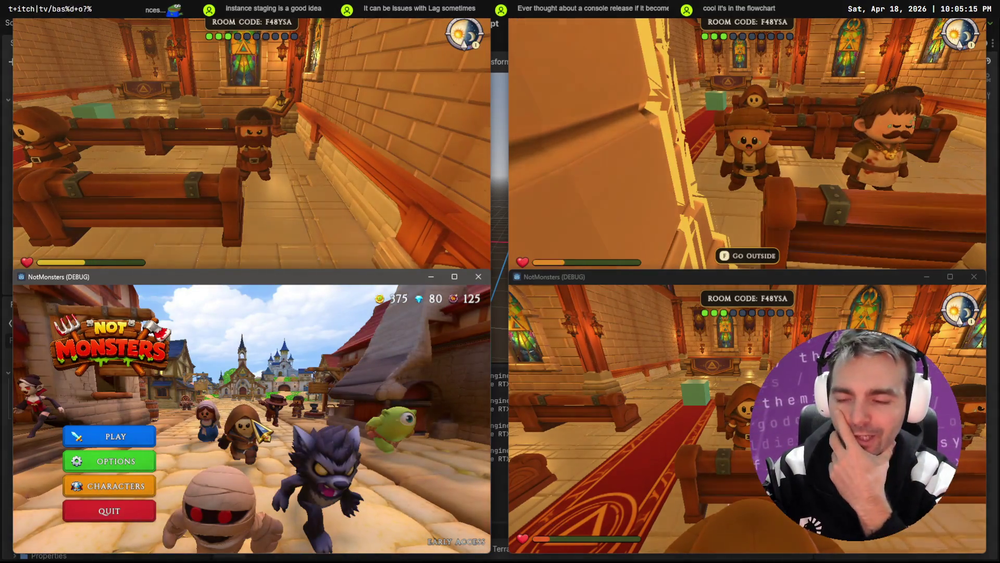
Resume the saved session in the bottom-left instance, then leave the match back to the main menu
click(116, 436)
click(271, 380)
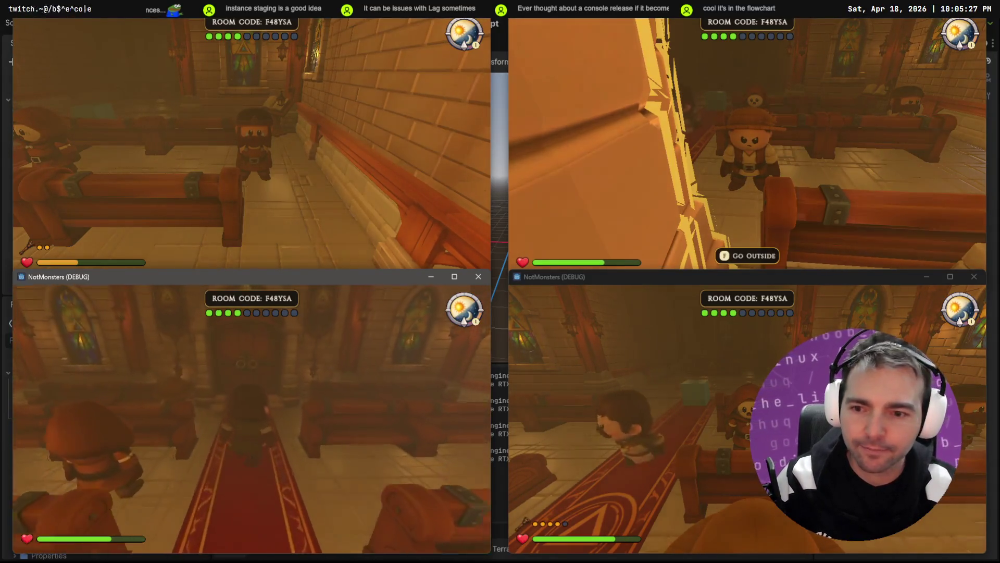
key(Escape)
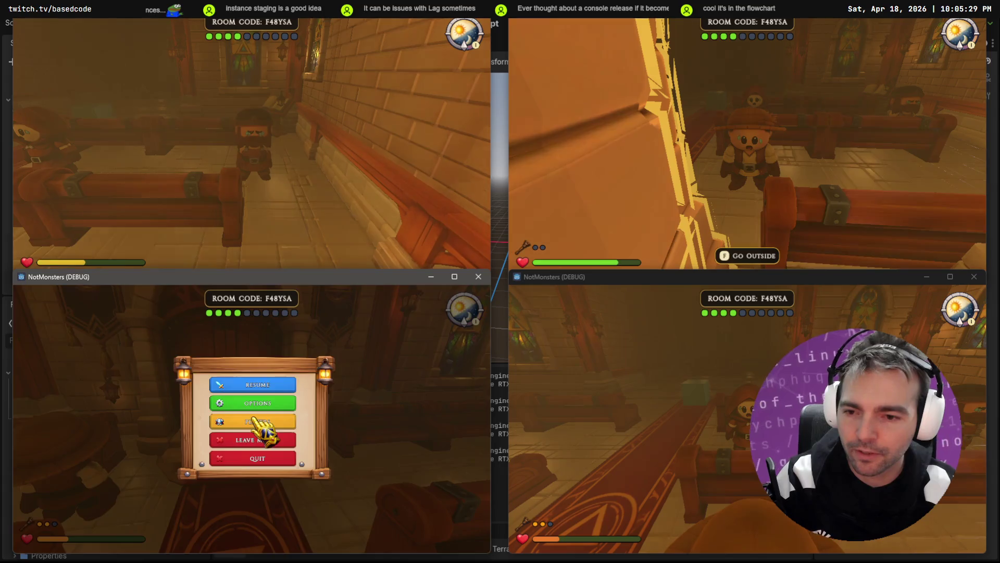
key(Escape)
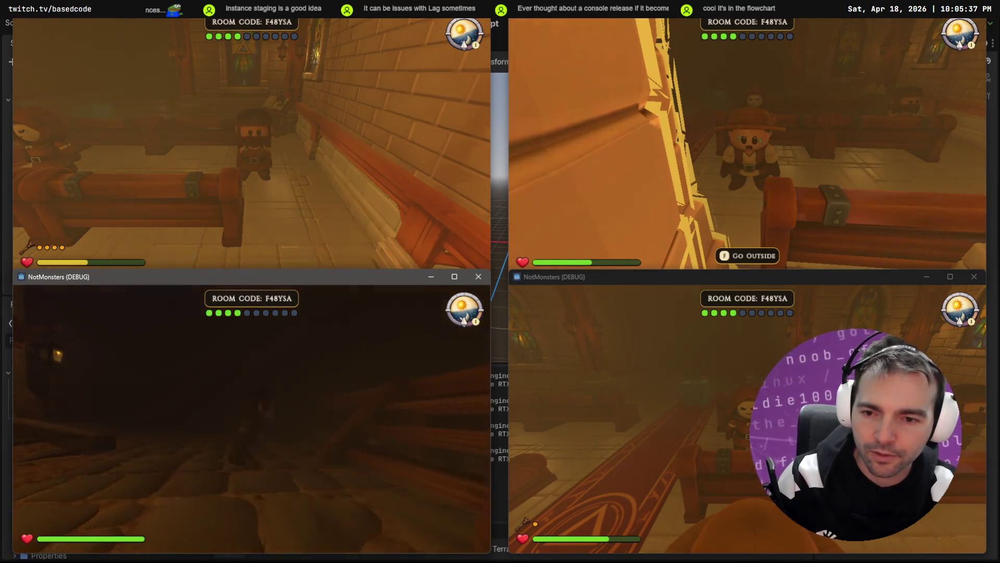
key(Escape)
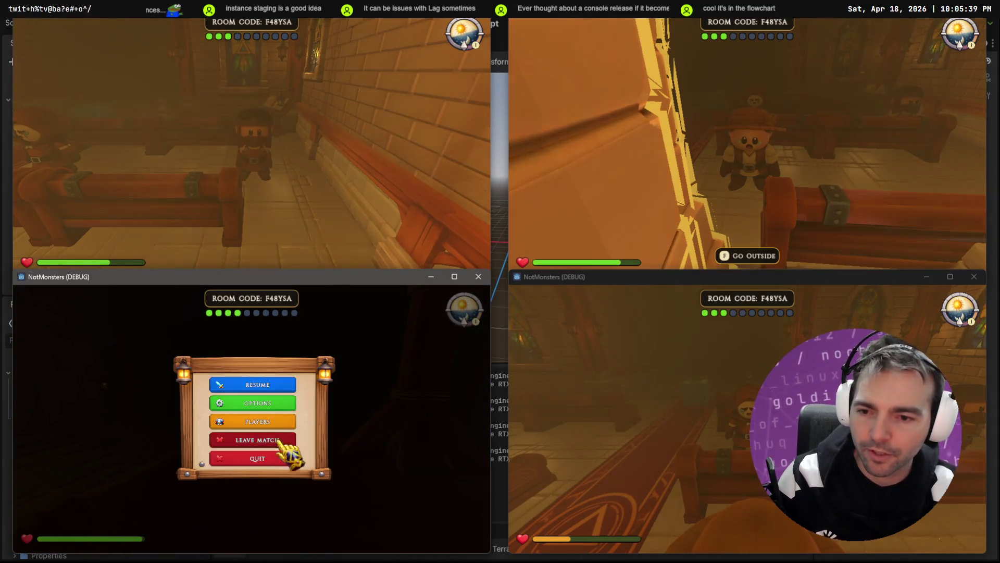
click(277, 439)
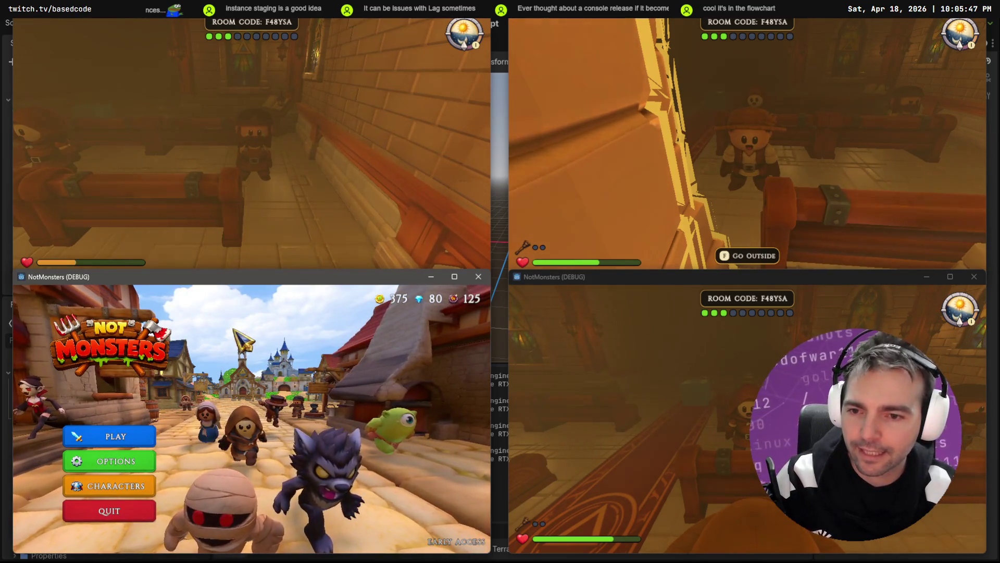
Repeat the resume-and-leave cycle once more, finishing by resuming the saved session again
click(130, 440)
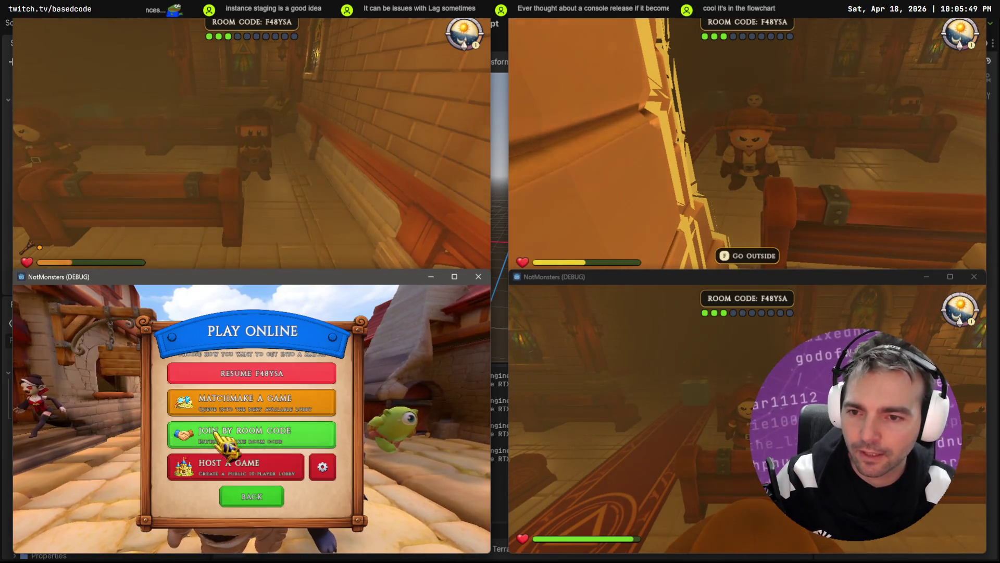
click(336, 400)
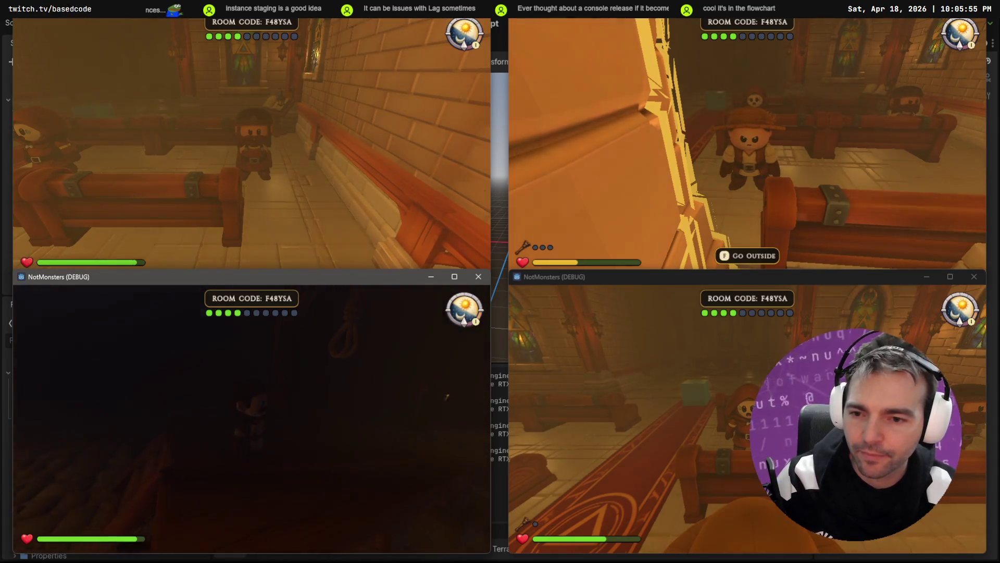
key(Escape)
click(286, 451)
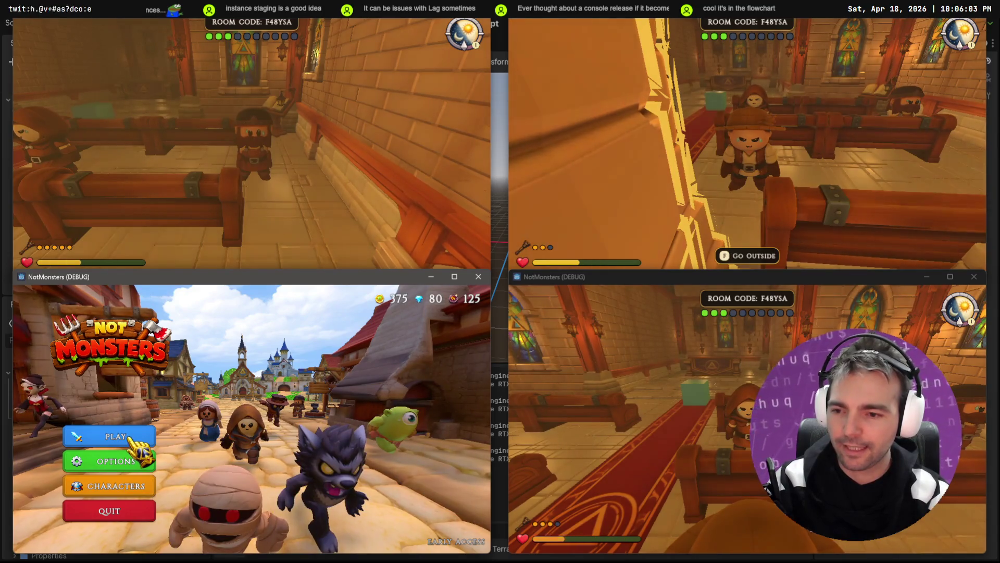
click(127, 437)
click(214, 374)
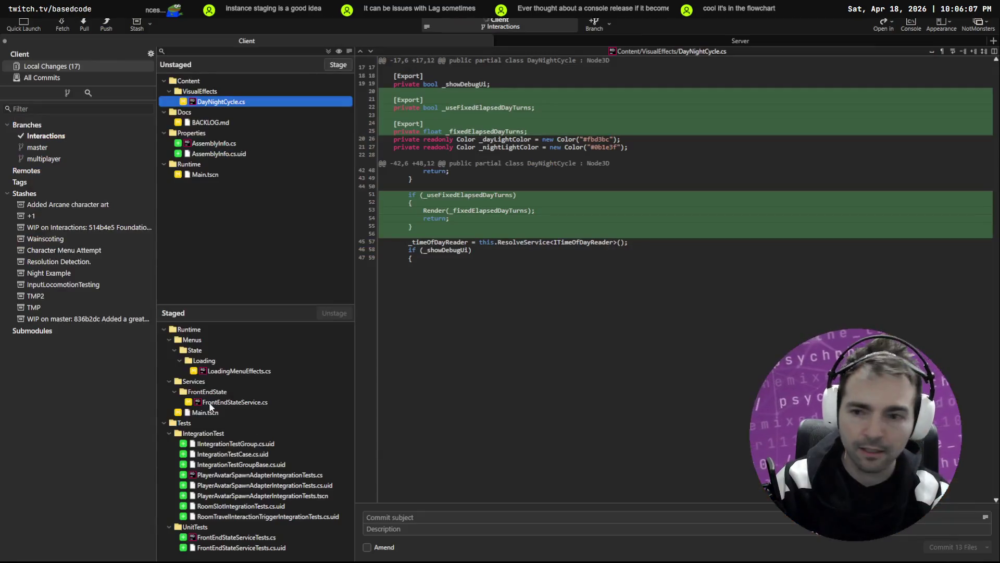
Stage DayNightCycle.cs, then inspect the staged LoadingMenuEffects.cs, DayNightCycle.cs, FrontEndStateService.cs and Main.tscn diffs
mouse_move(480, 212)
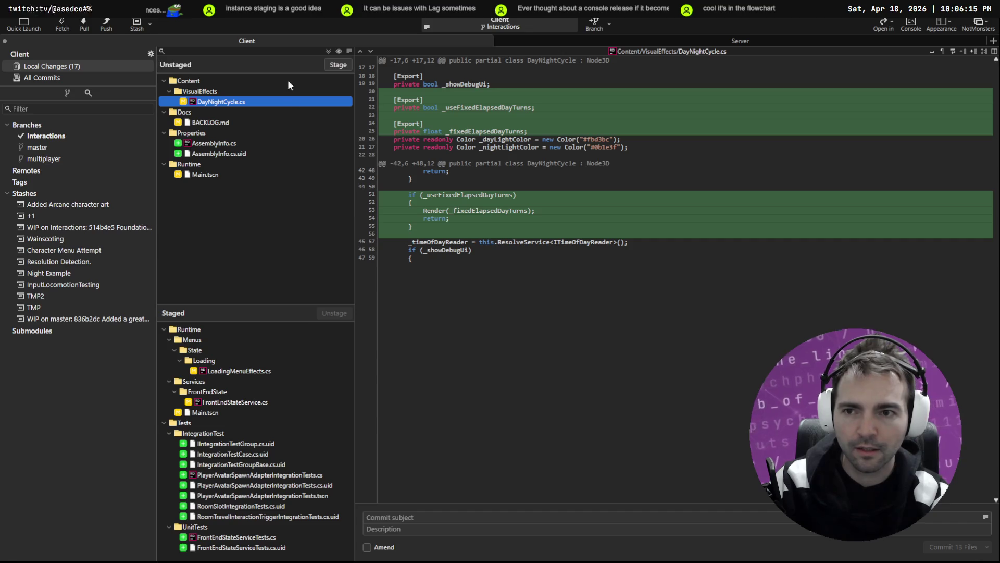
click(337, 68)
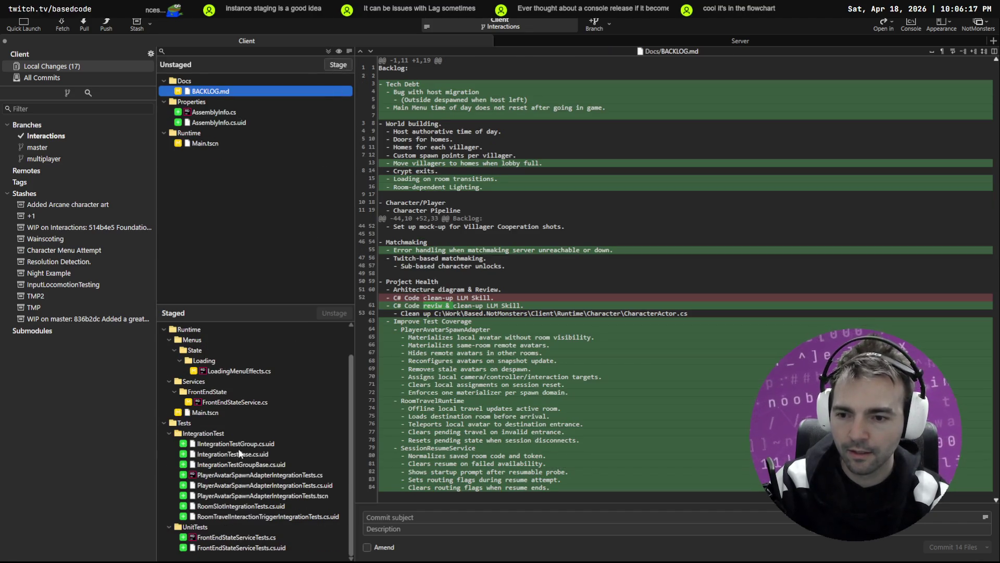
click(244, 402)
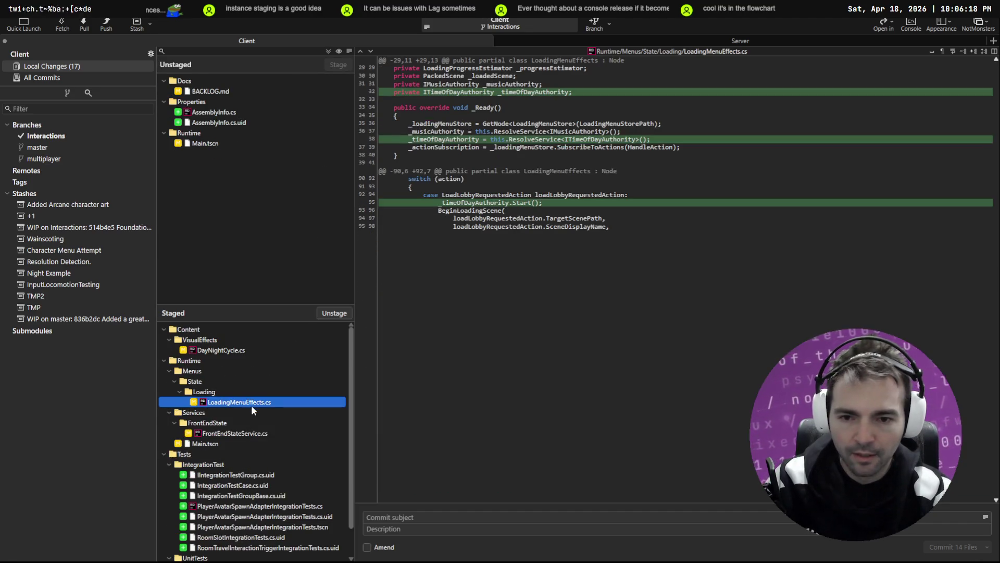
click(244, 351)
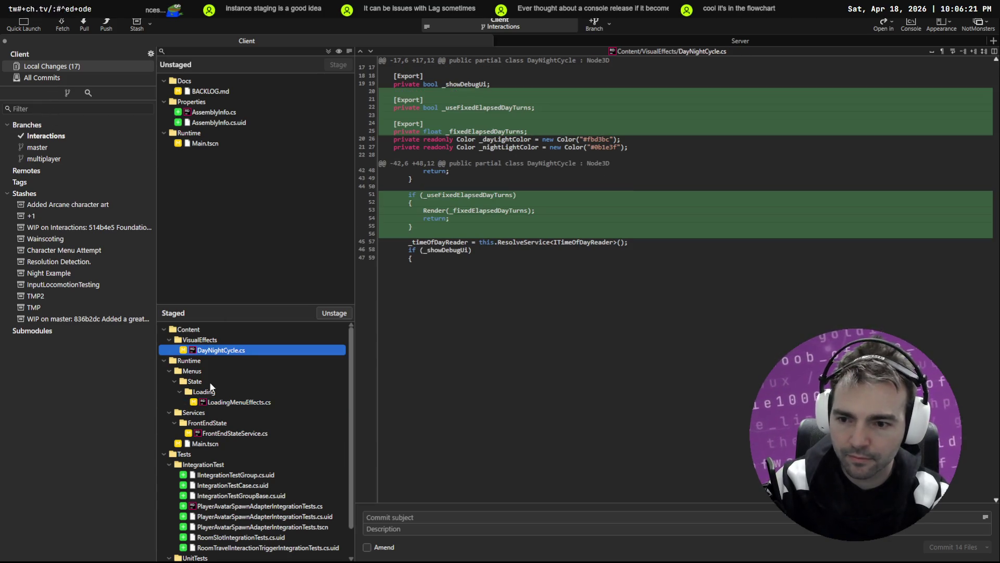
click(228, 402)
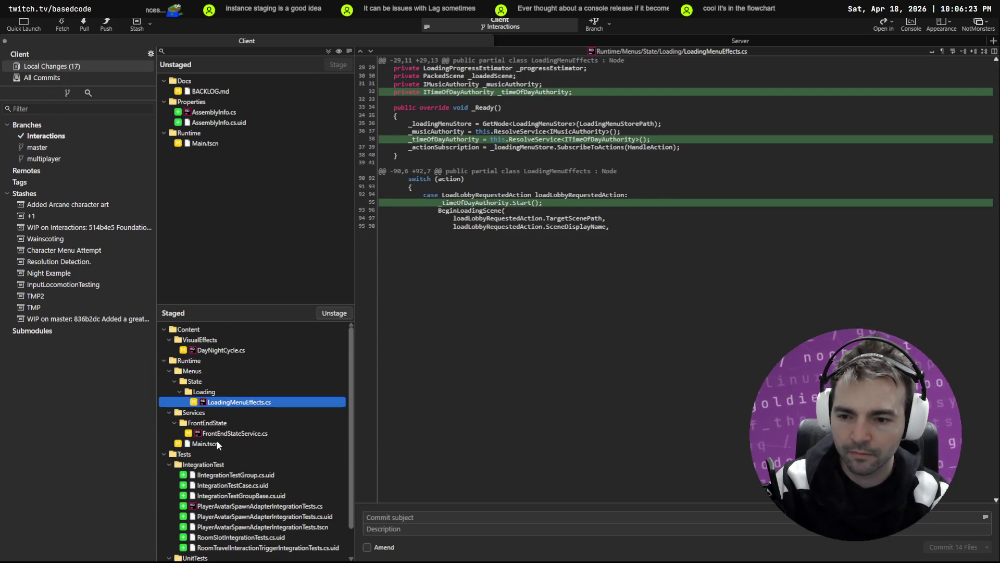
click(229, 434)
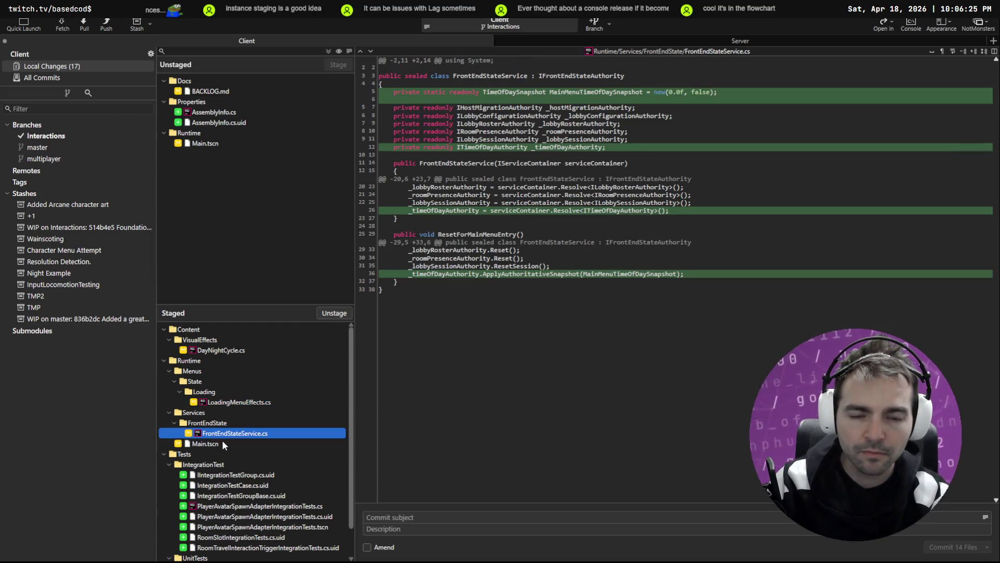
click(230, 443)
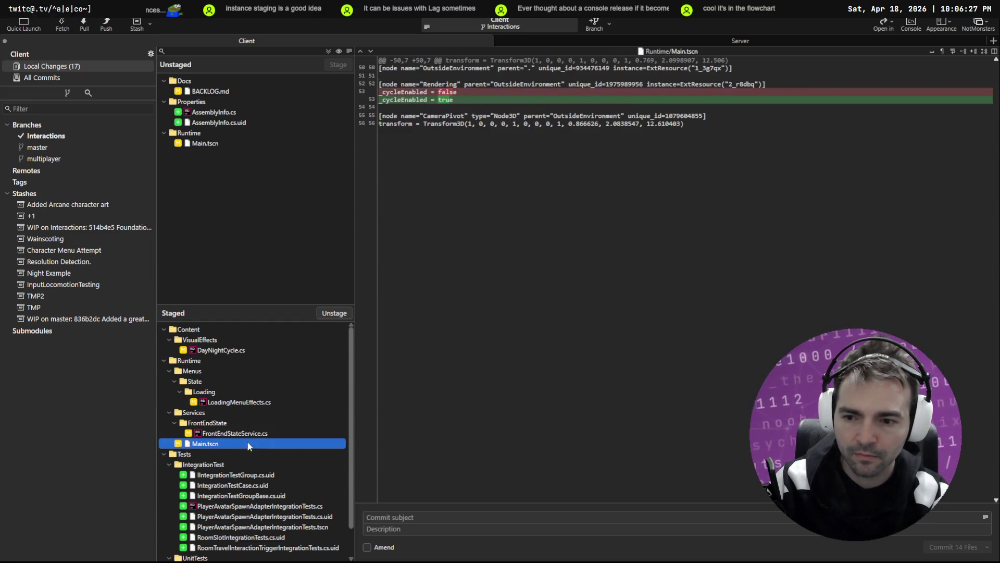
scroll(281, 355, down, 1)
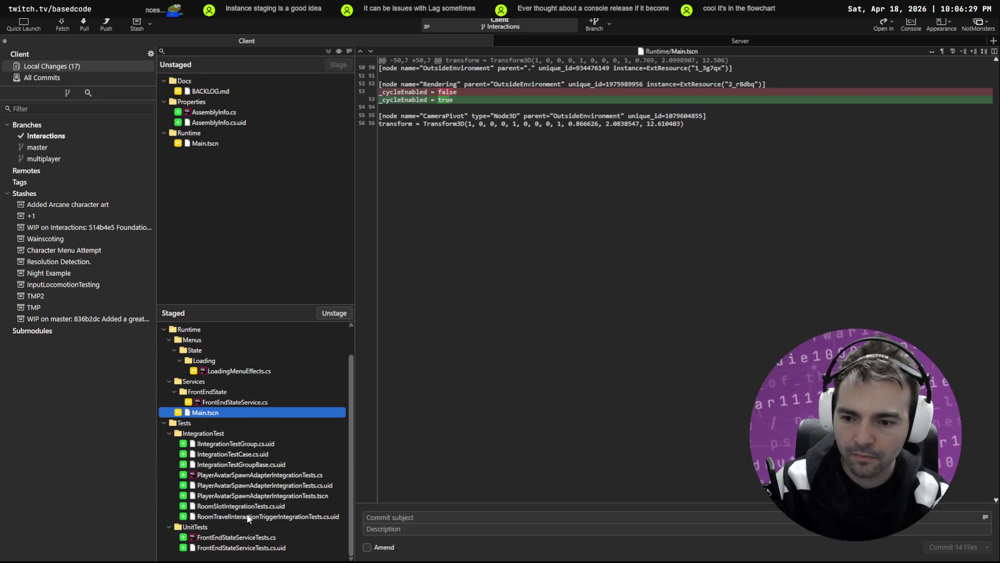
Enter the commit subject 'Daytime on main menu is always midday.'
click(398, 519)
key(super+h)
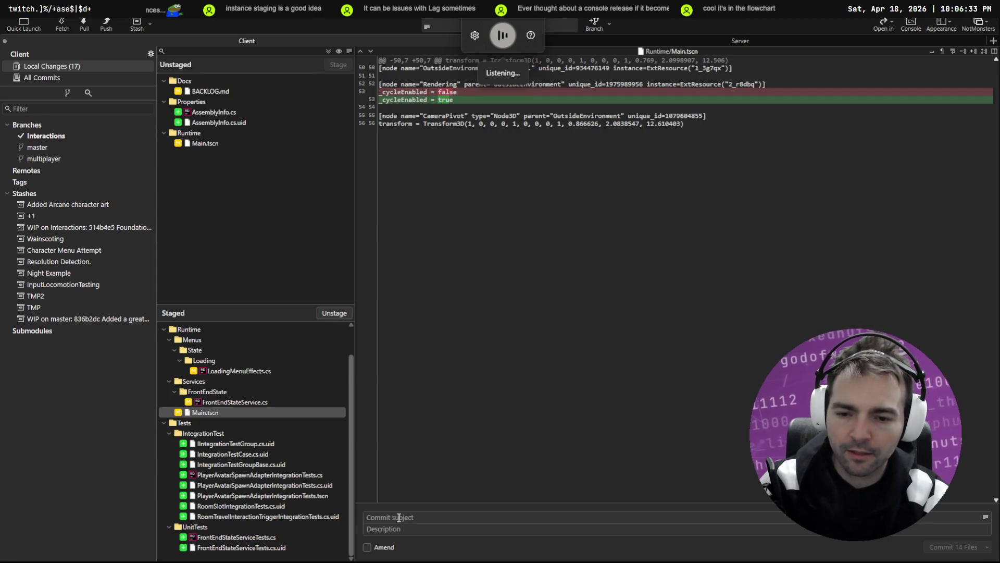
text(daytime on main menu is always midday)
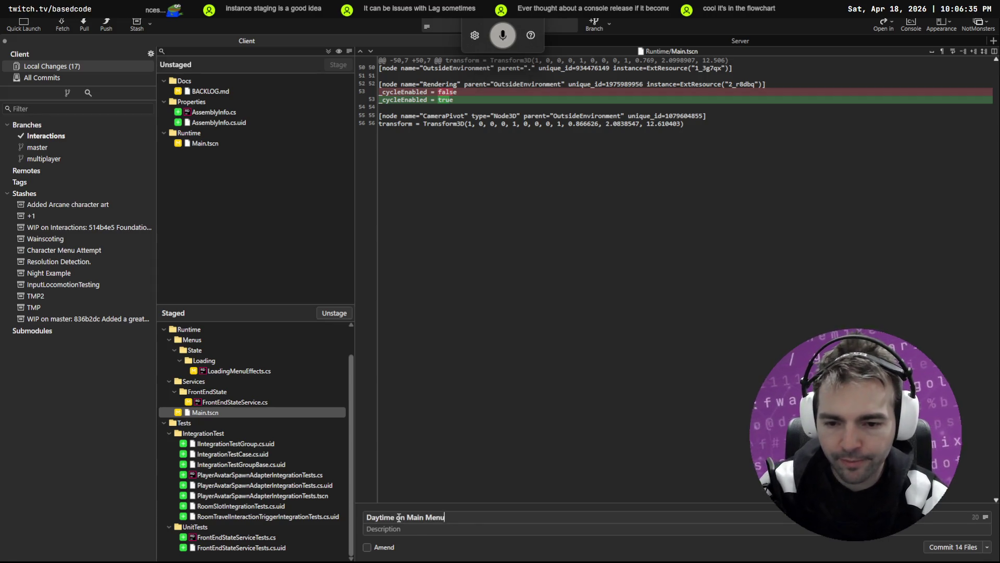
text(.)
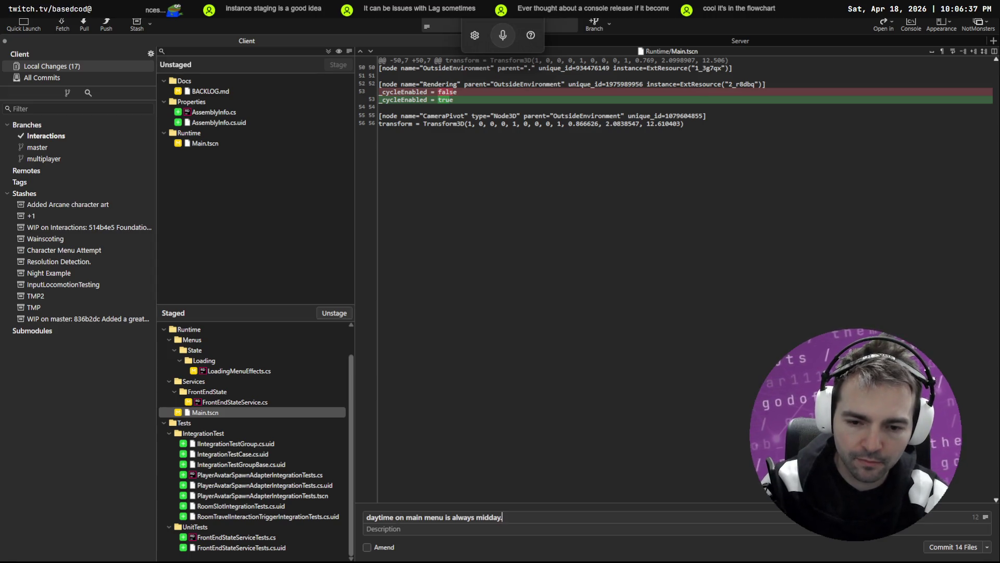
key(ctrl+shift+Right)
text(Daytime)
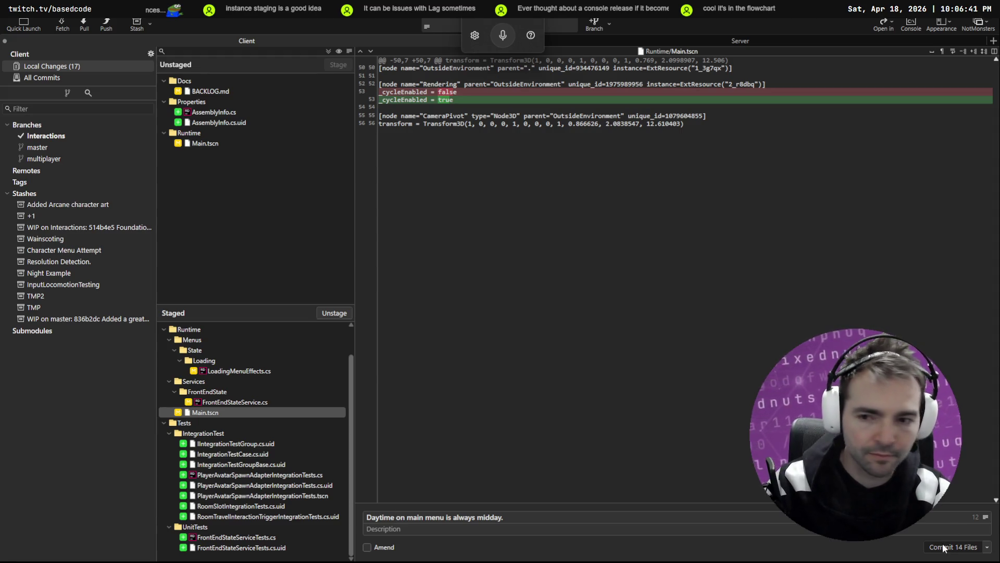
Stage the remaining Main.tscn change, check the staged files, and commit all 14 files
click(201, 145)
click(338, 65)
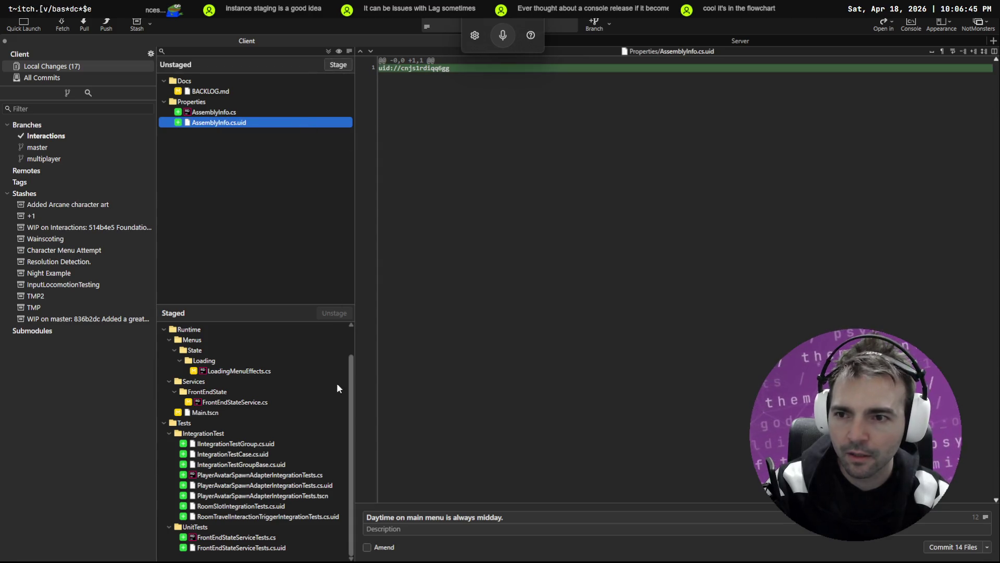
click(213, 537)
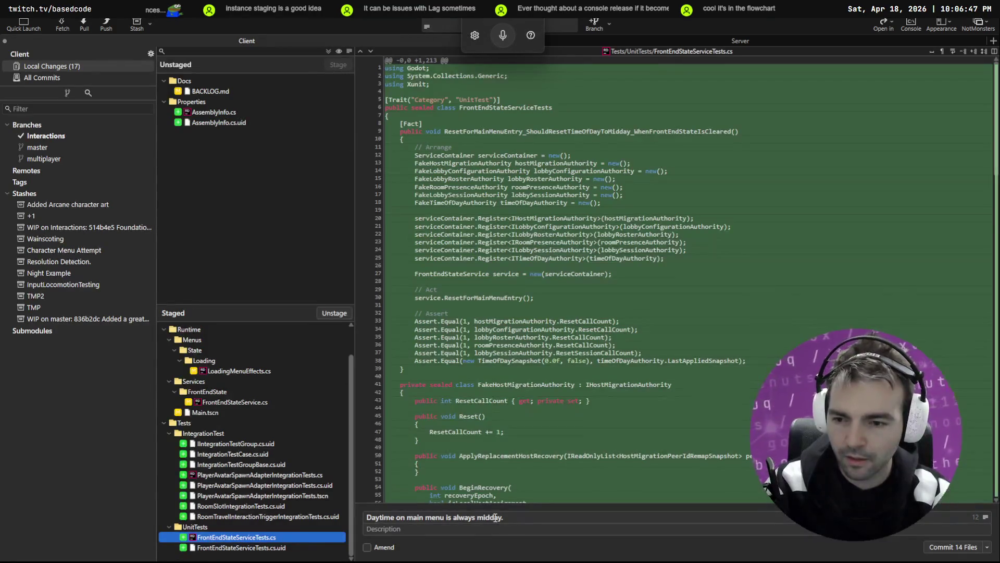
click(230, 443)
click(206, 433)
click(239, 371)
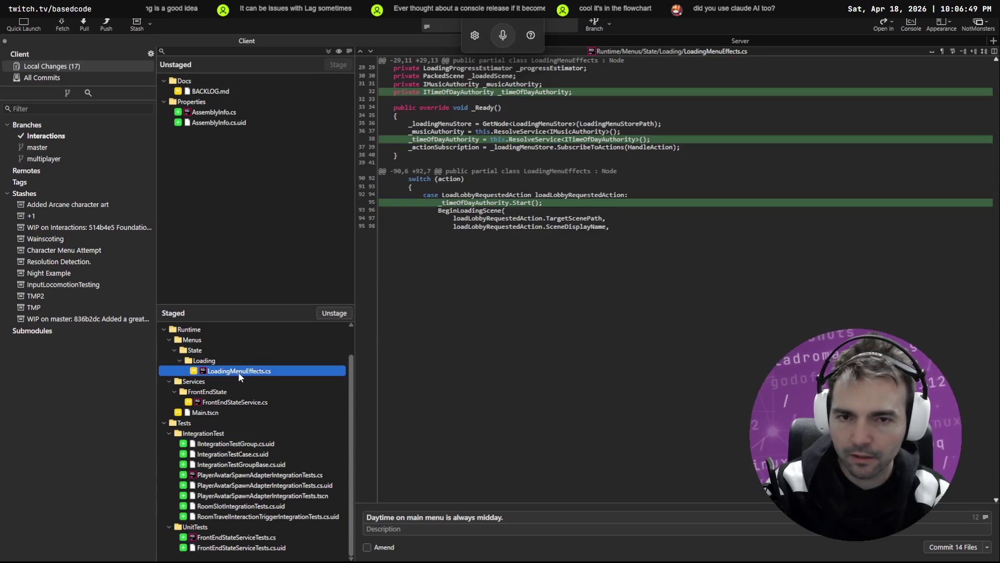
click(987, 548)
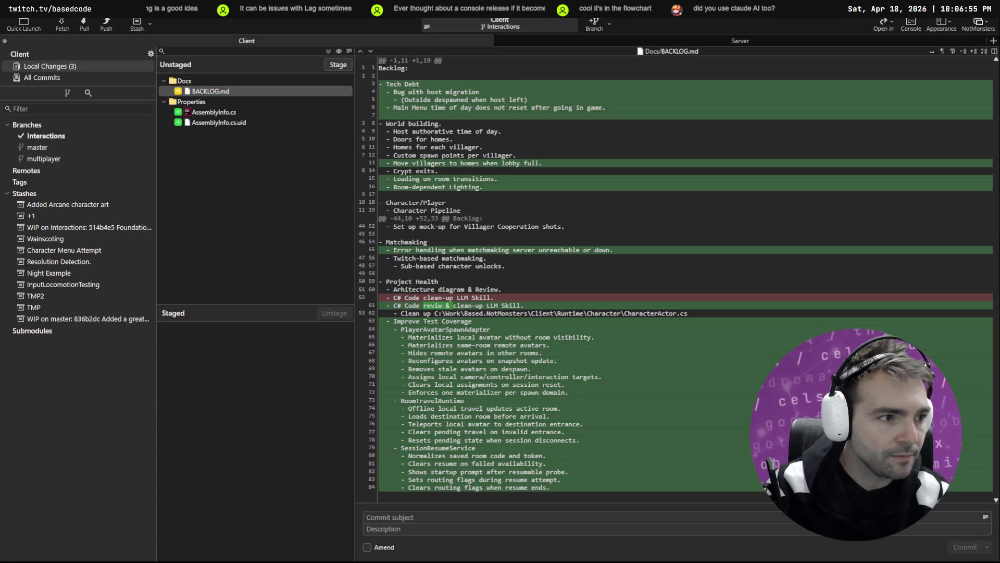
Delete the 'Main Menu time of day' and 'Host authorative time of day.' lines from BACKLOG.md
key(alt+Tab)
key(shift+Home)
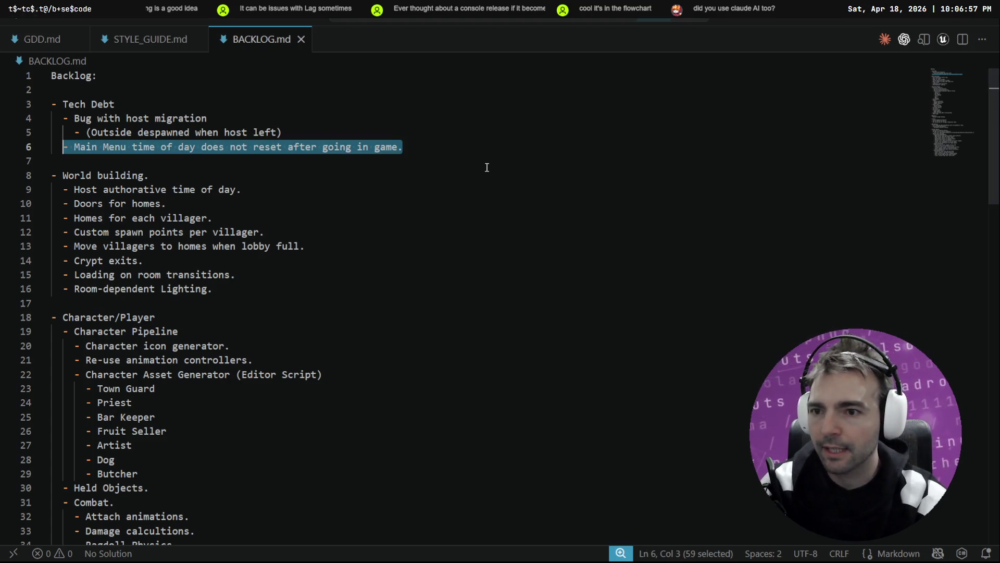
key(BackSpace)
key(BackSpace)
key(BackSpace)
key(Down)
key(Down)
key(Down)
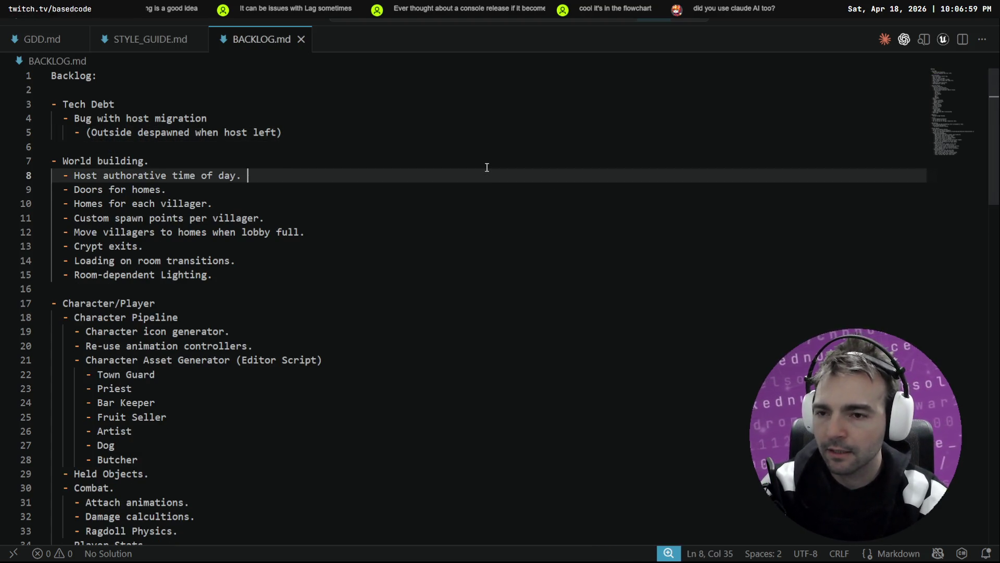
key(shift+Home)
key(BackSpace)
key(BackSpace)
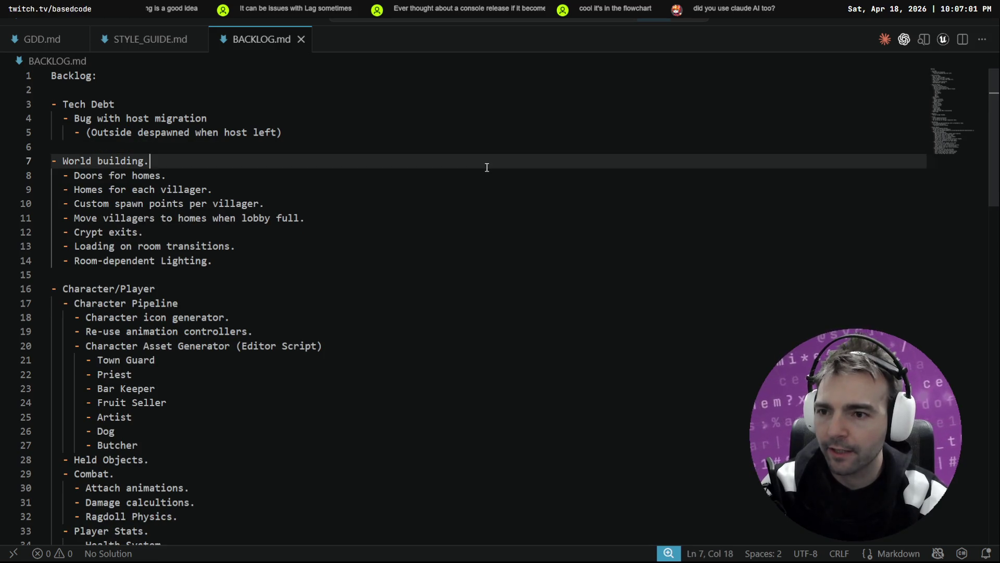
key(Down)
key(End)
key(shift+Home)
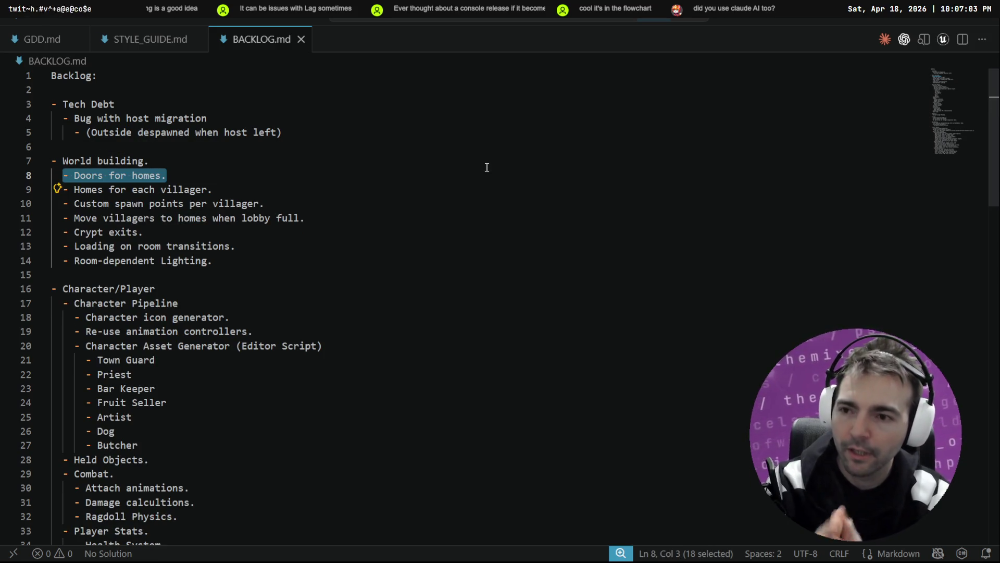
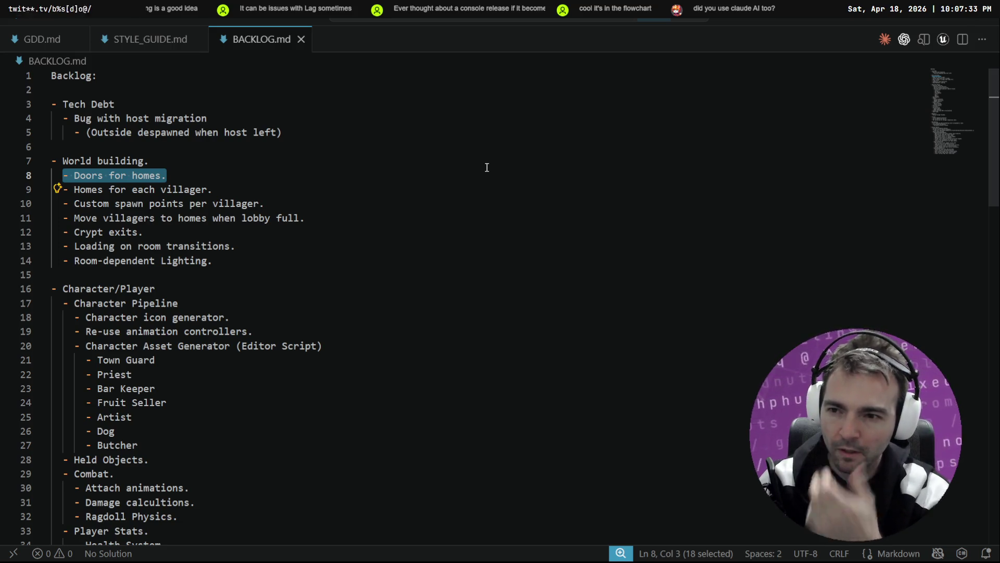
Select the 'Doors for homes' line in the world-building backlog
key(Down)
key(Down)
key(Up)
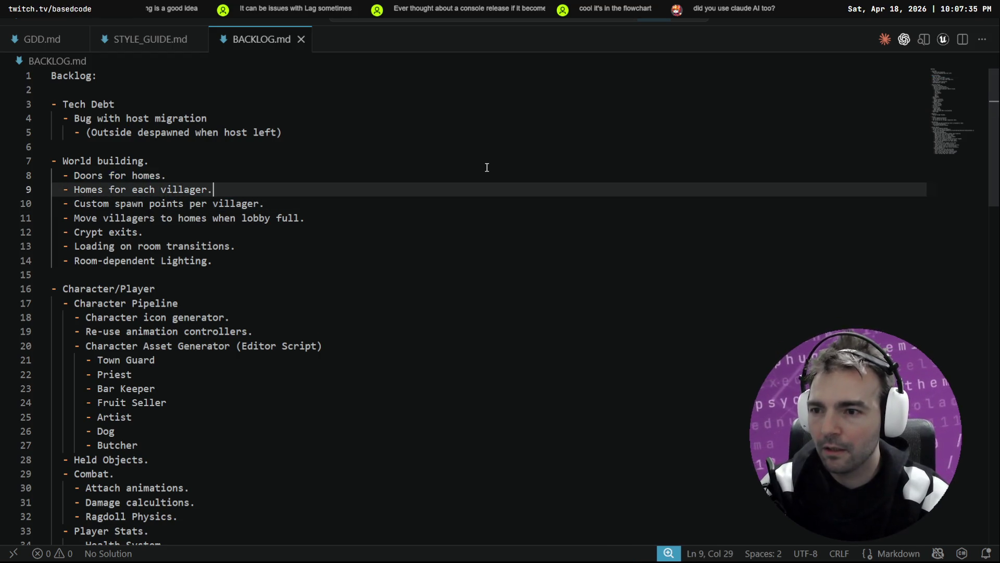
key(shift+Home)
key(shift+Home)
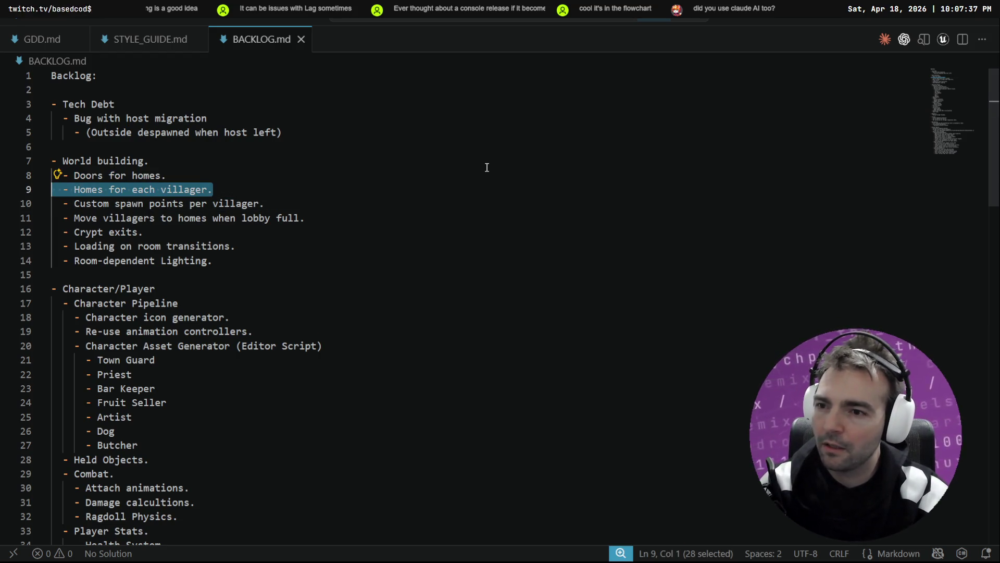
key(Down)
key(Down)
key(End)
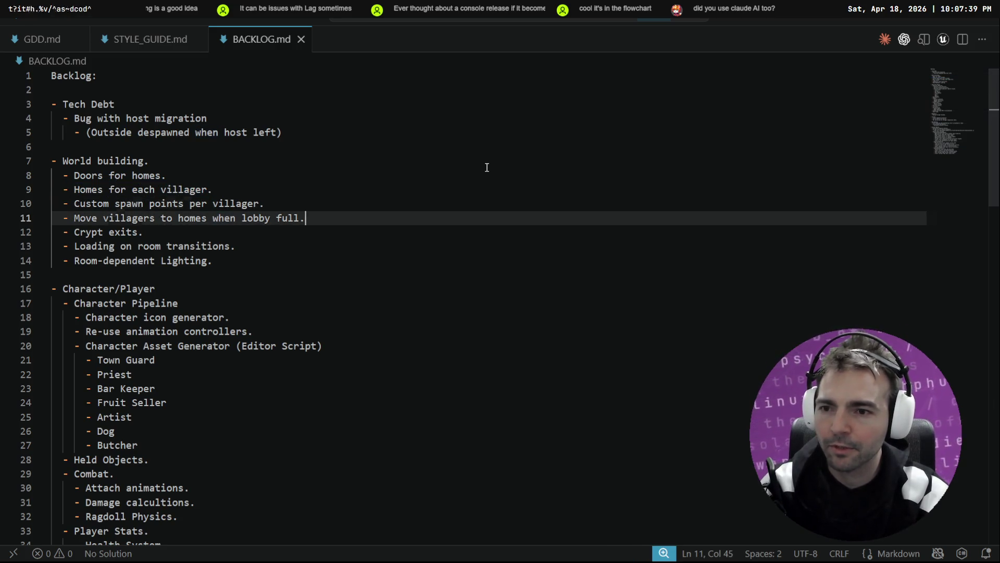
key(Up)
key(shift+Home)
key(ctrl+x)
key(ctrl+z)
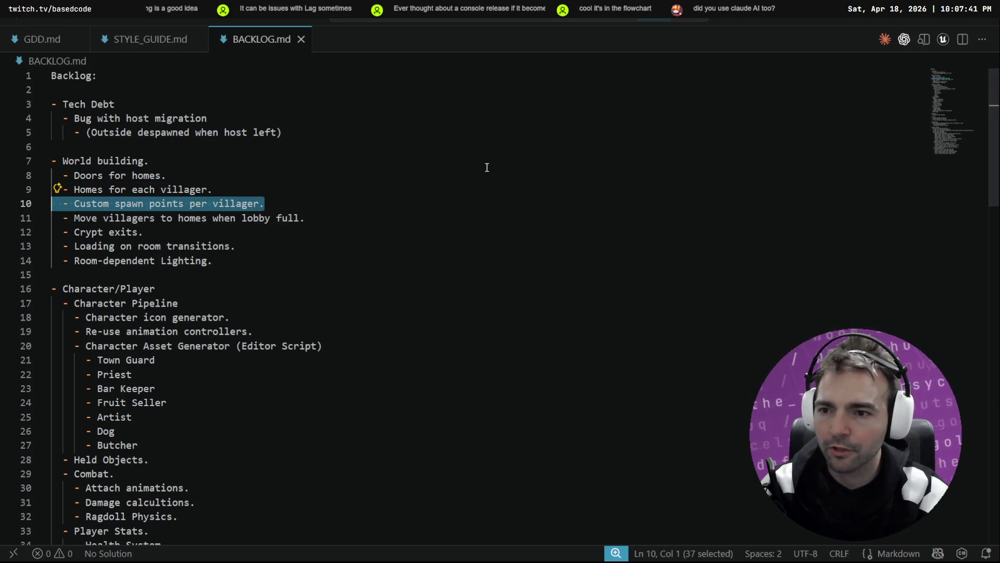
key(Down)
key(Down)
key(End)
key(Up)
key(Up)
key(Up)
key(Up)
key(Up)
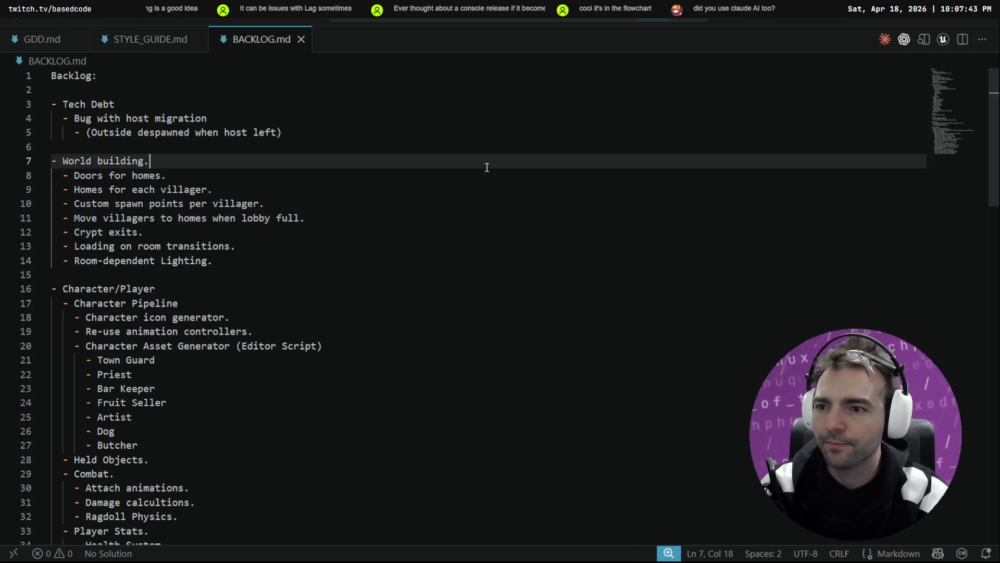
key(Down)
key(shift+Home)
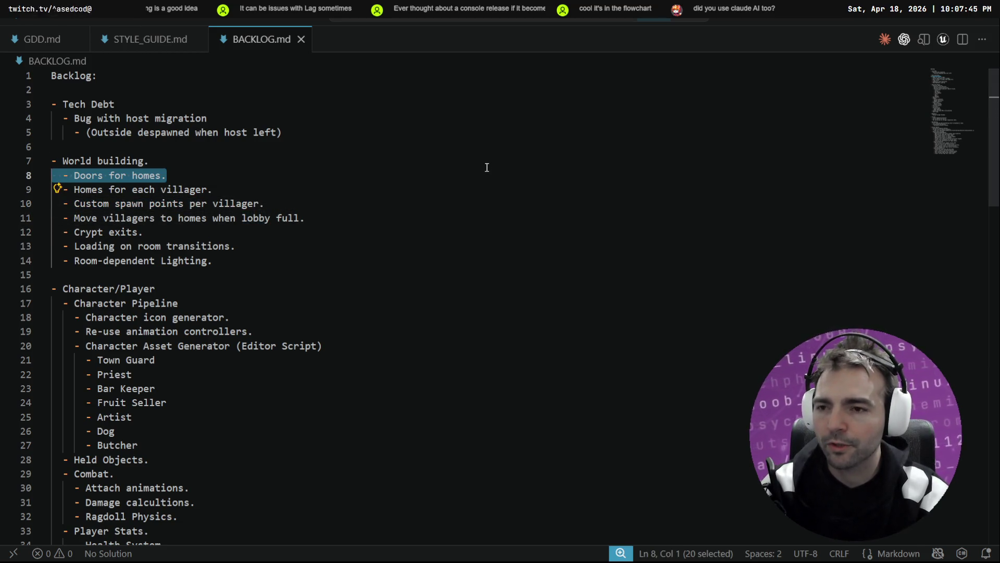
key(End)
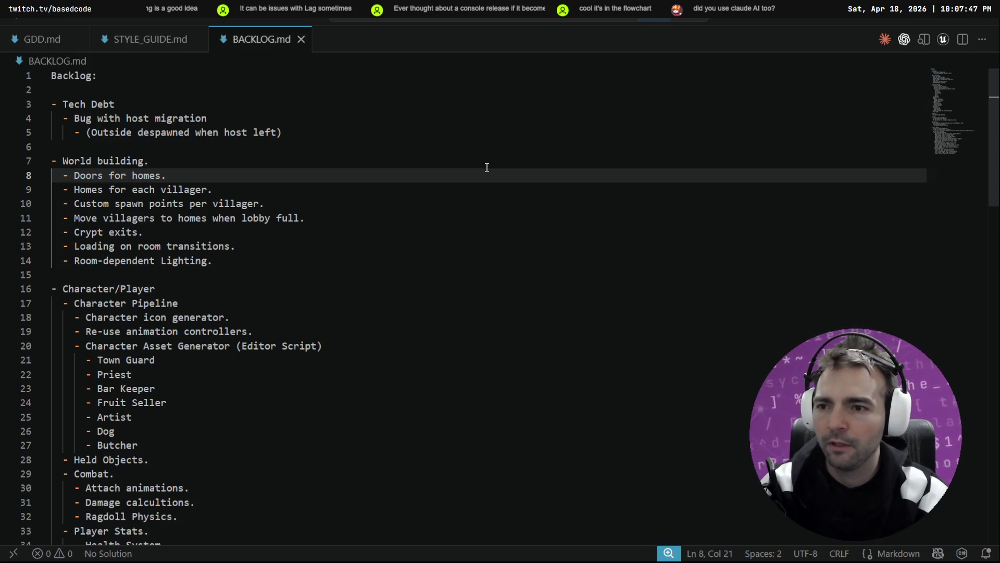
key(shift+Home)
key(shift+Home)
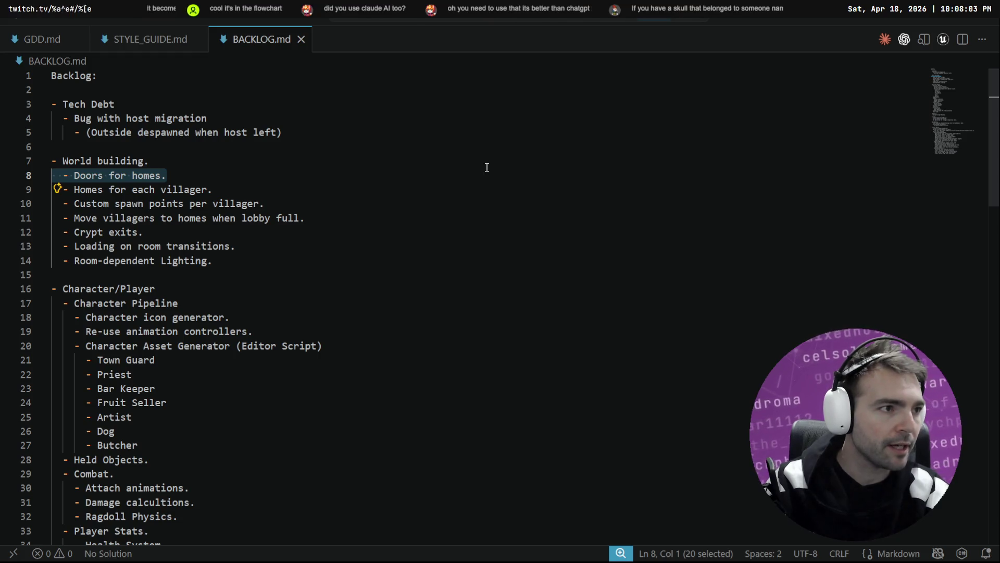
Stop the running game in Godot and start a new empty ChatGPT chat
key(alt+Tab)
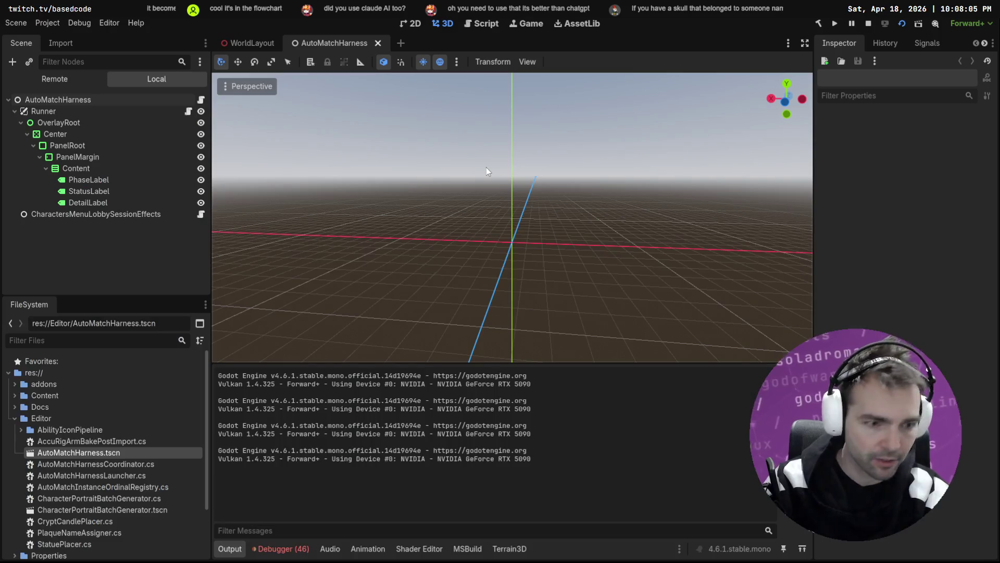
key(F8)
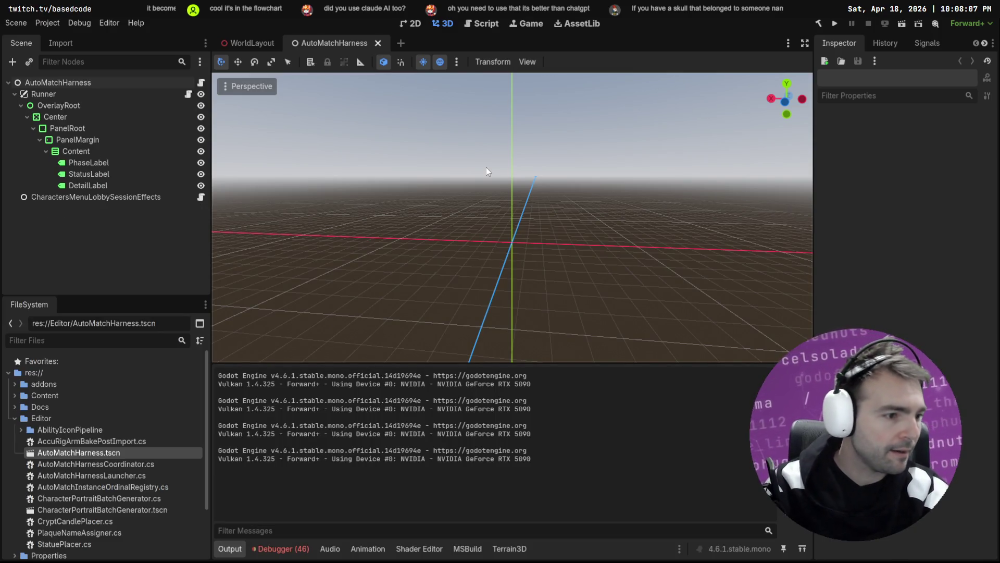
key(alt+Tab)
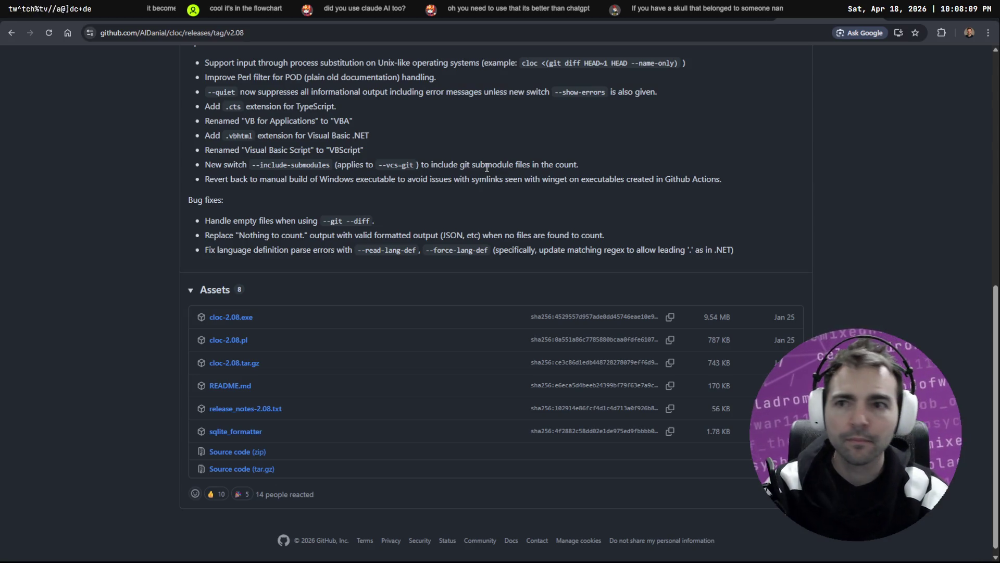
key(ctrl+Tab)
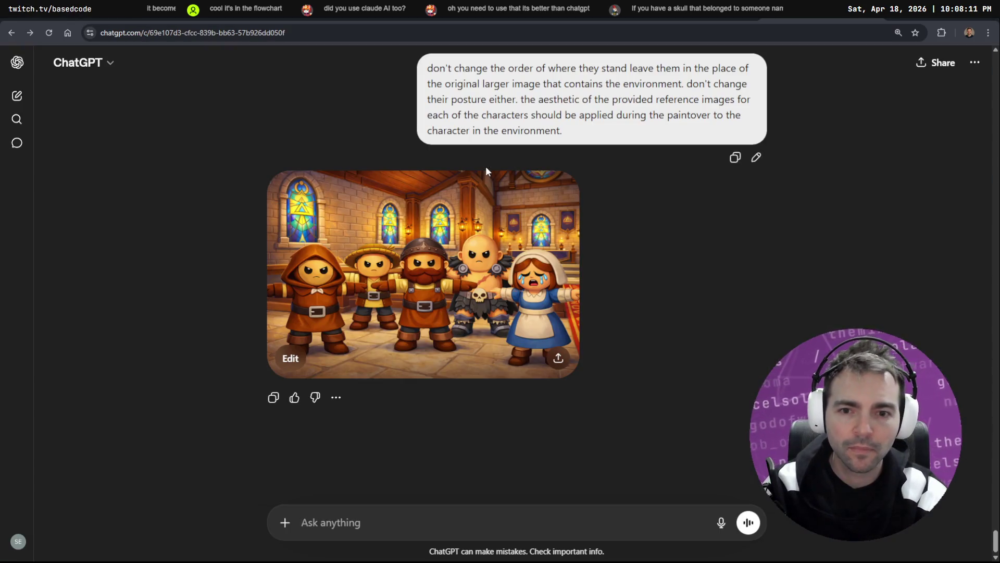
scroll(722, 188, up, 5)
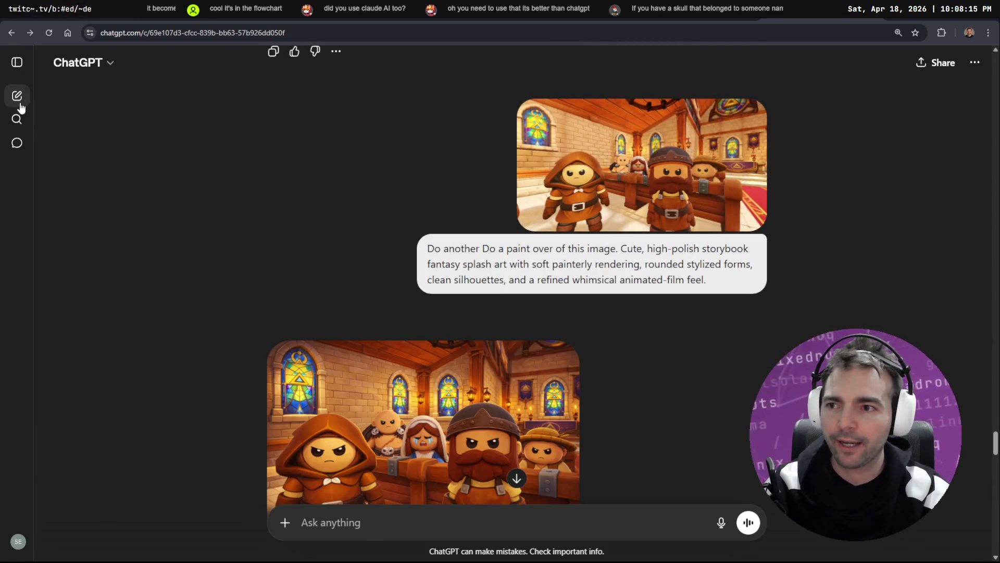
click(21, 107)
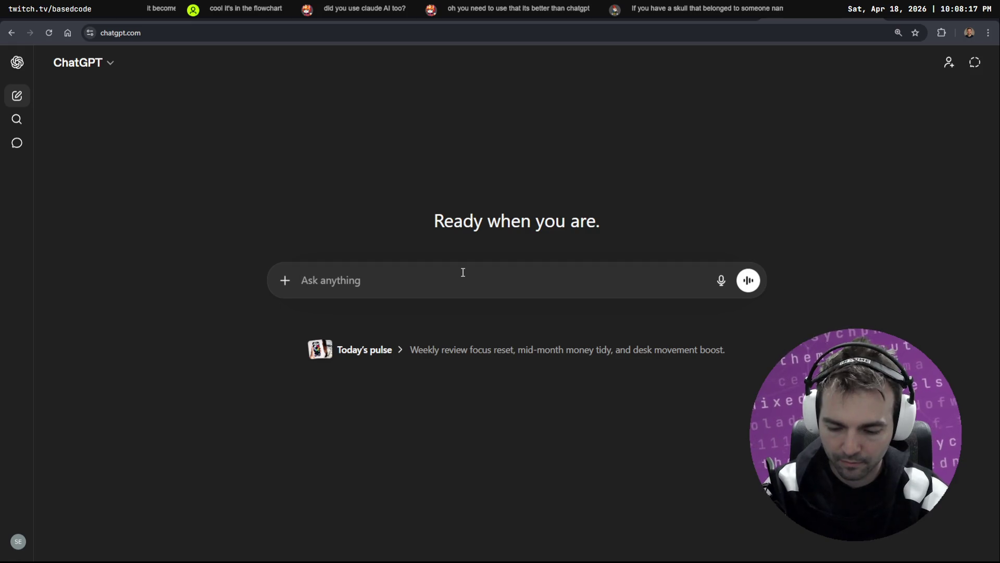
Dictate a prompt asking for a front door in the style of attached building images, then add photos
key(super+h)
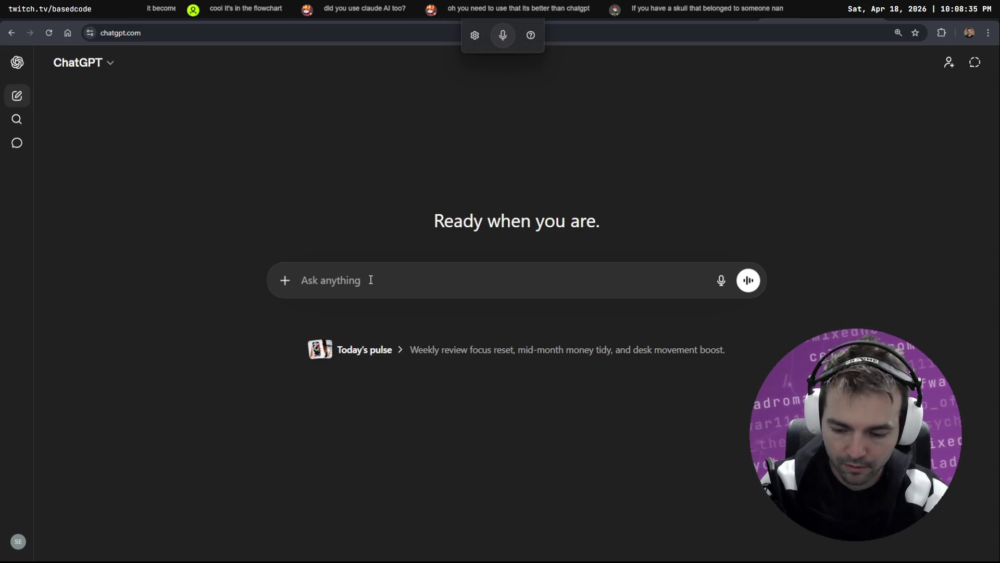
key(super+h)
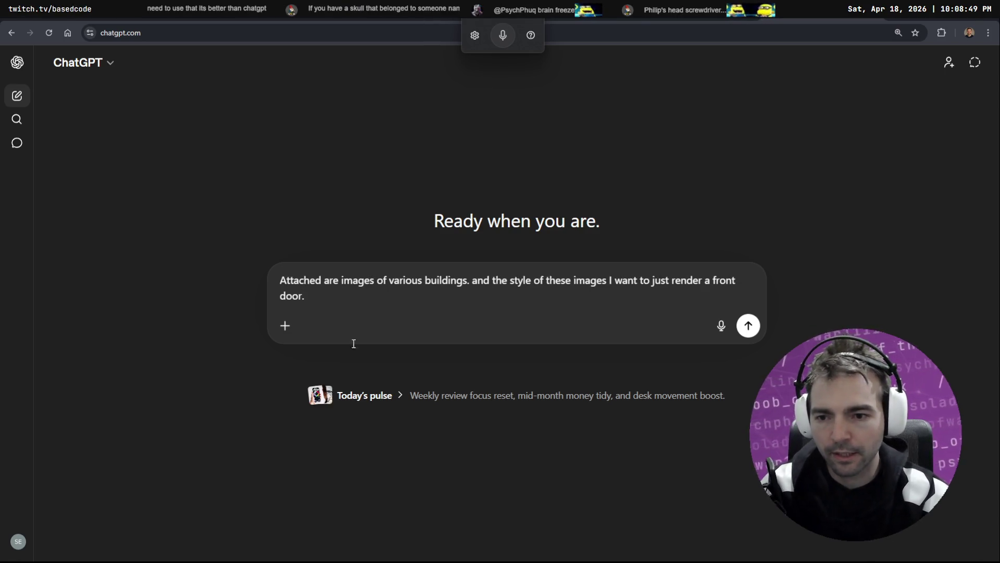
click(285, 325)
click(346, 354)
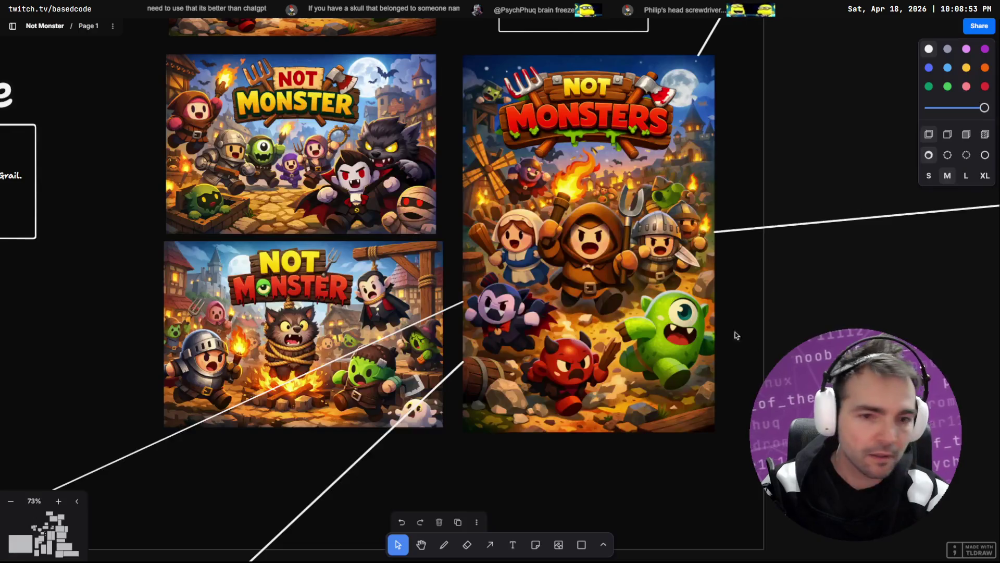
scroll(511, 236, up, 15)
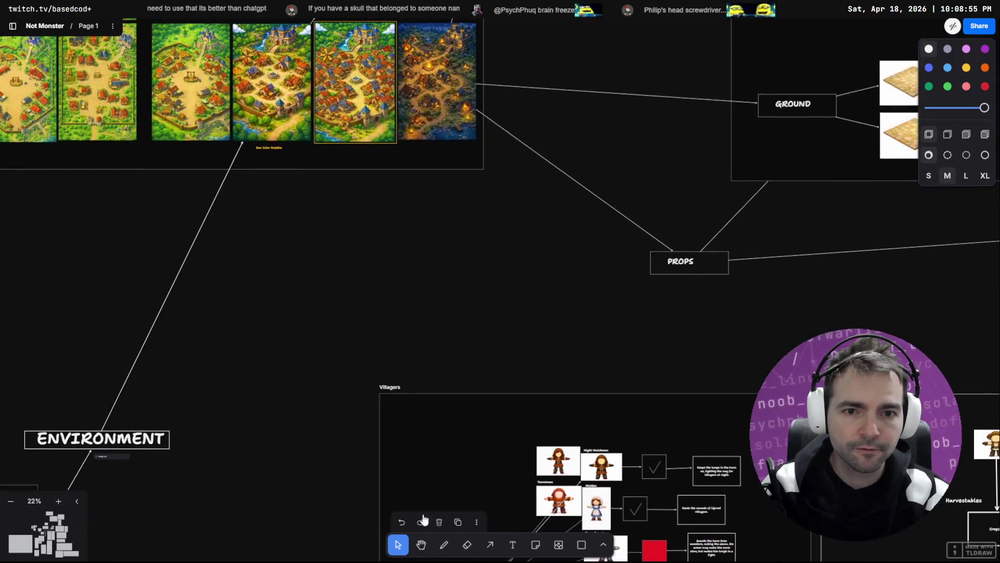
scroll(442, 224, right, 5)
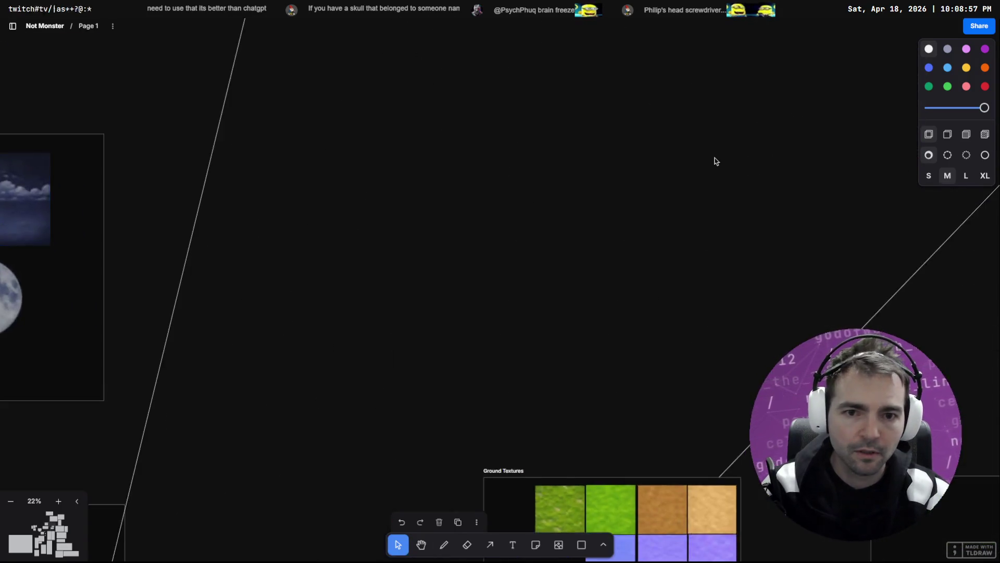
scroll(714, 160, down, 5)
scroll(383, 361, down, 3)
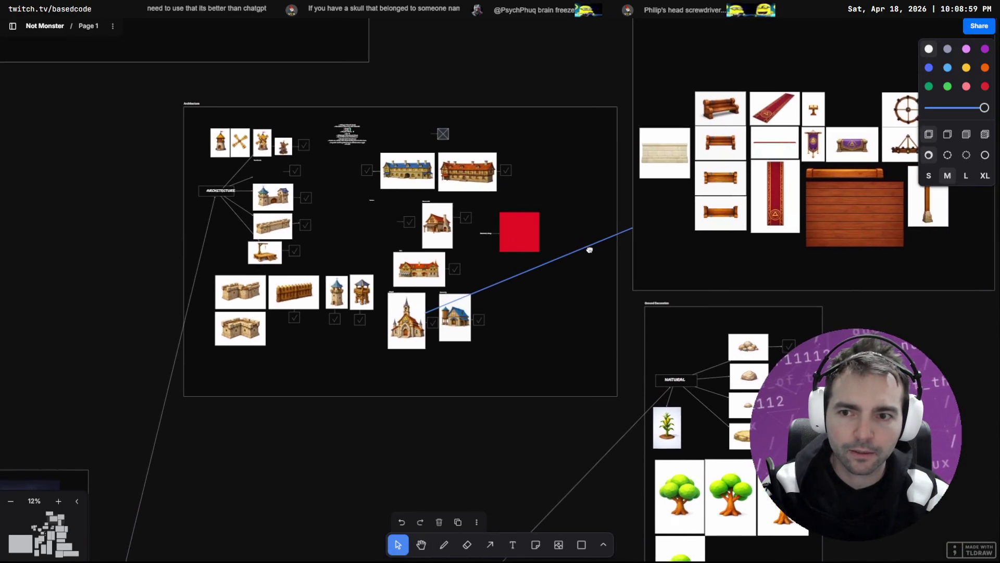
scroll(587, 232, up, 3)
scroll(612, 219, left, 3)
scroll(542, 291, up, 10)
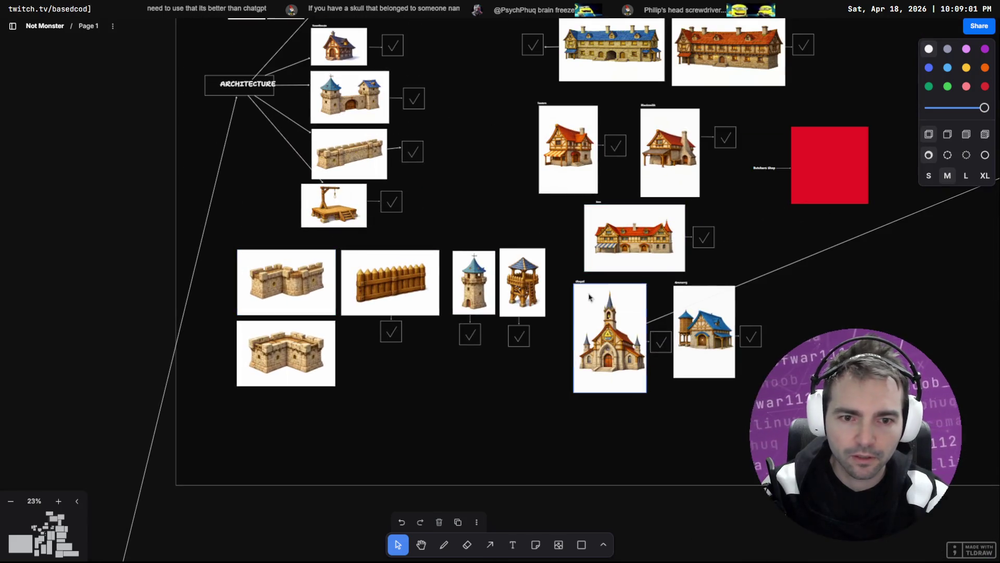
scroll(546, 270, up, 5)
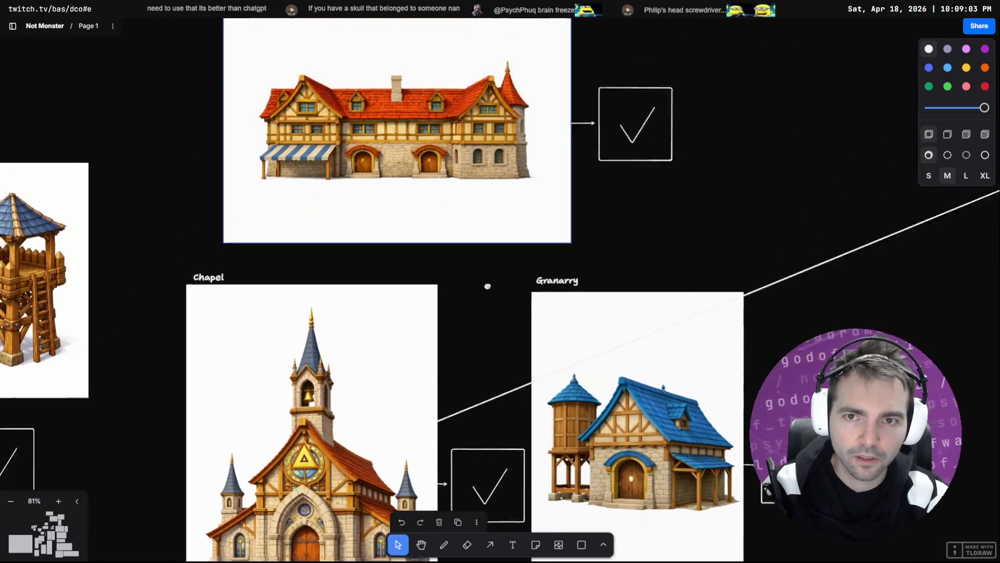
scroll(492, 373, up, 5)
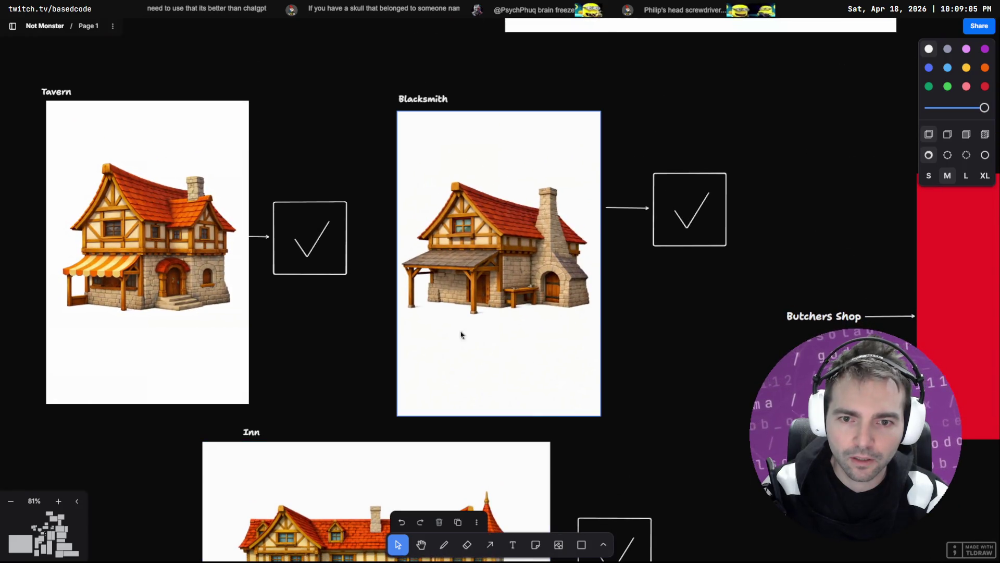
click(489, 280)
shift+click(152, 300)
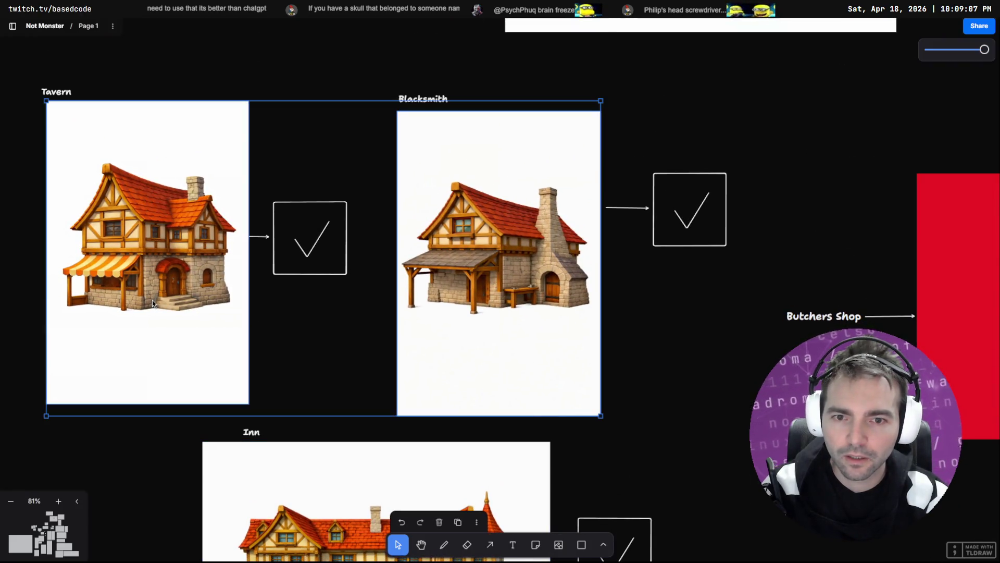
click(180, 303)
right_click(181, 306)
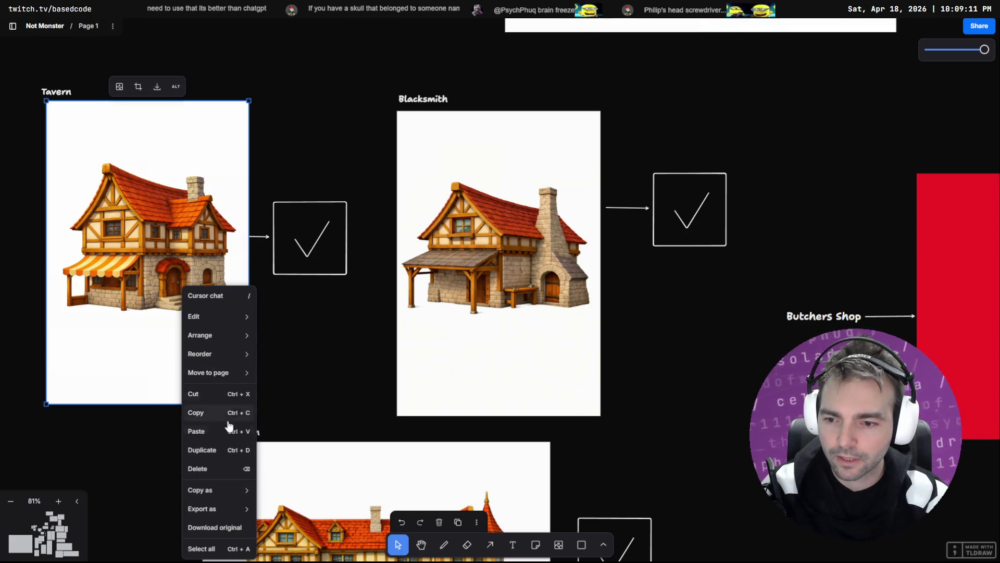
click(230, 527)
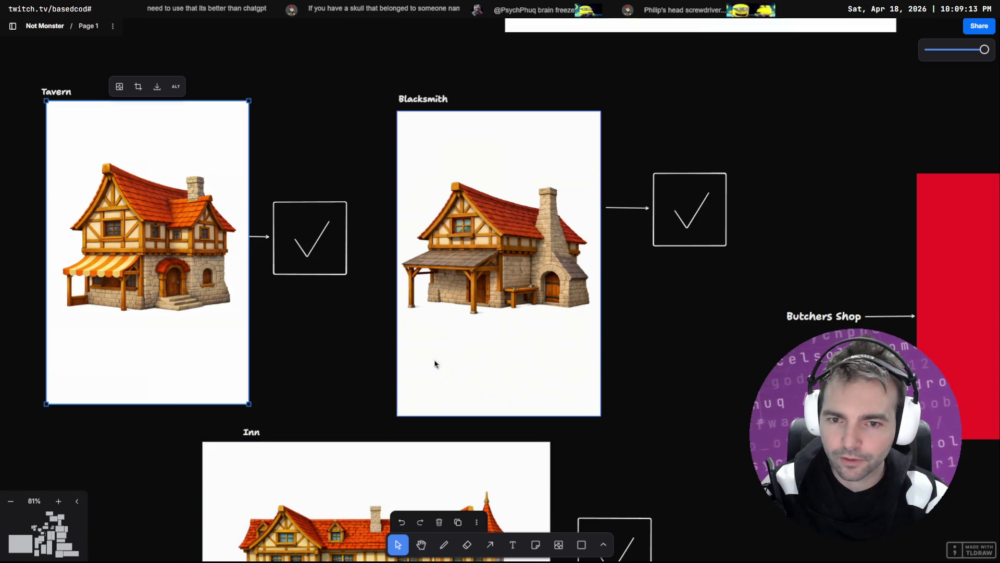
right_click(435, 361)
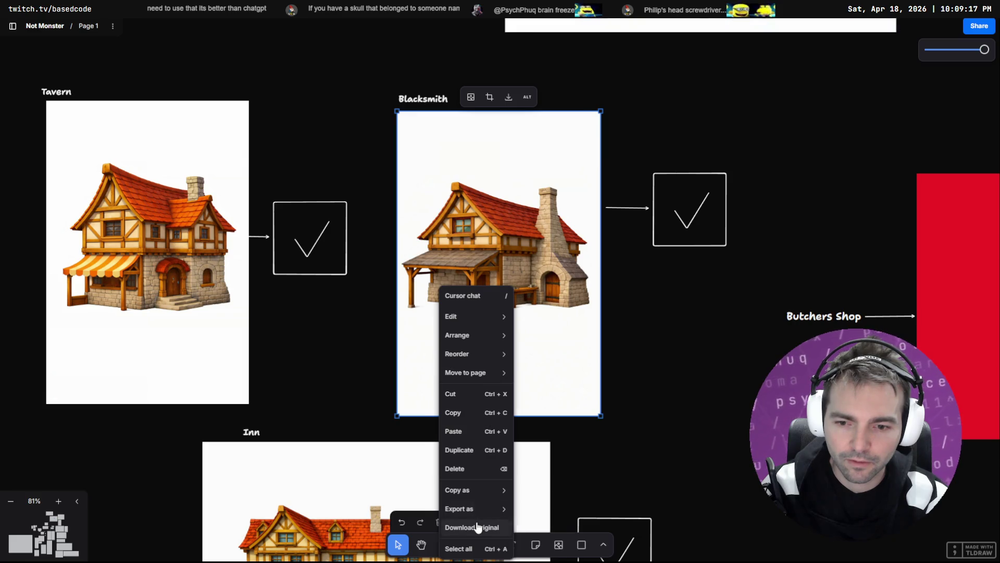
scroll(478, 523, down, 8)
scroll(409, 182, down, 5)
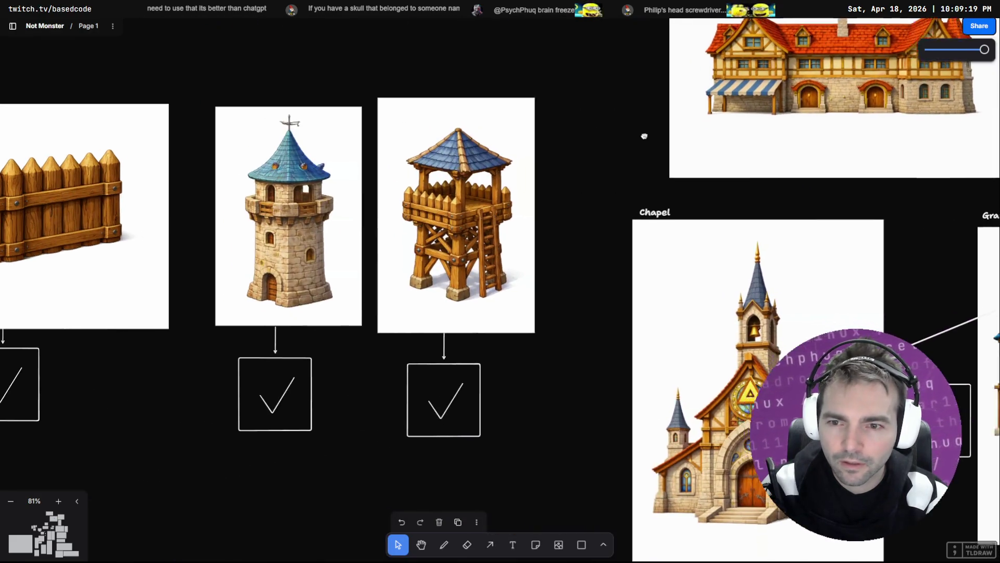
scroll(504, 216, down, 6)
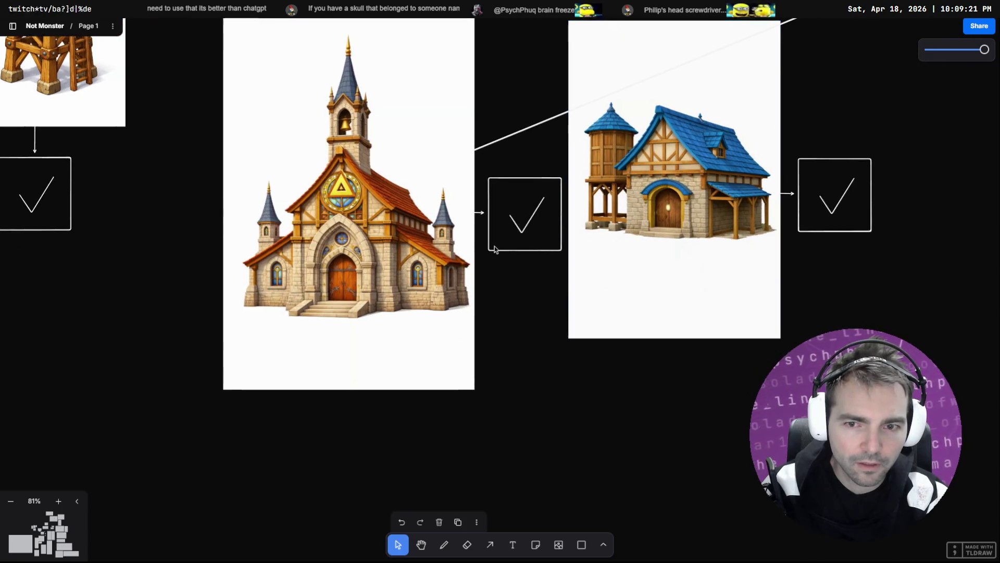
scroll(504, 214, up, 5)
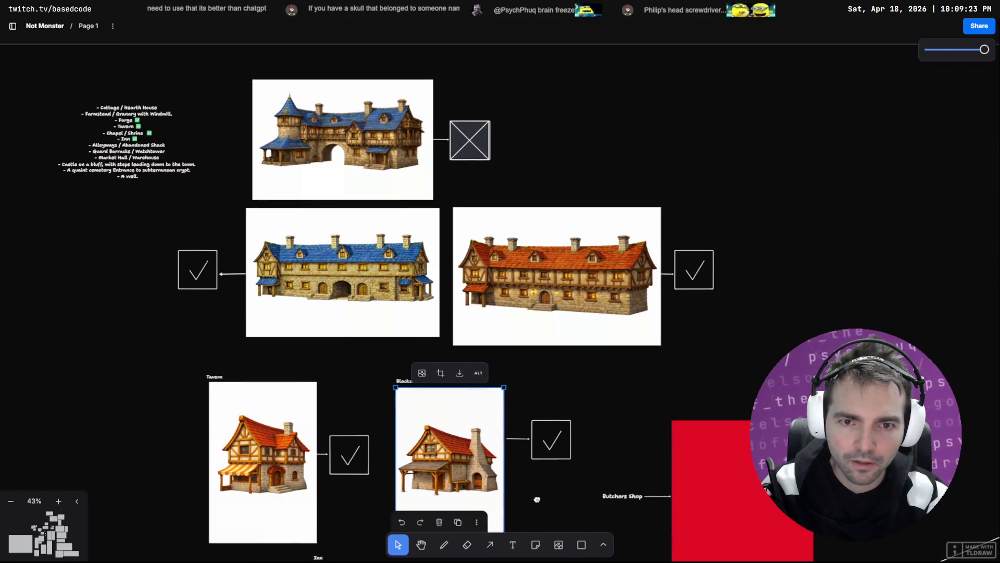
scroll(535, 462, down, 4)
scroll(442, 292, up, 8)
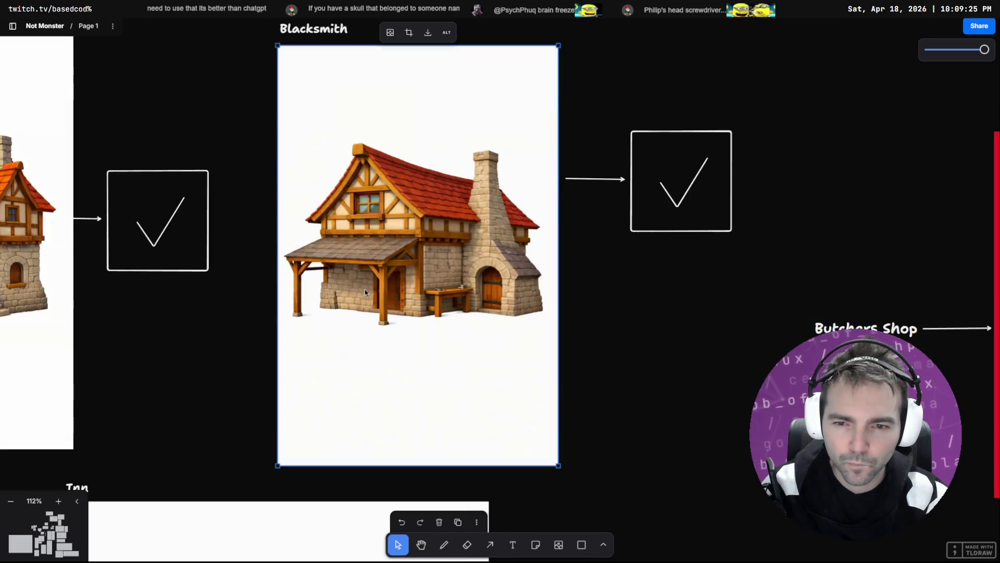
mouse_move(361, 308)
mouse_down()
mouse_move(810, 308)
mouse_move(654, 298)
mouse_up()
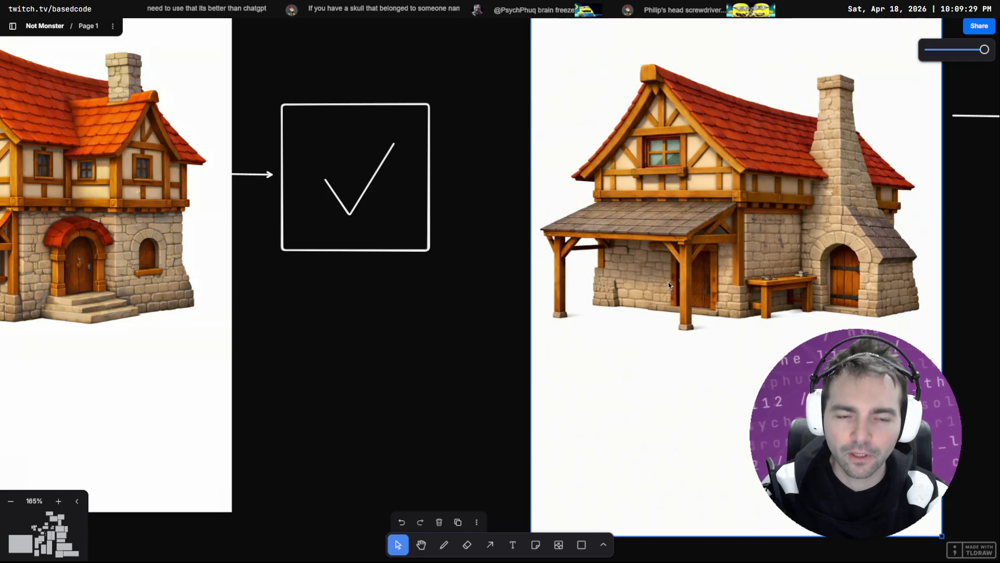
Attach tldrawFile (77).png and dictate a fresh prompt beginning with 'Render'
key(alt+Tab)
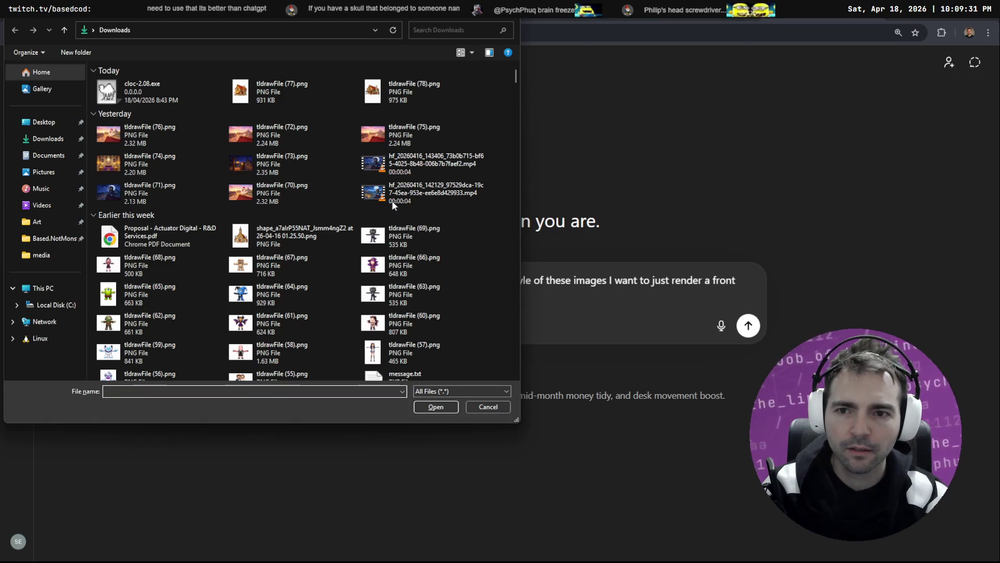
click(499, 406)
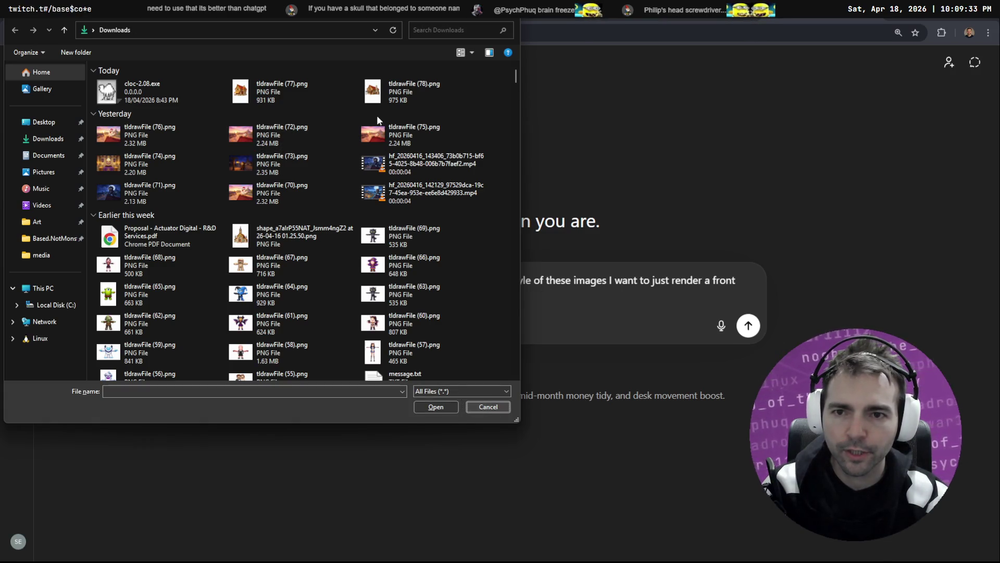
double_click(254, 88)
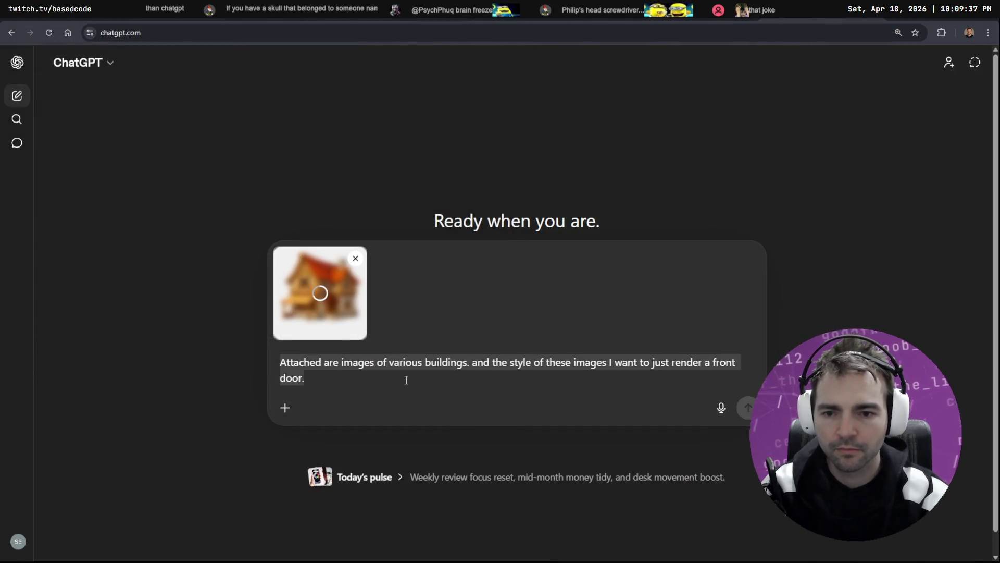
key(ctrl+a)
key(BackSpace)
key(super+h)
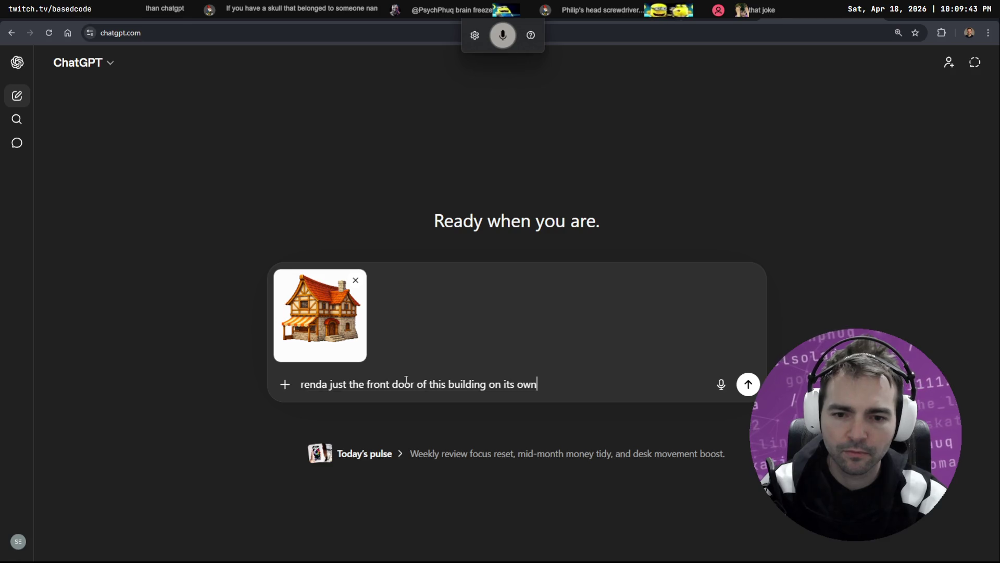
key(super+h)
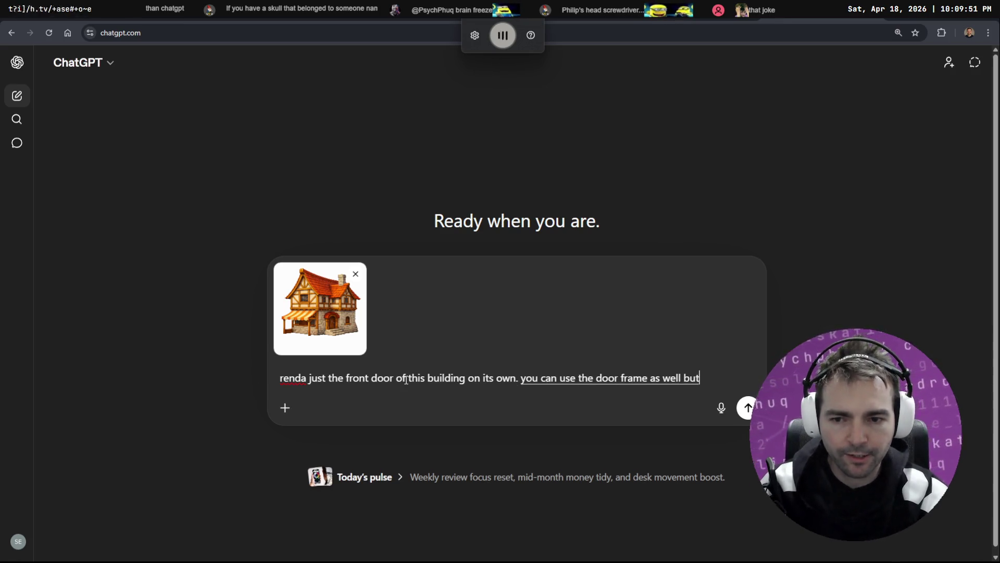
key(super+h)
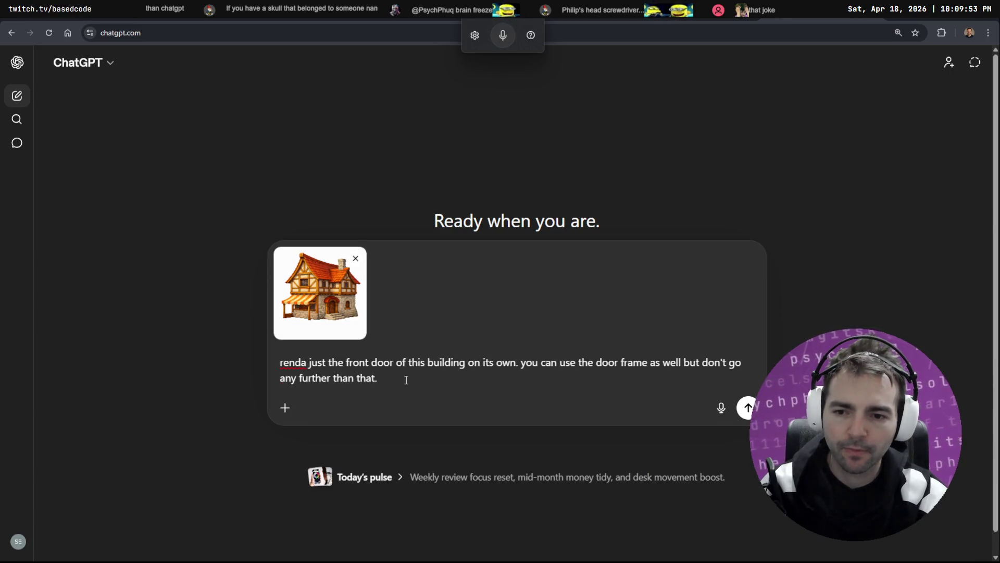
key(ctrl+Delete)
text(Render)
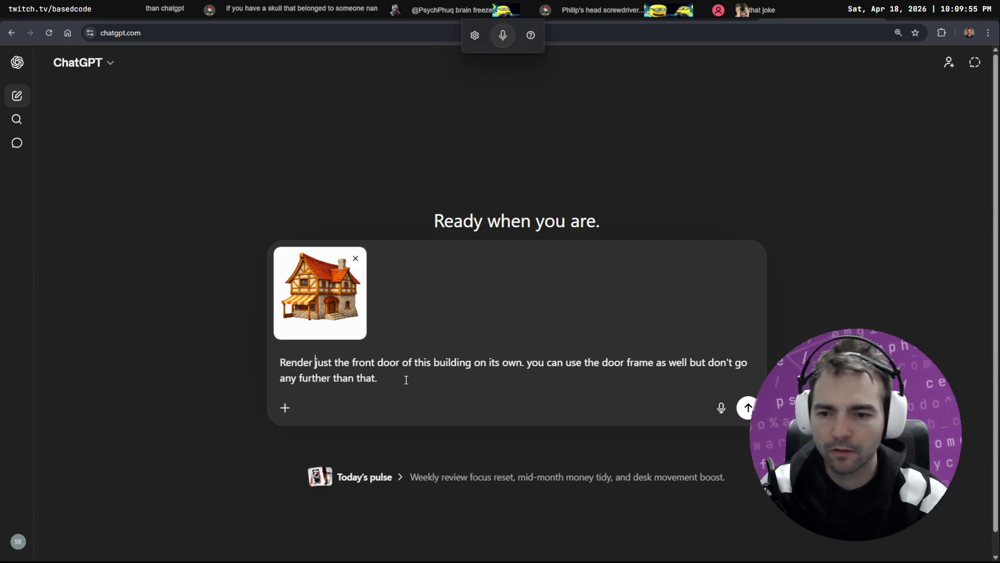
Switch to Create image, finish the front-on white-background door prompt, and send it
click(285, 407)
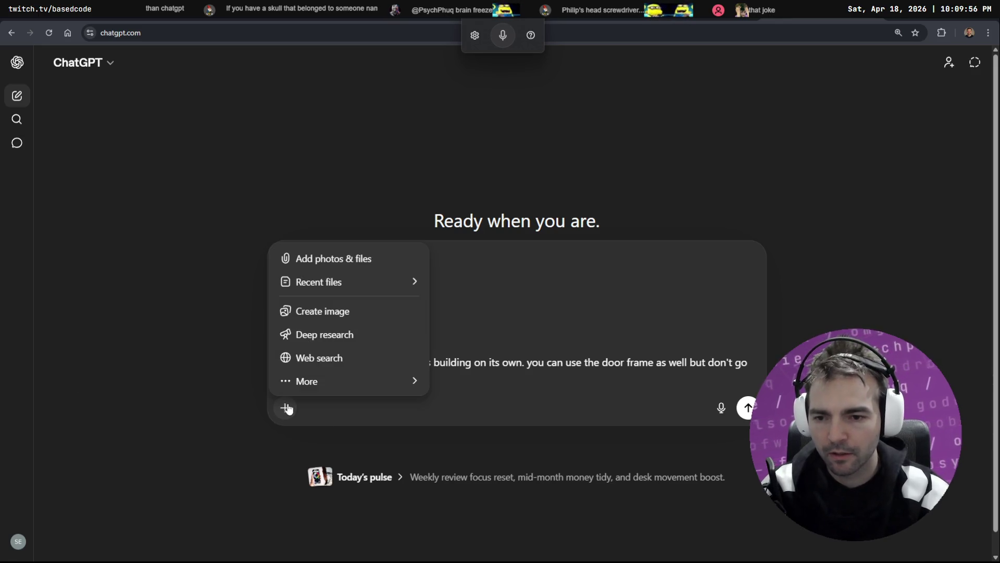
click(351, 313)
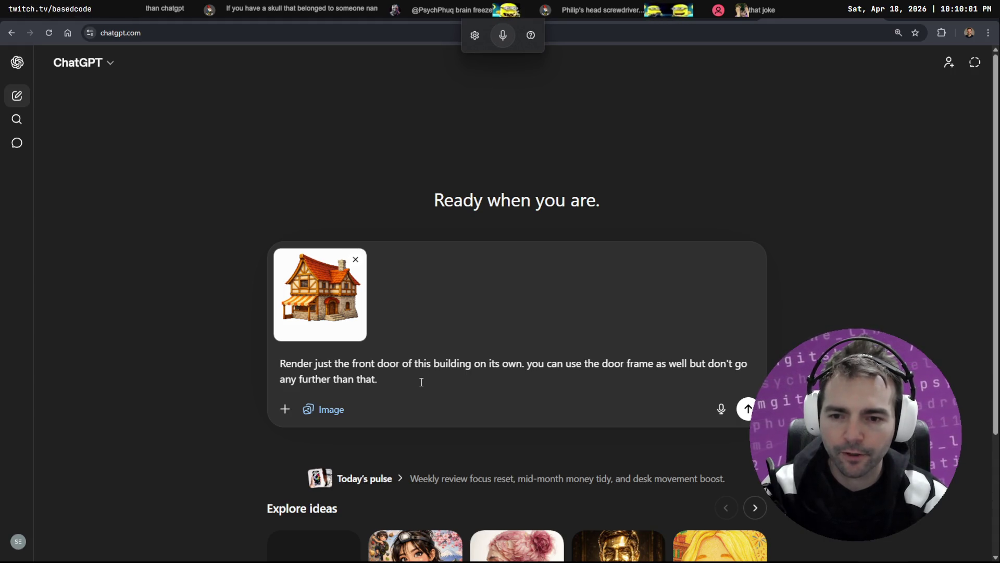
key(super+h)
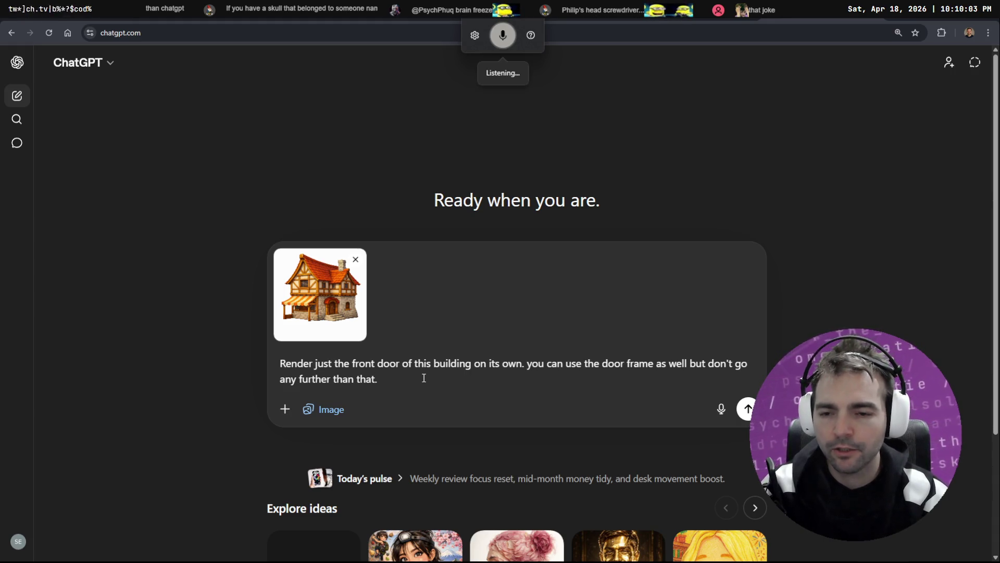
key(super+h)
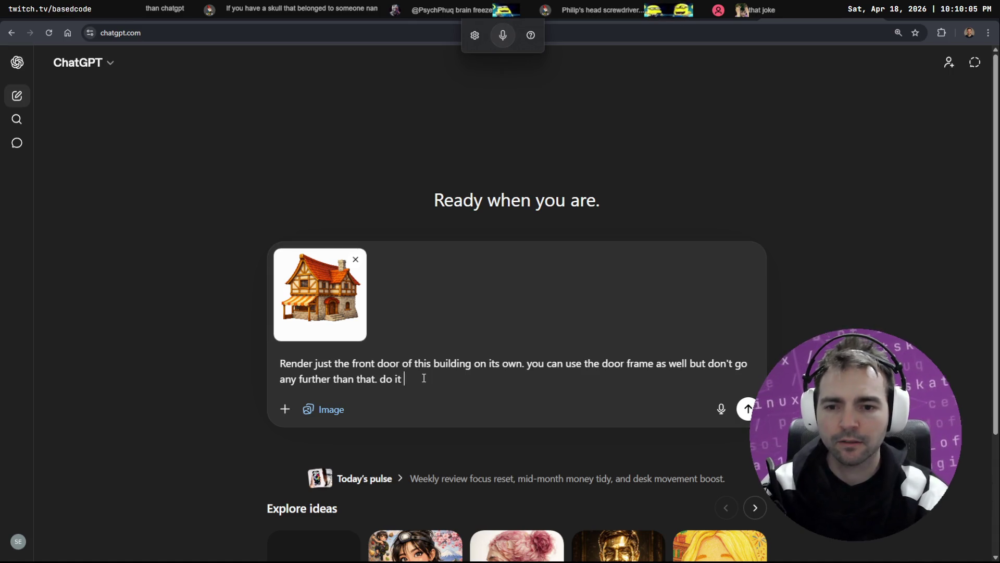
key(super+h)
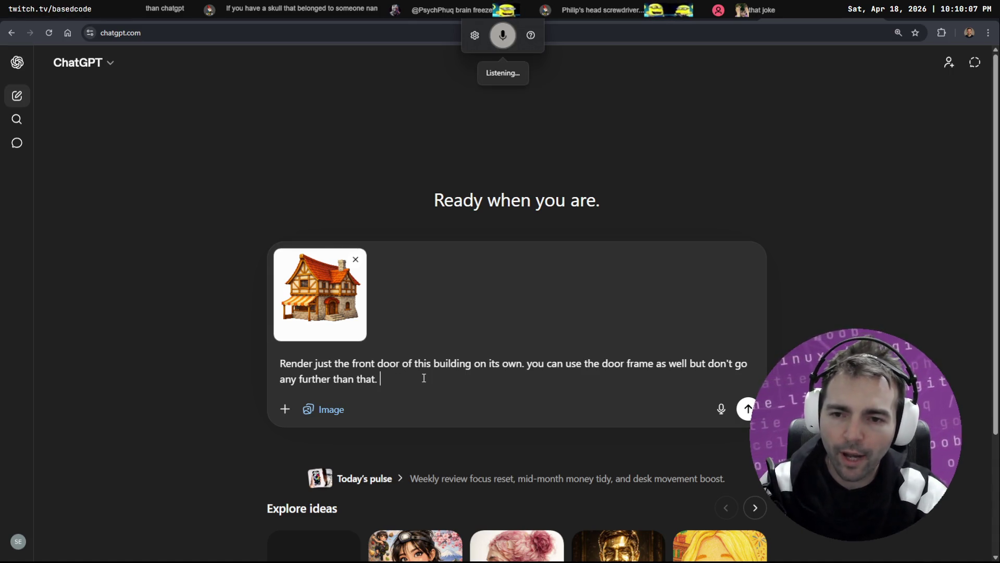
key(super+h)
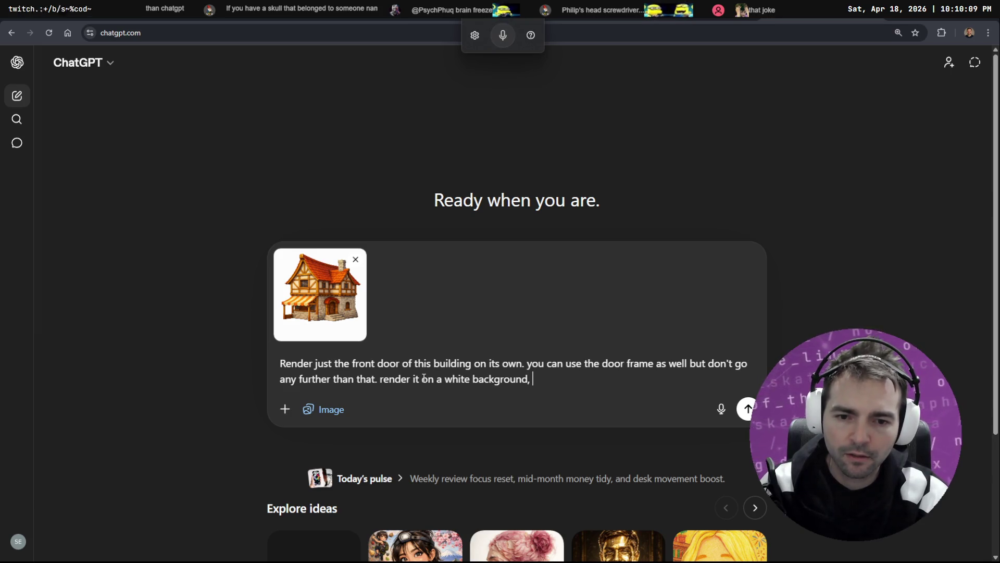
key(super+h)
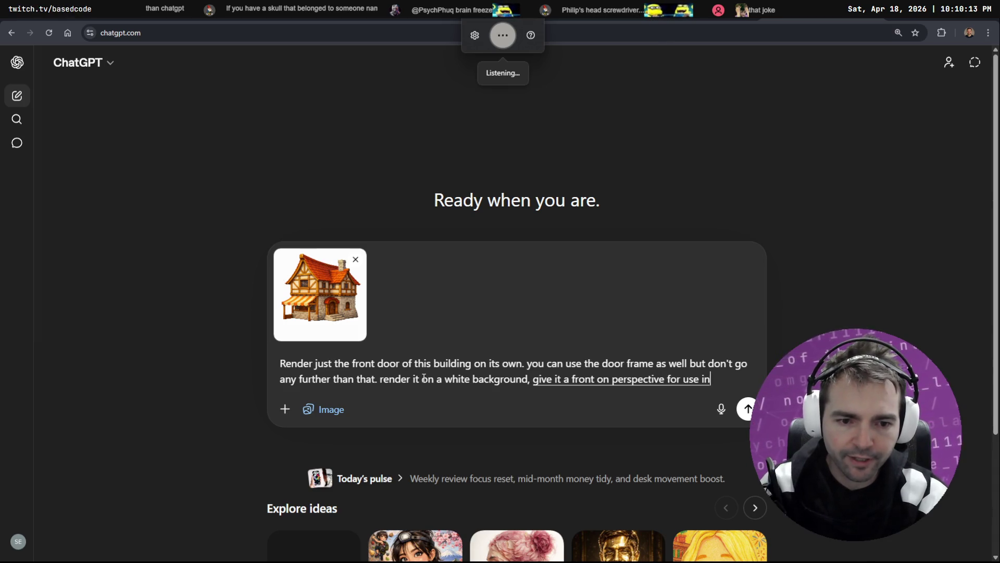
key(Return)
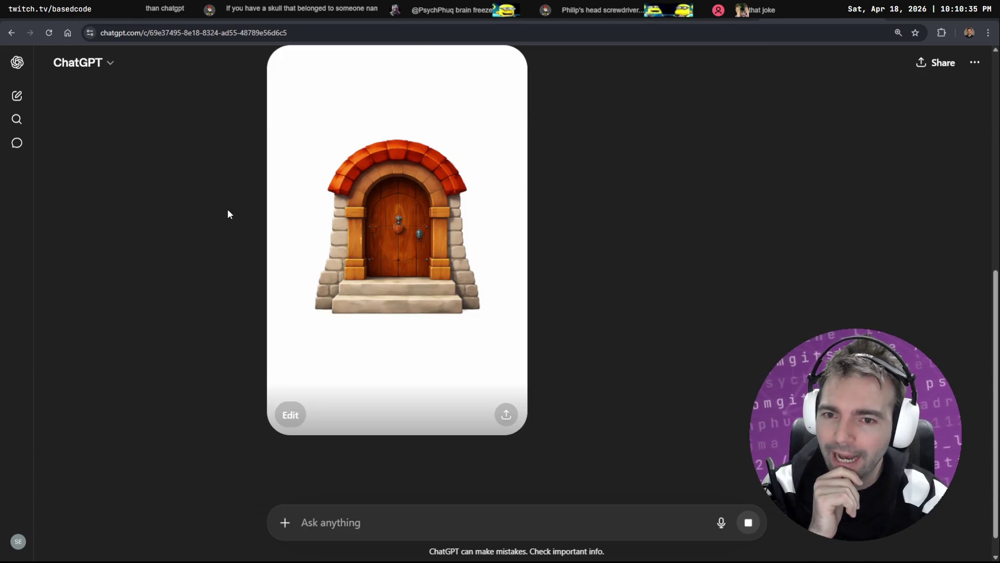
scroll(232, 214, up, 1)
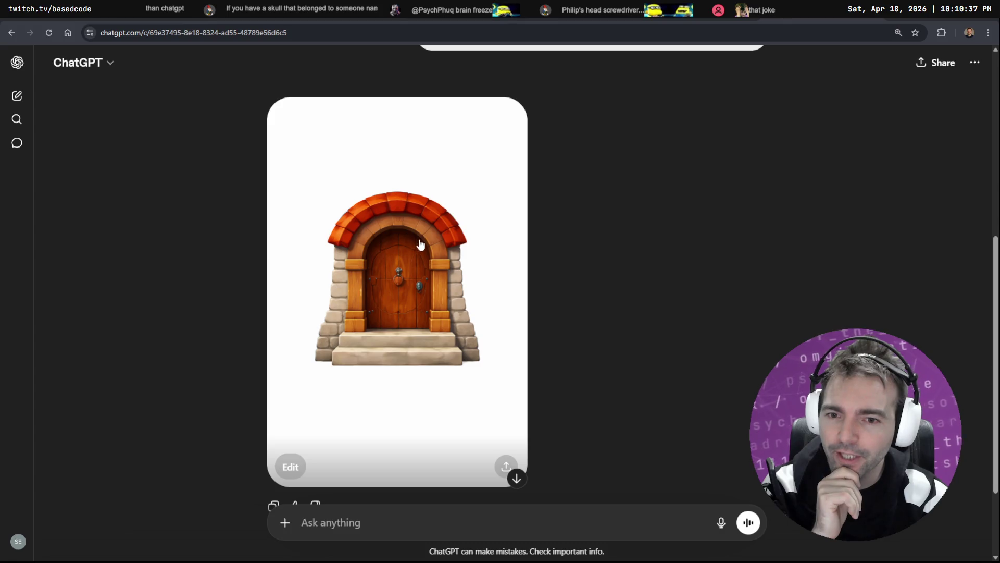
scroll(421, 245, up, 4)
click(683, 128)
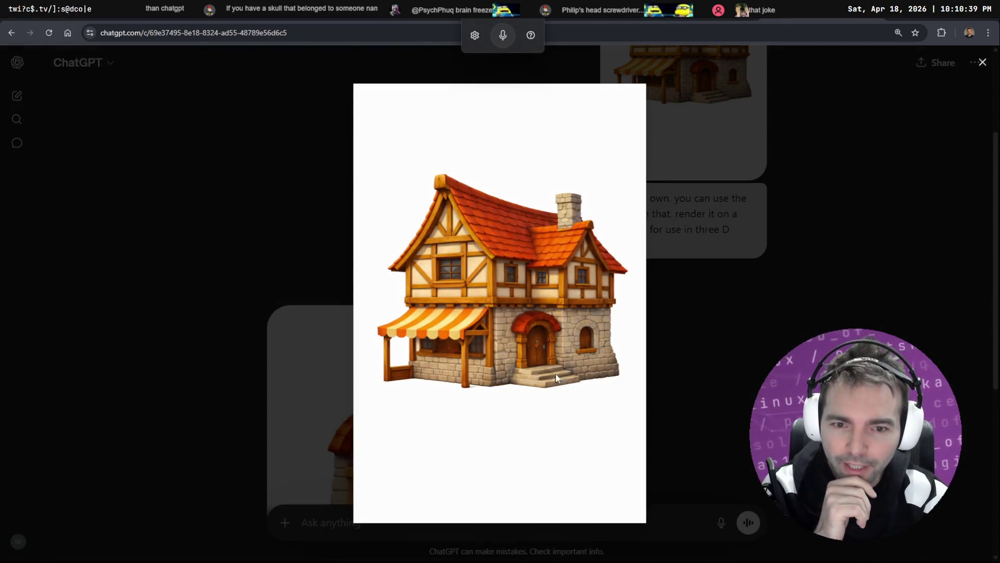
click(262, 203)
scroll(360, 256, down, 4)
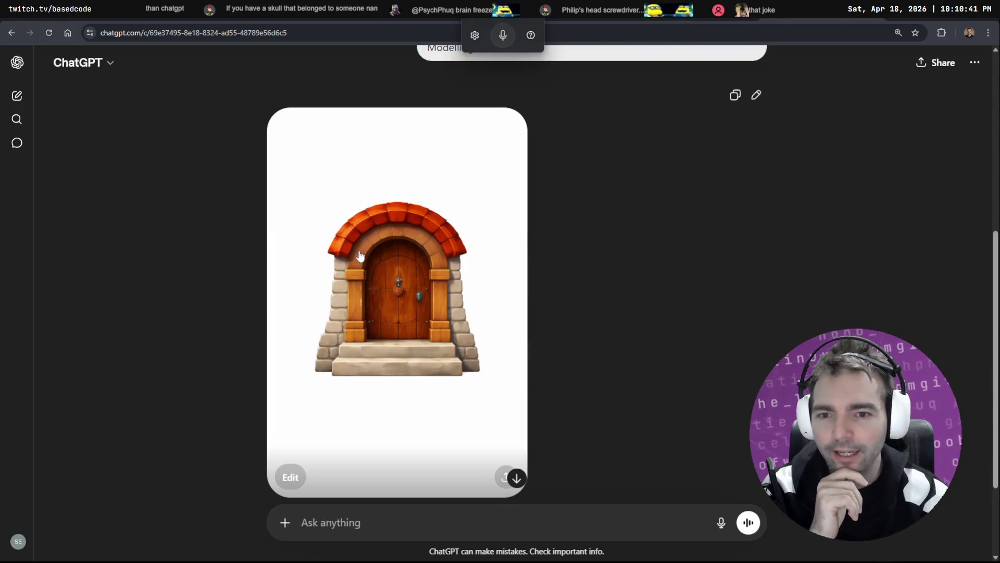
scroll(612, 273, up, 6)
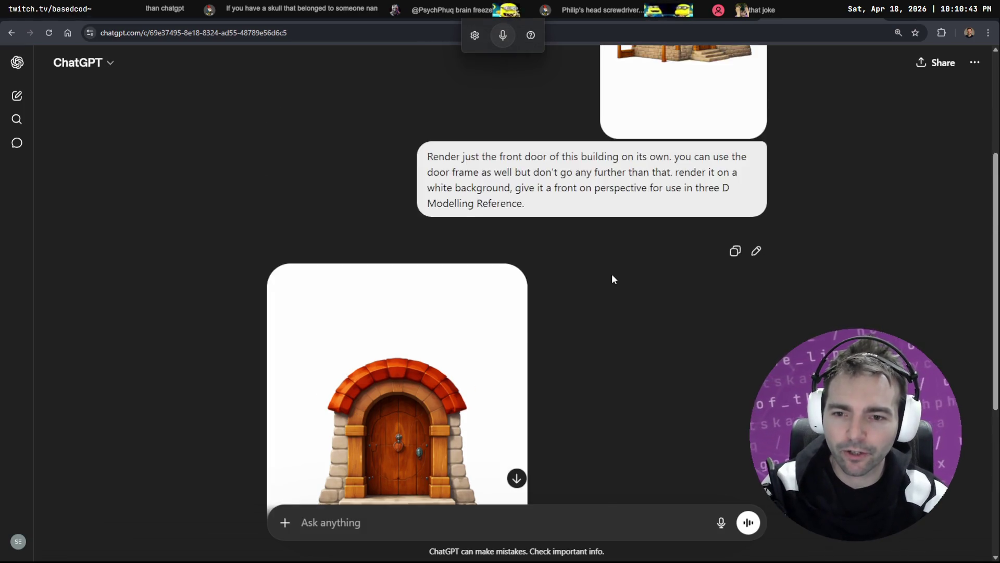
scroll(425, 291, down, 7)
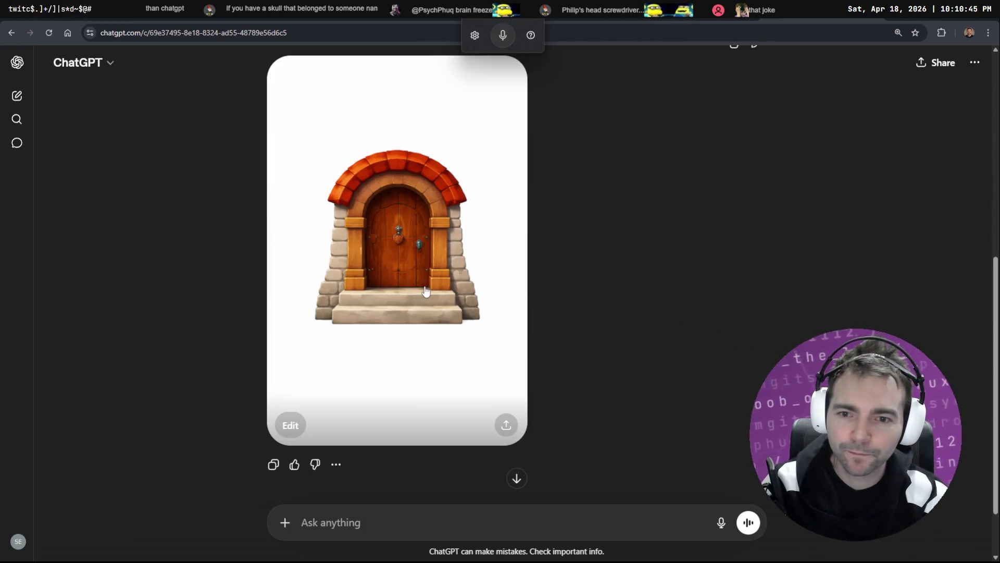
click(970, 32)
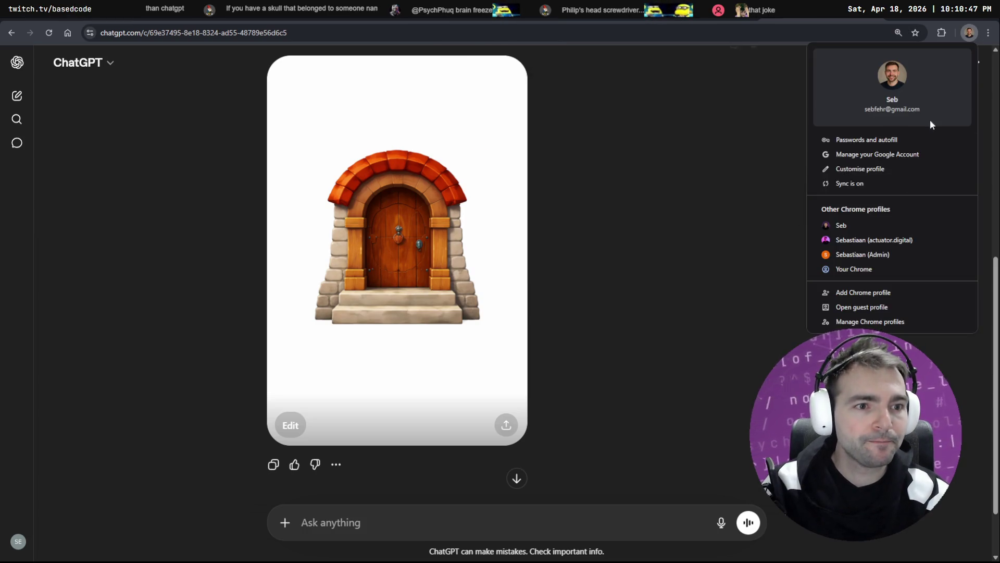
click(877, 226)
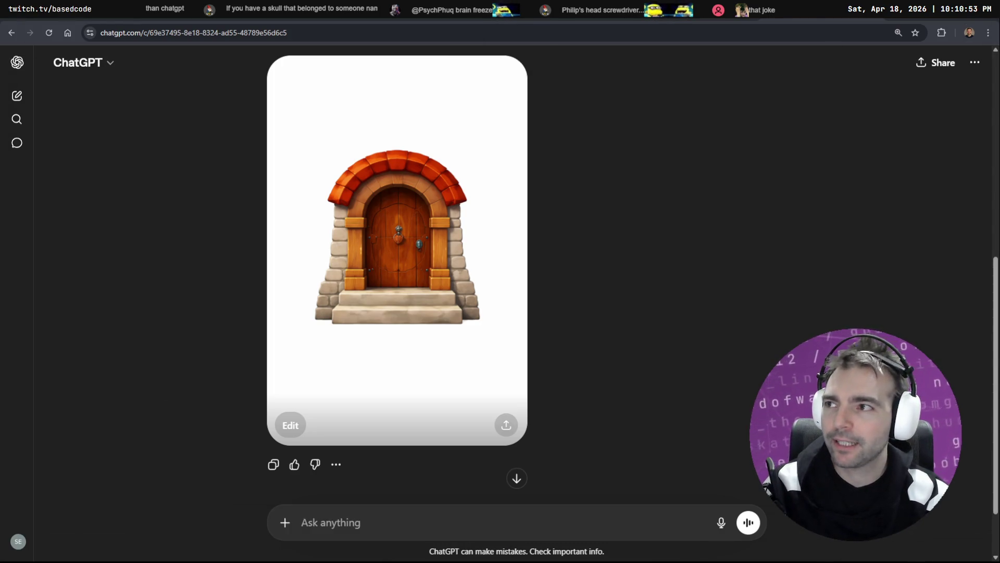
key(ctrl+t)
key(ctrl+w)
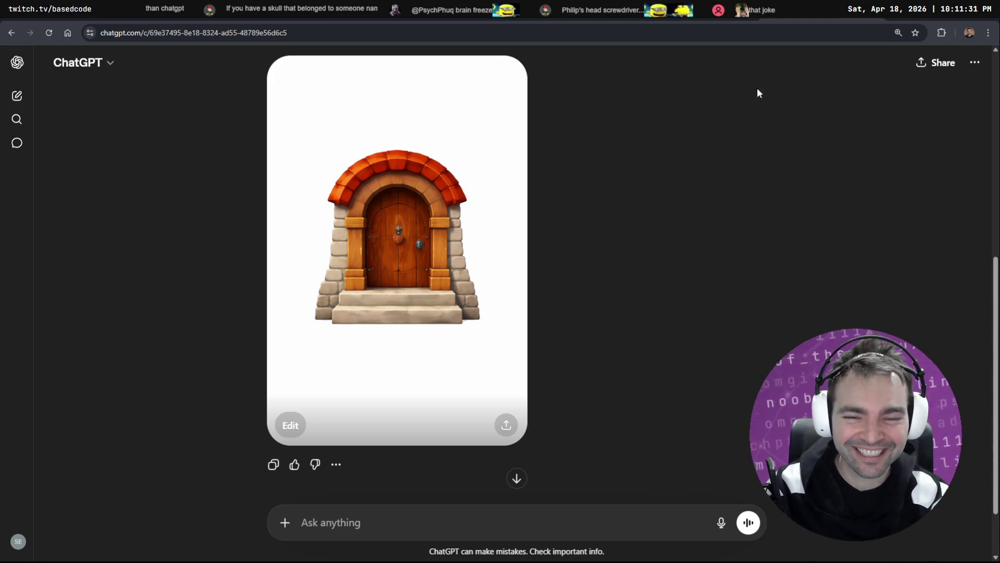
key(alt+Left)
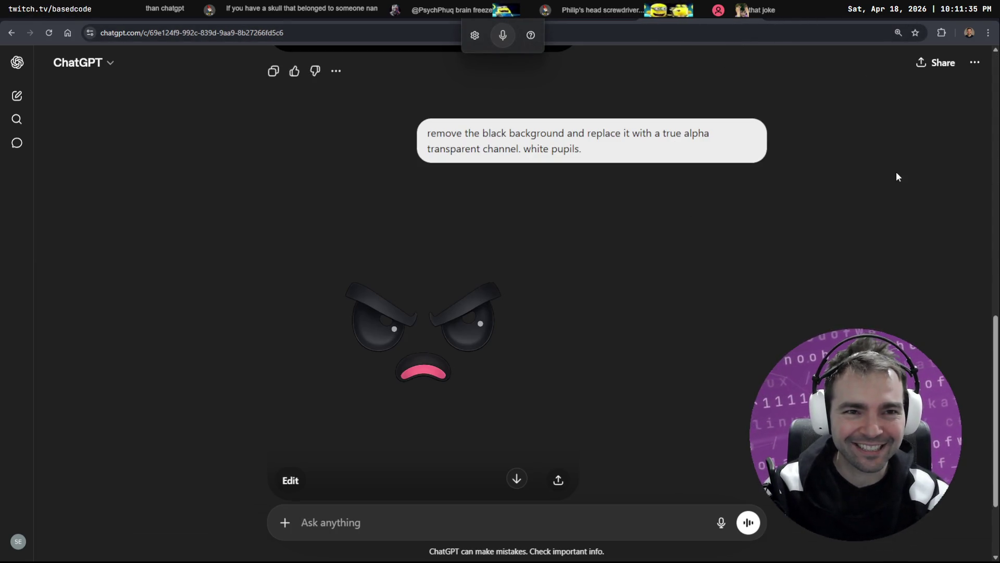
key(alt+Left)
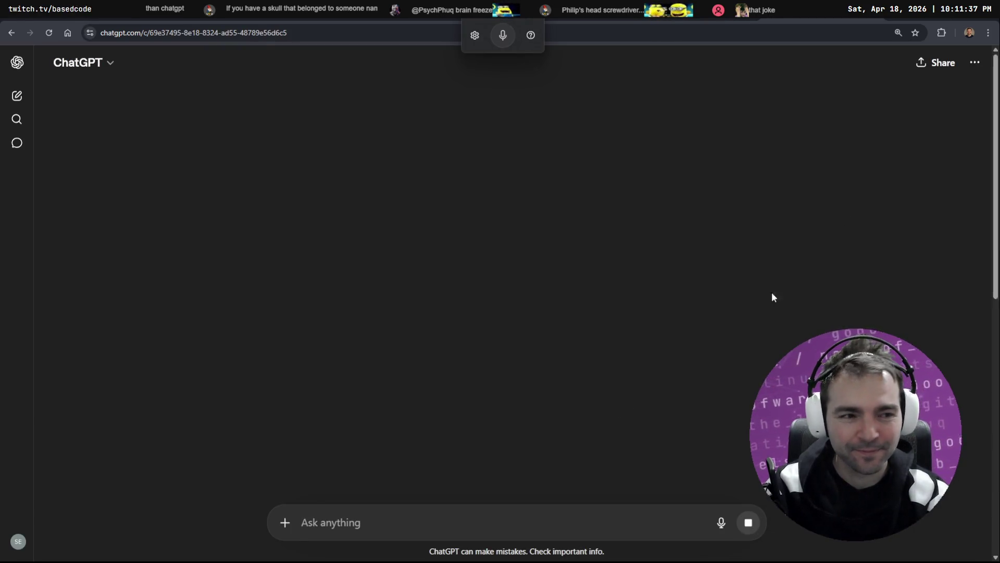
key(alt+Tab)
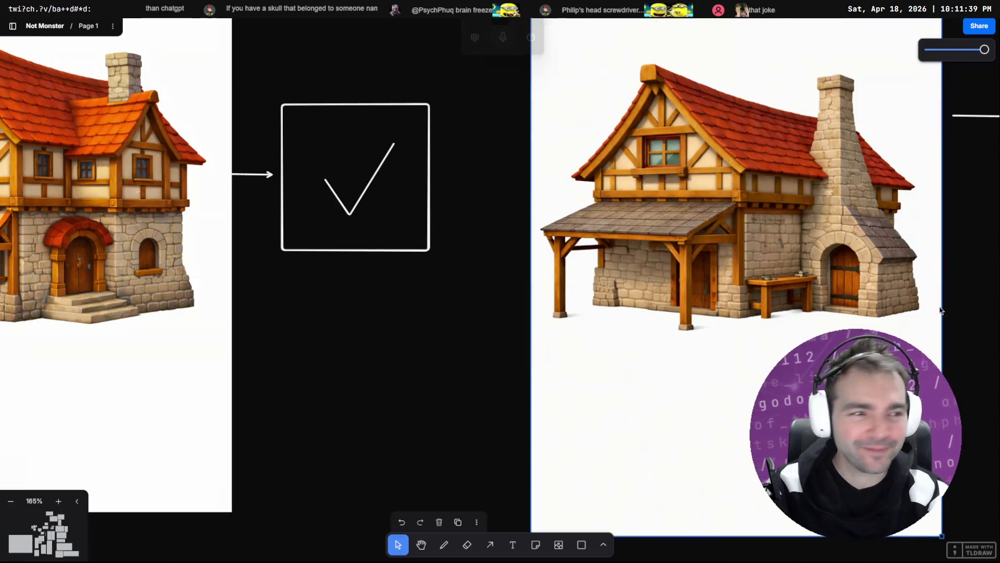
In Godot's FileSystem dock, expand Content > Environment > Achitecture and collapse Chapel
key(alt+Tab)
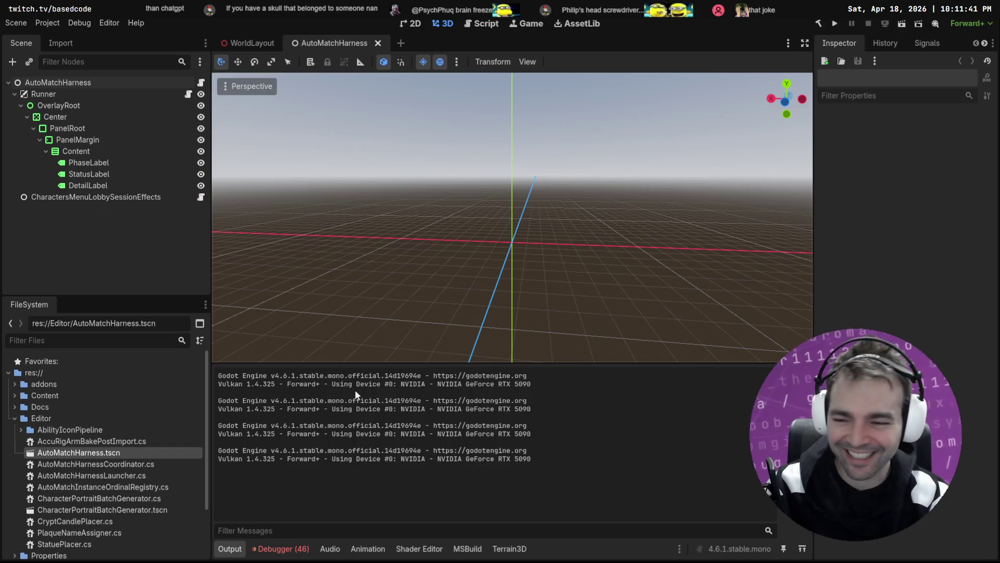
click(14, 395)
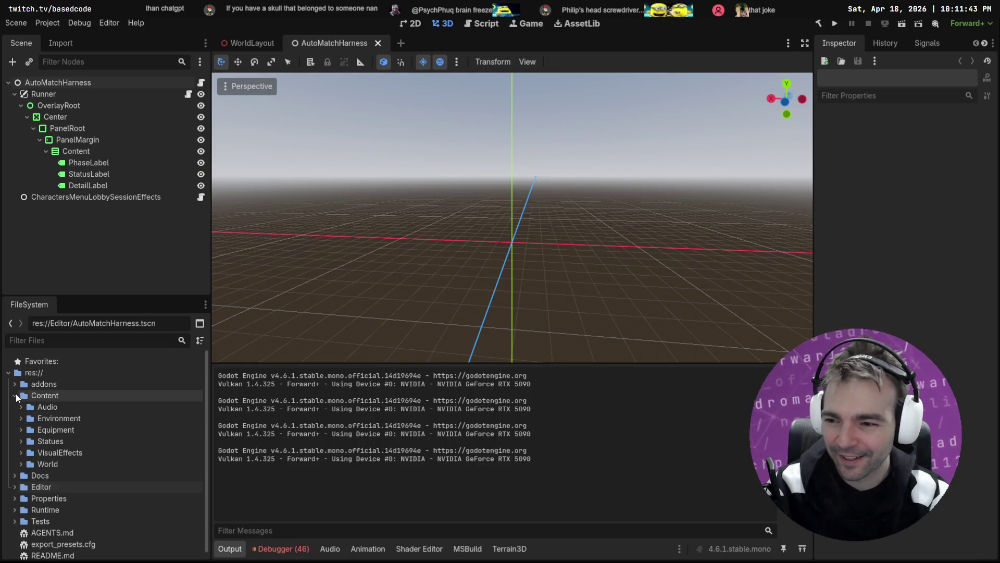
click(20, 418)
scroll(34, 409, down, 2)
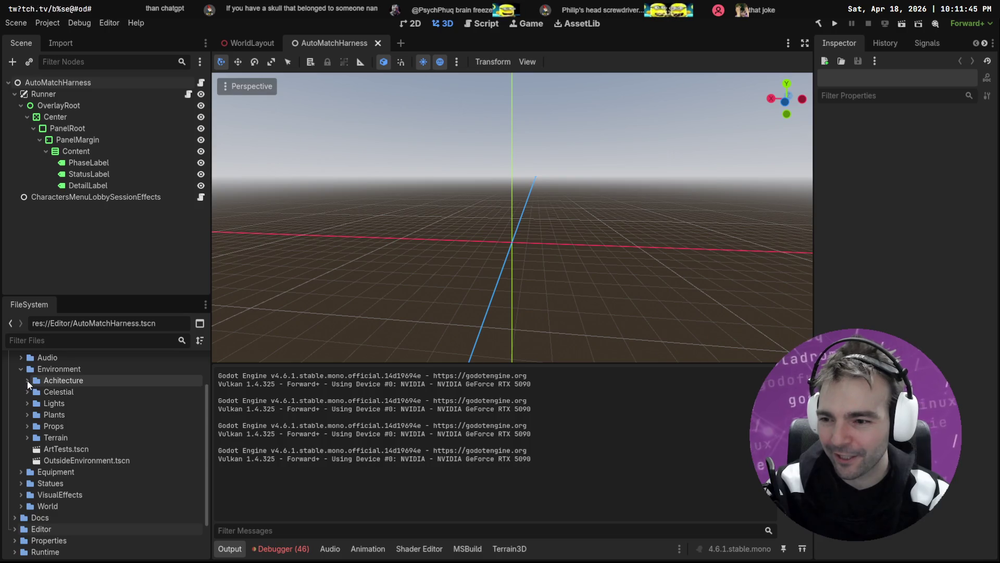
click(27, 380)
click(35, 414)
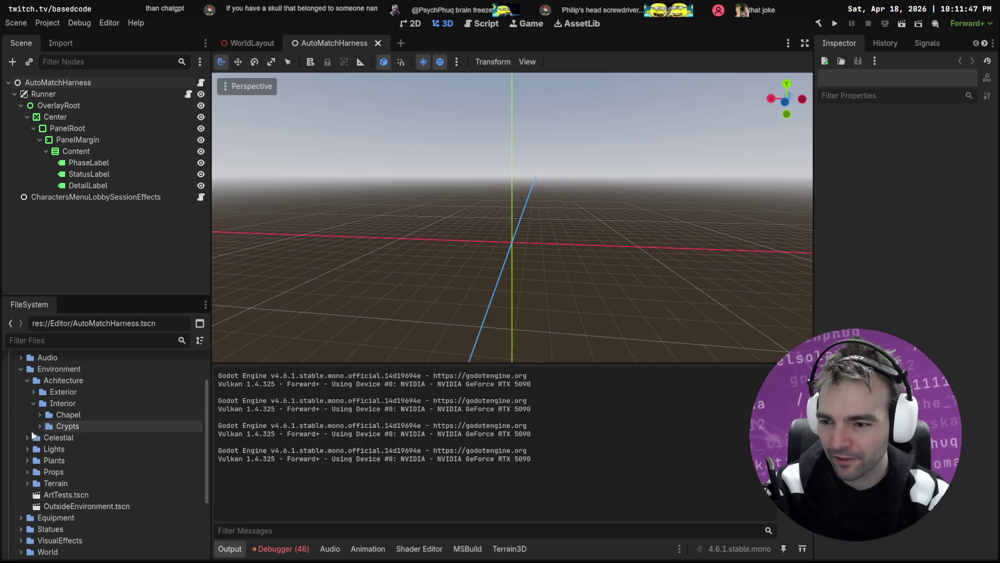
click(33, 385)
Inspect the Exterior subfolders, collapse Exterior again, and select Achitecture
click(33, 392)
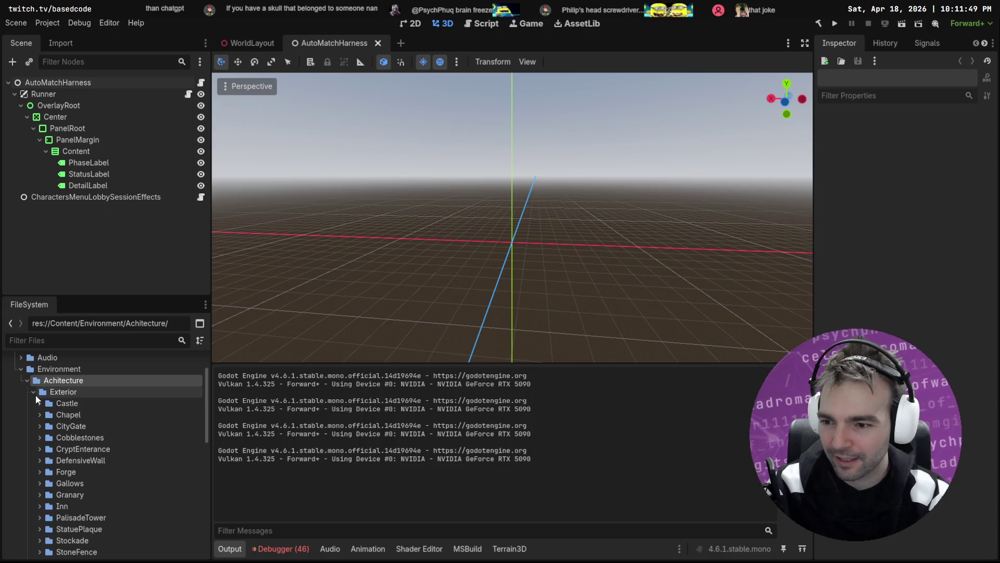
scroll(78, 448, down, 5)
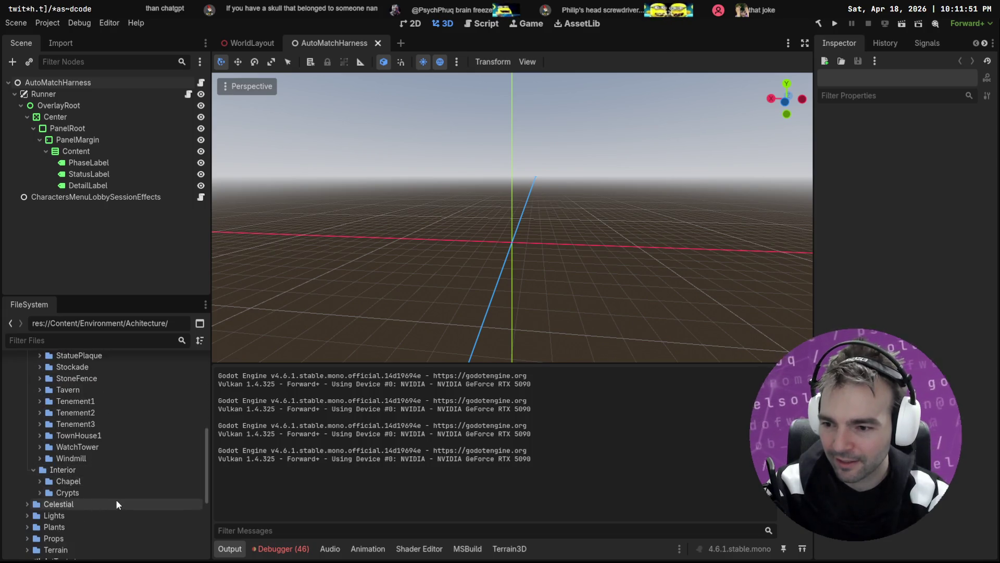
scroll(136, 482, down, 3)
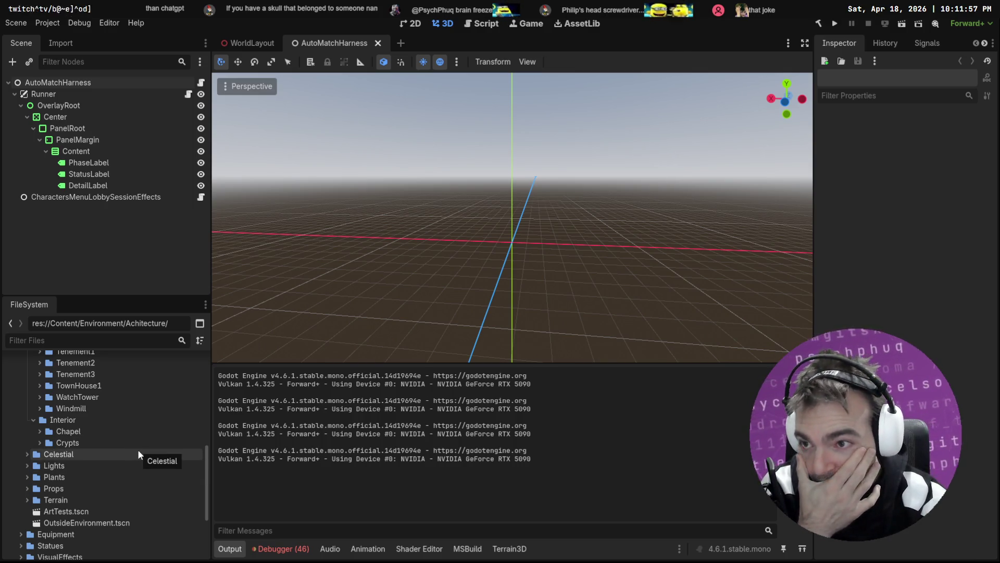
scroll(137, 449, down, 3)
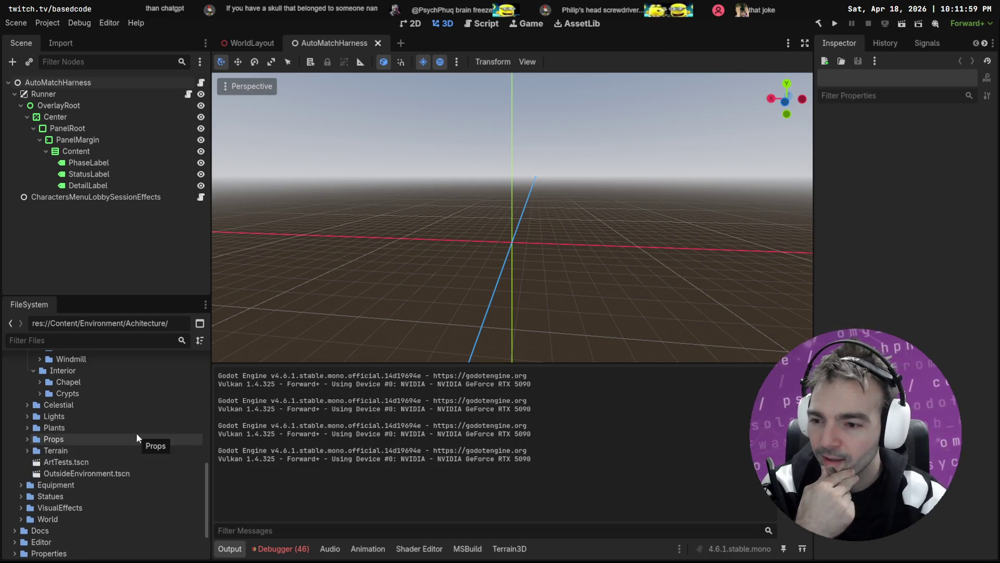
scroll(137, 435, up, 10)
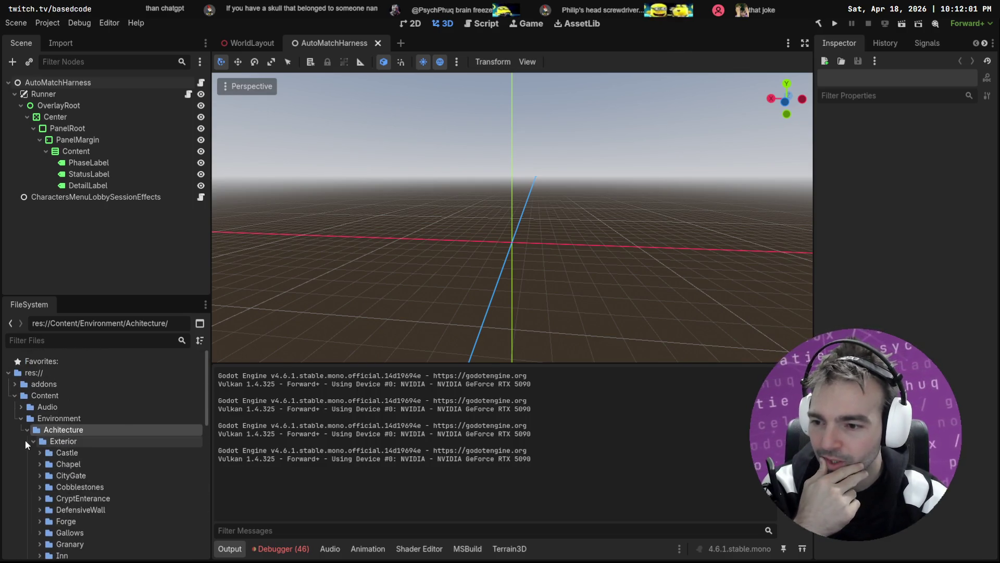
click(36, 441)
click(33, 441)
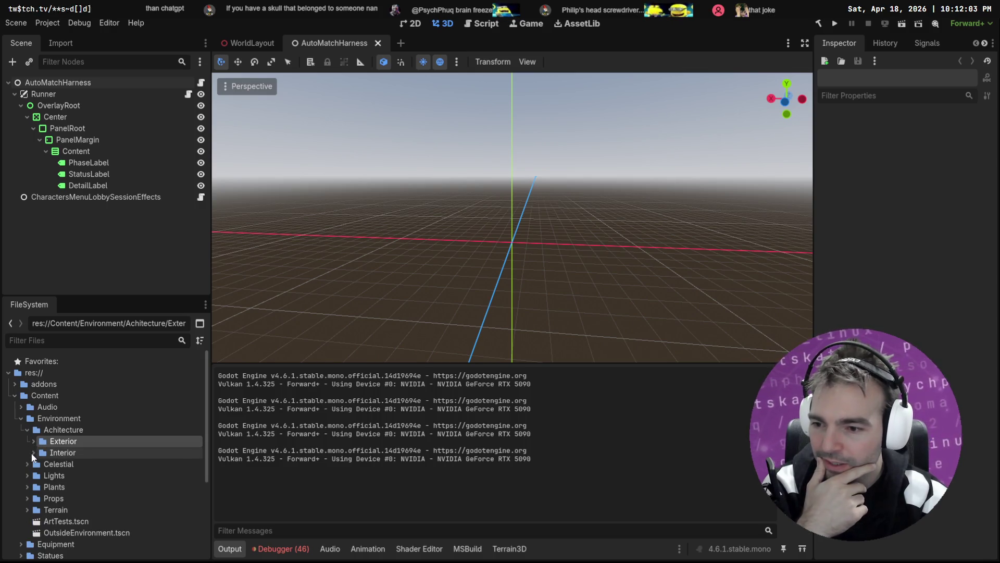
click(57, 429)
Create a new folder named Doorways inside Achitecture
right_click(65, 429)
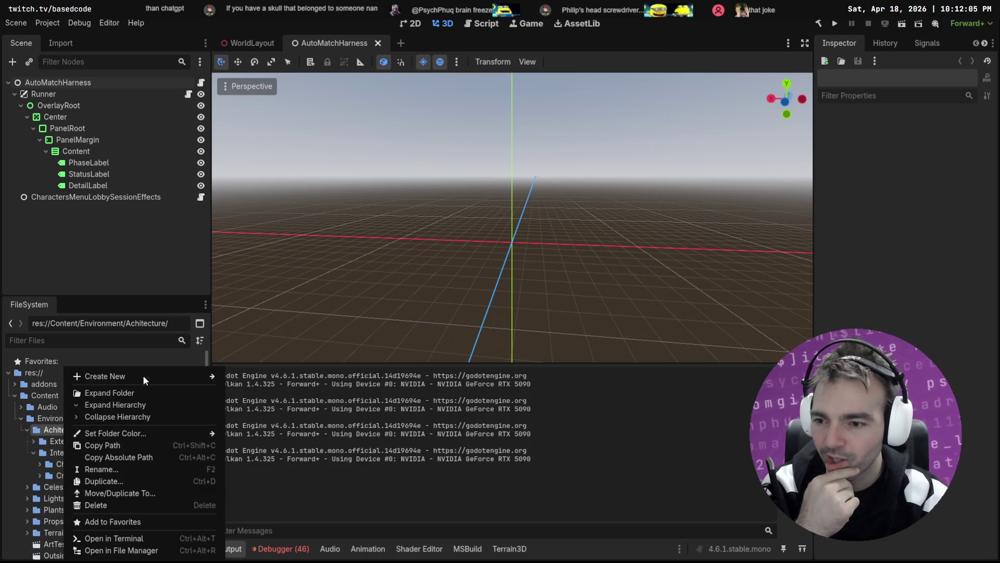
mouse_move(143, 376)
click(289, 375)
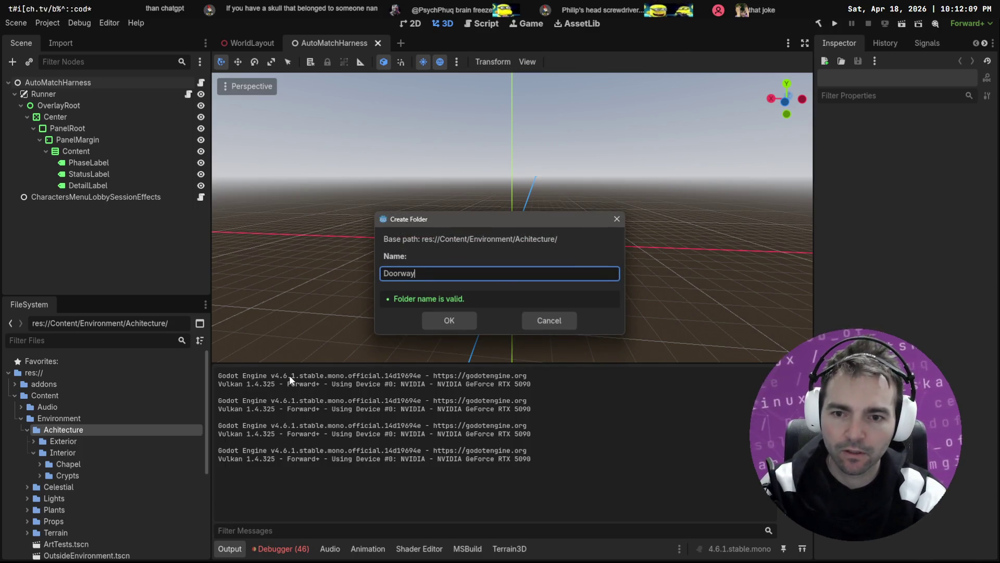
text(s)
key(Return)
Move the ChapelDoor folder from Interior > Chapel into Doorways
click(67, 441)
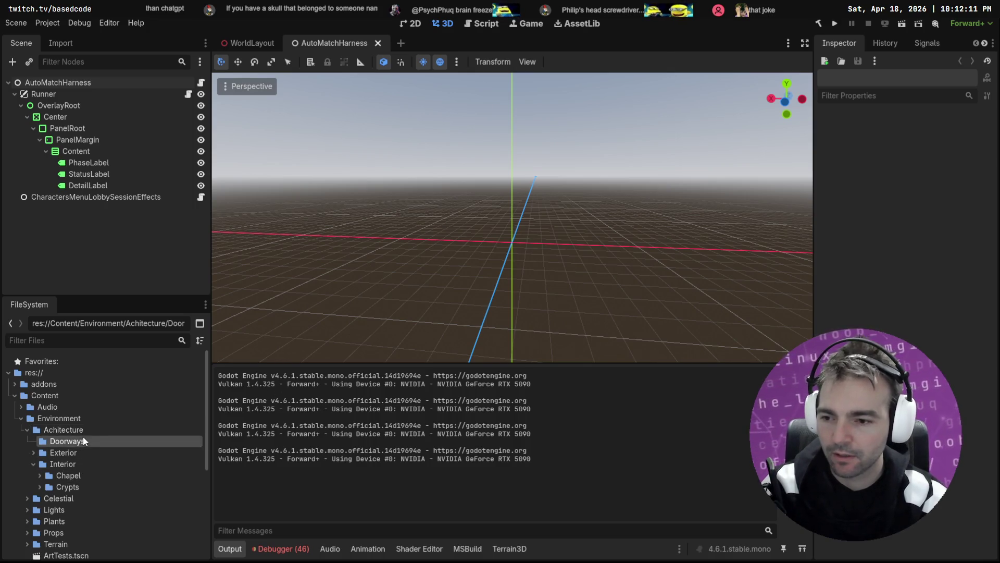
click(33, 464)
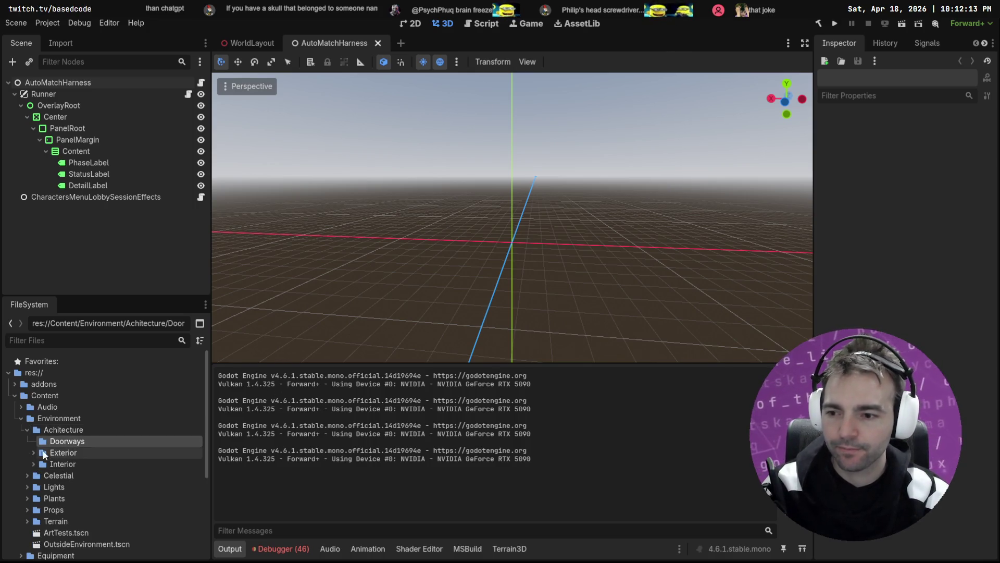
click(33, 464)
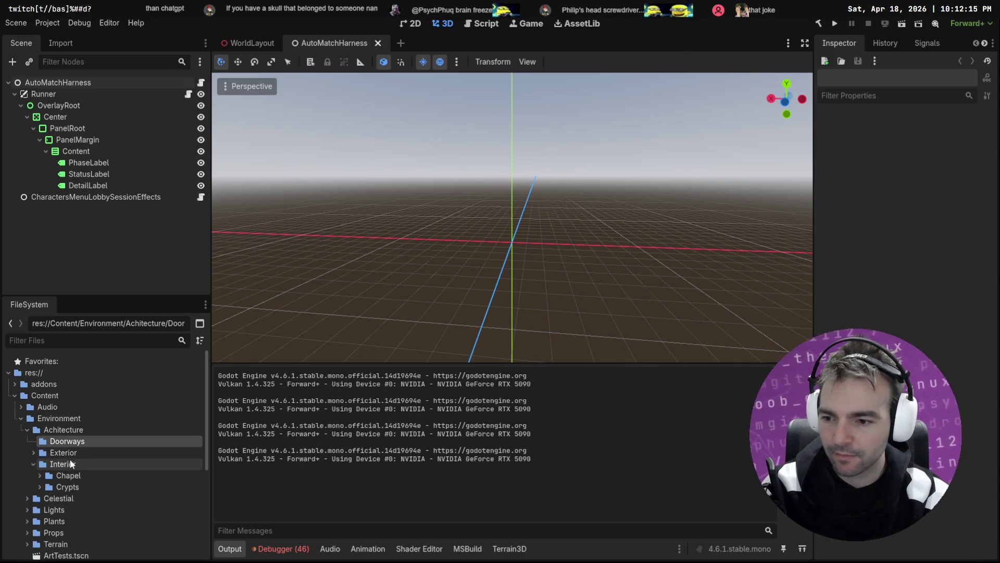
click(40, 475)
scroll(45, 443, down, 4)
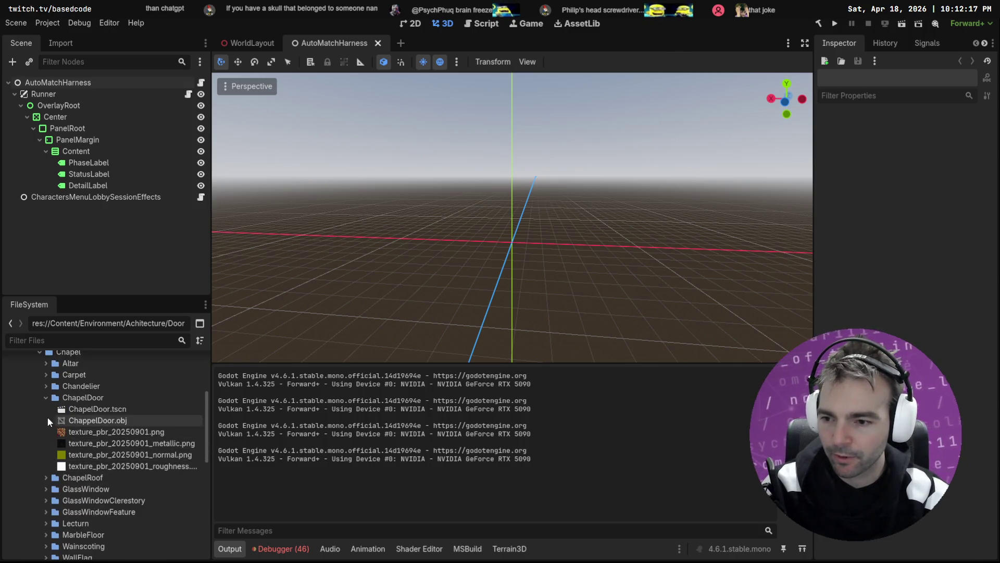
click(47, 400)
scroll(104, 443, up, 2)
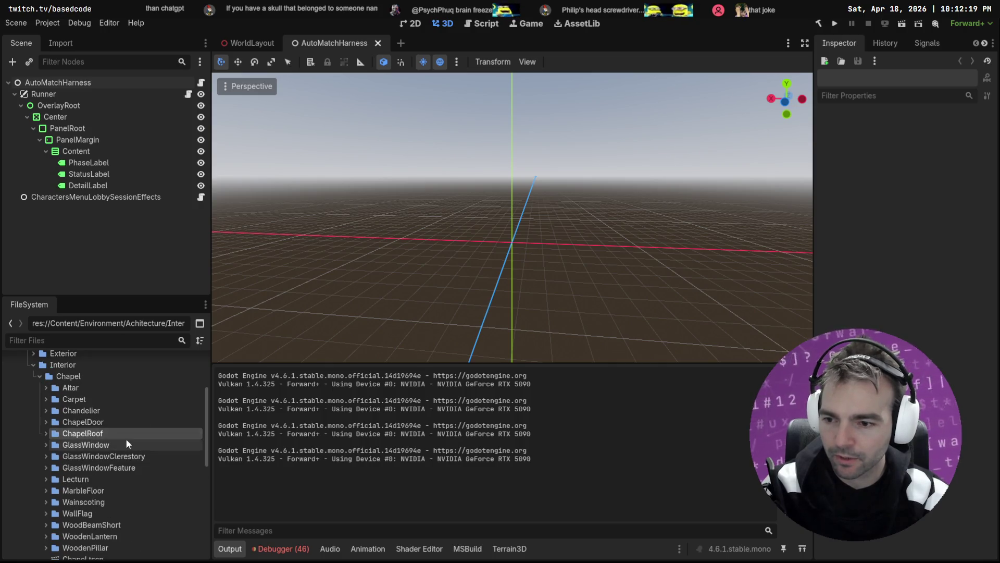
scroll(89, 464, up, 1)
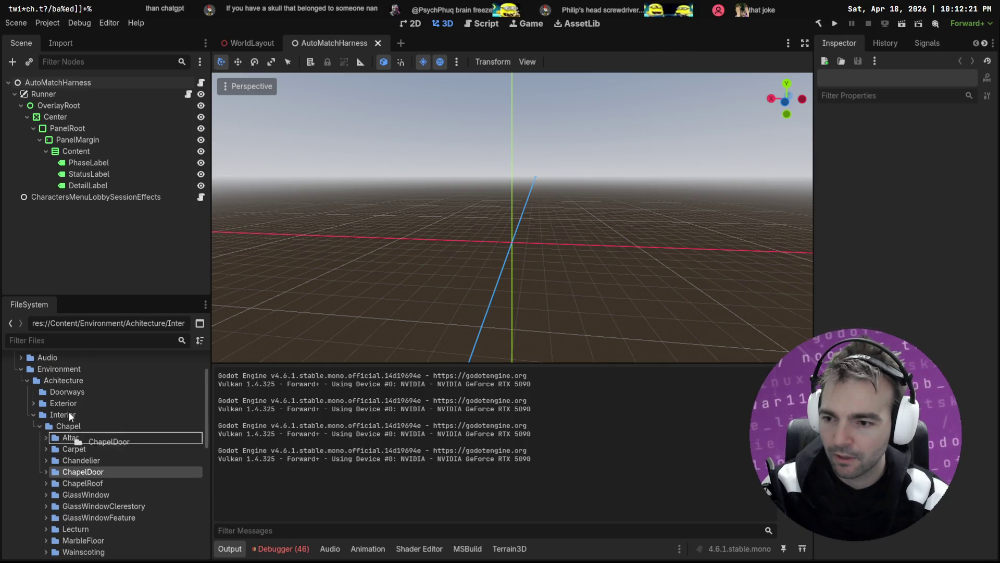
drag(70, 415, 71, 395)
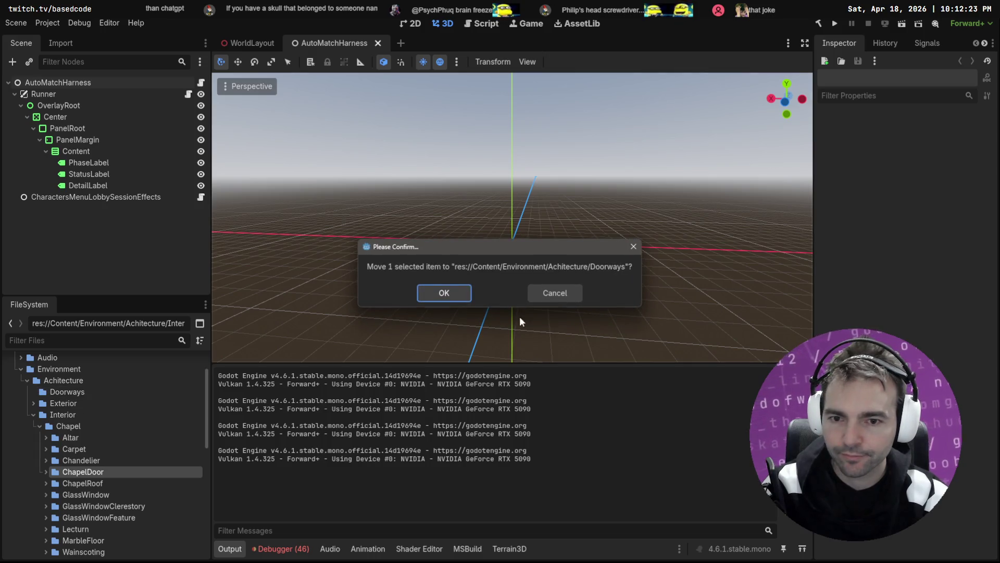
click(454, 292)
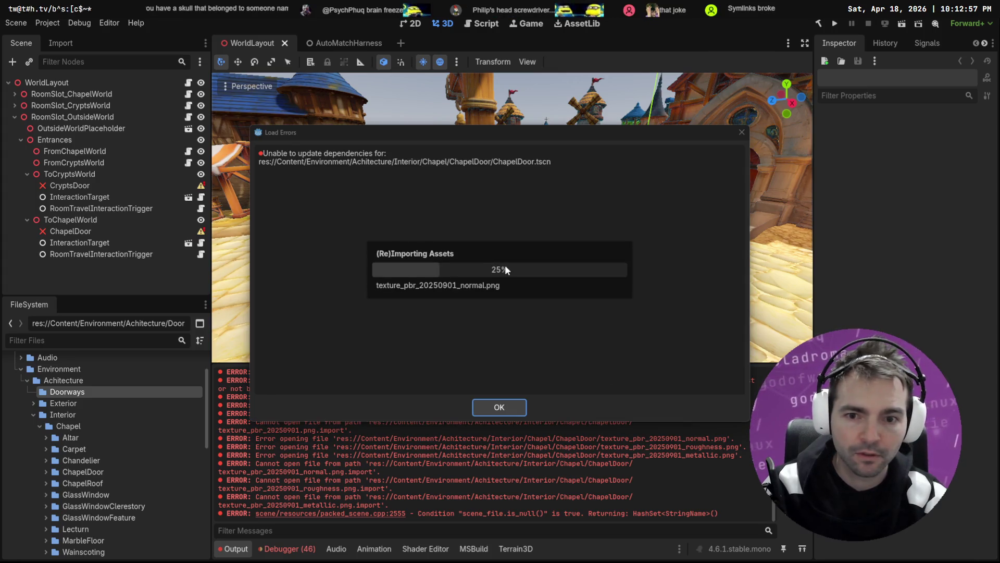
Dismiss the load errors and select ChapelDoor.tscn inside Doorways > ChapelDoor
click(502, 409)
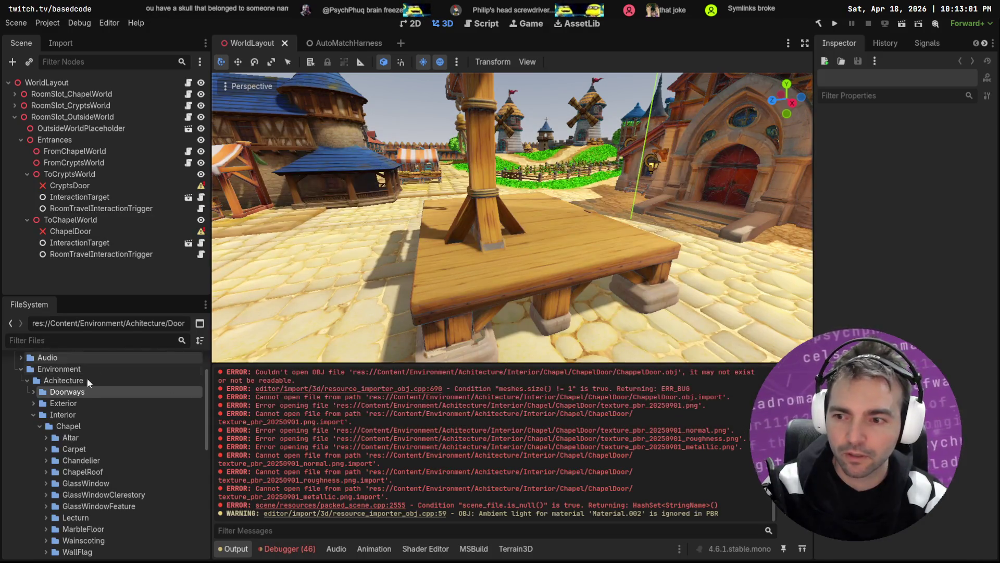
click(34, 393)
click(42, 413)
click(40, 403)
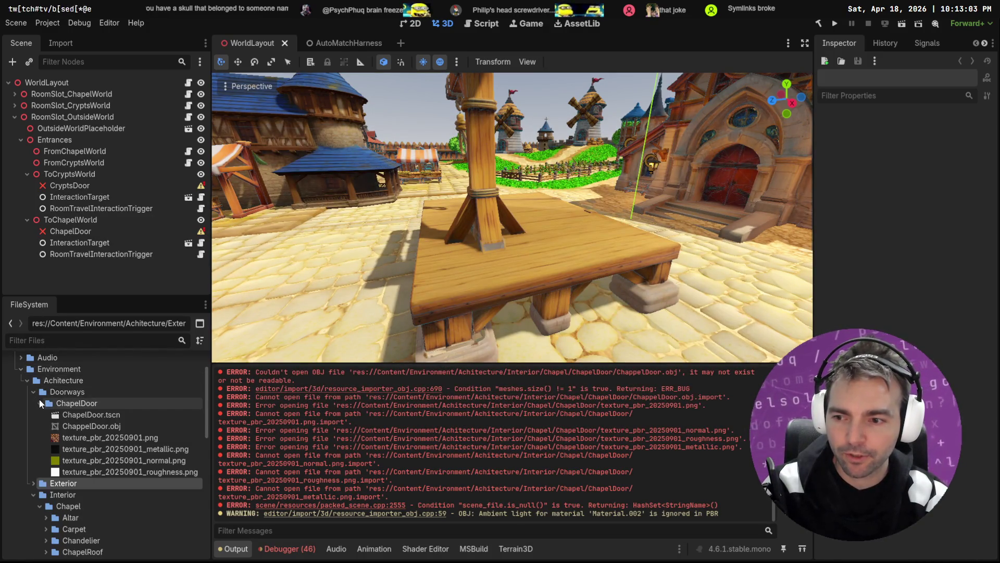
click(83, 415)
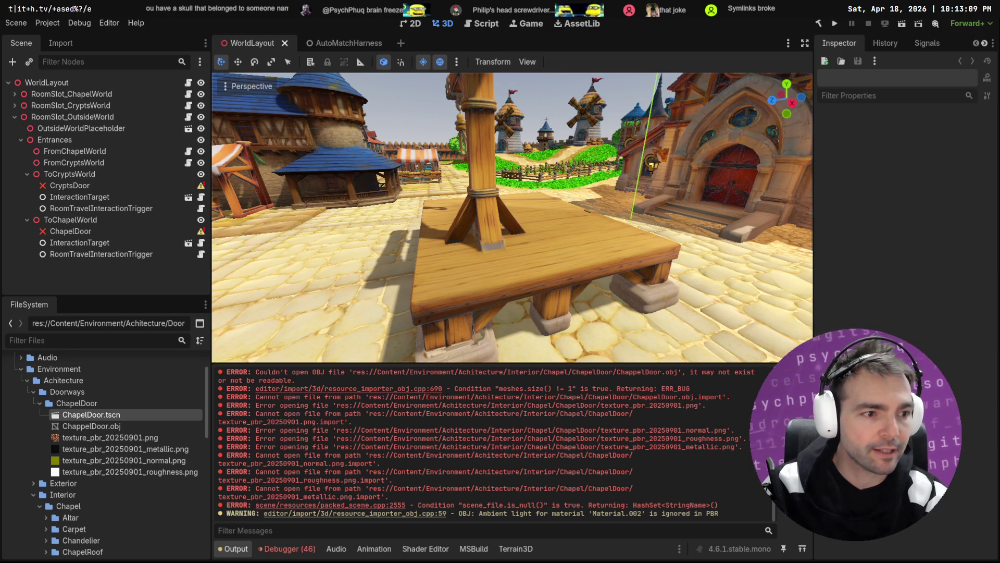
key(alt+Tab)
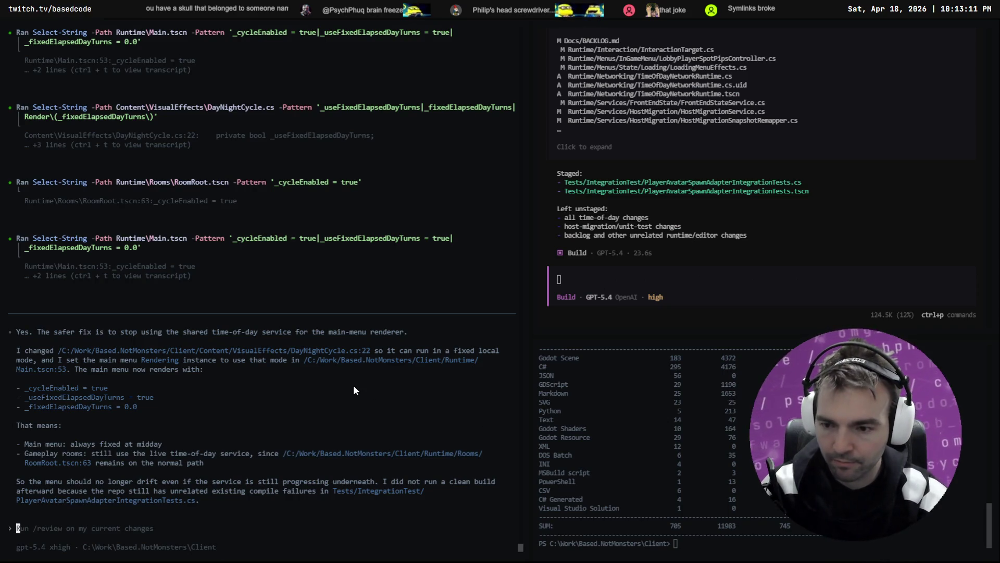
In a new PowerShell pane, cd into Tests\SmokeTest and run .\RunSmokeTests.bat
key(super+shift+s)
key(Escape)
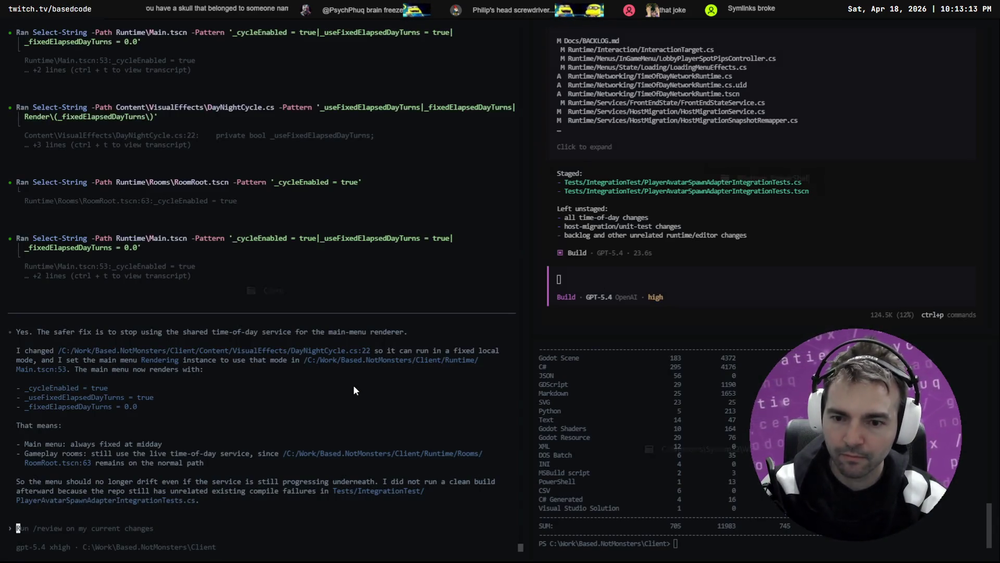
key(alt+shift+minus)
text(cd)
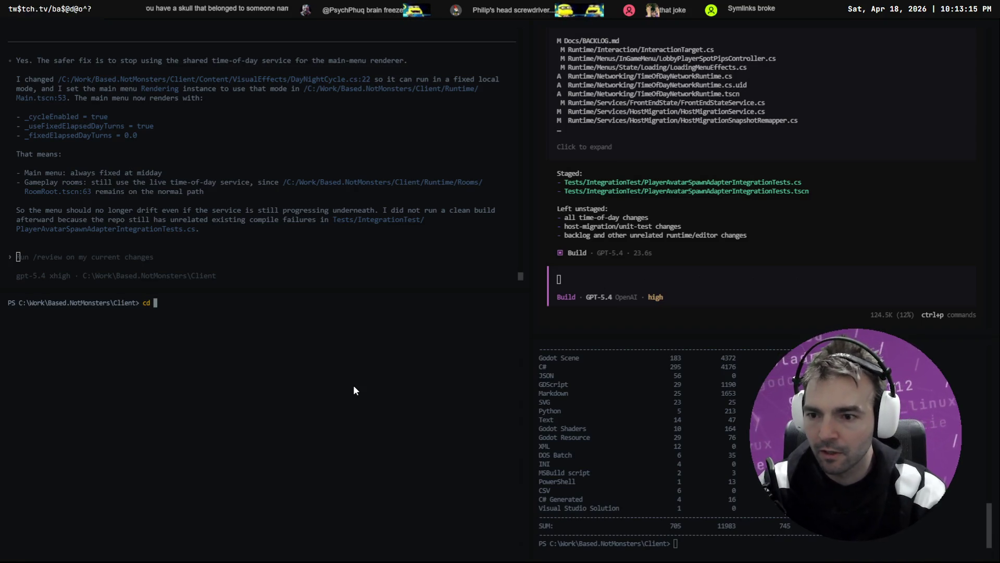
text( .\Tests\)
key(Return)
text(ls)
key(Return)
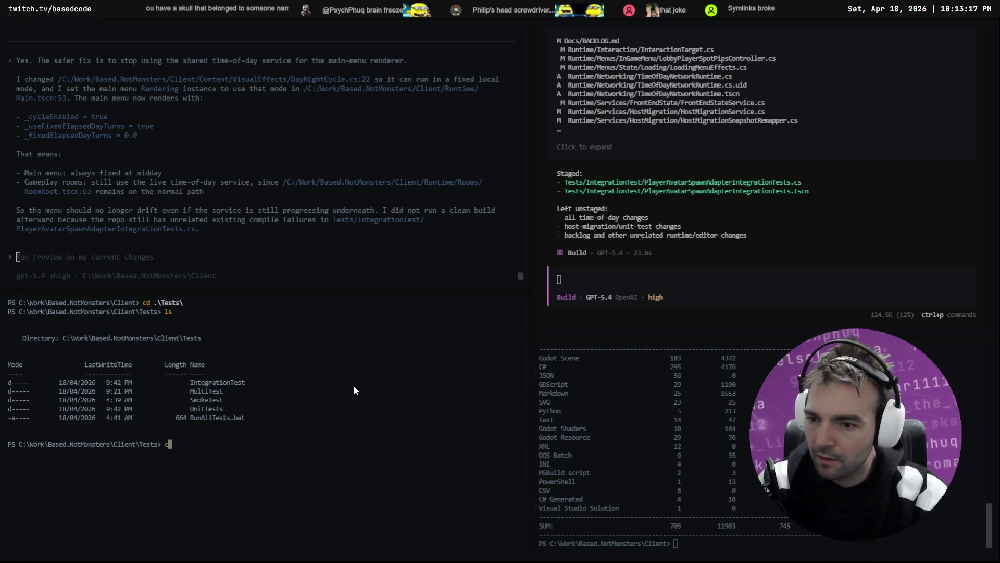
text(cd .\SmokeTest\)
key(Return)
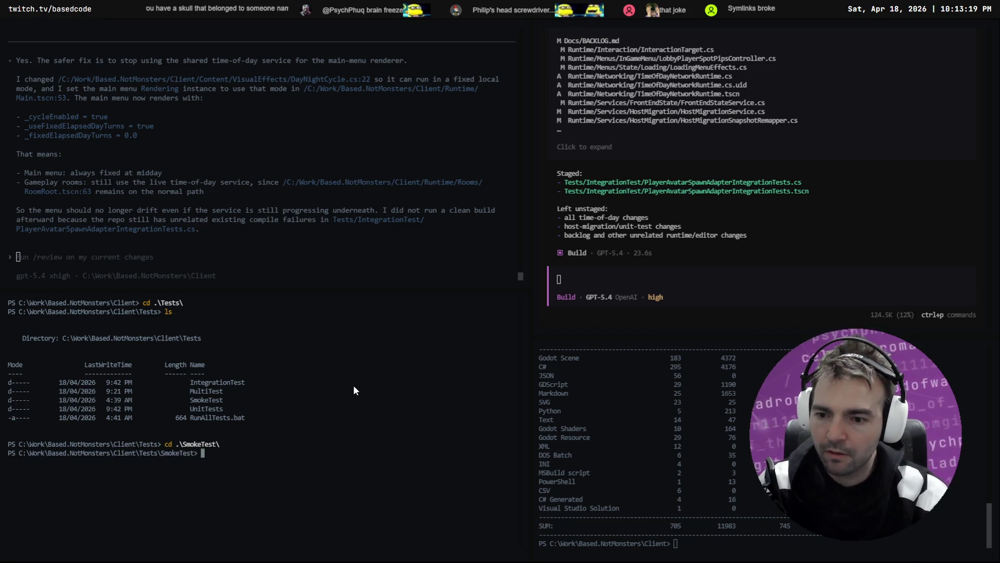
text(.\RunSmokeTests.bat)
key(Return)
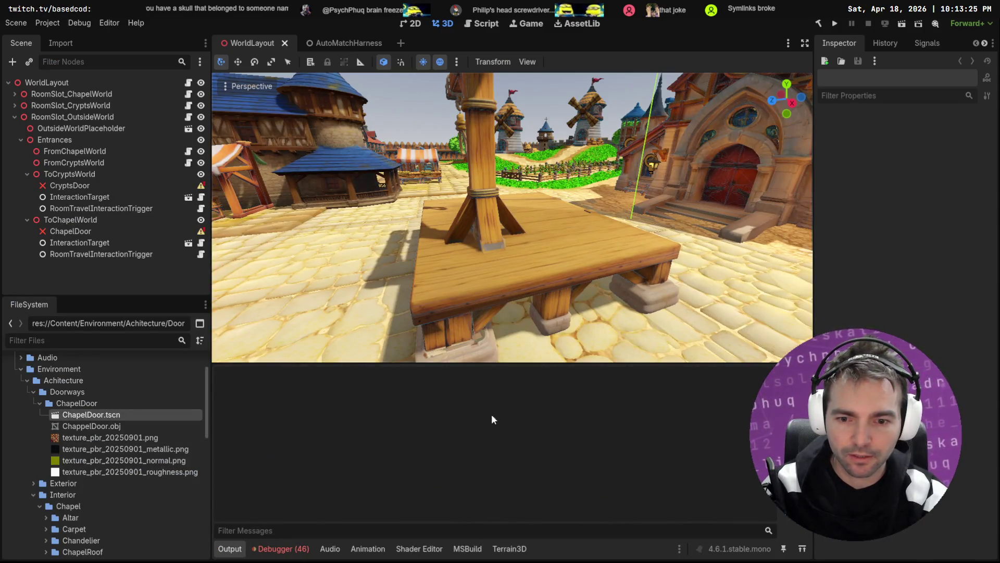
Open the Debugger's Errors list, check Session 1's seven errors, then view Session 4
click(286, 549)
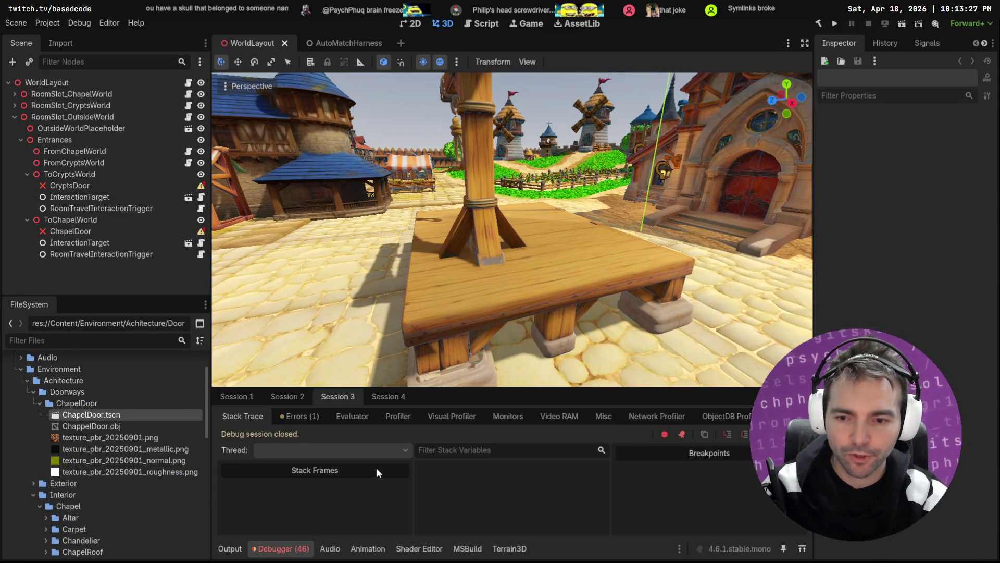
click(295, 416)
click(236, 399)
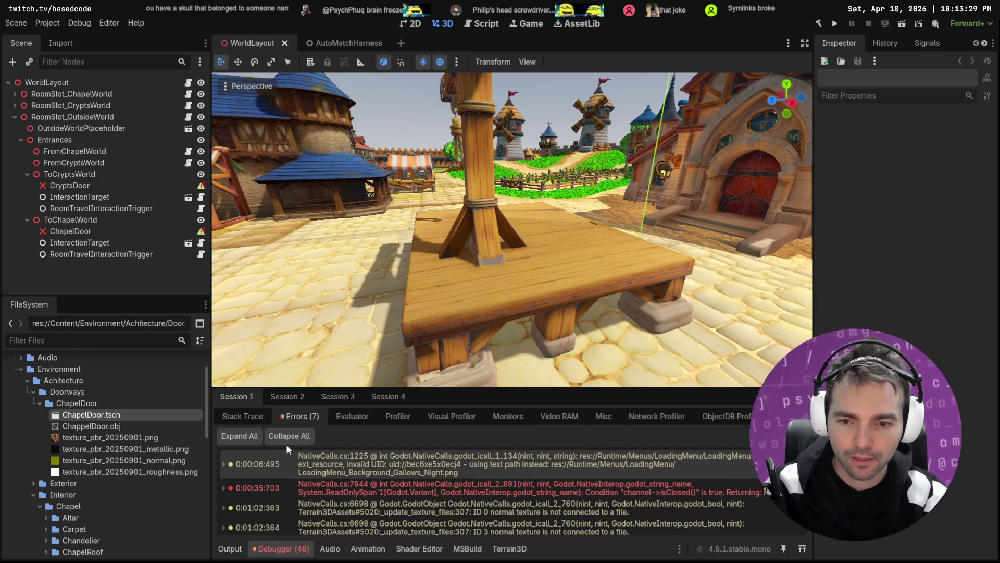
click(388, 396)
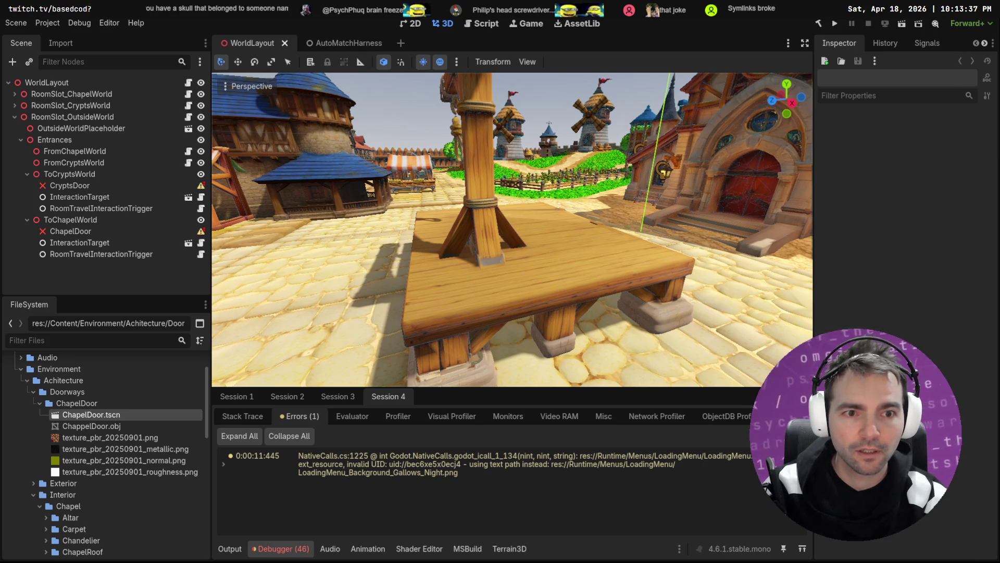
Quit the Godot editor and read the terminal's smoke-test summary: 4 passed, 1 failed
click(994, 16)
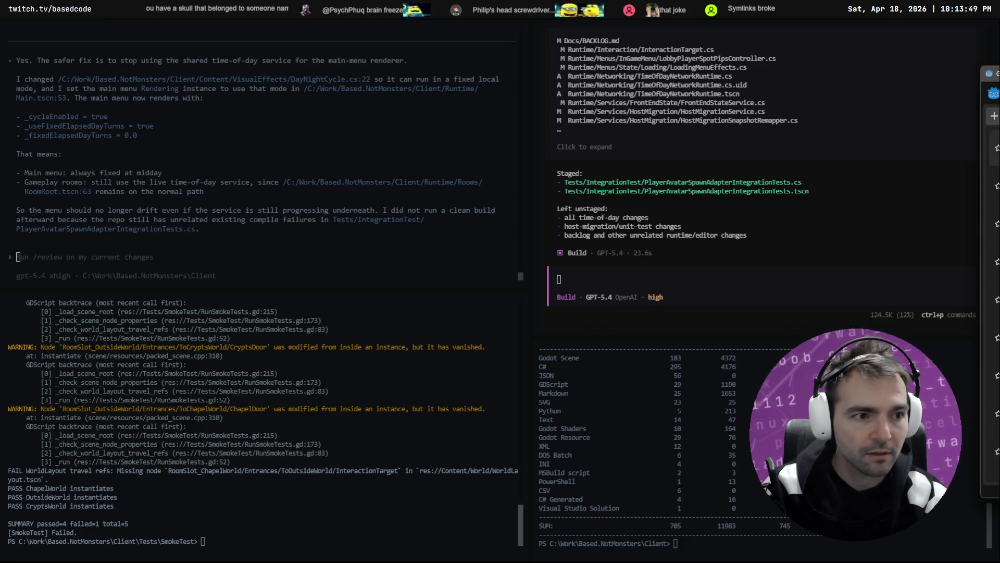
click(164, 527)
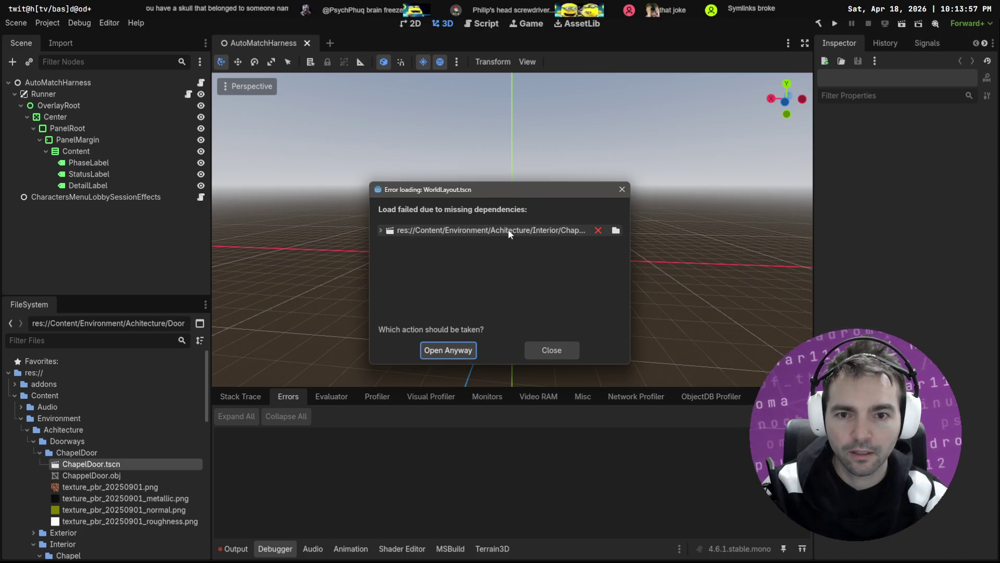
Close the 'Error loading: WorldLayout.tscn' dialog without opening the scene, then switch to Fork
click(552, 348)
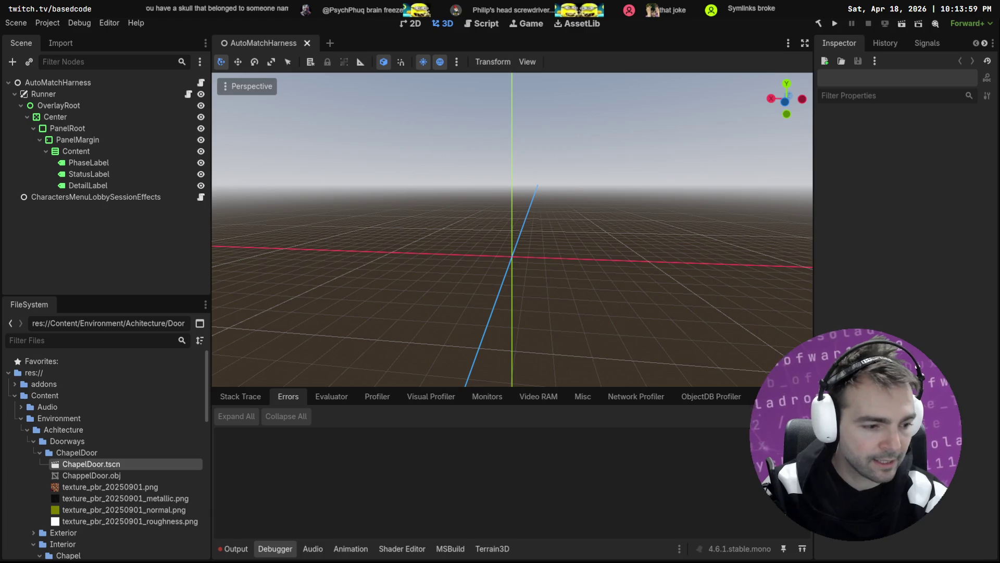
key(alt+Tab)
Discard both ChapelDoor folder changes: the 13 new Doorways files and 13 deleted Chapel files
scroll(263, 191, down, 5)
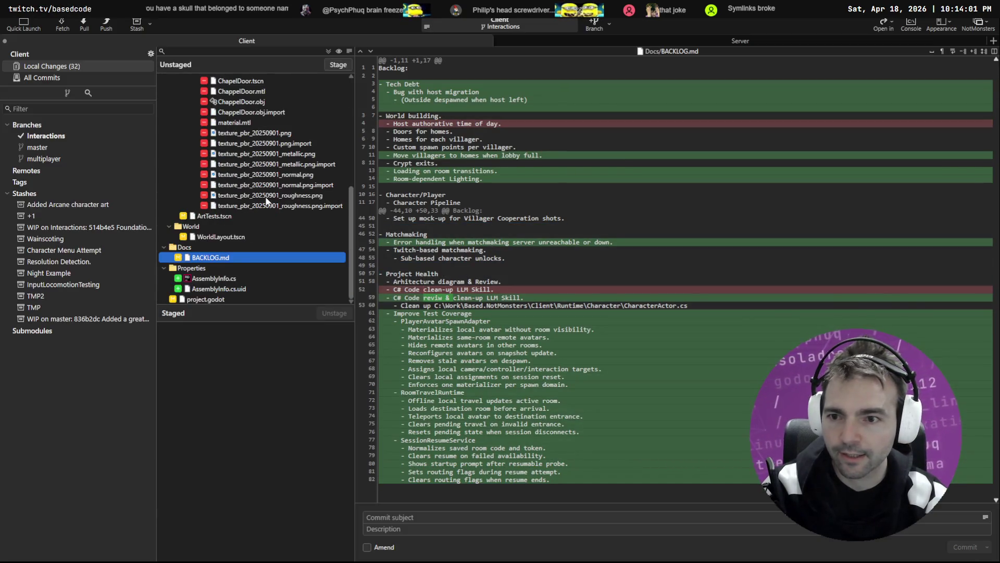
scroll(252, 156, down, 2)
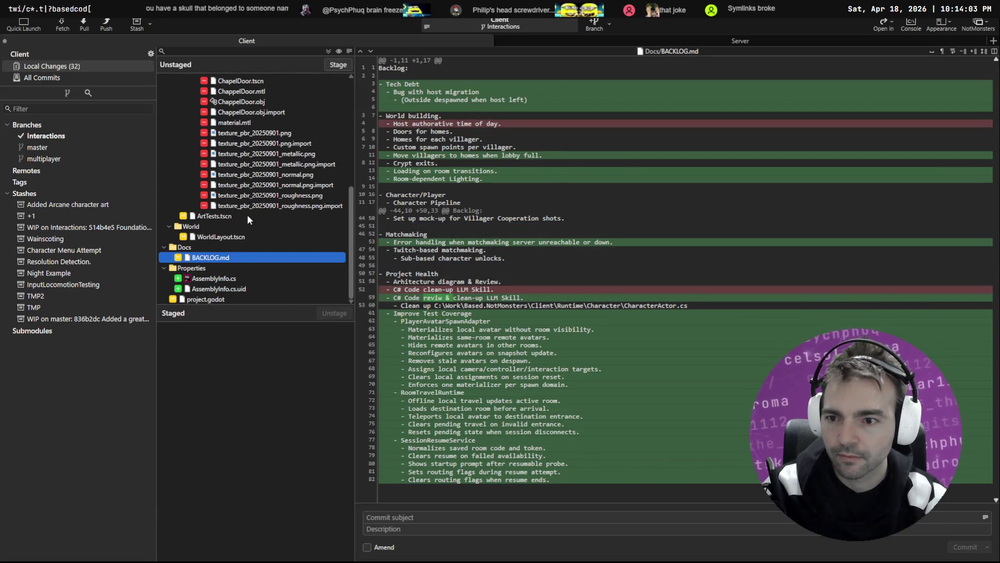
scroll(247, 214, up, 5)
click(233, 214)
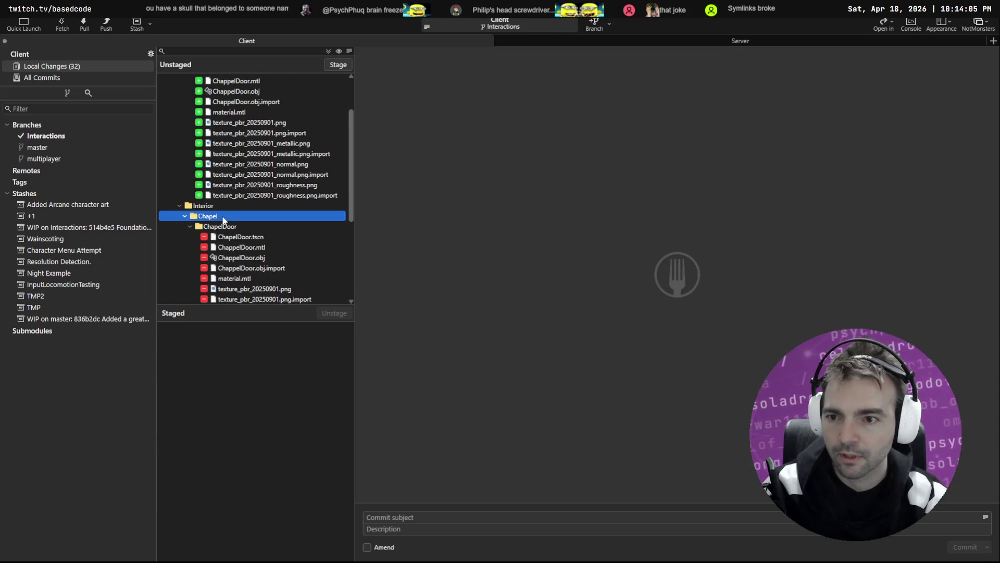
scroll(233, 214, up, 2)
right_click(218, 124)
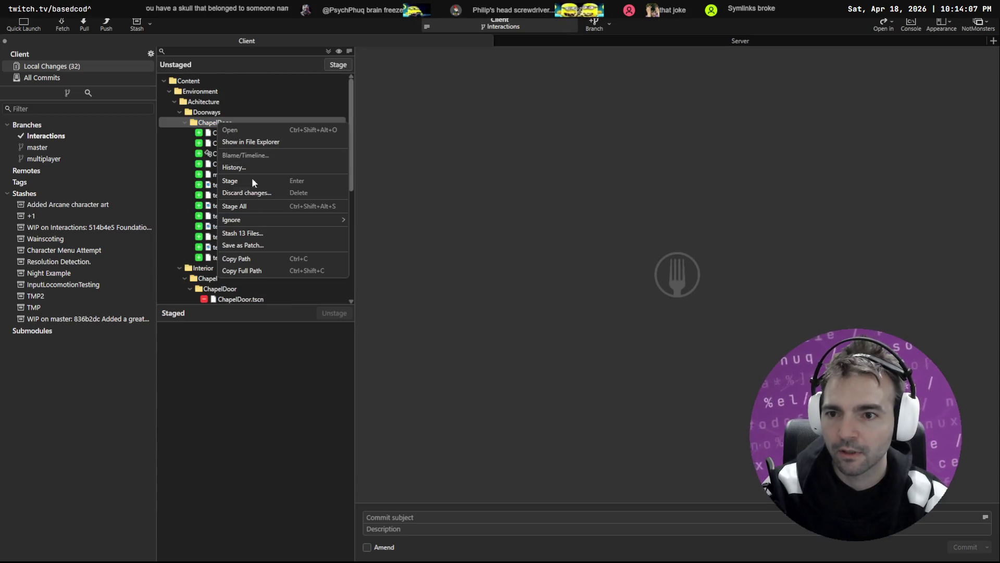
click(265, 193)
click(533, 289)
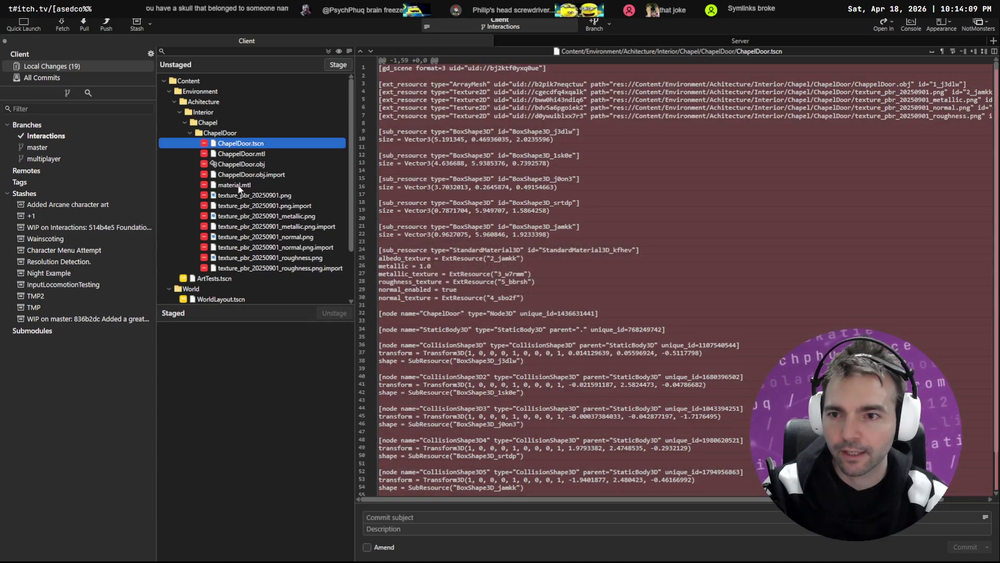
right_click(236, 134)
click(290, 196)
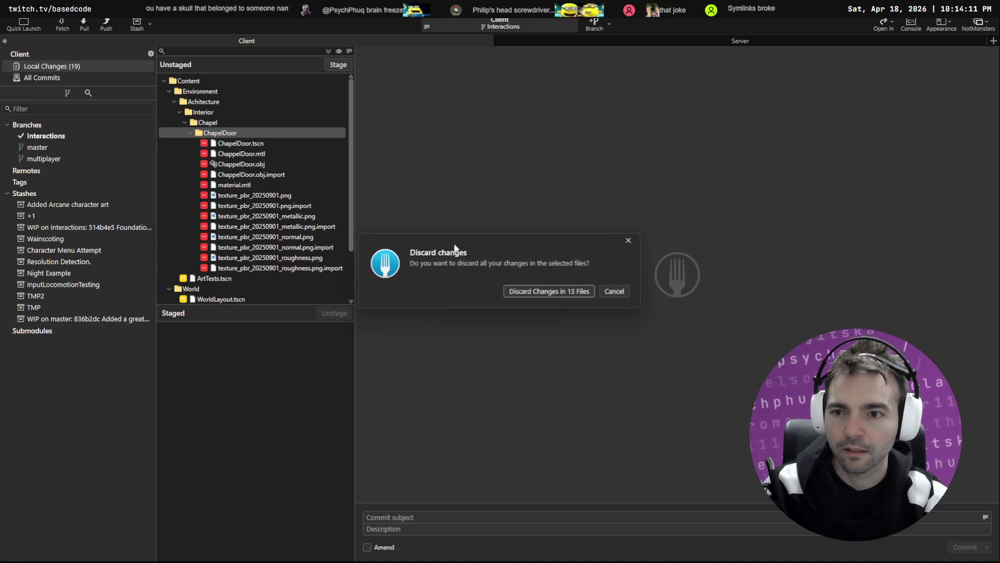
click(560, 293)
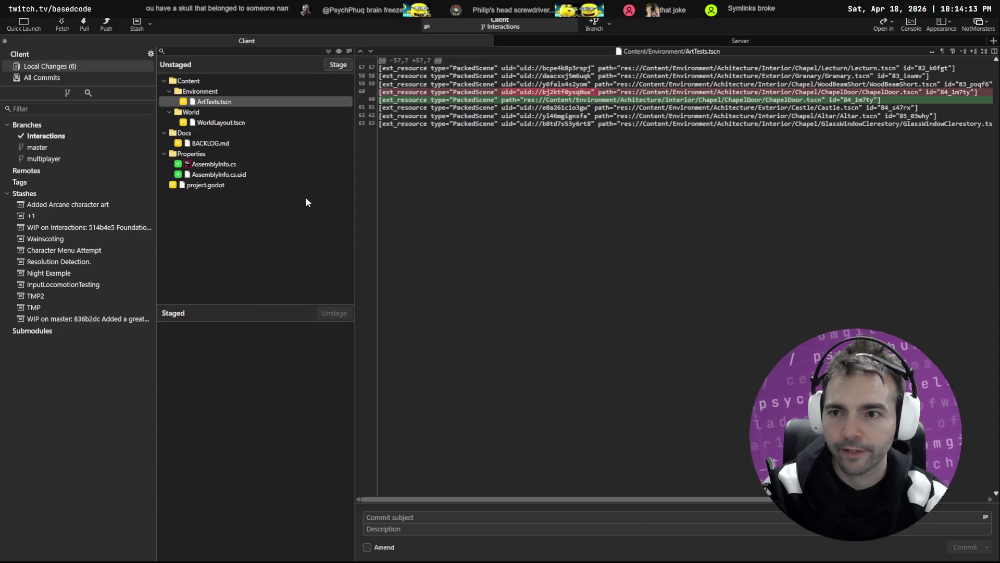
Discard the ArtTests.tscn and WorldLayout.tscn changes
click(227, 102)
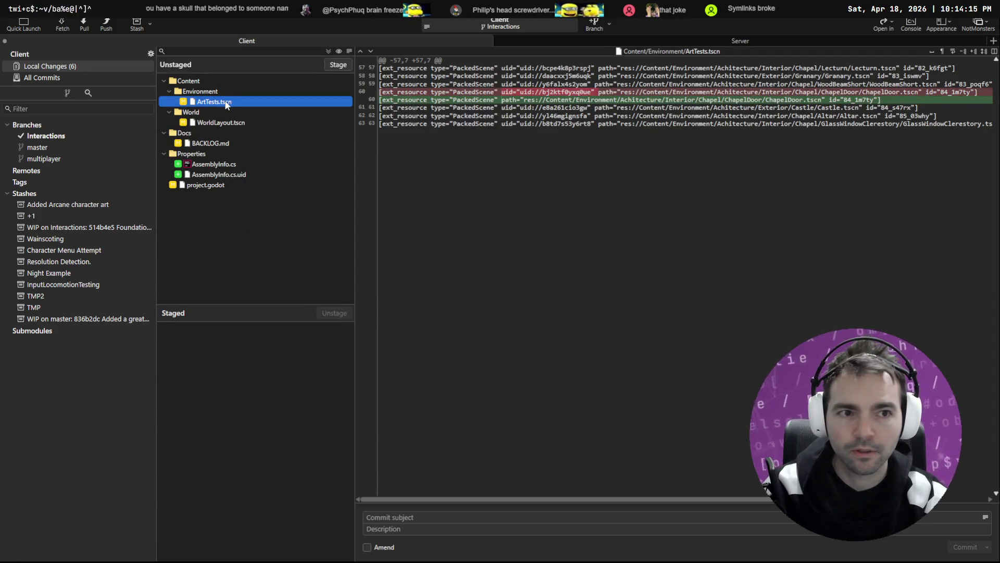
right_click(226, 102)
click(280, 185)
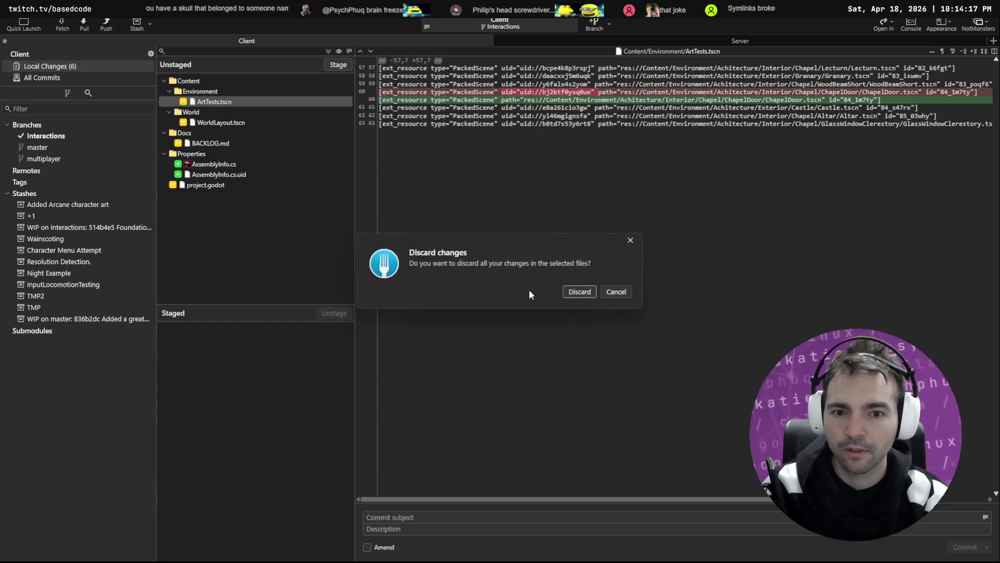
click(562, 290)
right_click(232, 103)
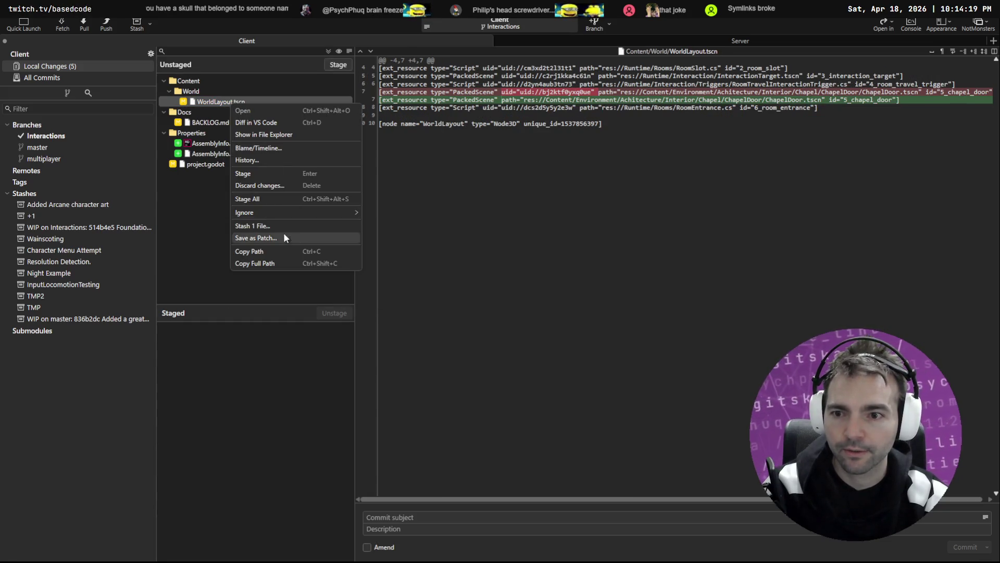
click(285, 187)
Discard the WorldLayout.tscn change and amend project.godot into the commit 'Daytime on main menu is always midday.'
click(573, 290)
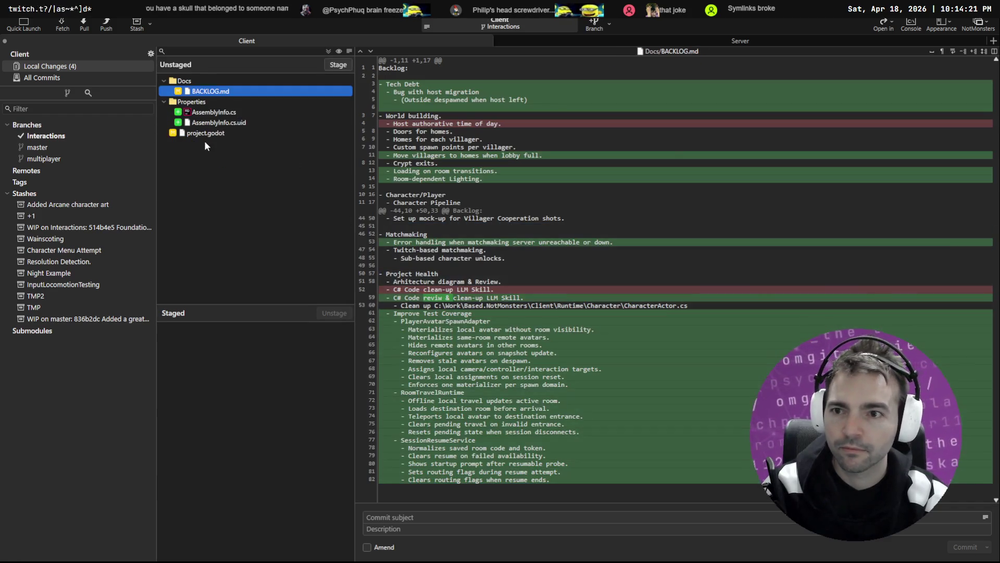
click(200, 133)
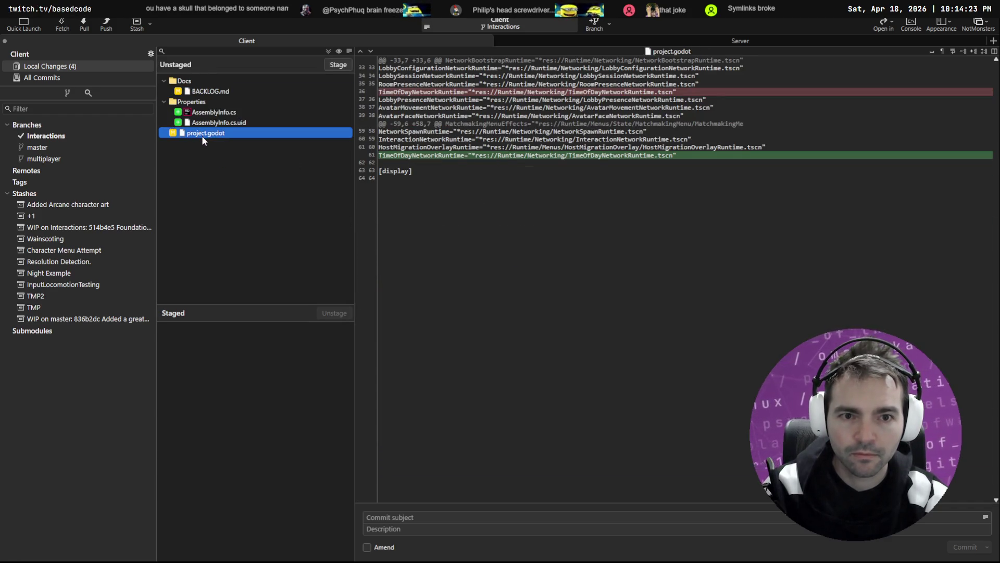
click(368, 547)
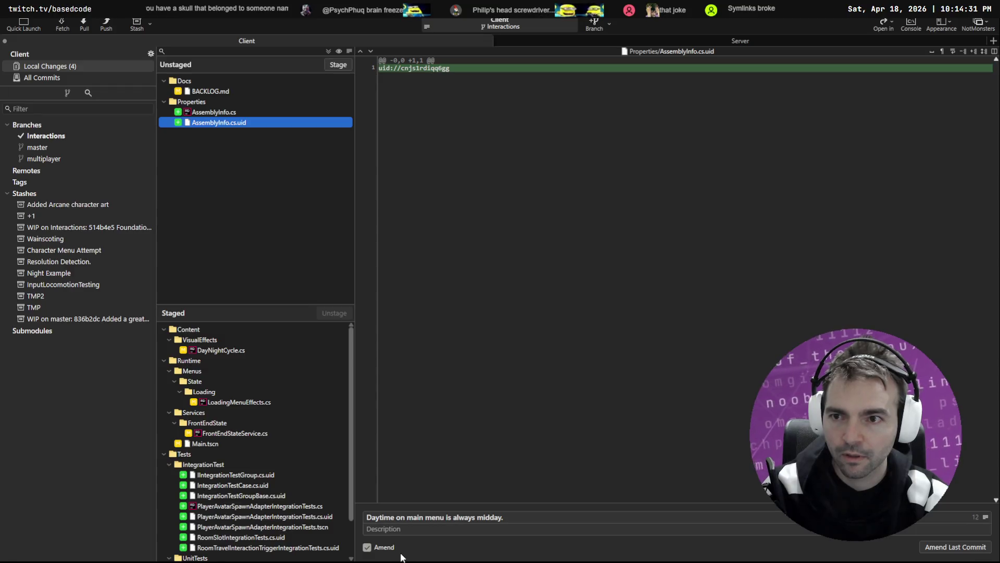
click(371, 548)
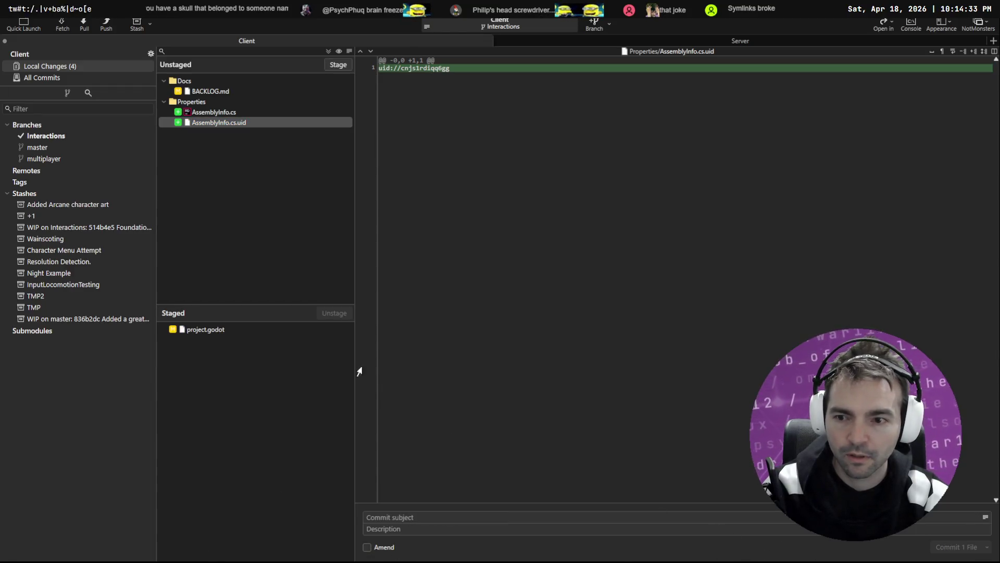
click(378, 545)
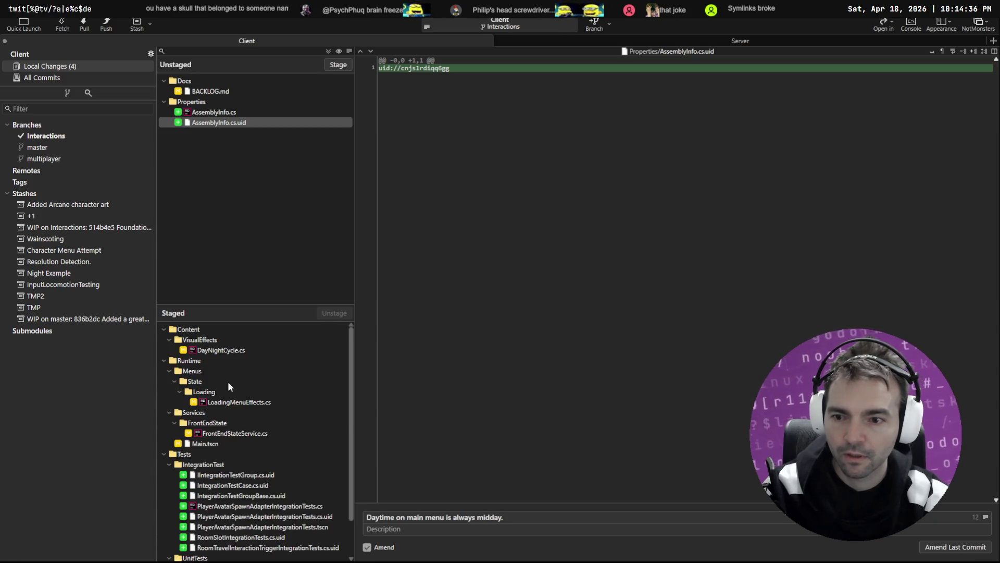
click(930, 546)
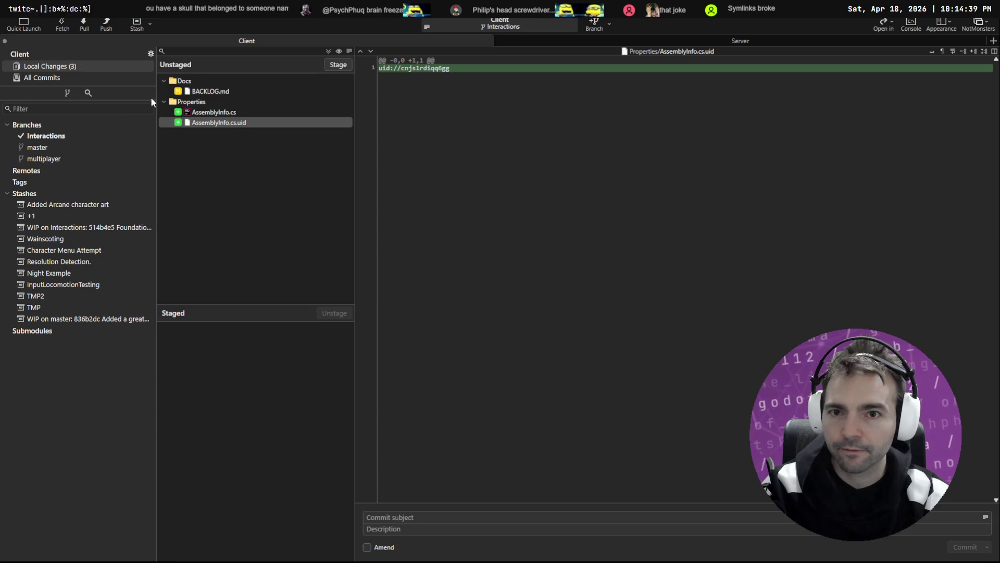
click(211, 102)
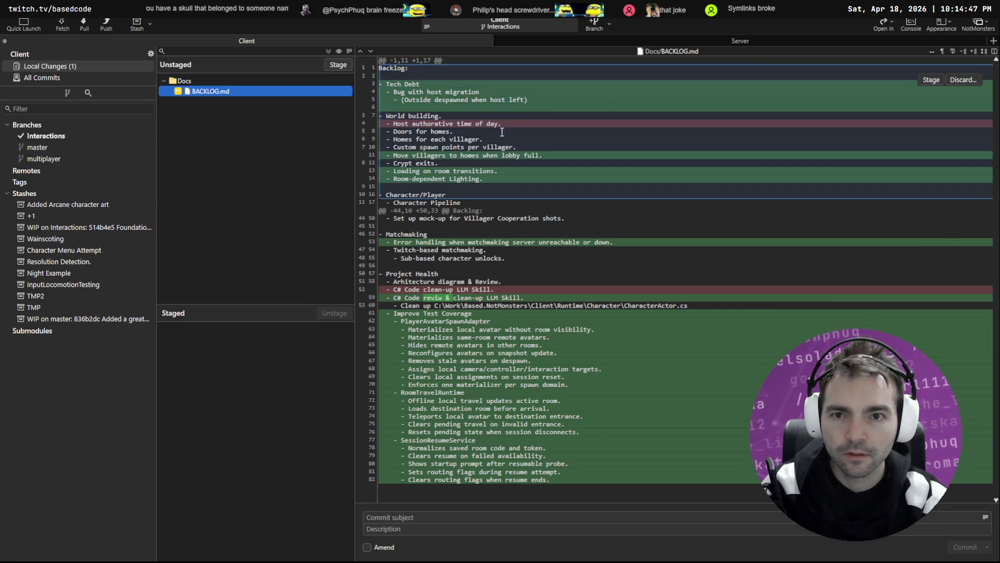
key(alt+Tab)
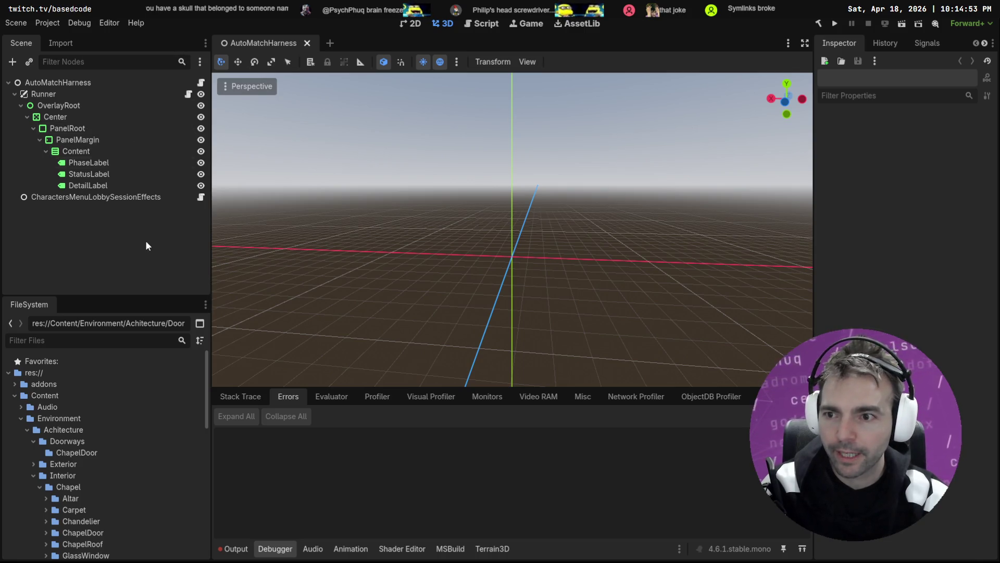
Delete the empty ChapelDoor folder under Doorways
click(56, 454)
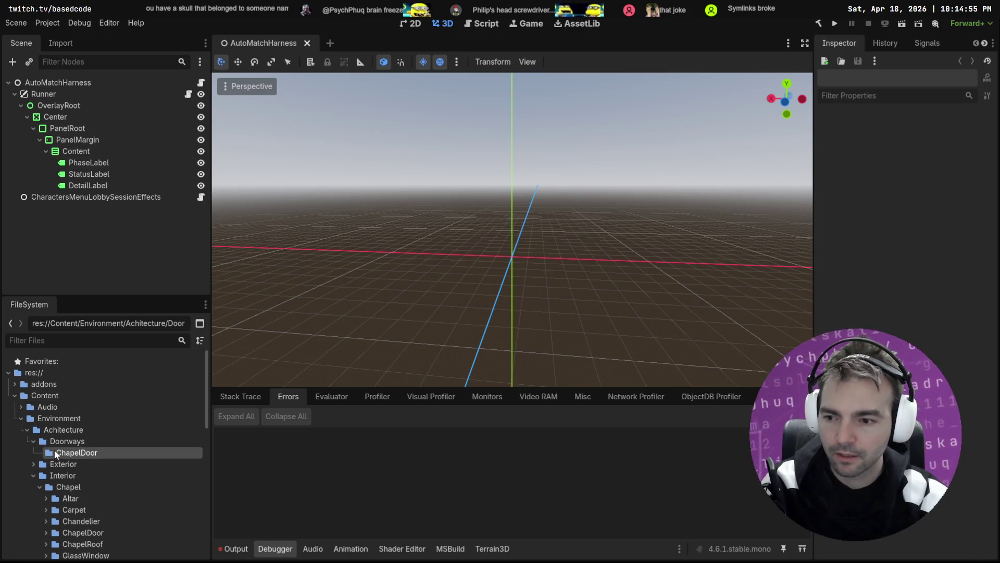
key(Delete)
click(422, 331)
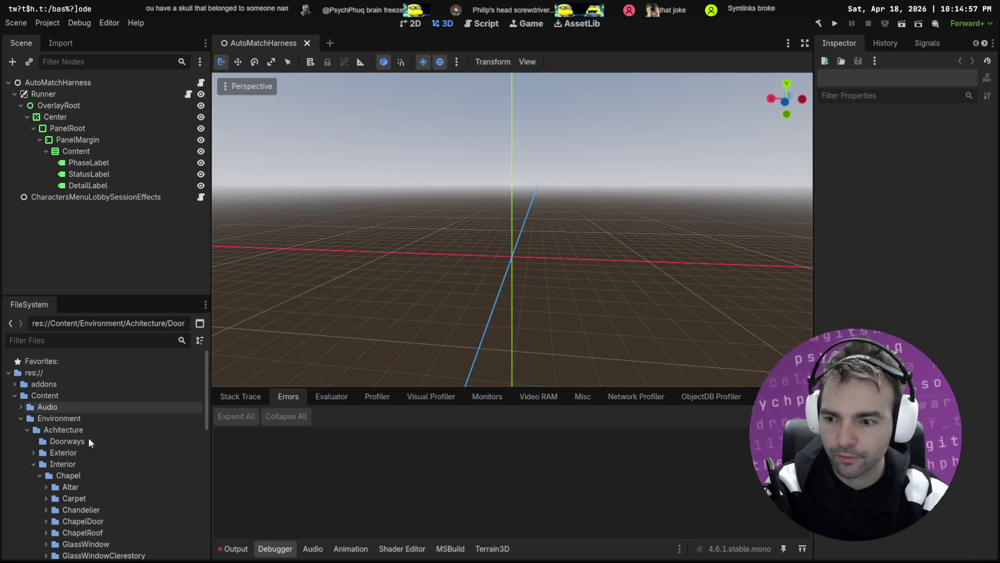
Try dragging the Chapel's ChapelDoor folder up toward Interior
scroll(104, 511, down, 1)
click(114, 504)
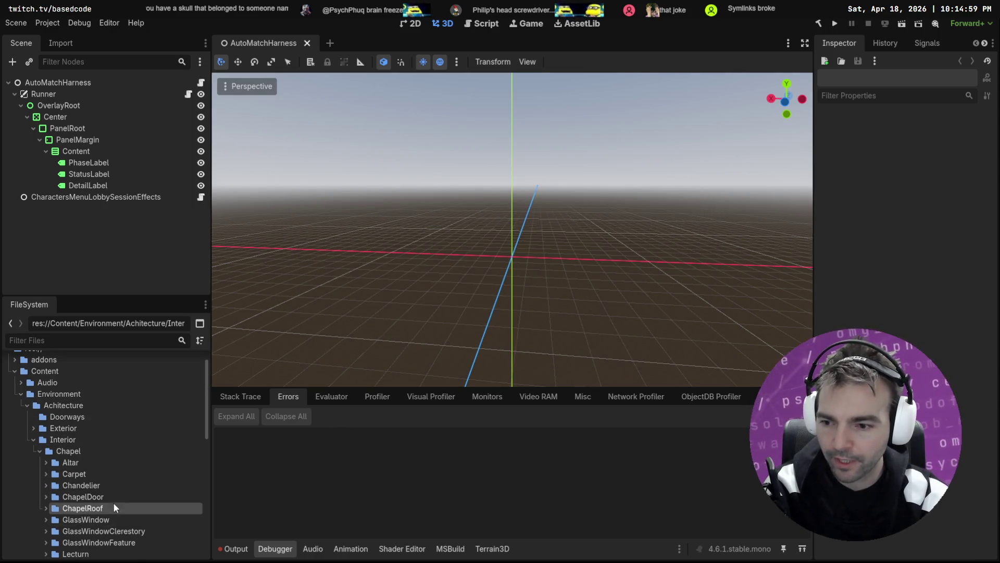
mouse_move(99, 497)
mouse_down()
mouse_move(92, 500)
mouse_move(86, 435)
mouse_move(81, 452)
mouse_up()
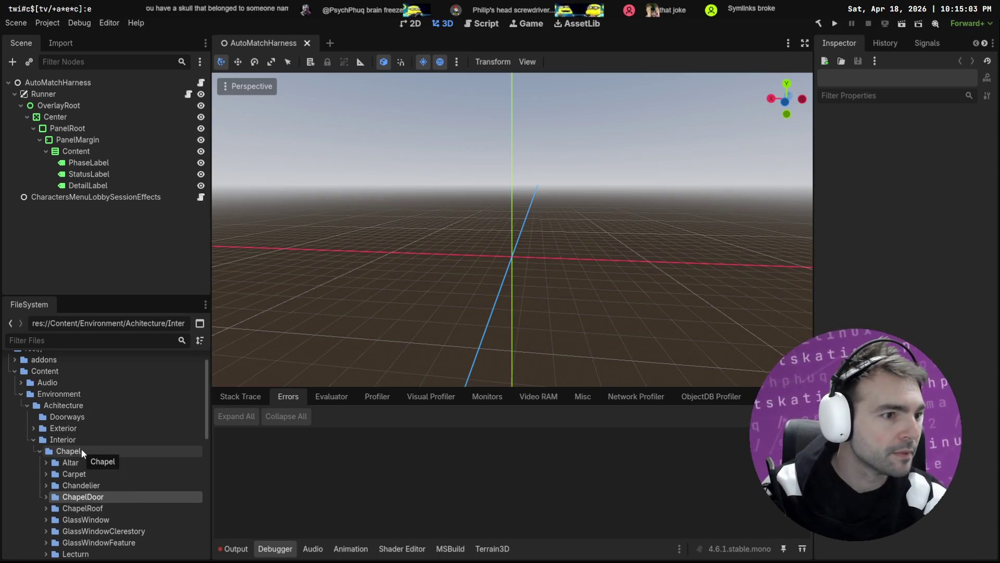
key(alt+Tab)
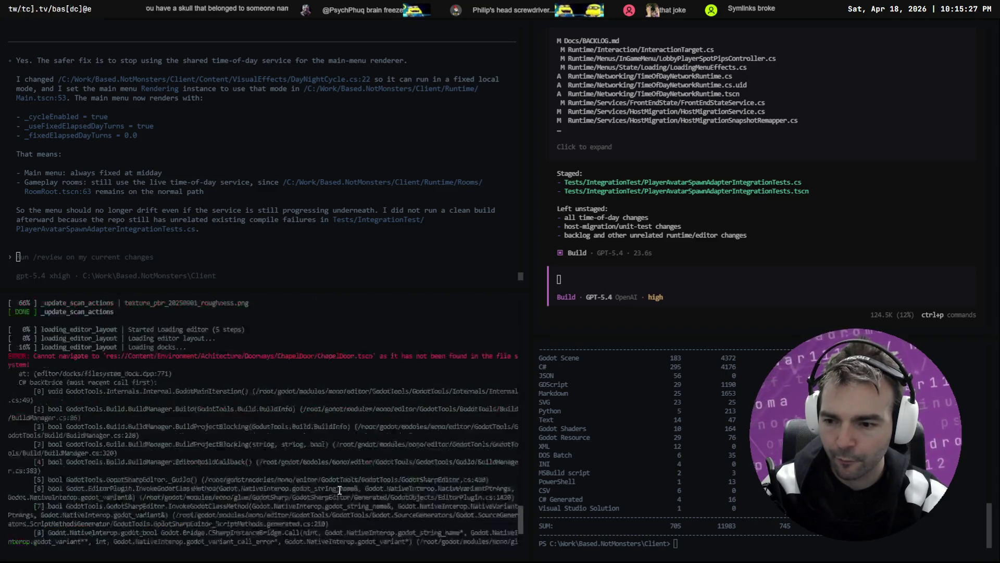
Scroll through the terminal's dotnet build and smoke-test log output
scroll(339, 490, up, 2)
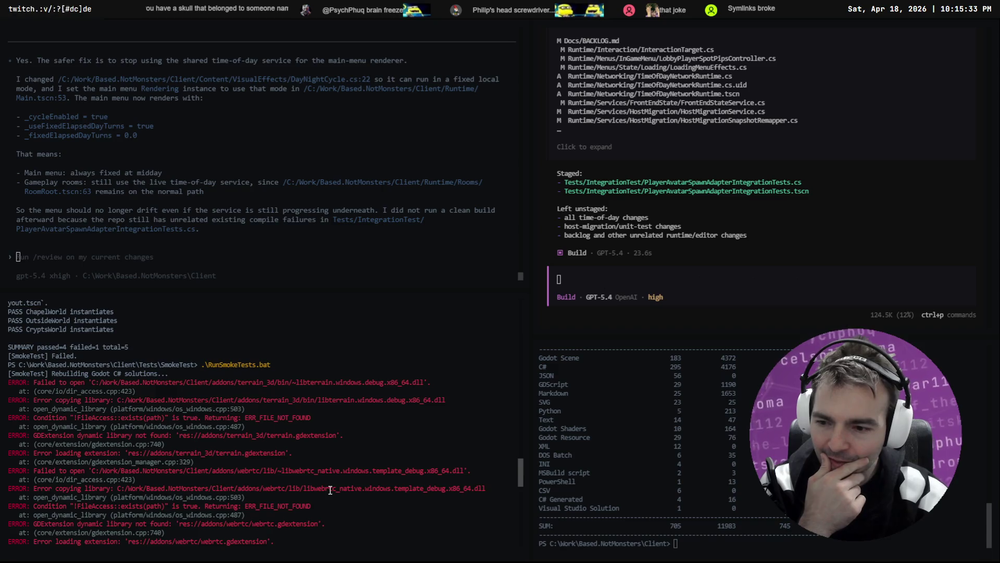
scroll(330, 490, down, 4)
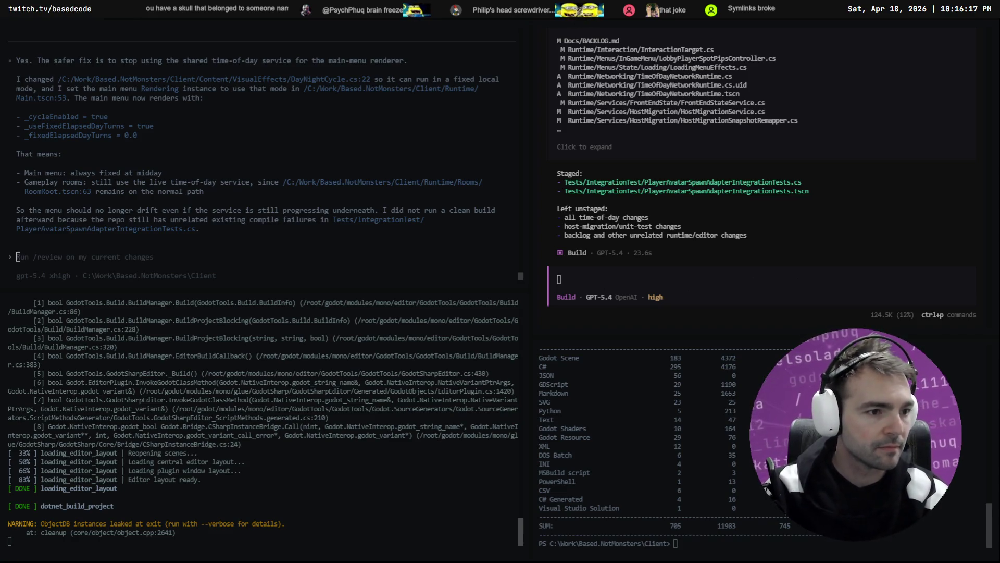
key(alt+Tab)
Send ChatGPT the prompt 'give this type of door a detailed but concise description'
scroll(409, 405, up, 5)
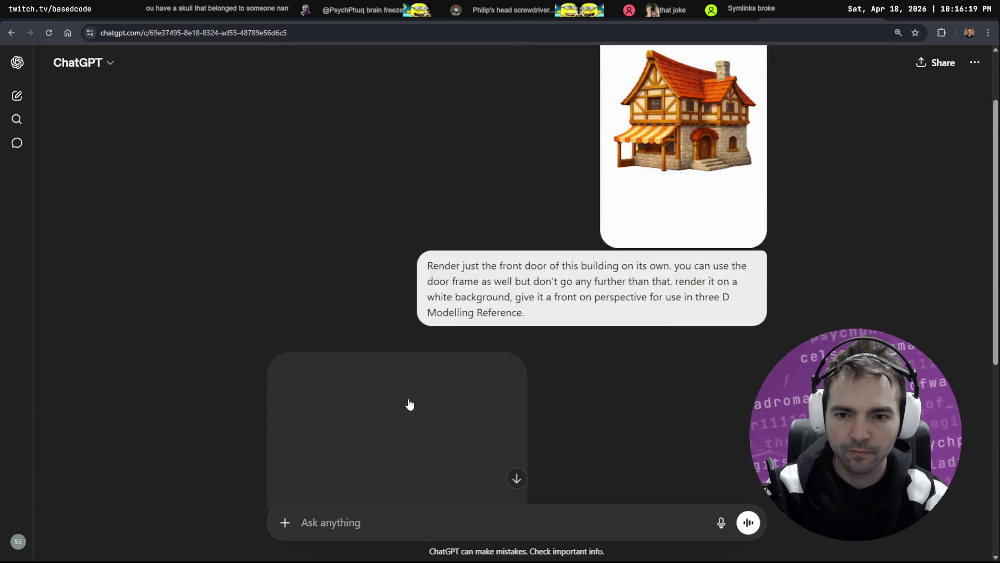
scroll(410, 405, down, 5)
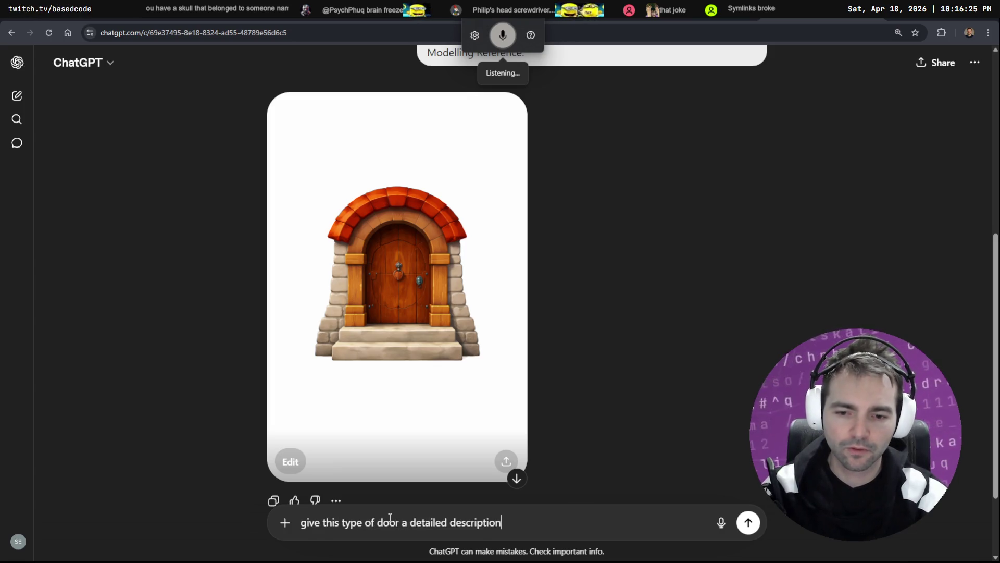
text(but concise)
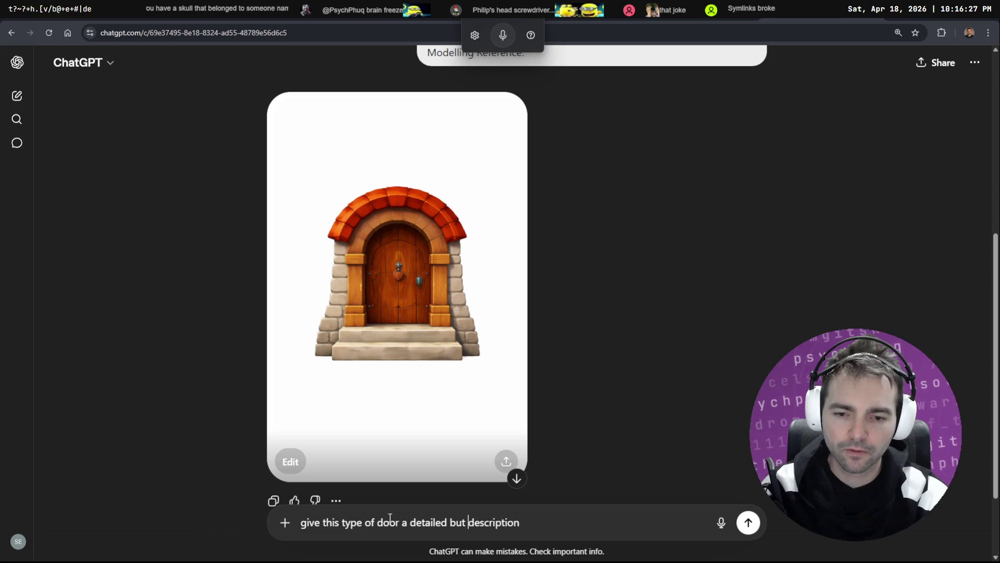
key(Return)
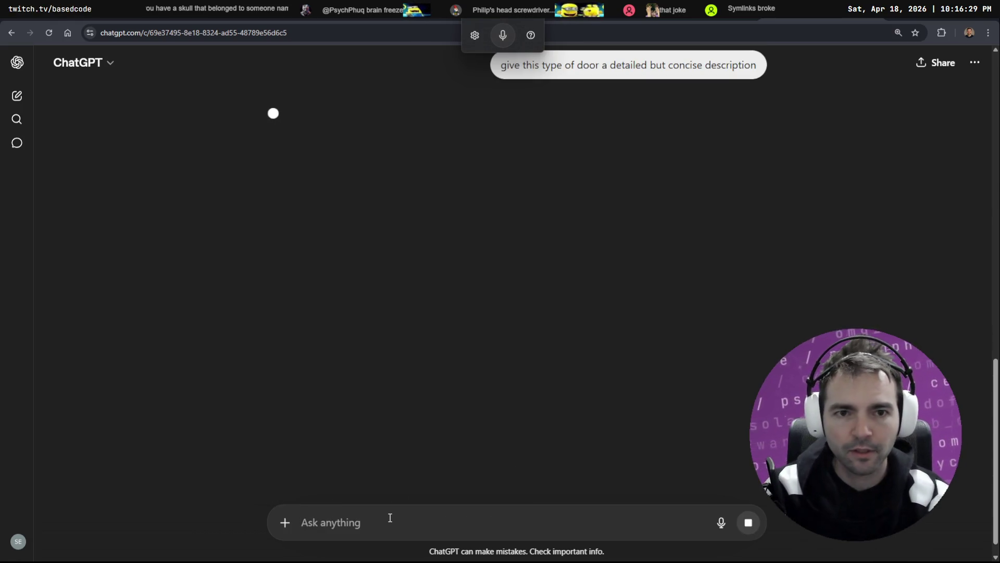
scroll(643, 313, up, 10)
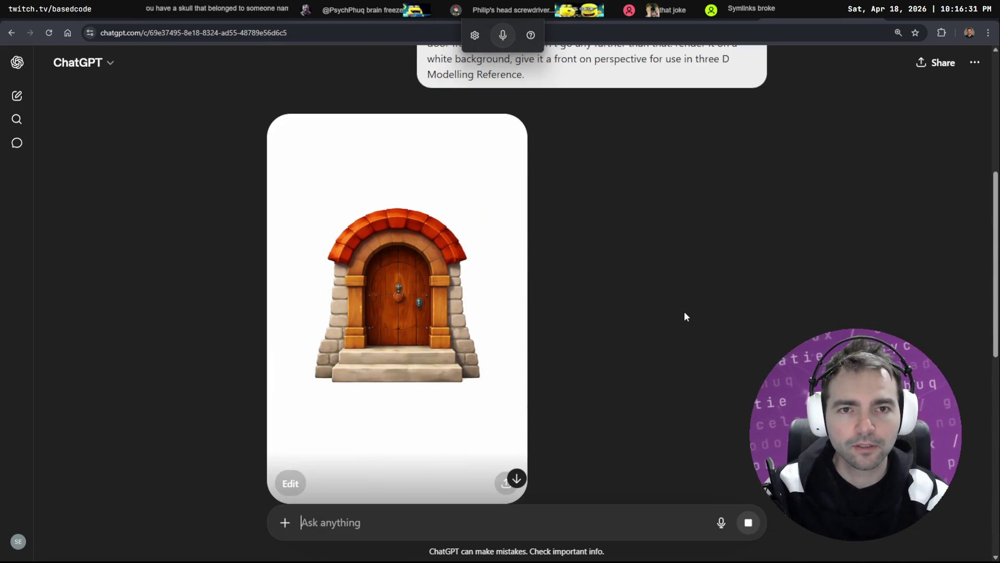
scroll(685, 316, down, 2)
key(alt+Tab)
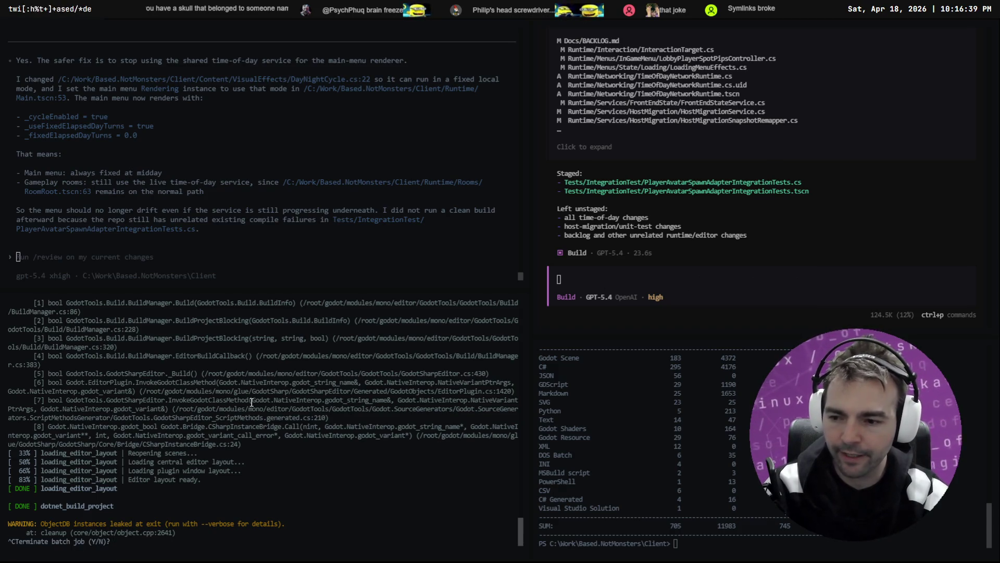
Terminate the running batch job with Y and rerun .\RunSmokeTests.bat
text(Y)
key(Return)
key(Up)
key(Return)
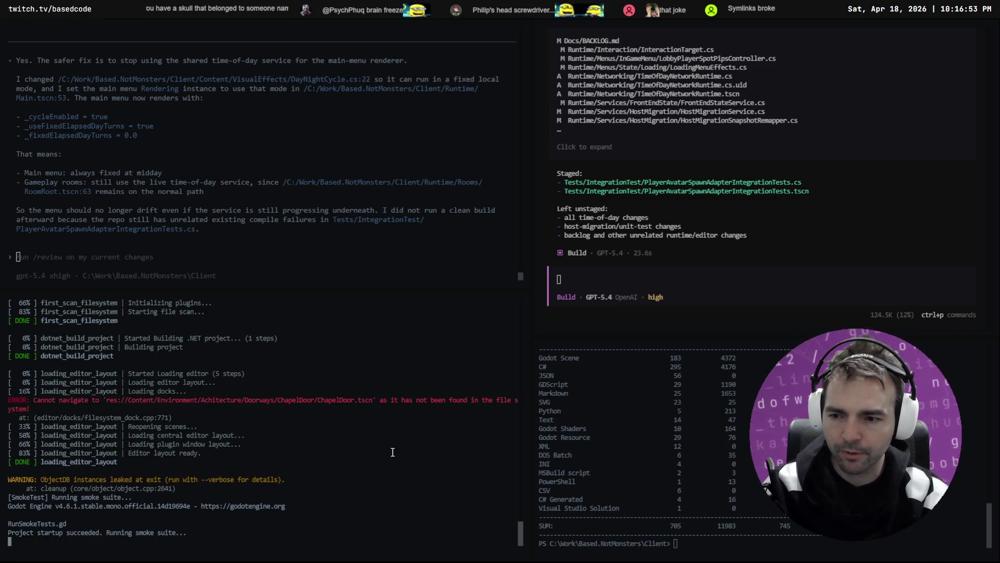
key(alt+Tab)
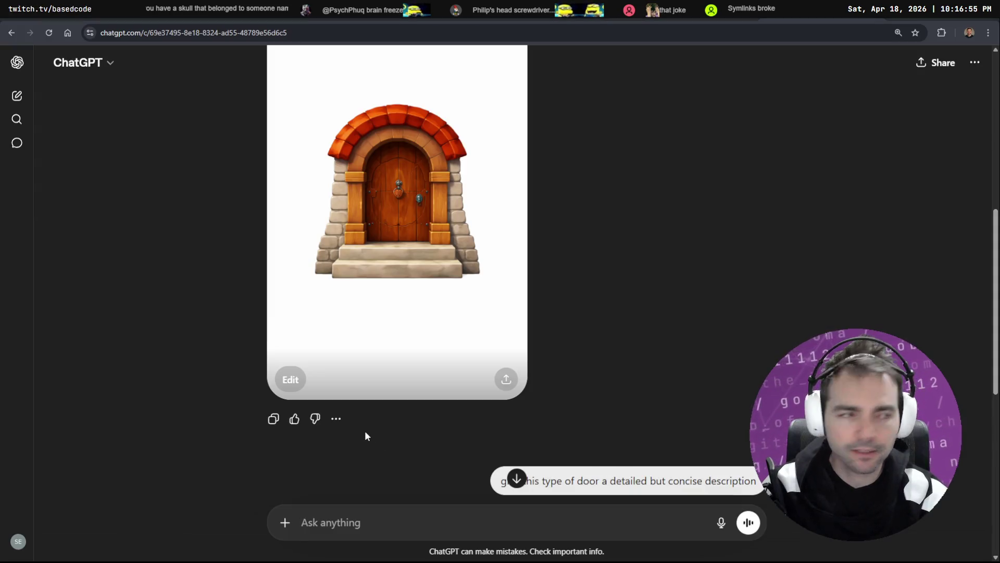
Delete the Doorways folder from Achitecture in the FileSystem dock
key(alt+Tab)
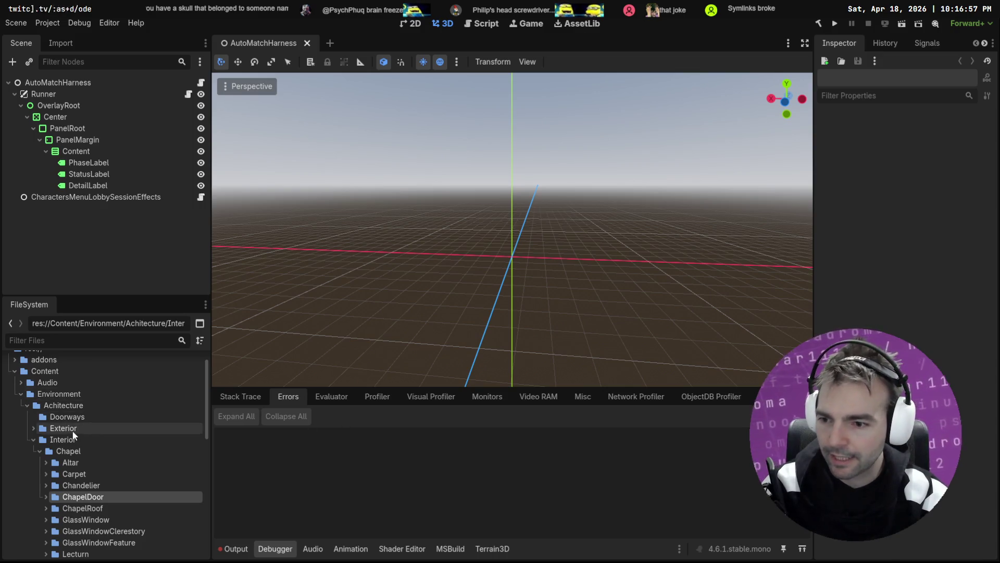
click(62, 418)
right_click(62, 419)
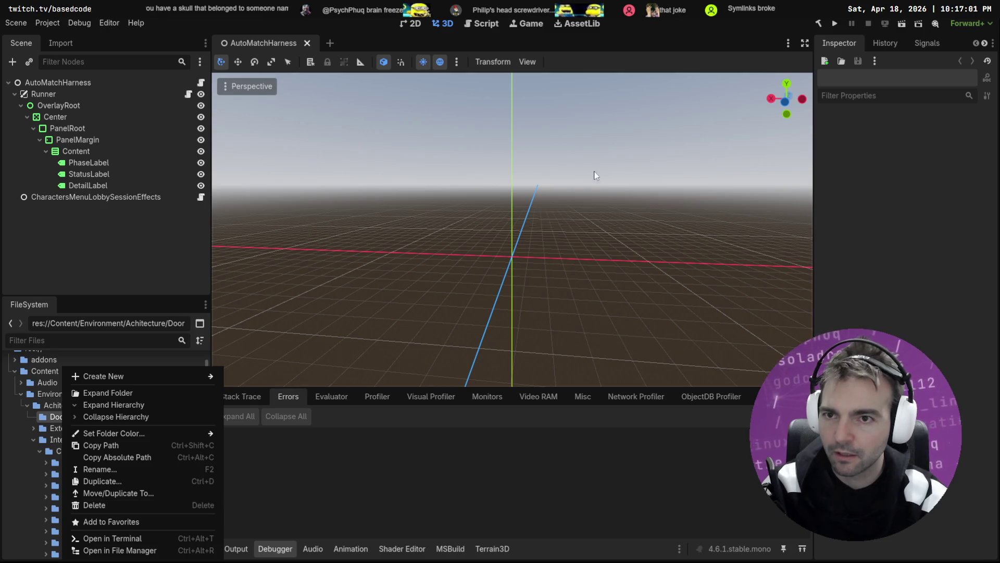
click(113, 505)
click(424, 336)
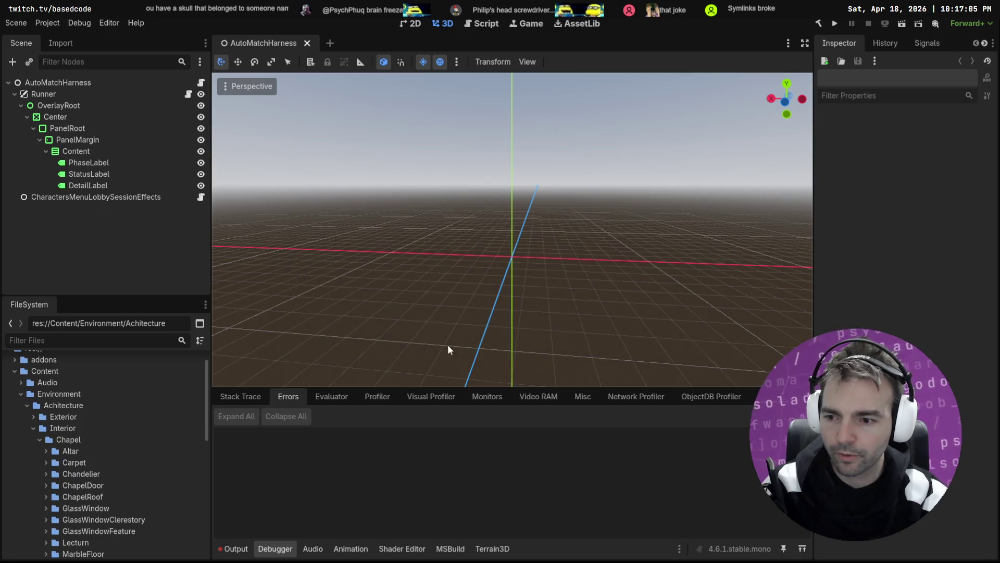
key(alt+Tab)
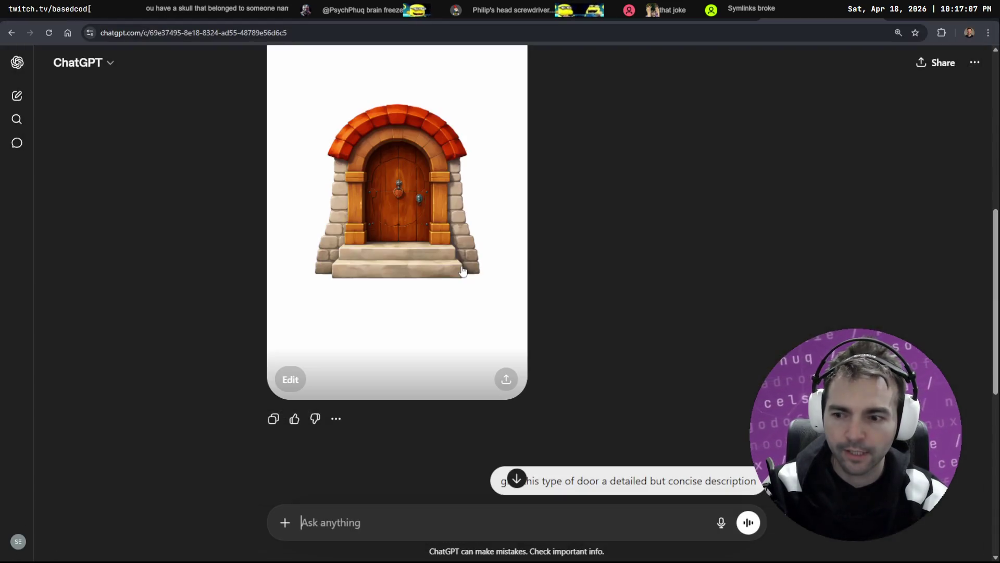
key(alt+Tab)
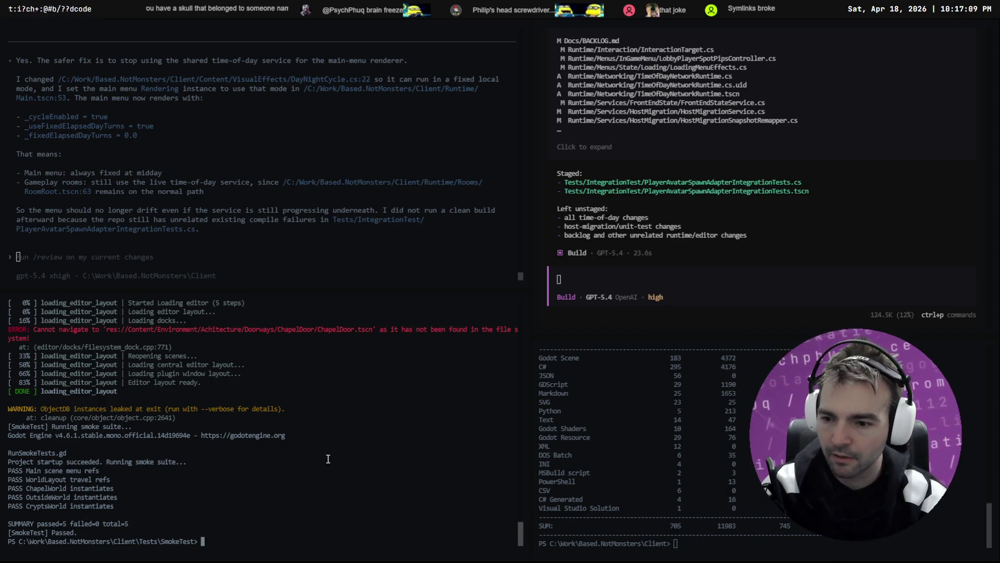
Rerun .\RunSmokeTests.bat so all five smoke tests pass
key(Up)
key(Return)
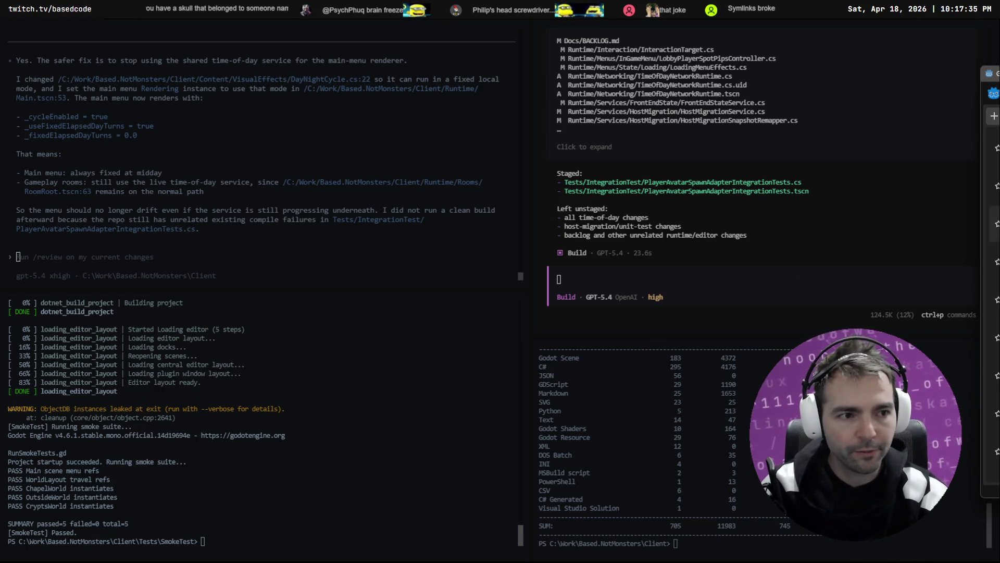
click(985, 257)
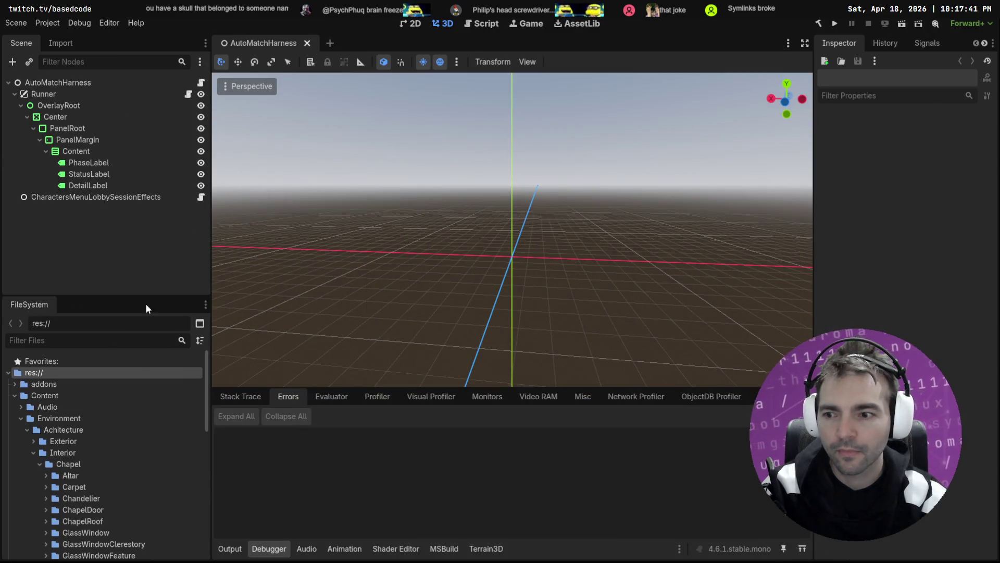
Collapse Interior and create a new Doorways folder inside Achitecture via Create New > Folder
click(34, 452)
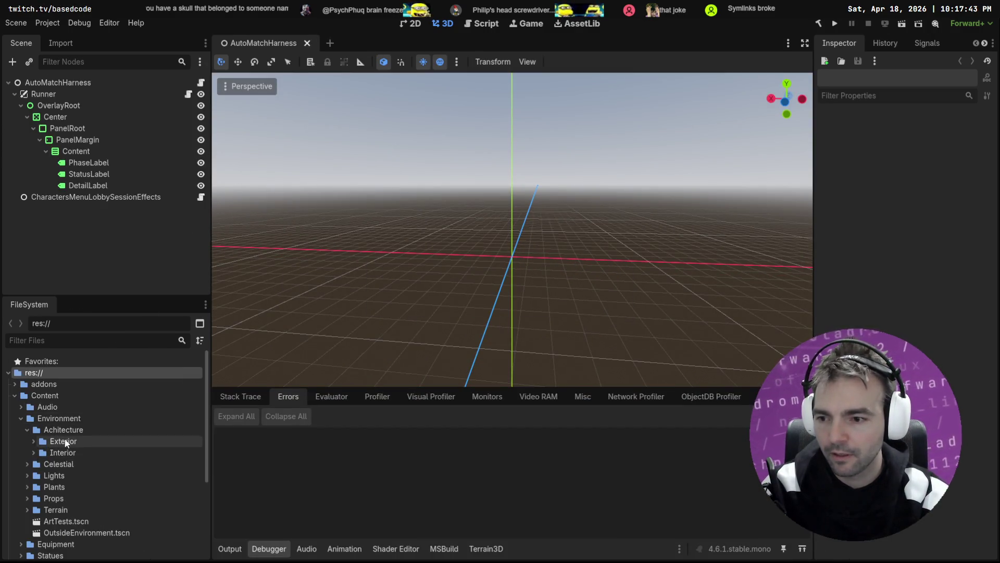
right_click(67, 430)
mouse_move(151, 376)
click(278, 377)
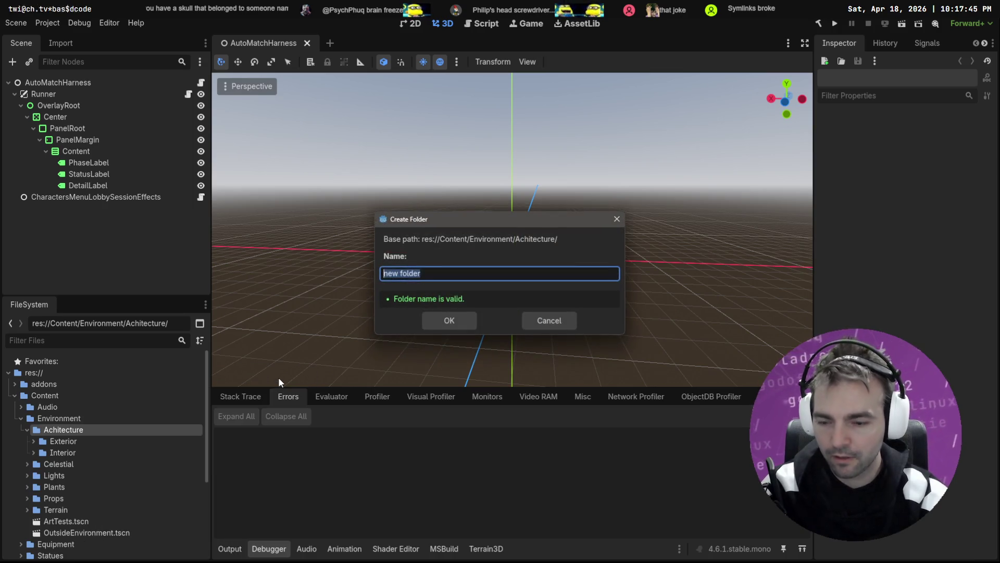
text(Doorws)
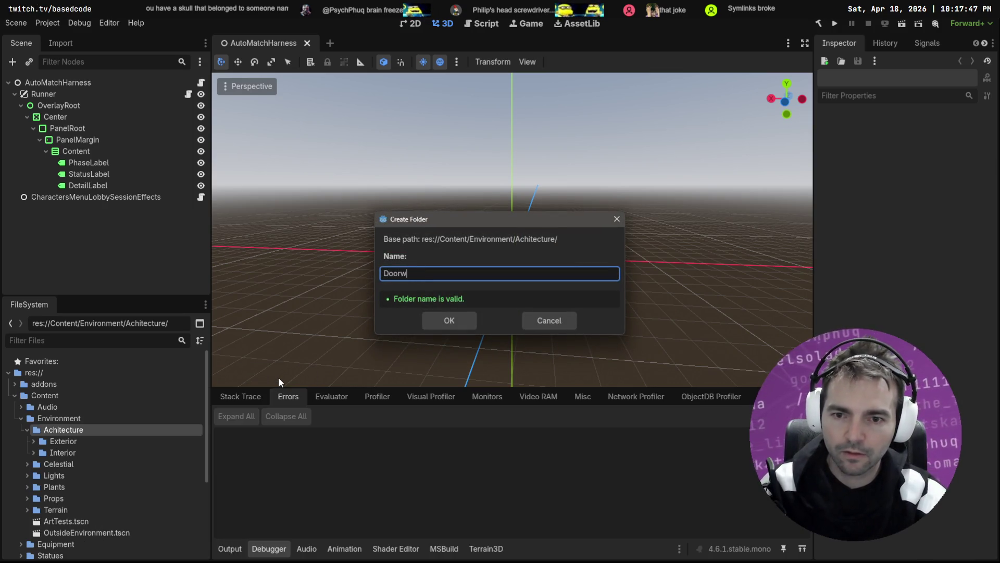
text(ys)
key(Return)
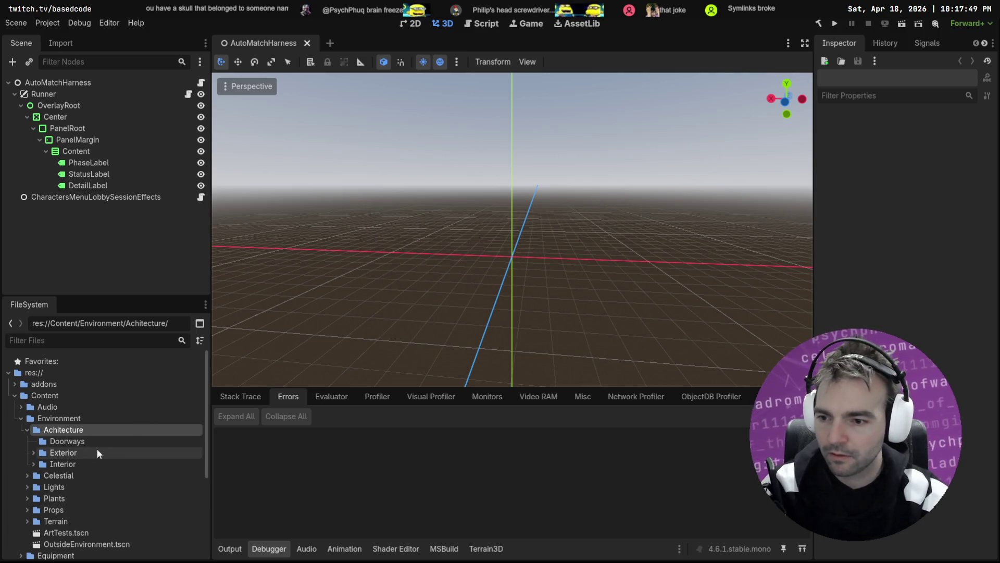
click(75, 442)
key(F2)
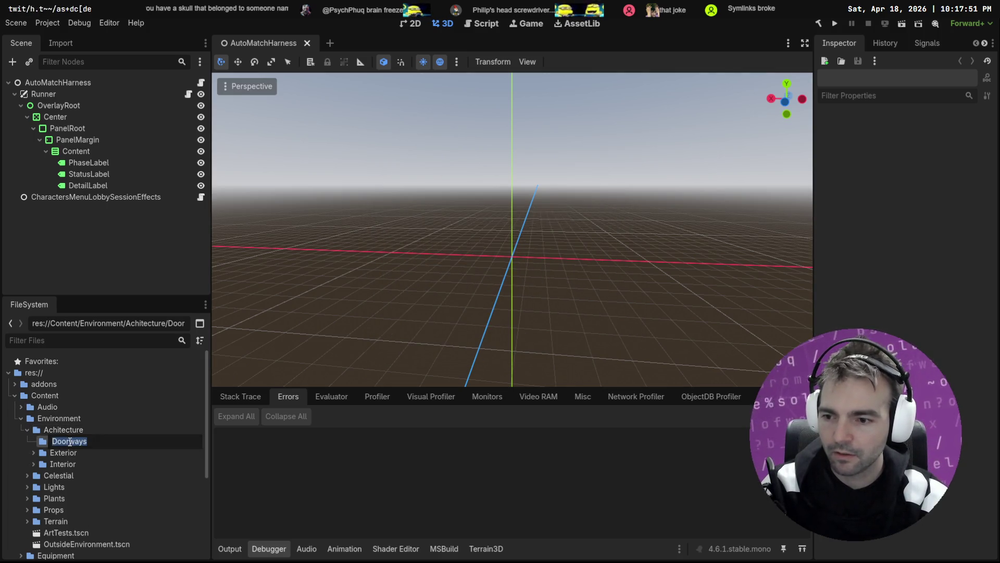
Keep the Doorways name and browse the Exterior folder's CryptEnterance contents
key(Return)
click(33, 452)
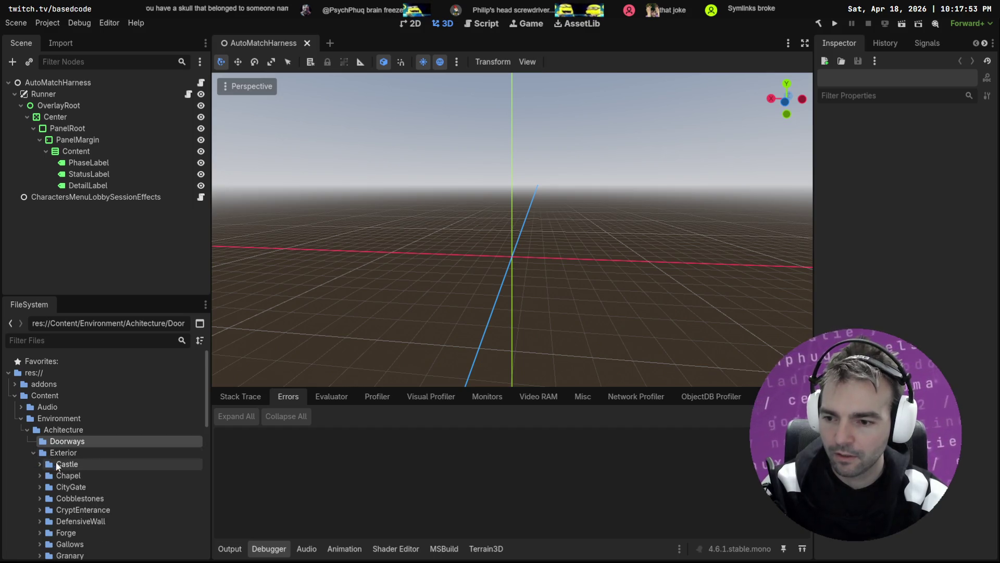
scroll(114, 454, down, 2)
click(109, 460)
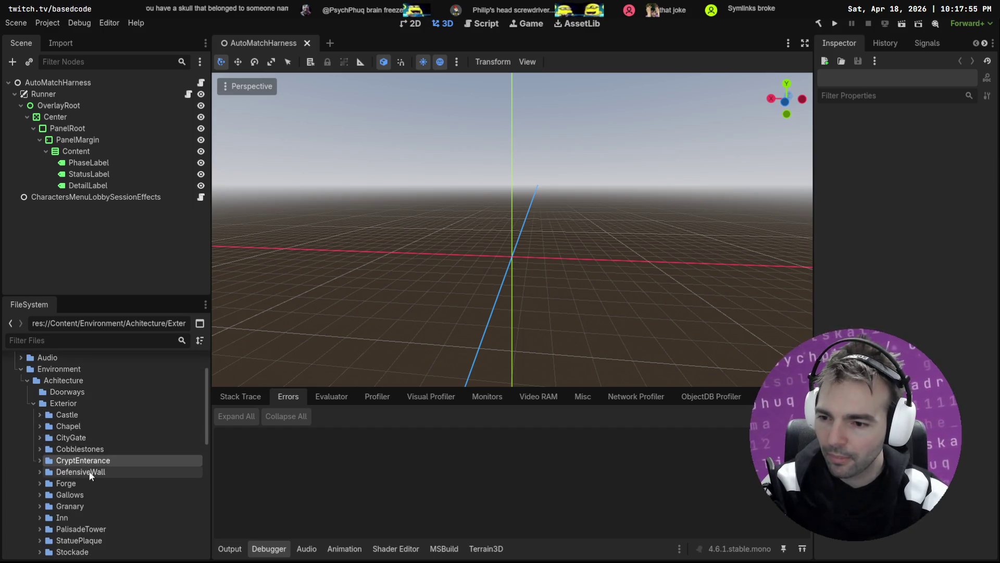
scroll(89, 443, down, 4)
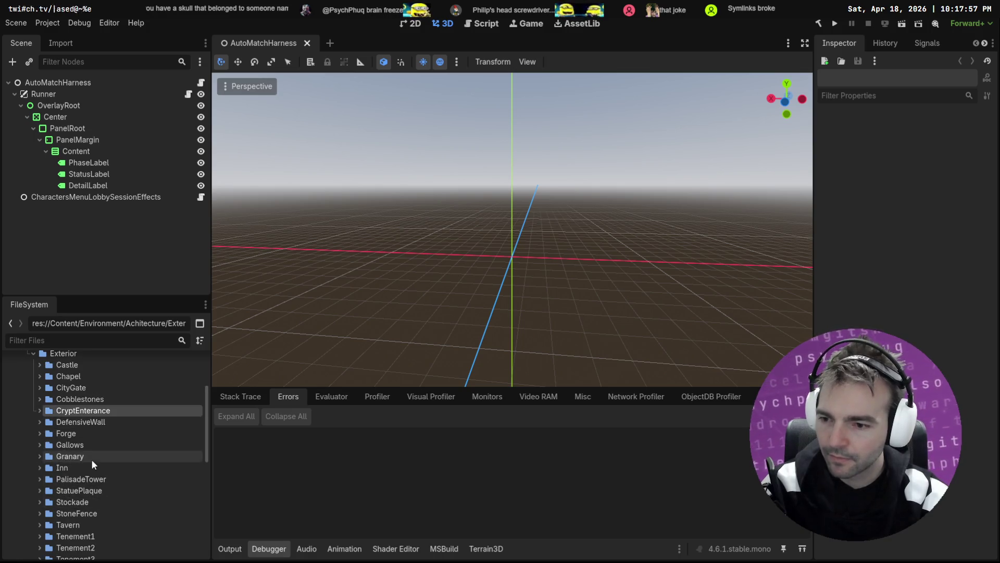
scroll(96, 444, down, 3)
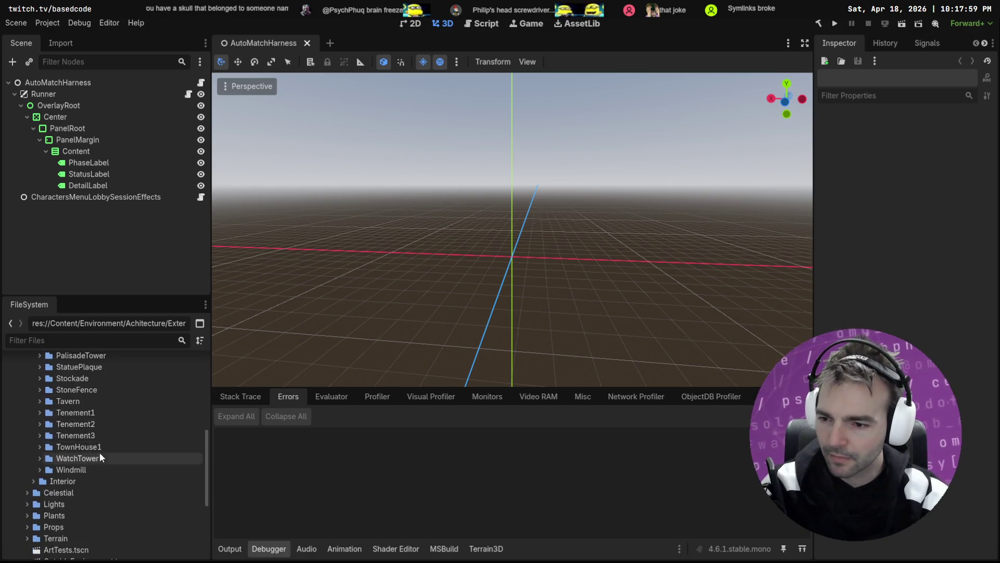
scroll(99, 451, up, 4)
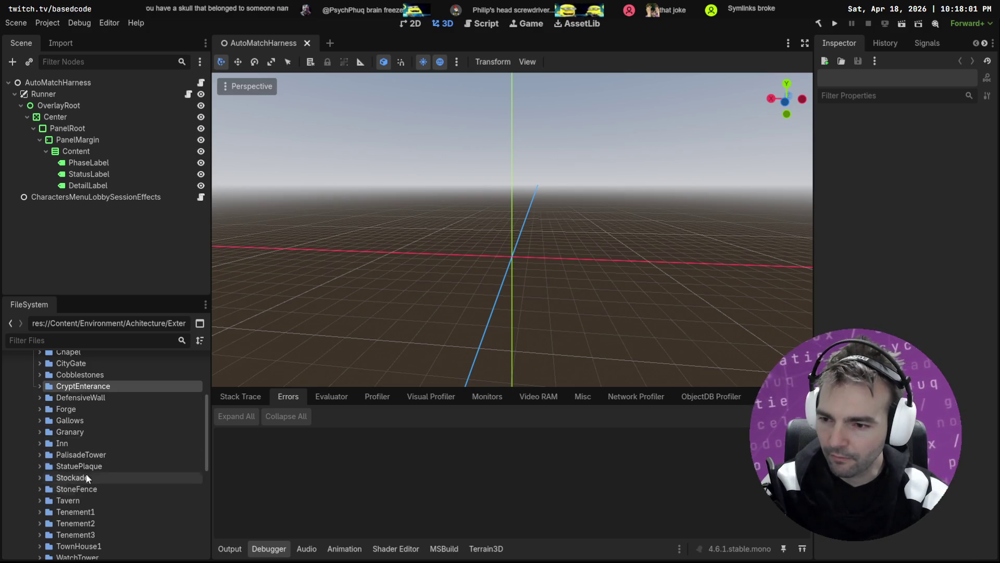
scroll(86, 473, up, 2)
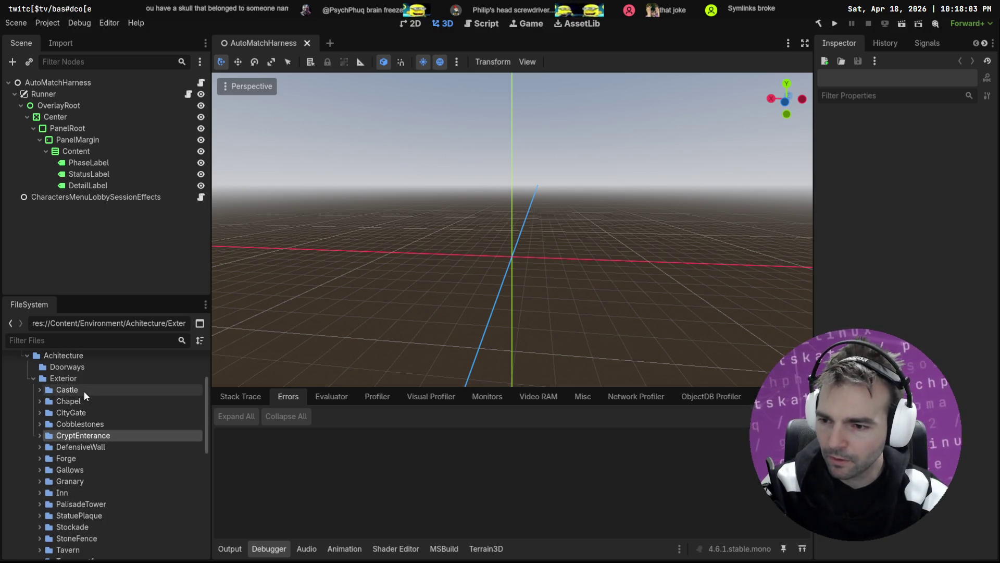
click(34, 378)
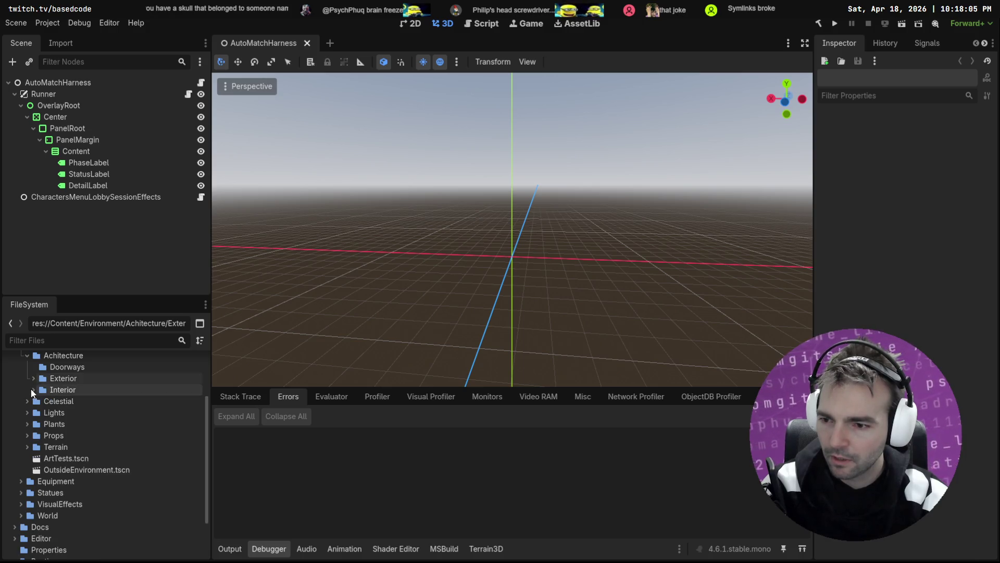
Drag the ChapelDoor folder from Interior/Chapel onto Doorways and confirm the move
click(40, 402)
click(75, 447)
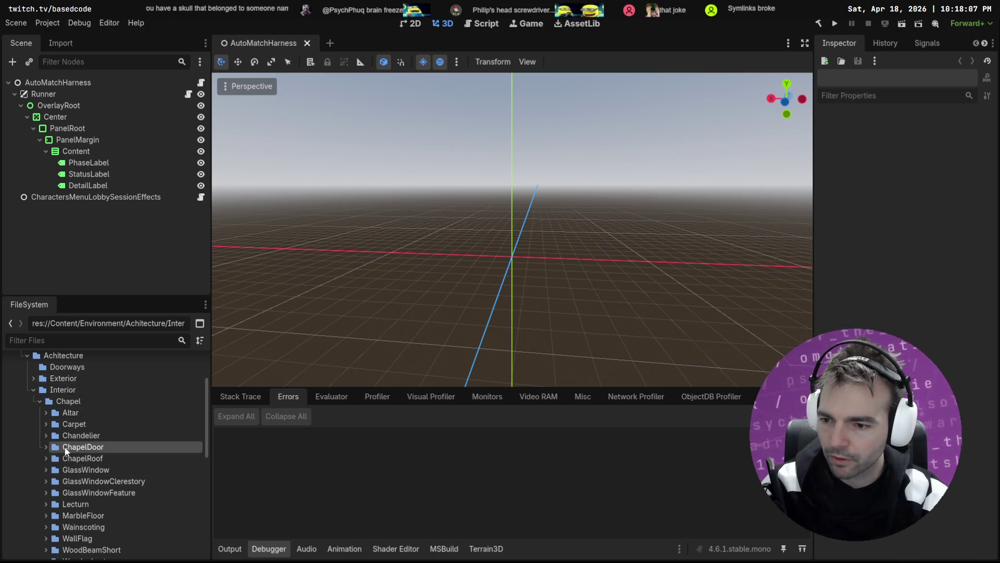
mouse_move(66, 449)
mouse_down()
mouse_move(76, 386)
mouse_move(76, 401)
mouse_up()
click(450, 291)
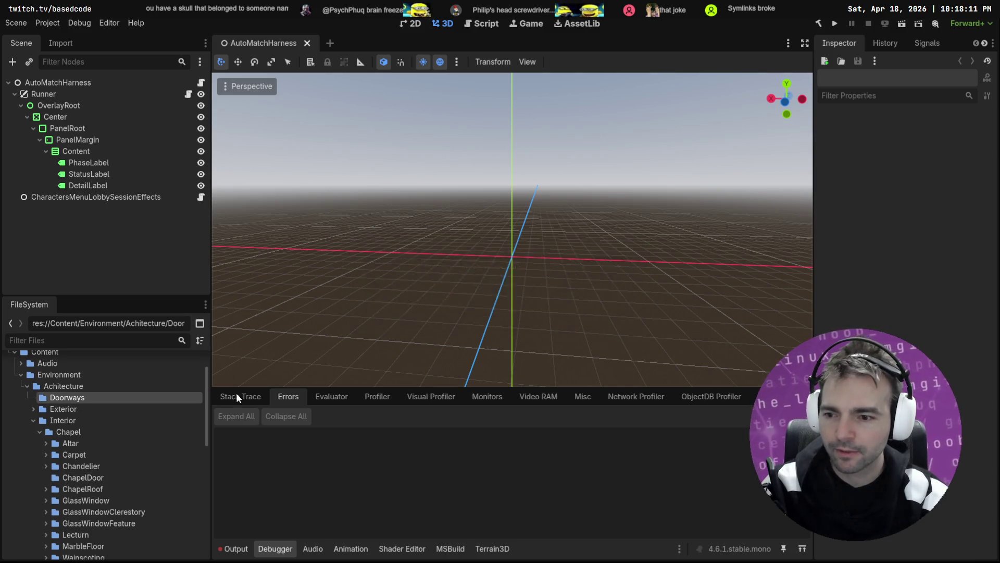
Collapse the Chapel and Interior folders and select Doorways
click(42, 431)
click(40, 430)
click(52, 420)
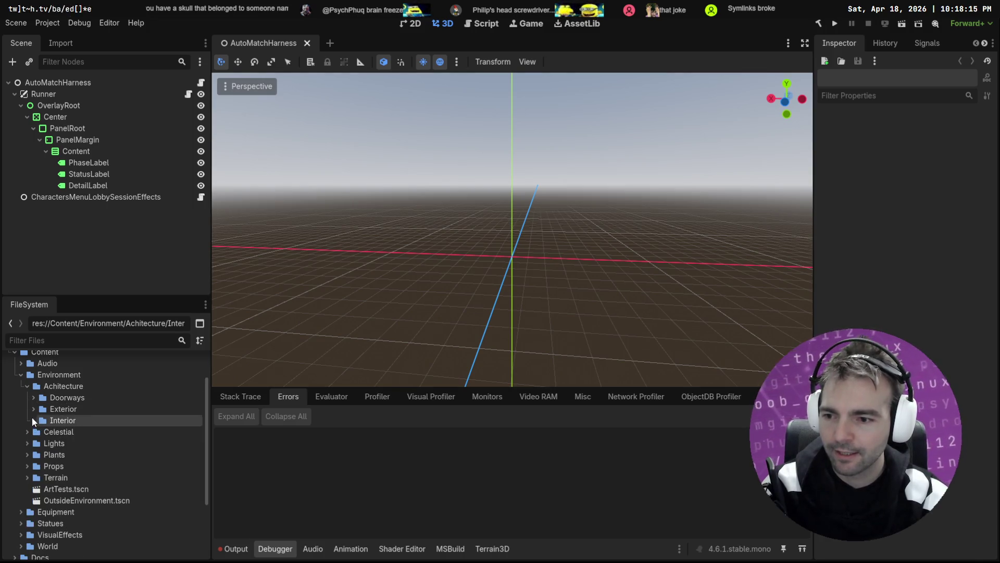
click(33, 420)
click(62, 408)
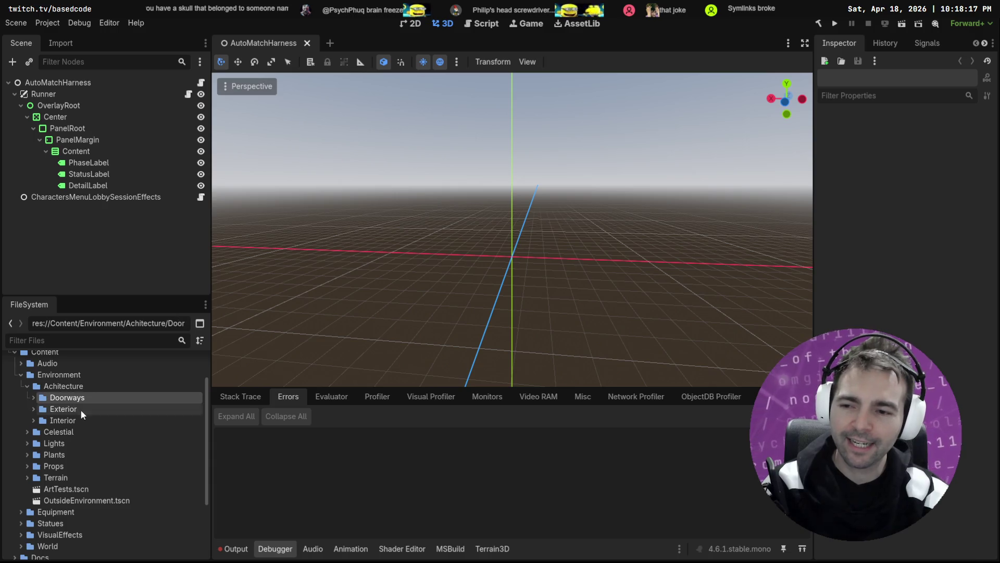
click(81, 420)
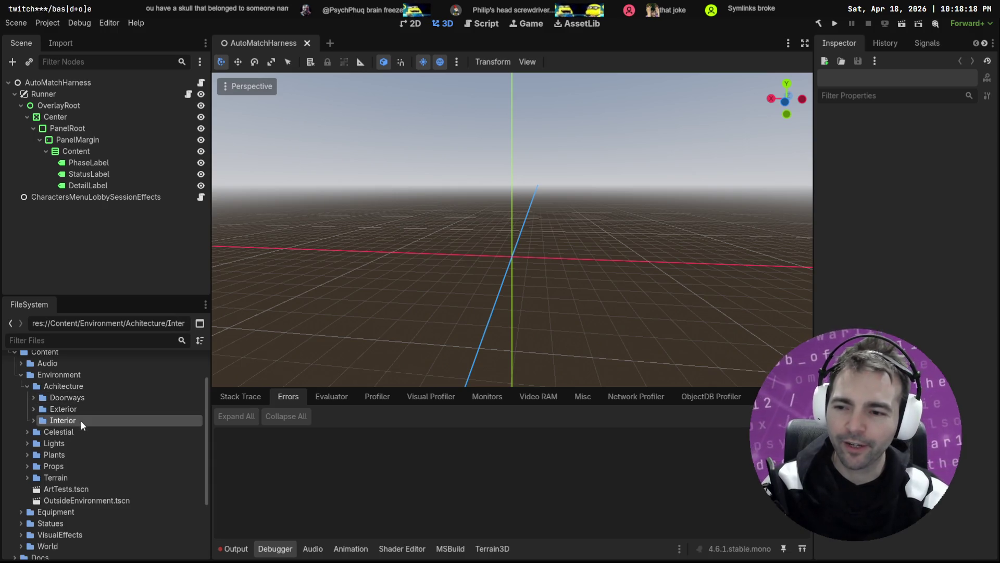
click(67, 397)
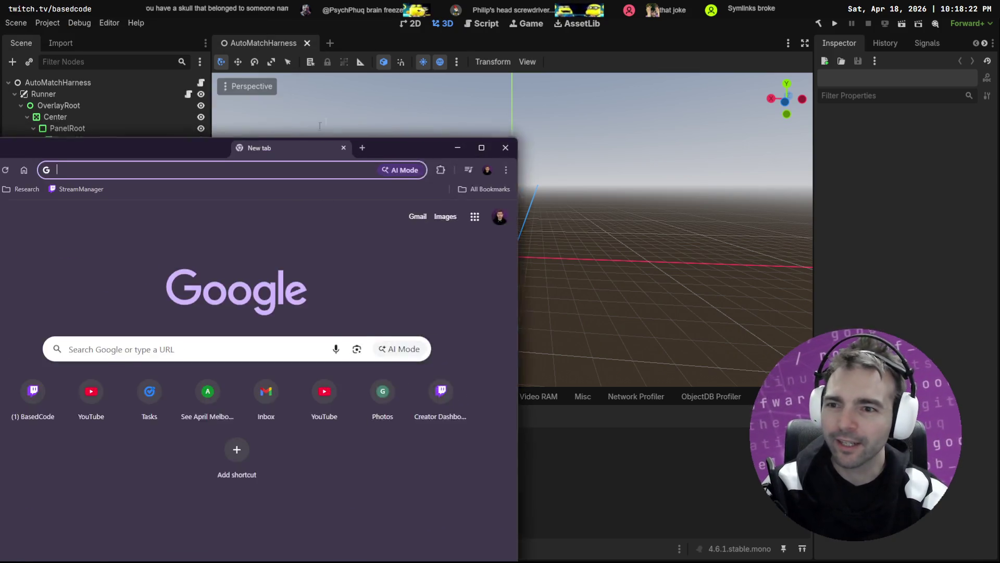
Search Google for 'define:liminal' and read the Oxford definition
drag(284, 152, 389, 97)
text(define:)
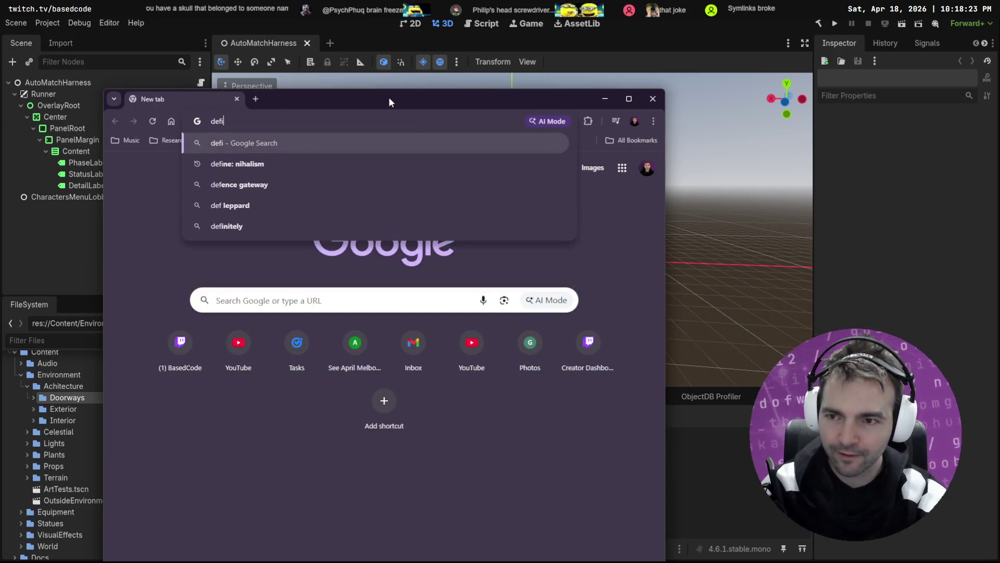
text(liminal)
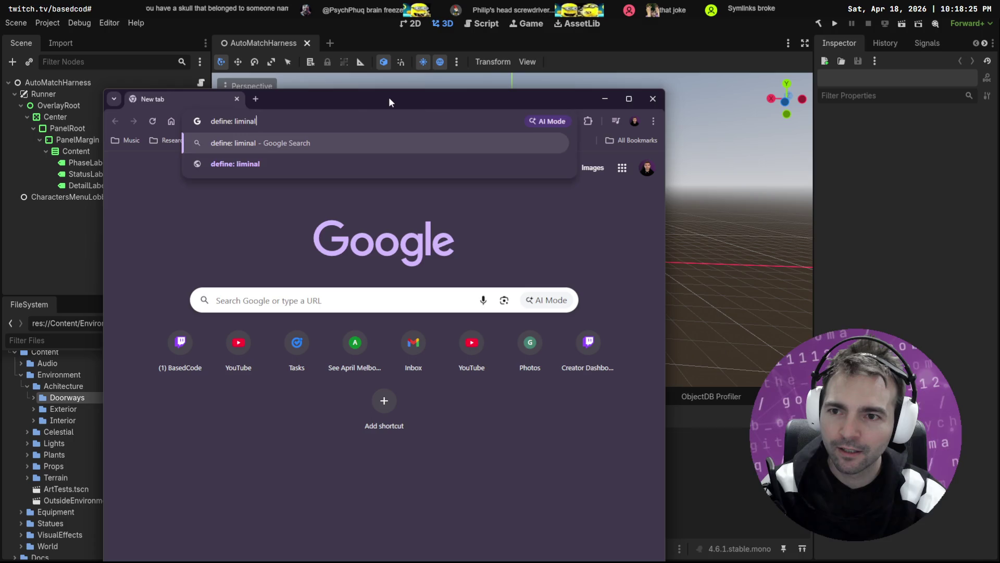
key(Return)
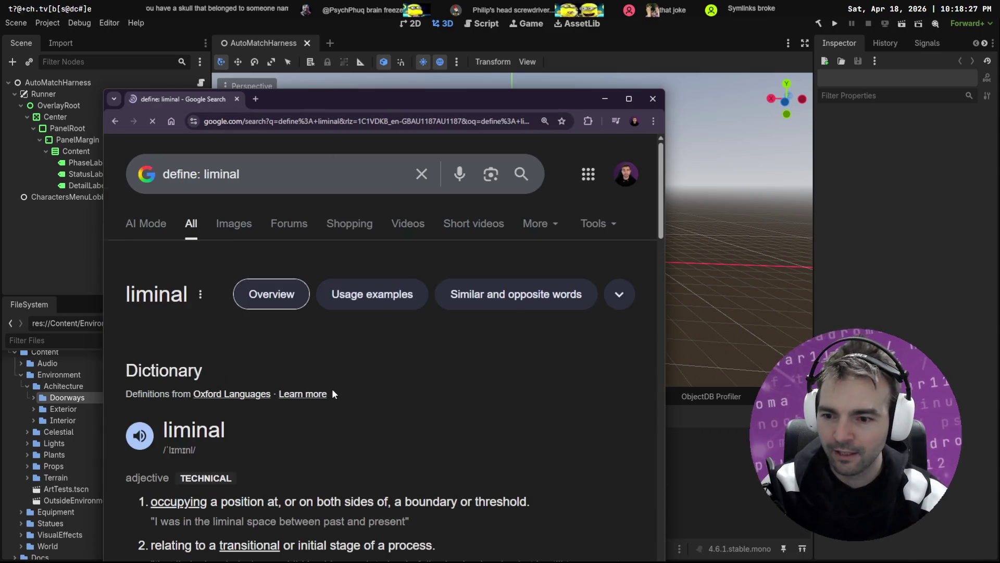
scroll(332, 389, down, 2)
drag(281, 451, 411, 451)
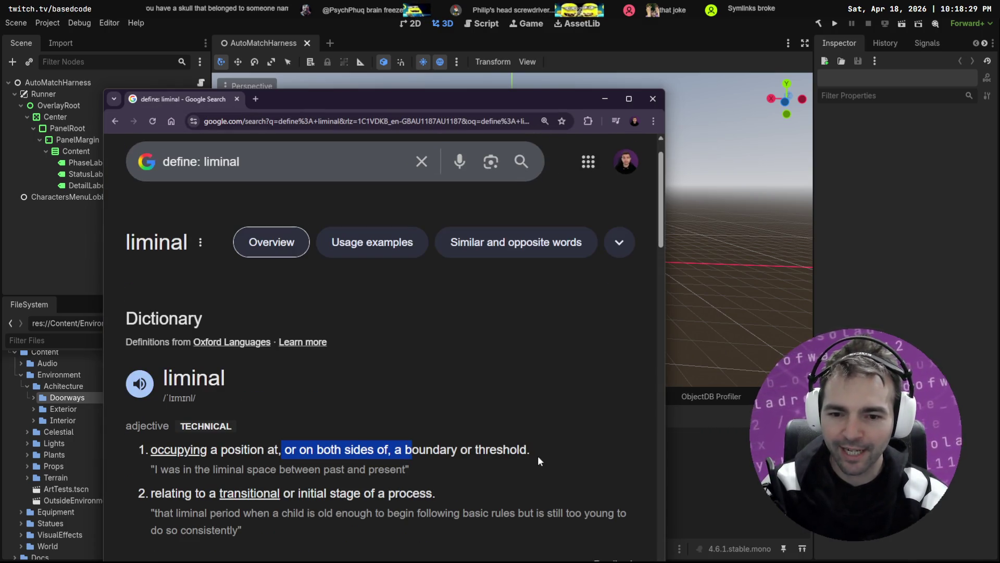
click(538, 457)
scroll(521, 453, down, 1)
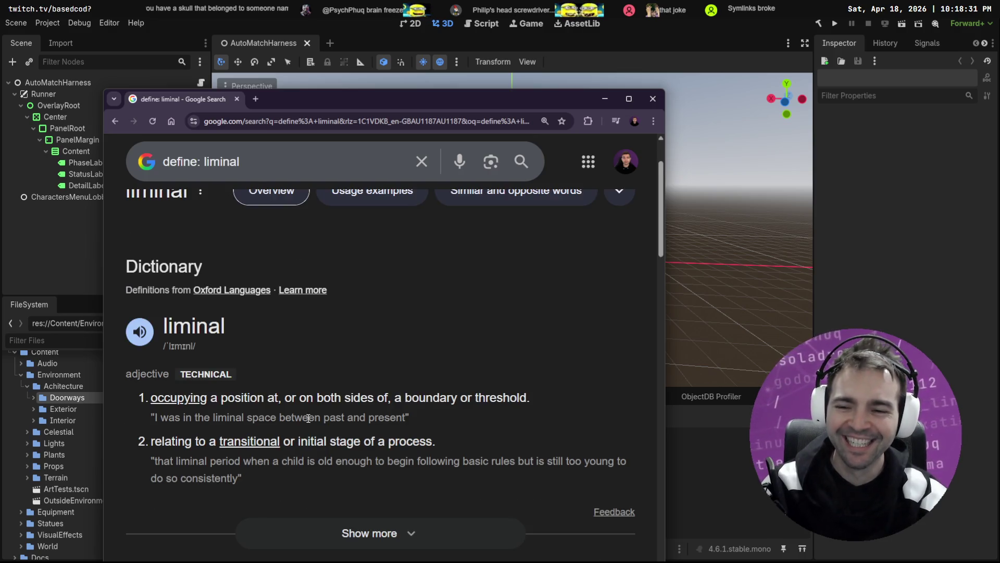
double_click(202, 316)
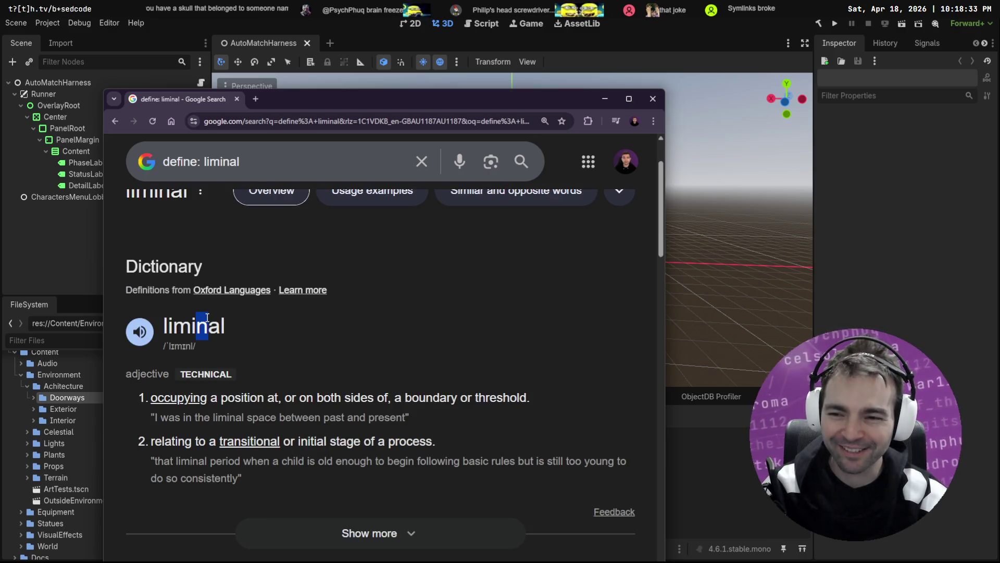
click(365, 328)
key(alt+Tab)
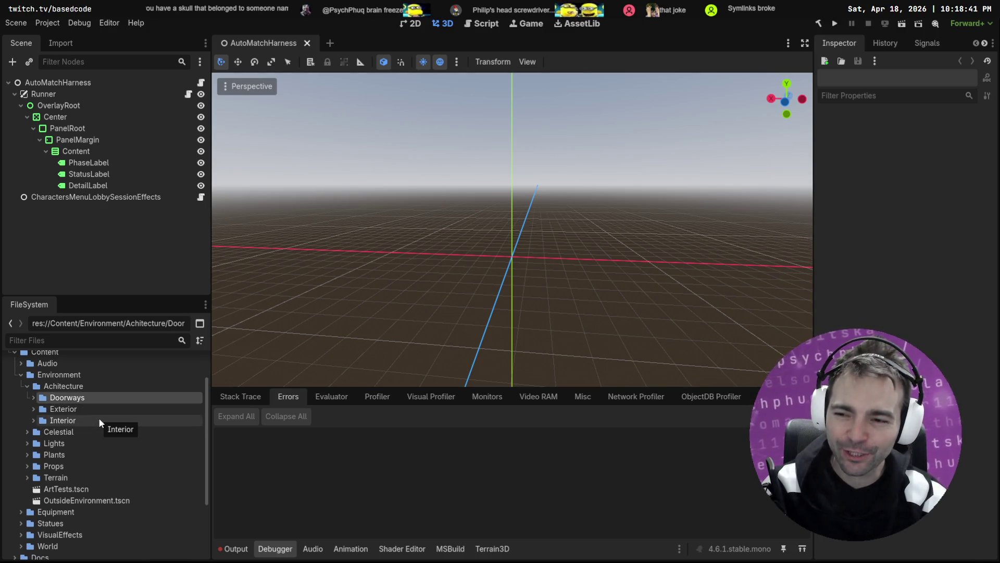
Rename the Doorways folder to Liminal
key(F2)
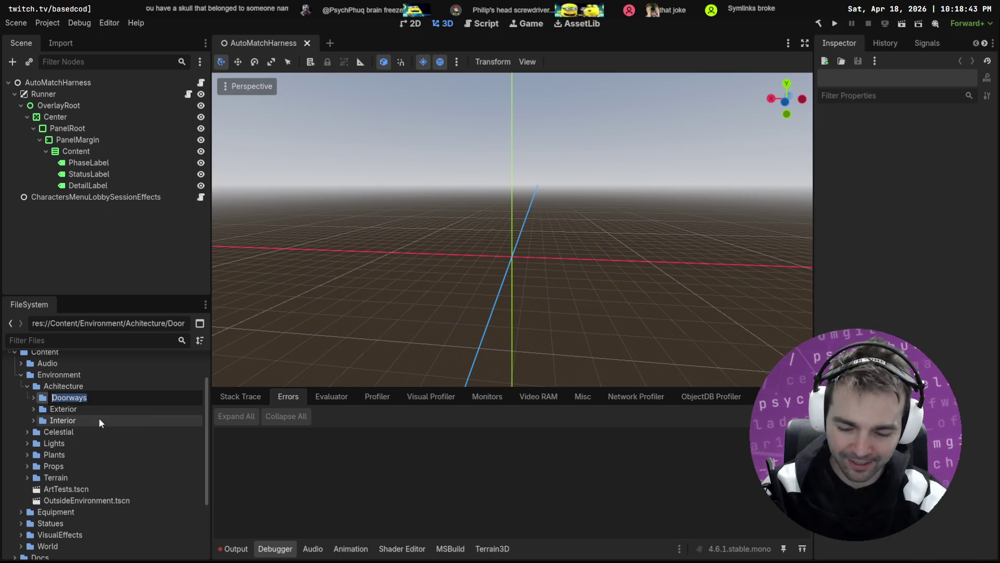
text(Liminal)
key(Return)
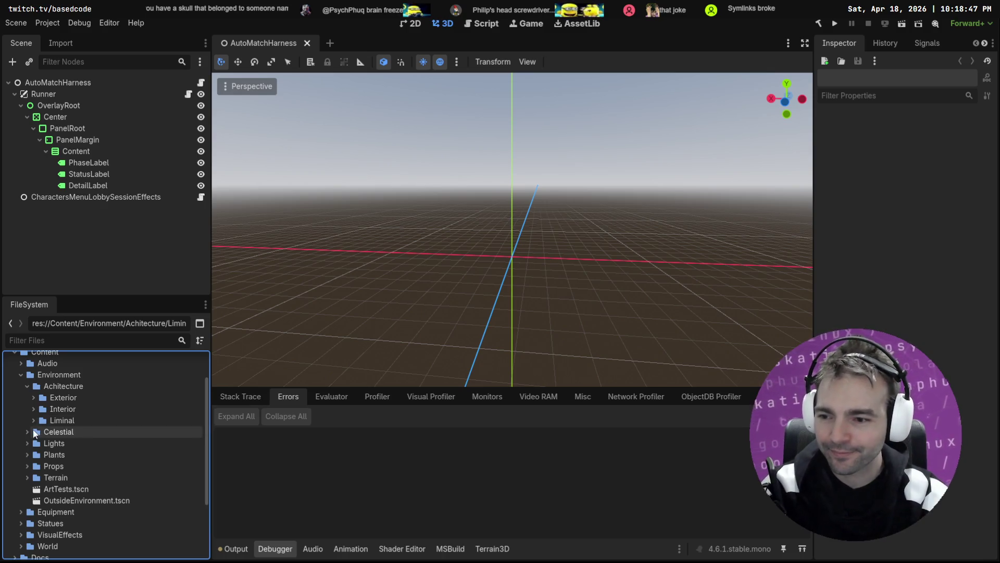
Expand Liminal to confirm it holds ChapelDoor, then bring up the ChatGPT door description
click(33, 420)
click(56, 435)
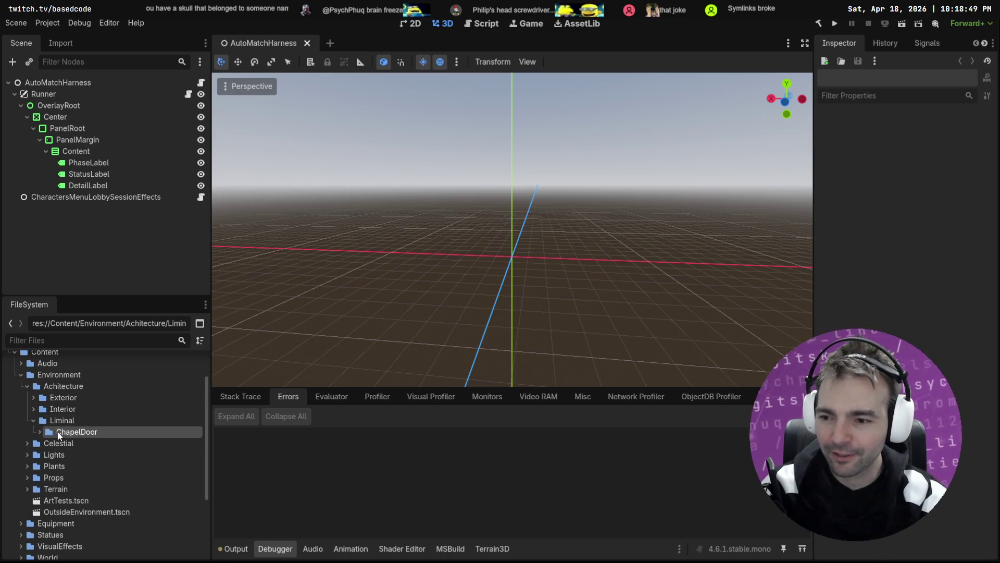
click(70, 422)
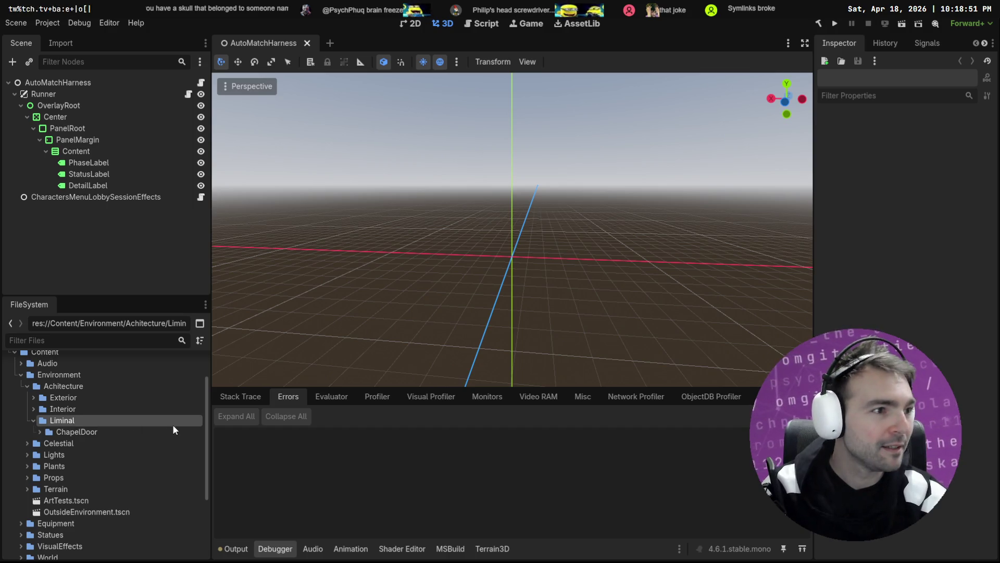
key(alt+Tab)
scroll(463, 303, down, 8)
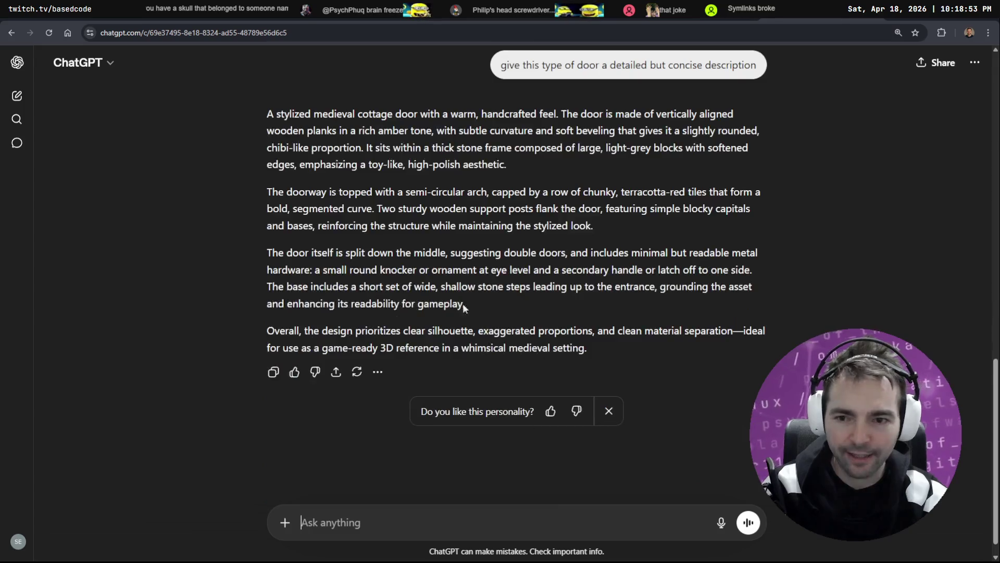
Dictate 'boil this down to three words or less.' to ChatGPT and read 'Stylized medieval door'
scroll(468, 358, up, 2)
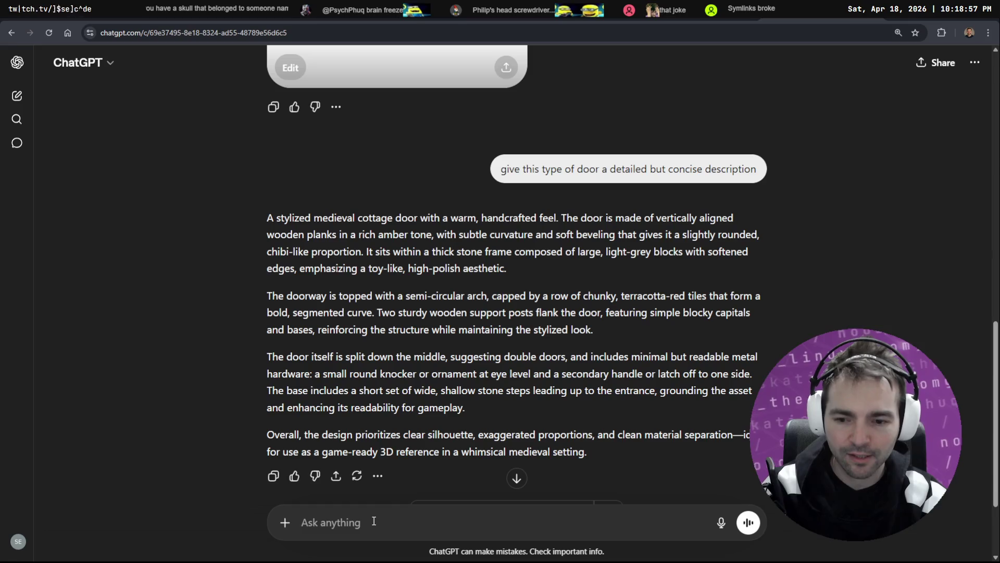
key(ctrl+super)
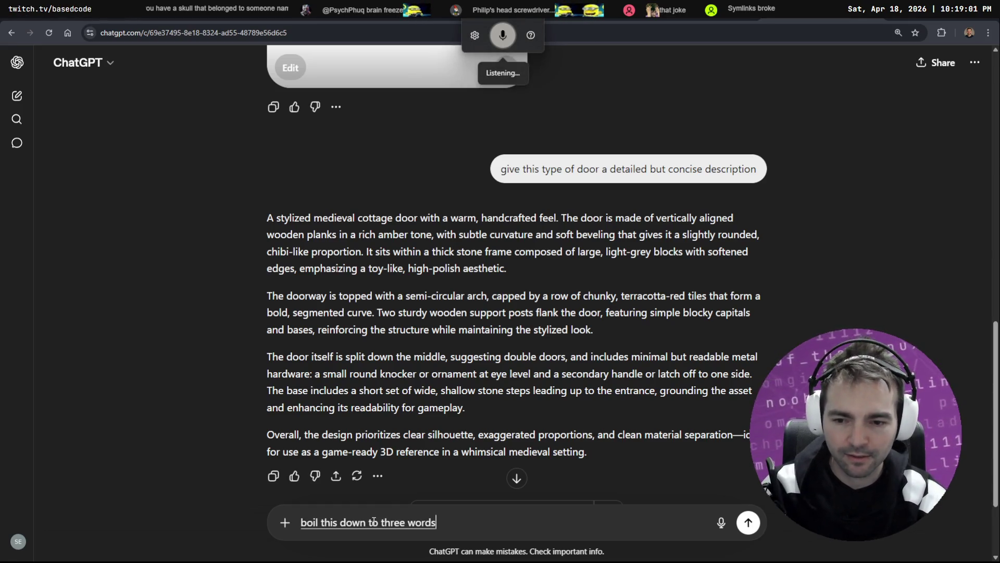
key(Return)
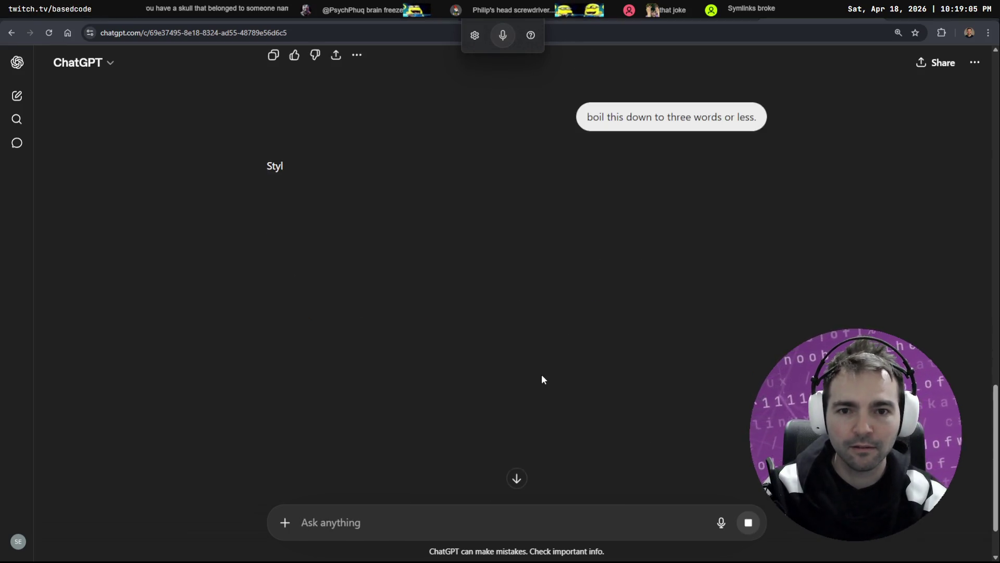
key(alt+Tab)
key(alt+Tab)
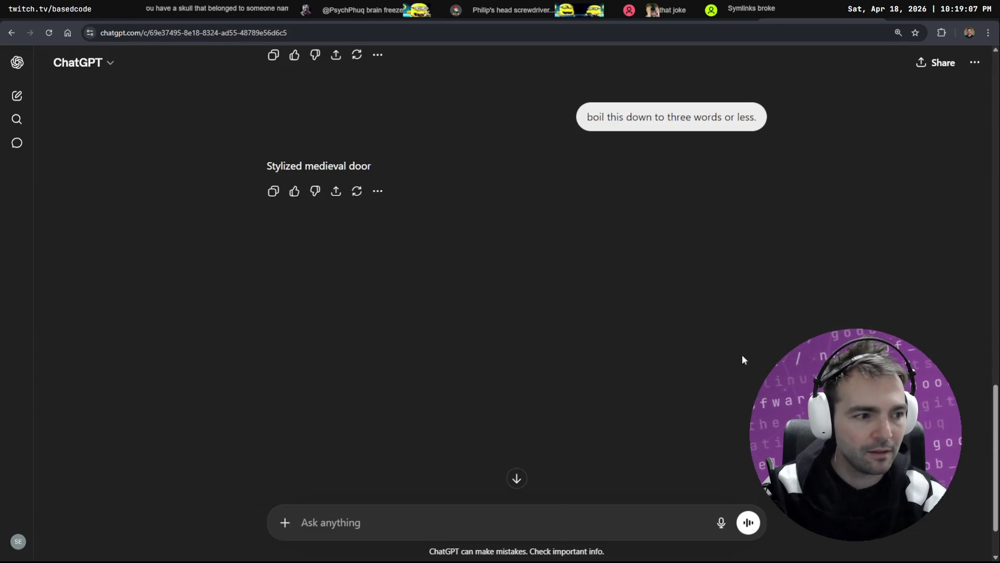
key(alt+Tab)
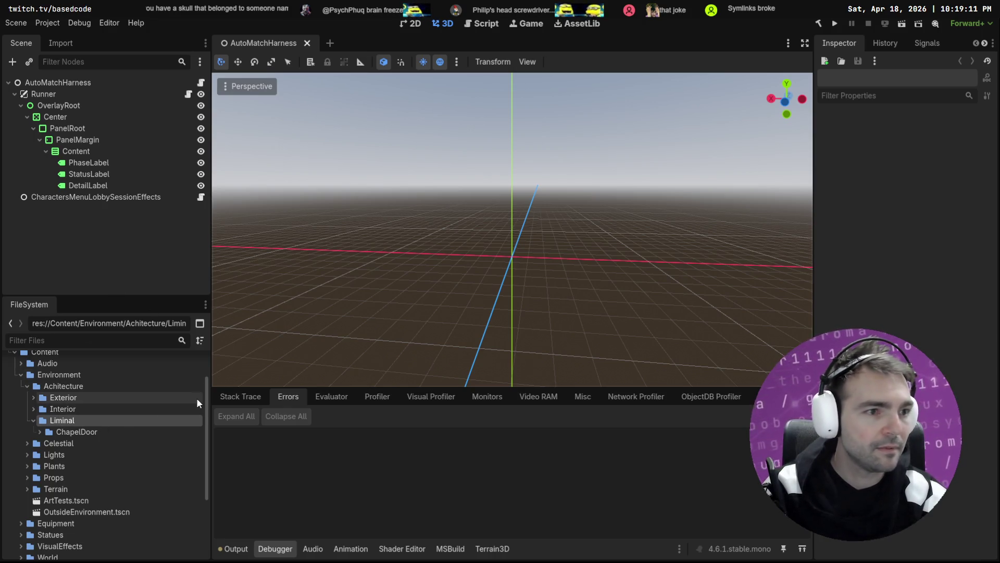
key(alt+Tab)
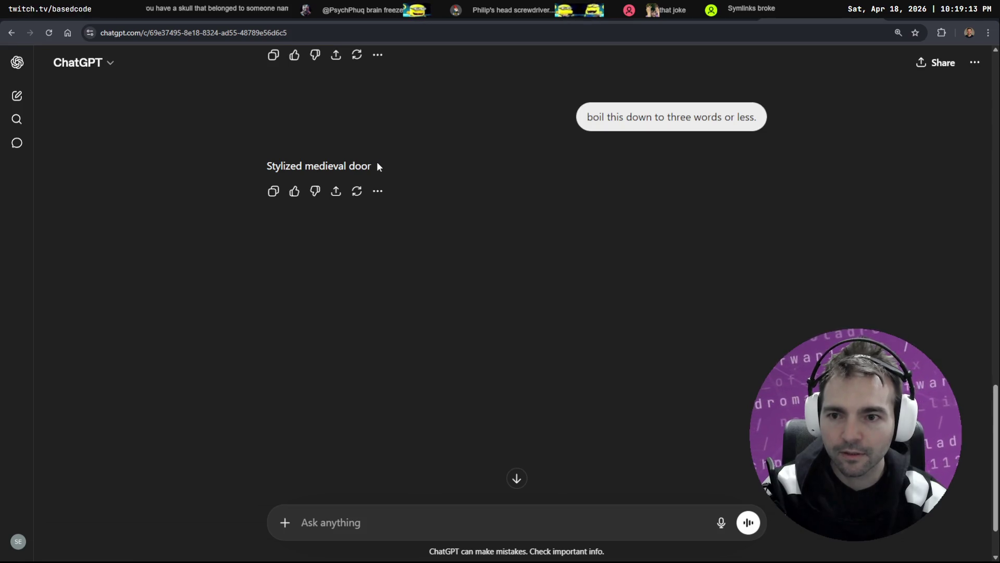
scroll(490, 293, up, 2)
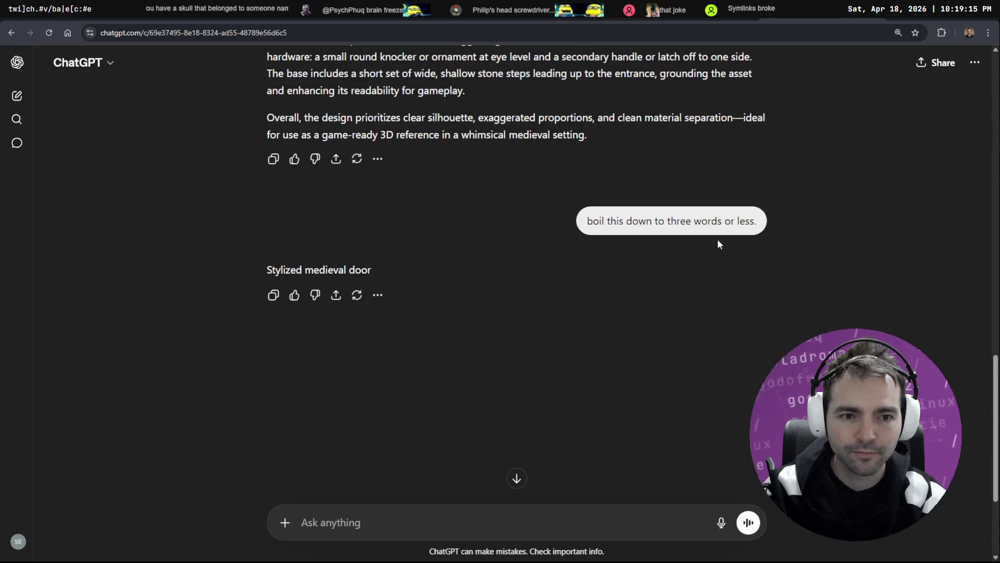
Edit the three-words prompt by dictation to ask for the building type, getting 'Village shop door'
click(754, 249)
key(super+h)
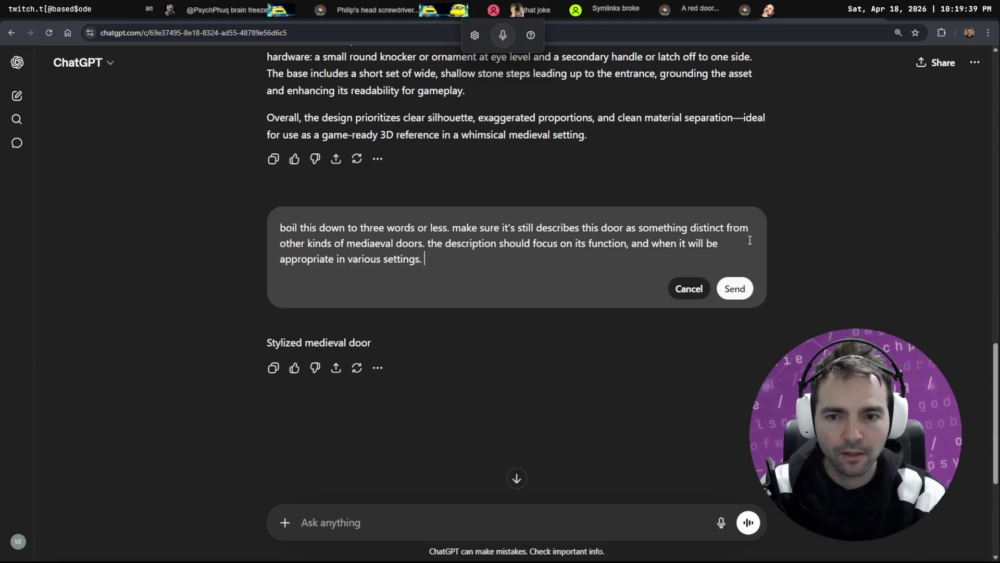
key(super+h)
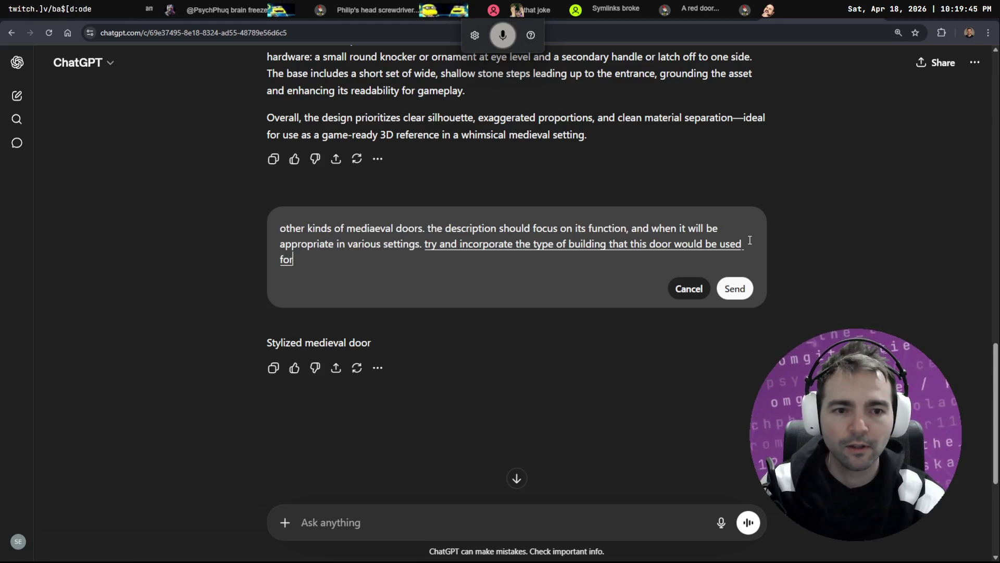
key(Return)
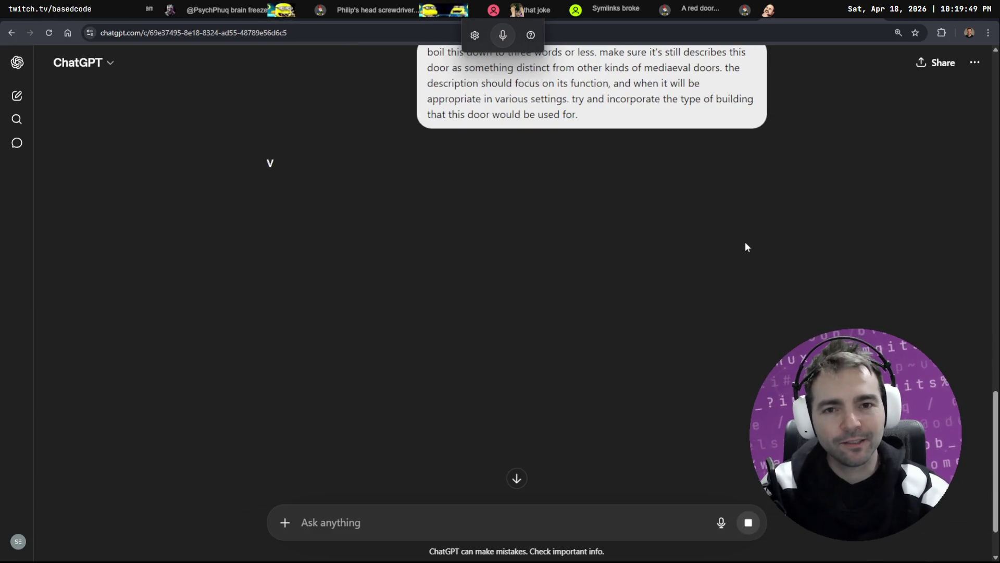
scroll(592, 235, up, 3)
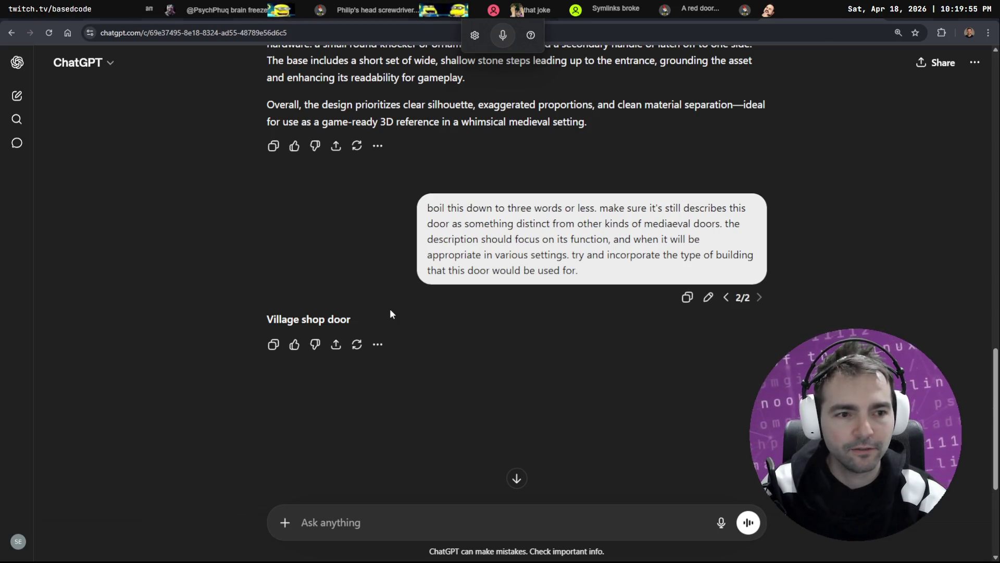
key(alt+Tab)
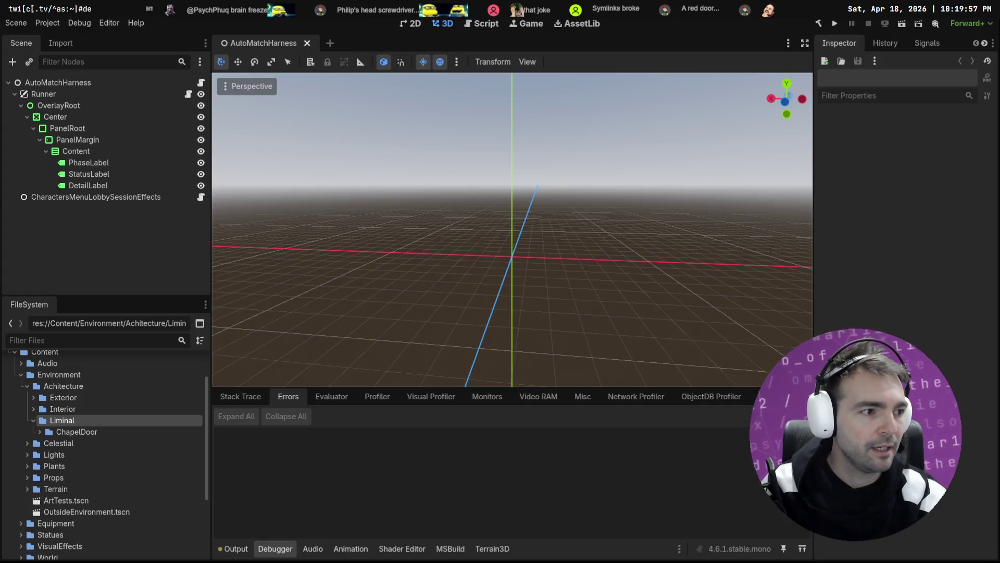
key(alt+Tab)
scroll(360, 296, left, 7)
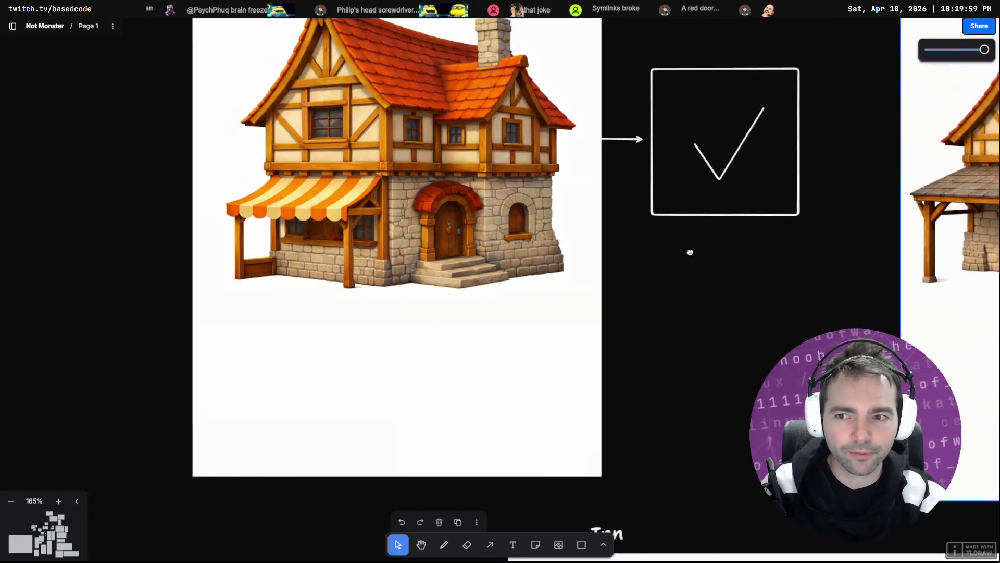
scroll(459, 158, up, 3)
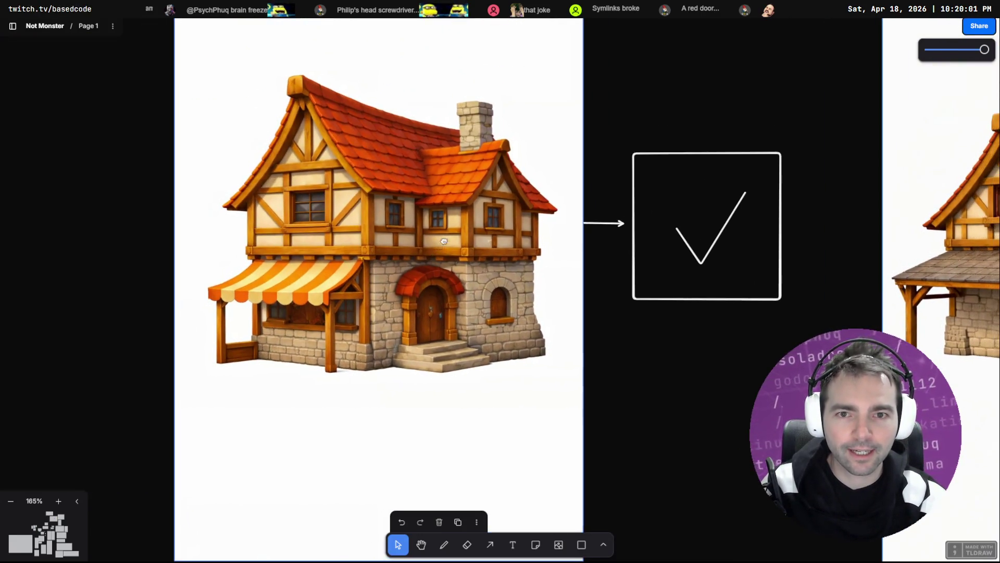
scroll(380, 311, right, 5)
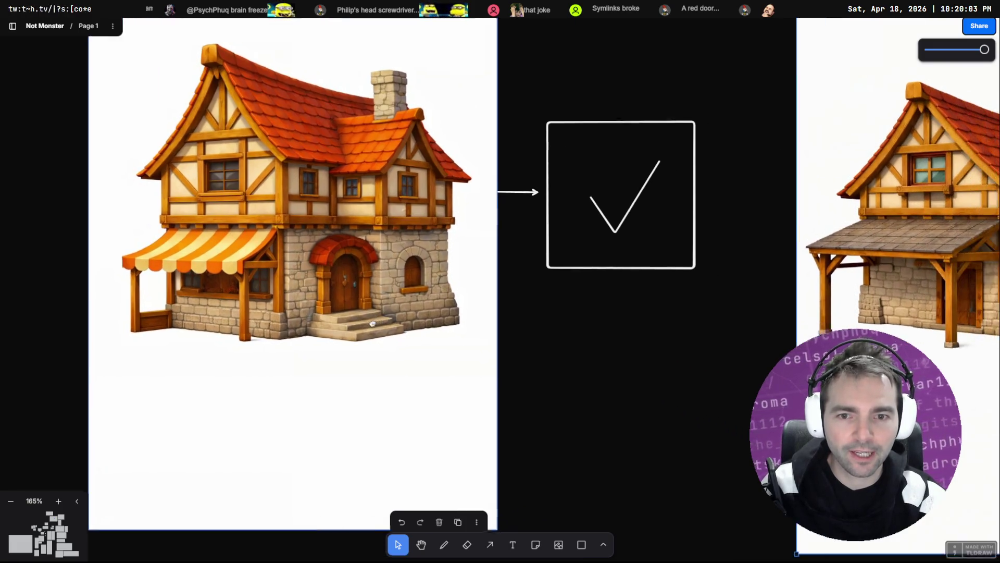
key(alt+Tab)
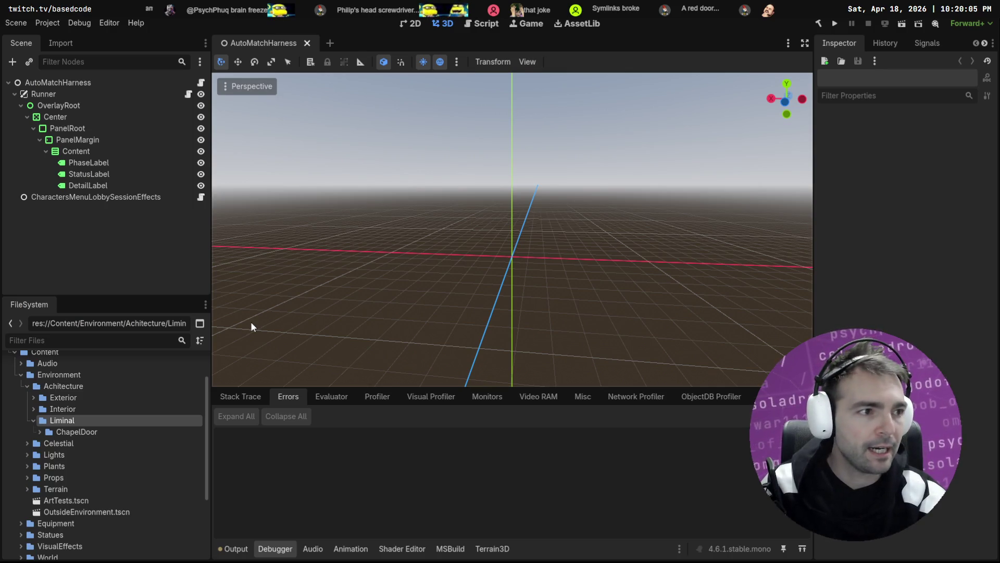
Dismiss Liminal's folder menu without creating anything, then start dictating a new ChatGPT question
key(alt+Tab)
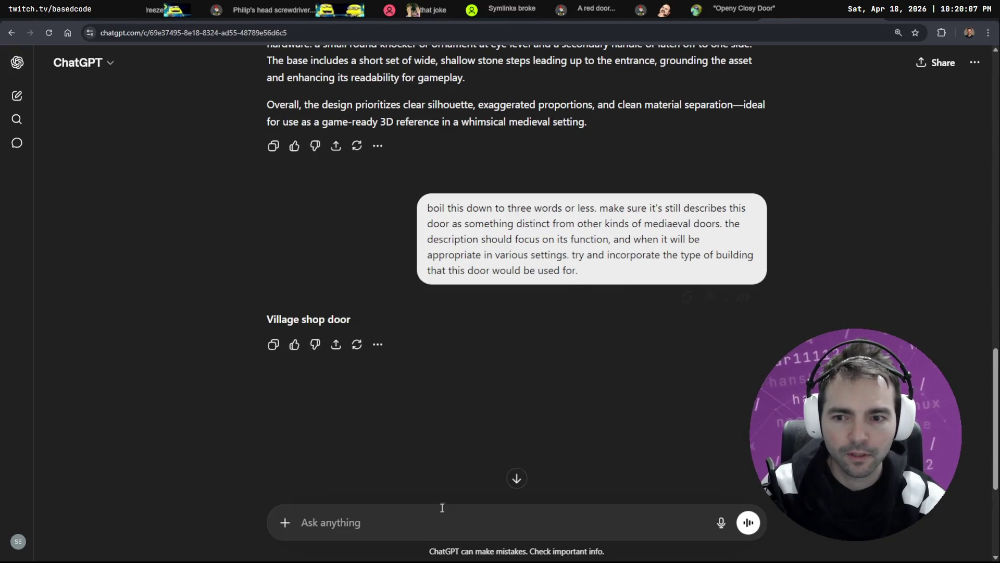
scroll(528, 290, down, 1)
scroll(528, 290, up, 2)
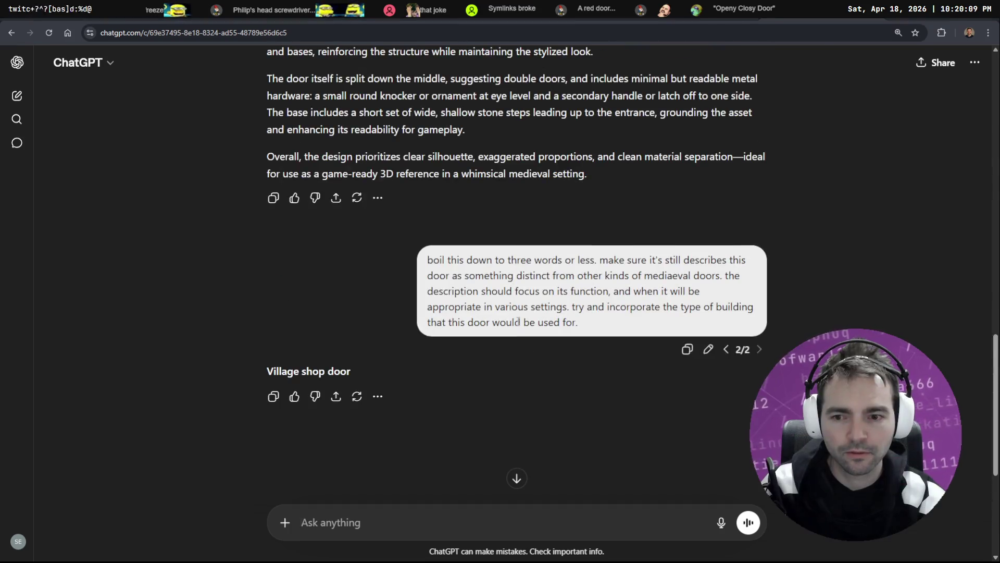
key(alt+Tab)
right_click(83, 420)
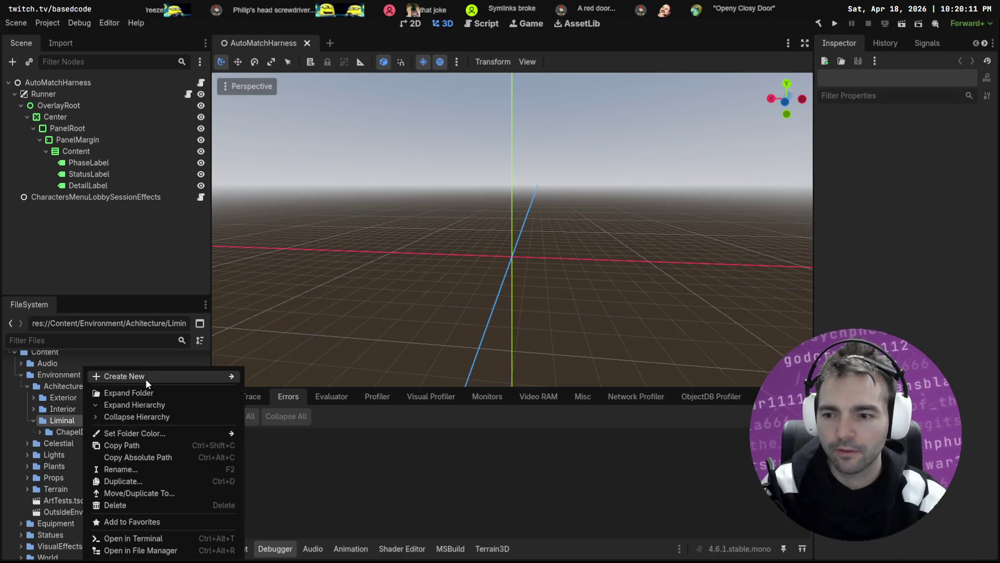
click(360, 467)
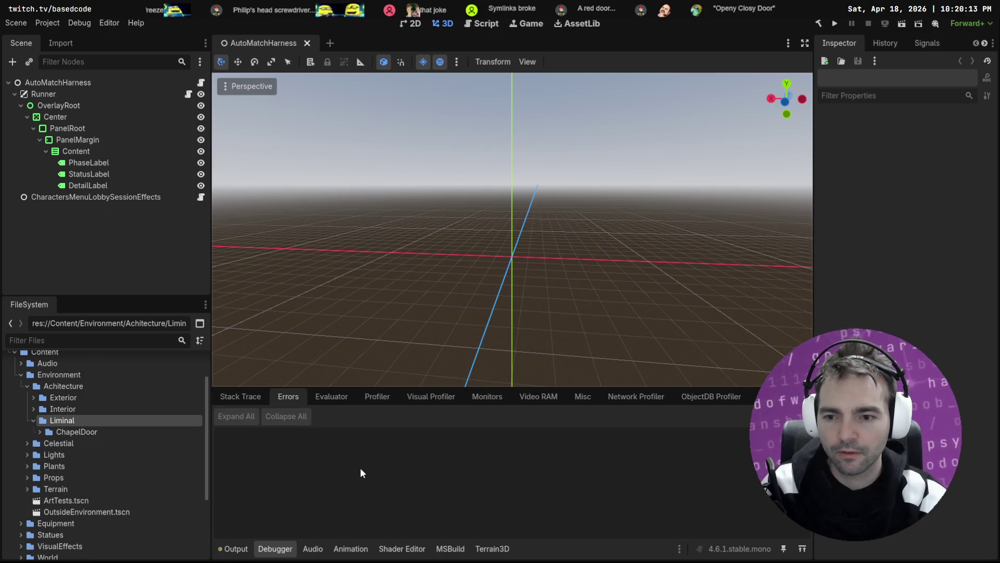
key(alt+Tab)
key(super+h)
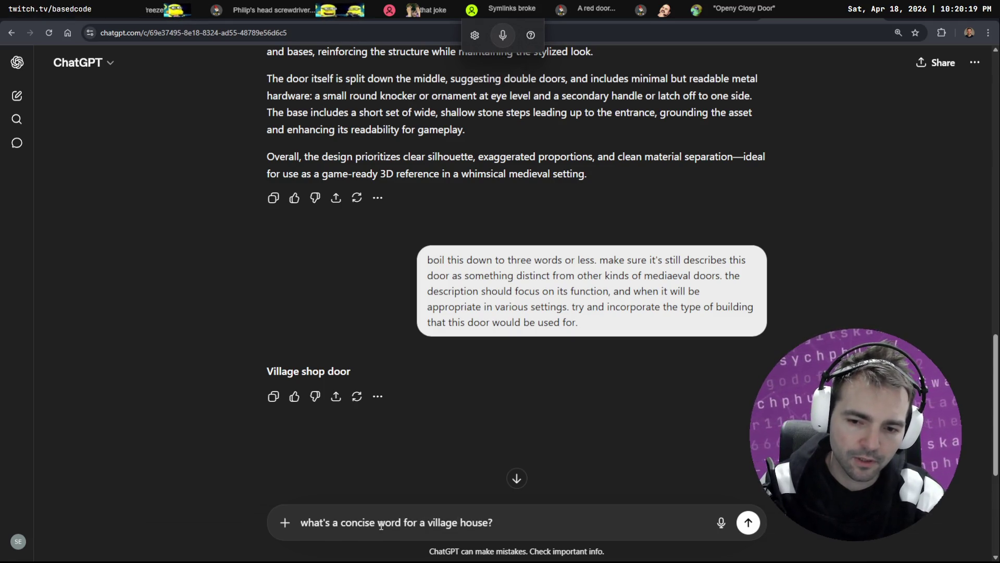
Send 'what's a concise word for a village house?' and compare the suggested Cottage and Homestead
key(Return)
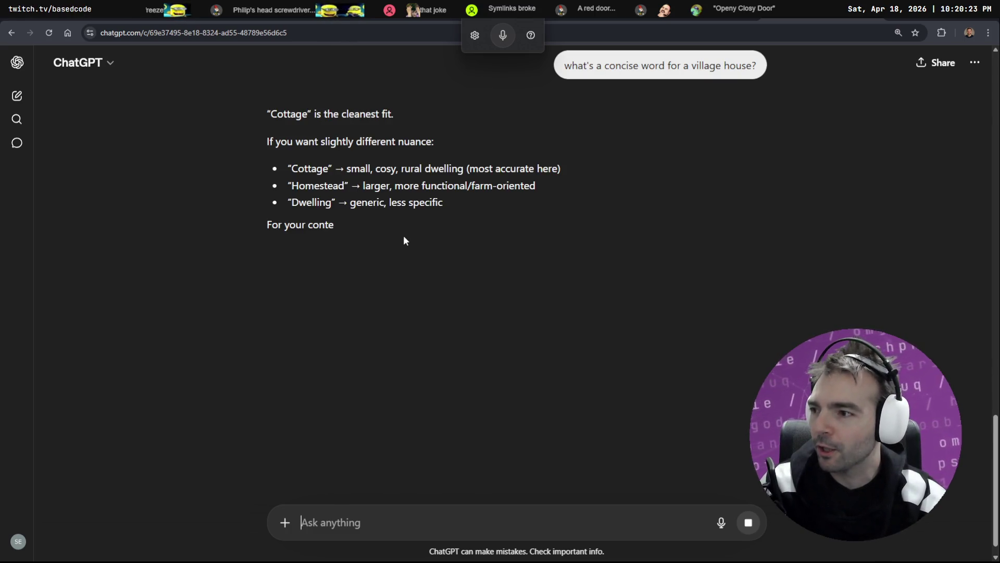
double_click(302, 169)
double_click(318, 186)
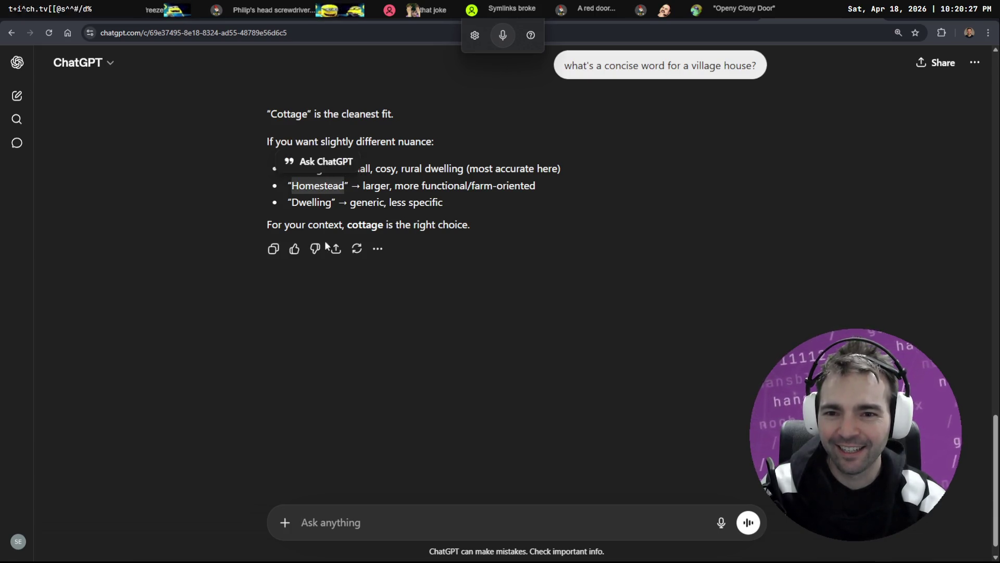
click(510, 190)
Create a new HomesteadDoor folder inside Liminal
key(alt+Tab)
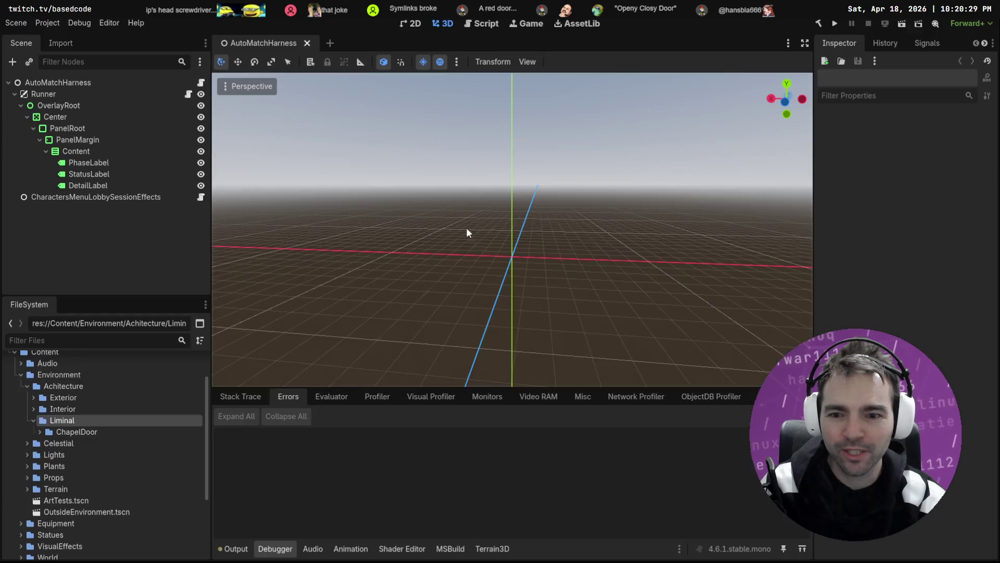
right_click(70, 420)
mouse_move(152, 387)
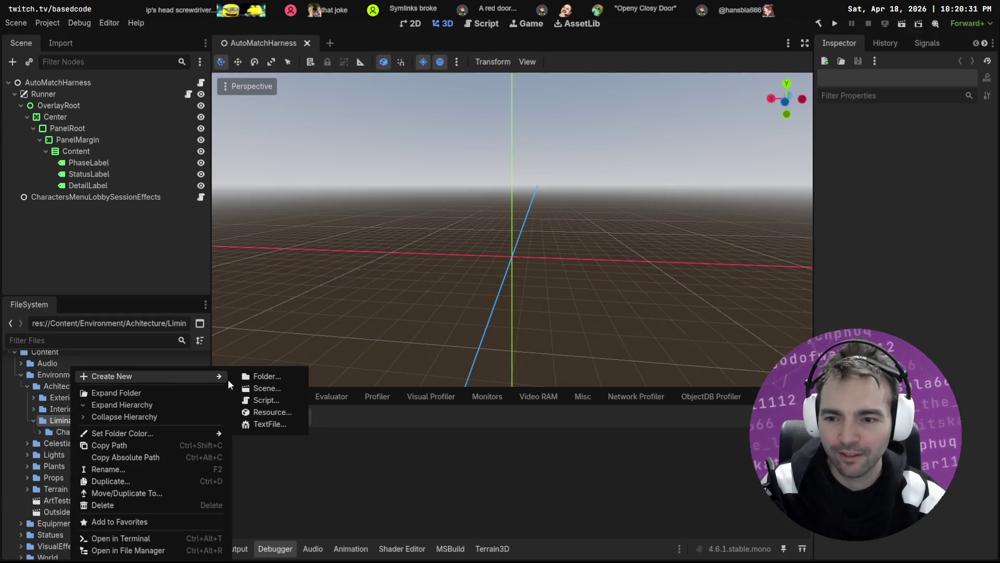
click(258, 374)
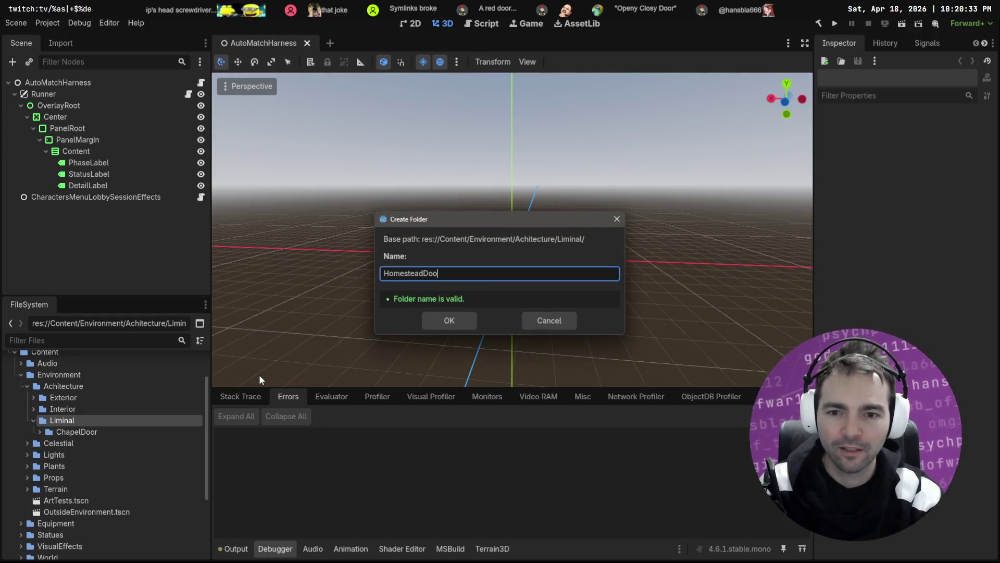
text(r)
key(Return)
Pick out 'Dwelling' from ChatGPT's suggestions and compare it against the tldraw house references
key(alt+Tab)
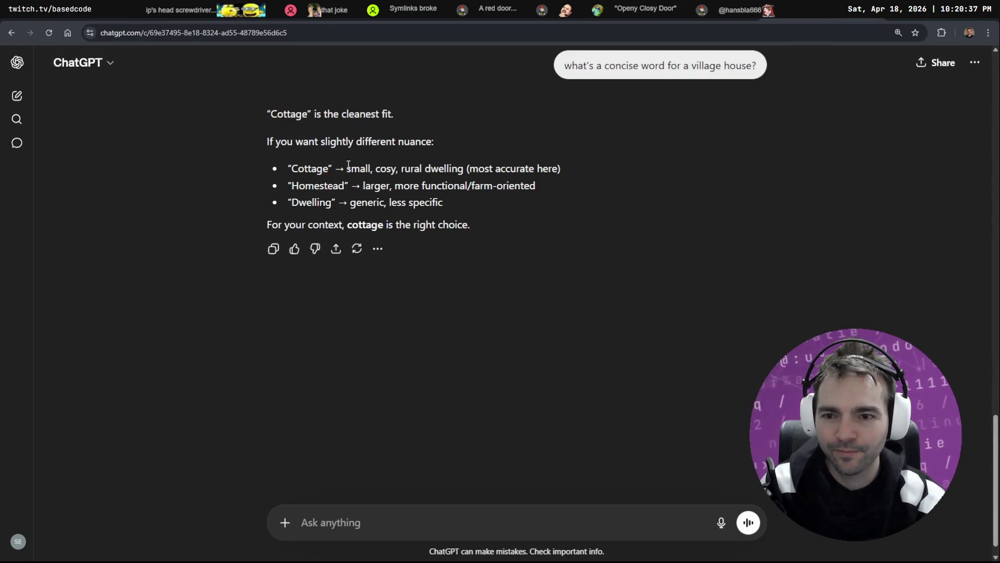
double_click(316, 203)
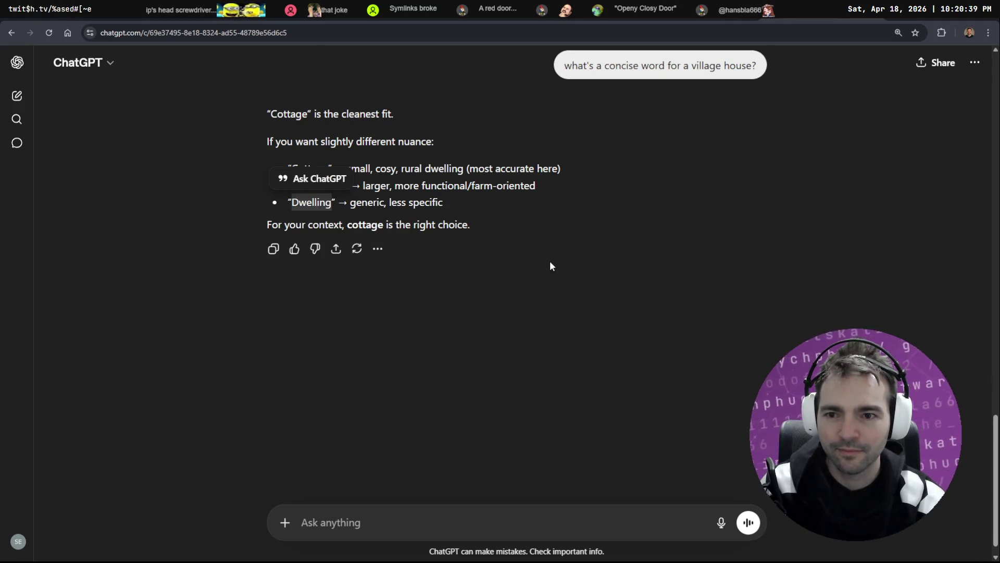
scroll(549, 260, up, 2)
click(553, 258)
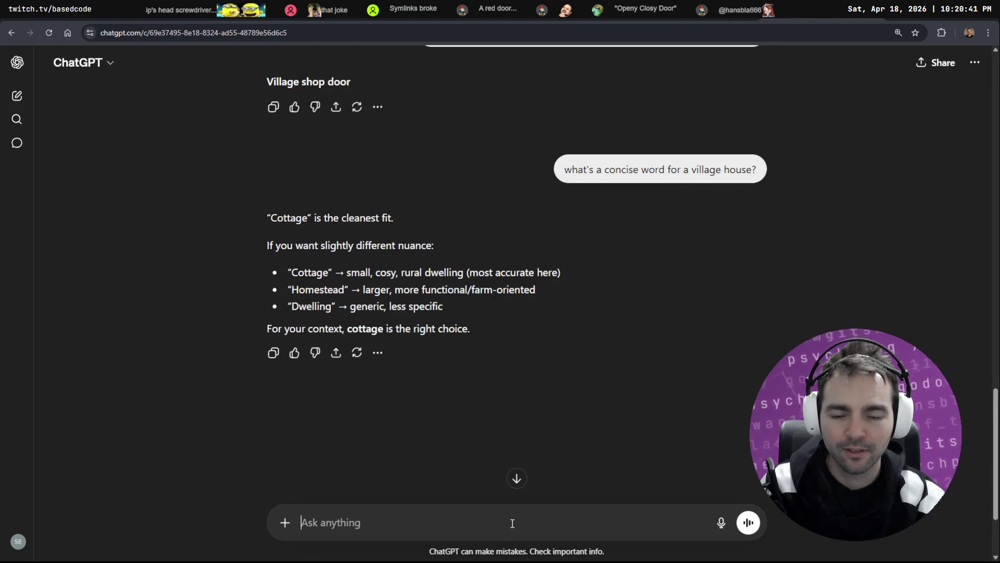
key(alt+Tab)
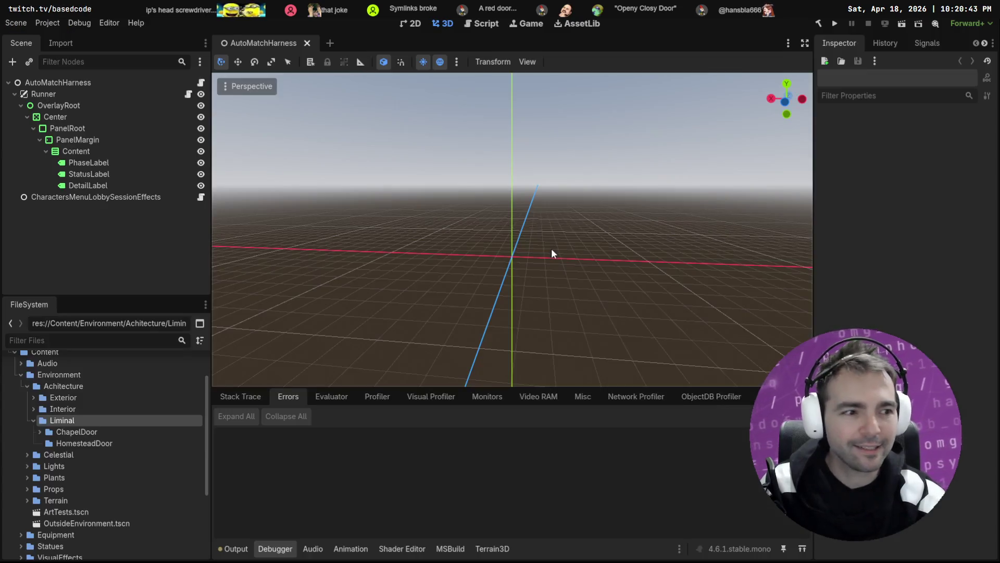
key(alt+Tab)
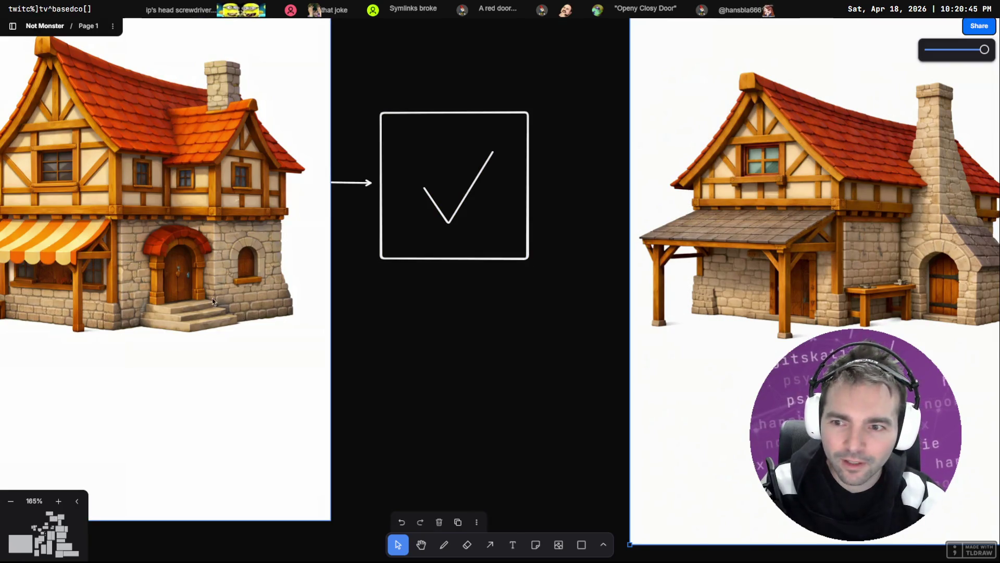
key(alt+Tab)
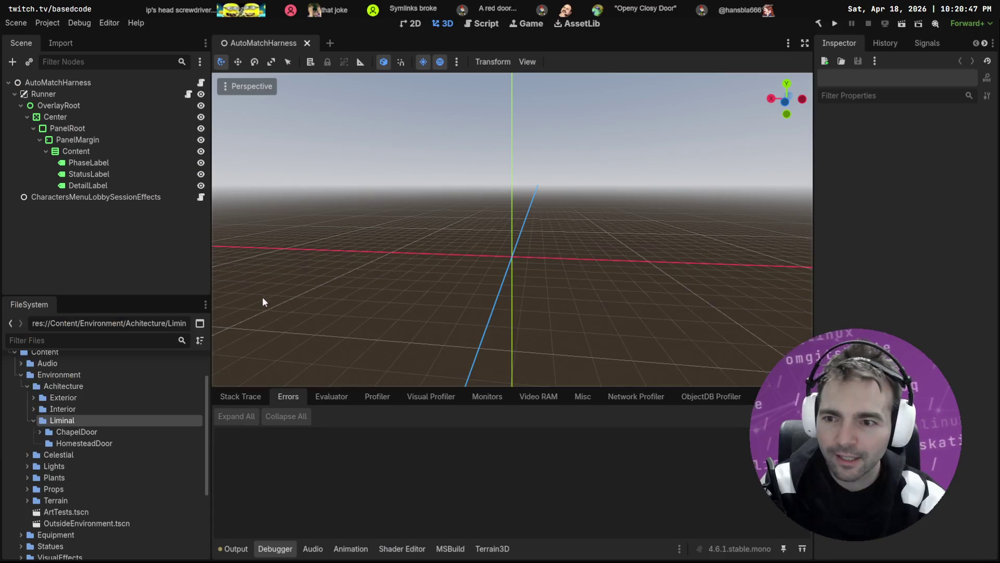
Rename the HomesteadDoor folder to DwellingDoor using the copied word Dwelling
click(72, 443)
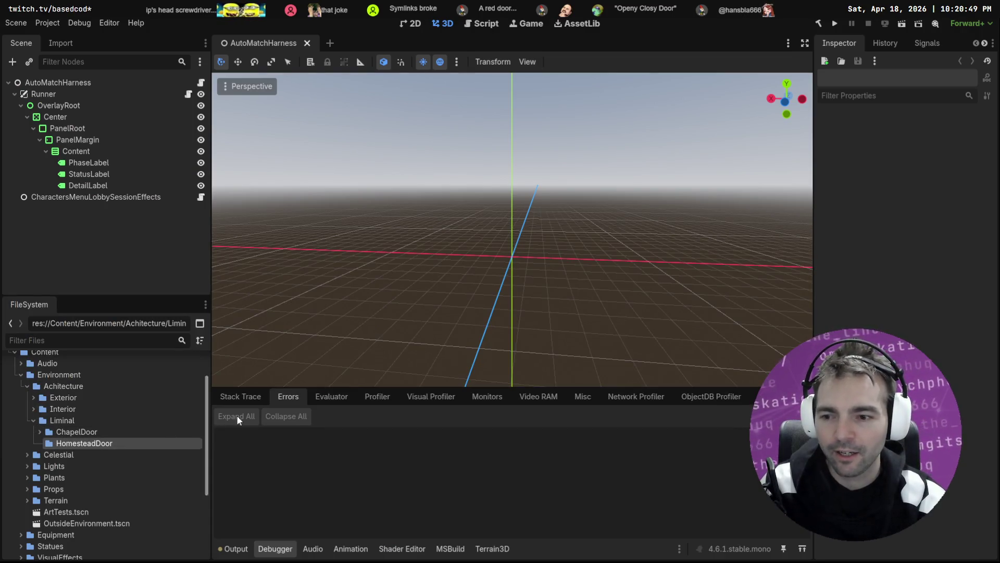
key(alt+Tab)
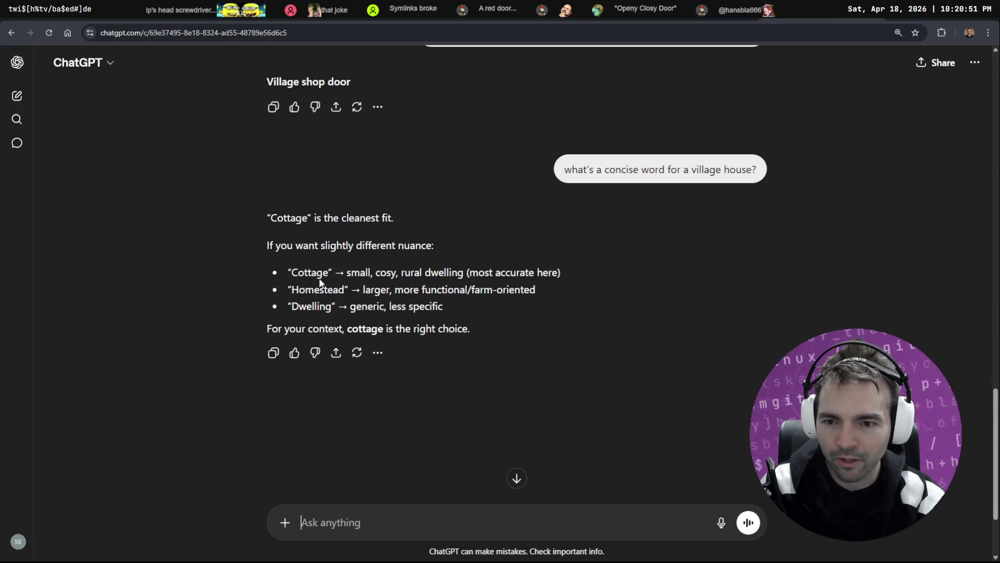
double_click(309, 309)
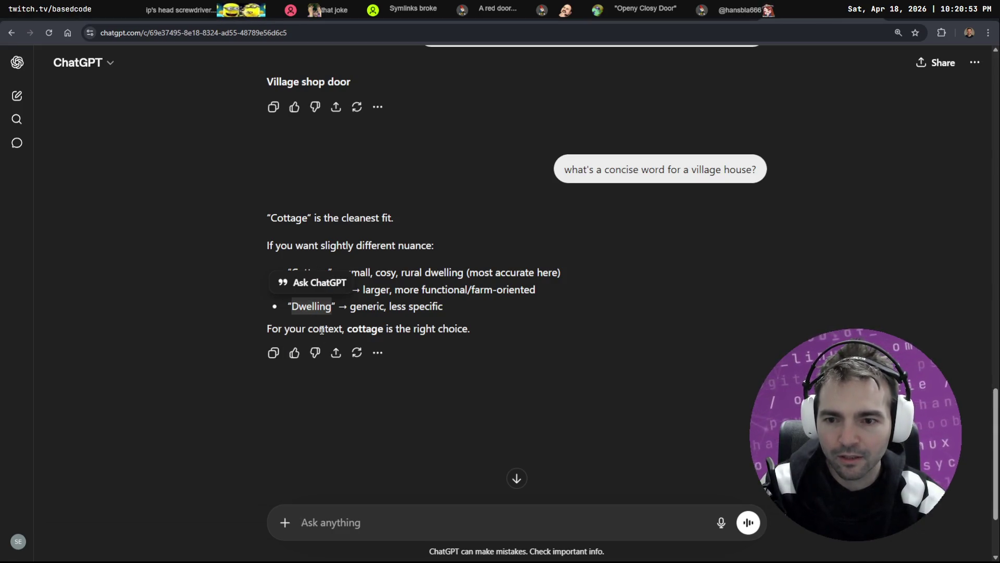
key(alt+Tab)
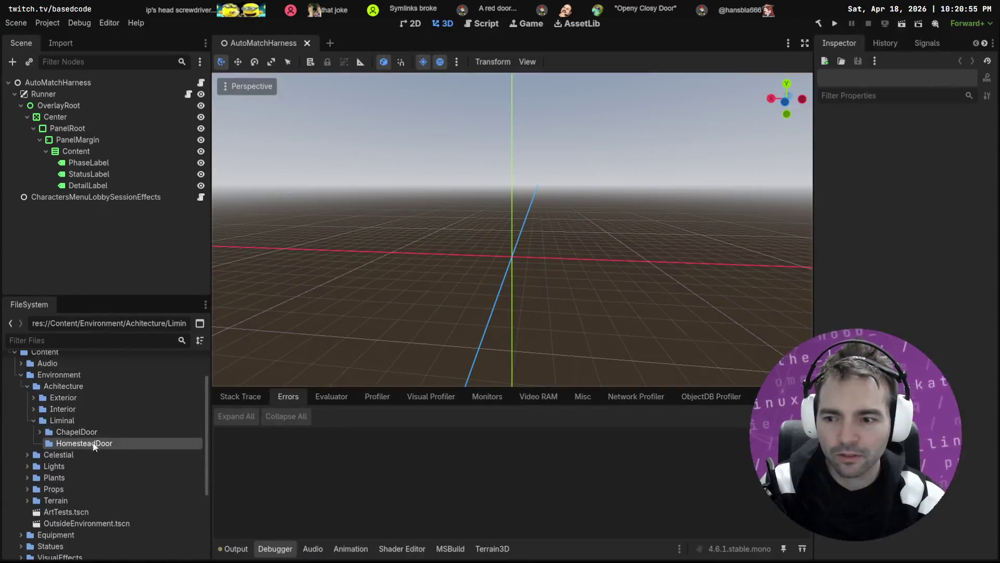
key(F2)
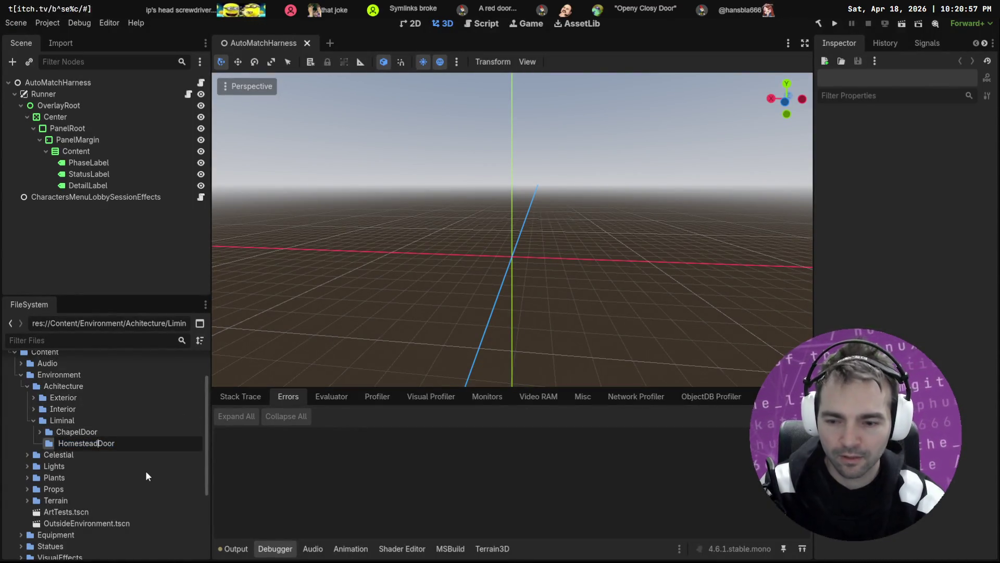
key(shift+Home)
text(DwellingDoor)
key(Return)
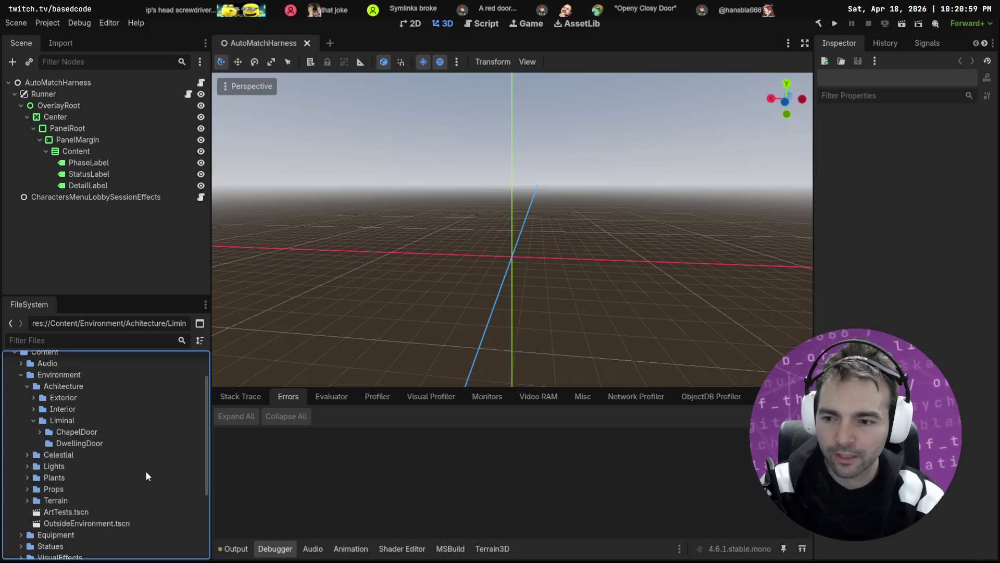
key(alt+Tab)
click(357, 331)
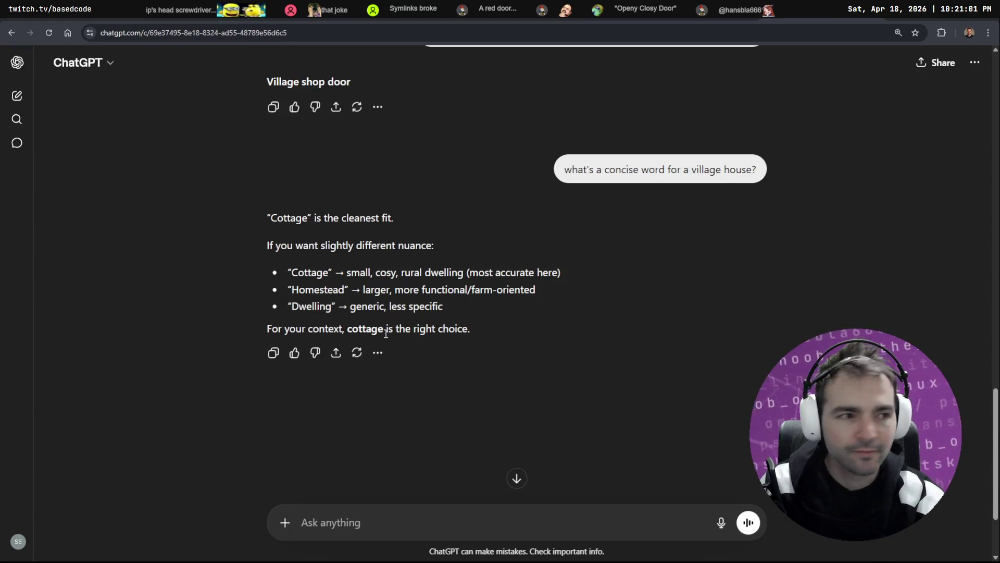
Pan across the tldraw house images and weigh Homestead against Cottage in ChatGPT's reply
key(alt+Tab)
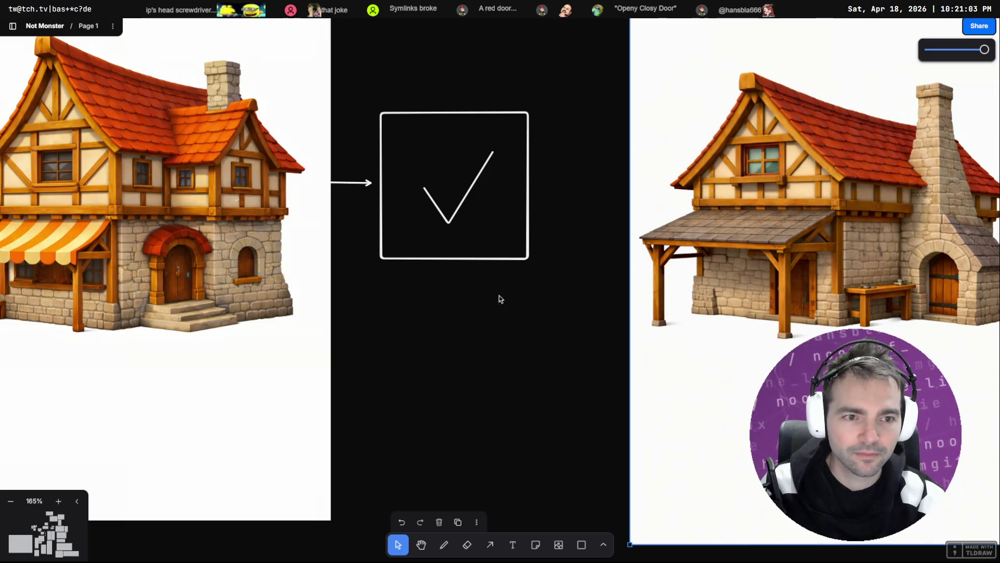
drag(236, 242, 349, 244)
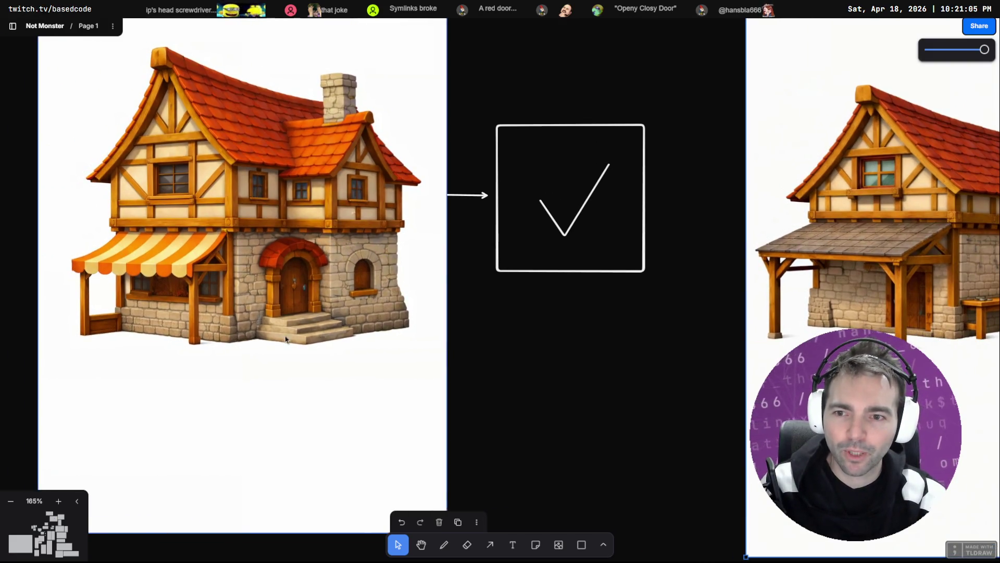
key(alt+Tab)
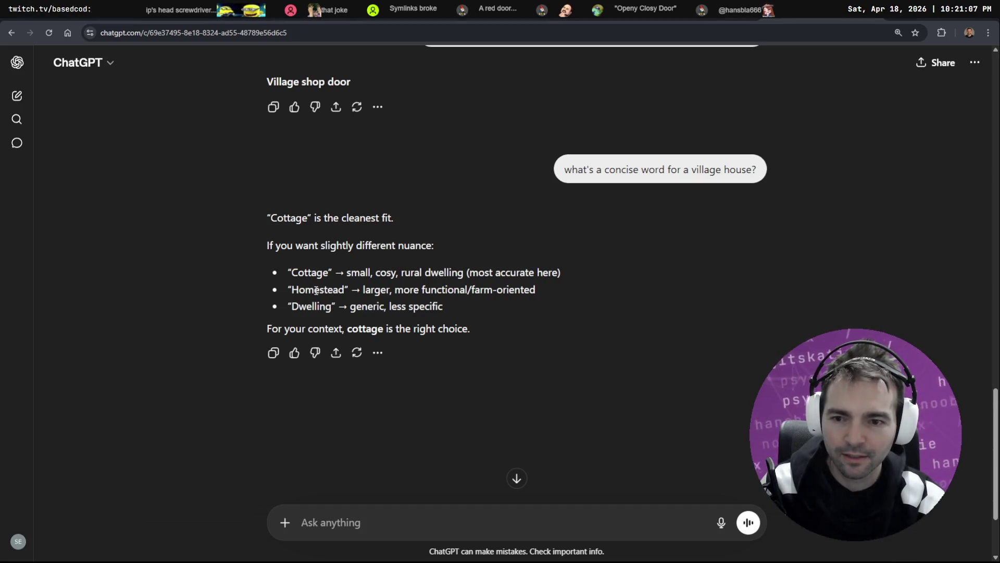
double_click(318, 290)
key(alt+Tab)
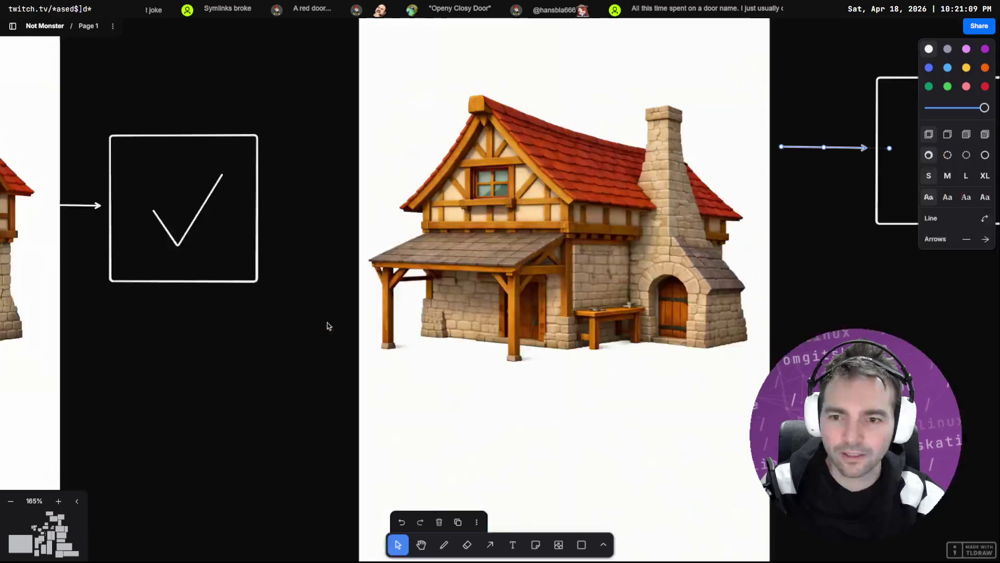
key(alt+Tab)
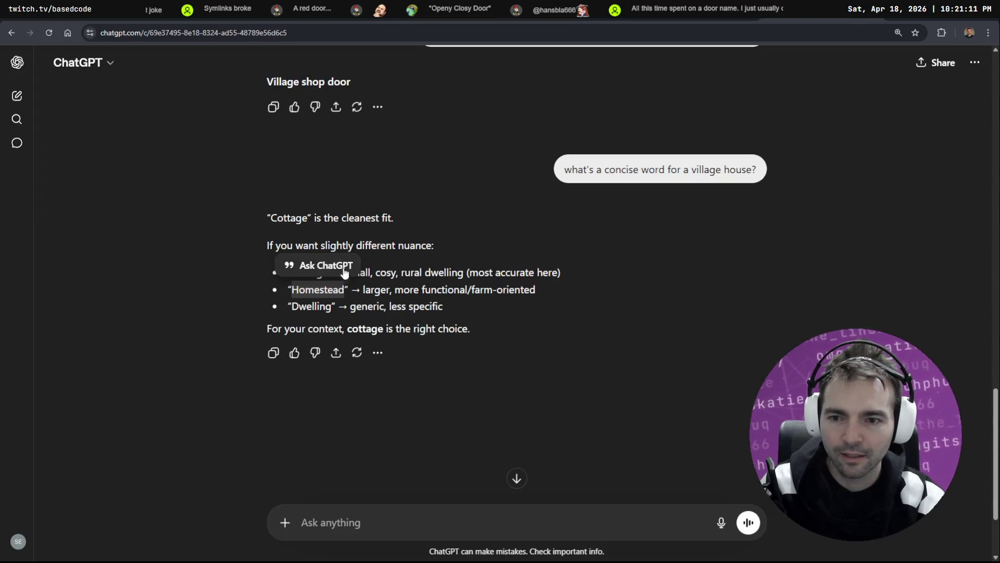
click(311, 273)
double_click(311, 273)
click(447, 243)
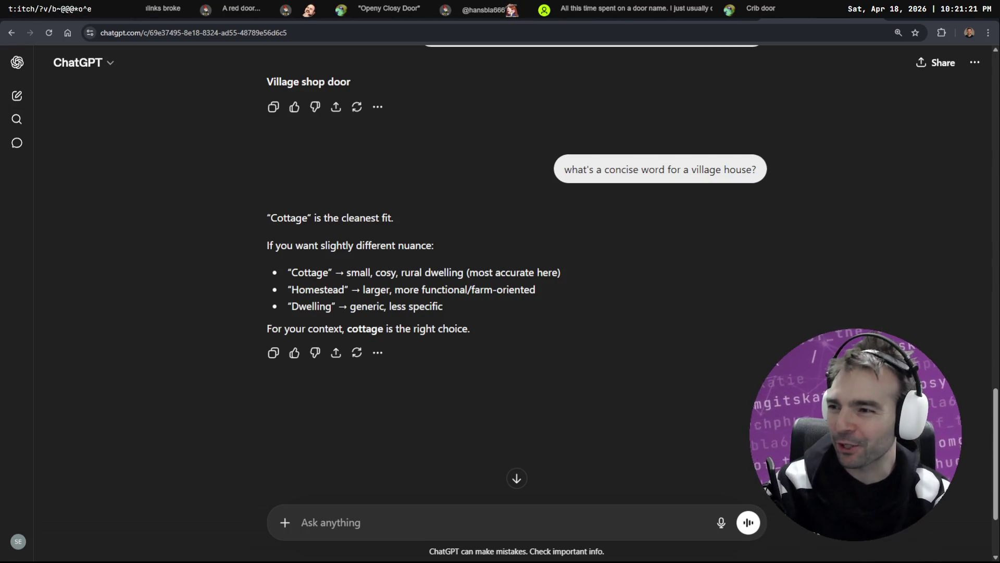
Review the cottage image, then compare Cottage, Homestead and Dwelling before heading back toward Godot
key(alt+Tab)
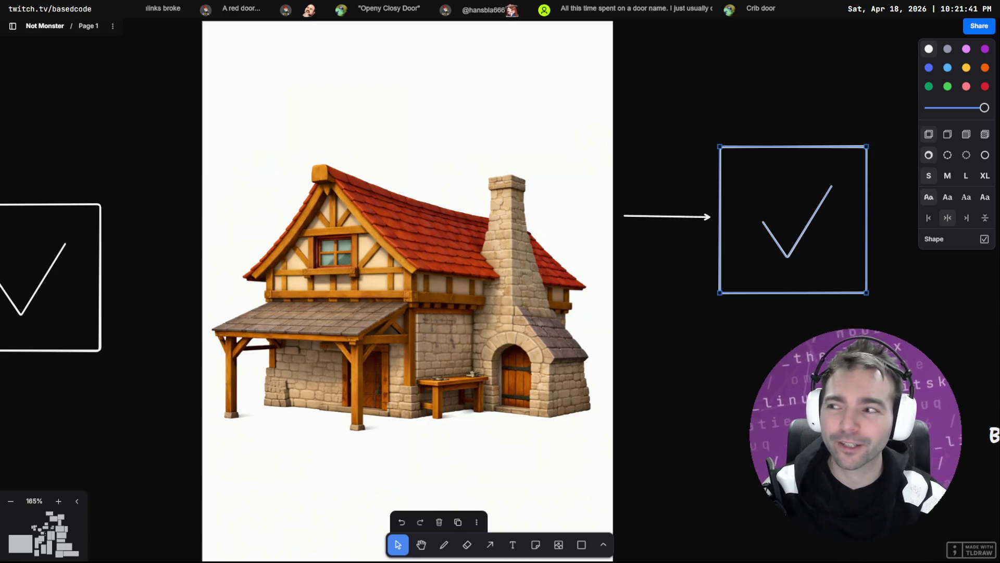
key(alt+Tab)
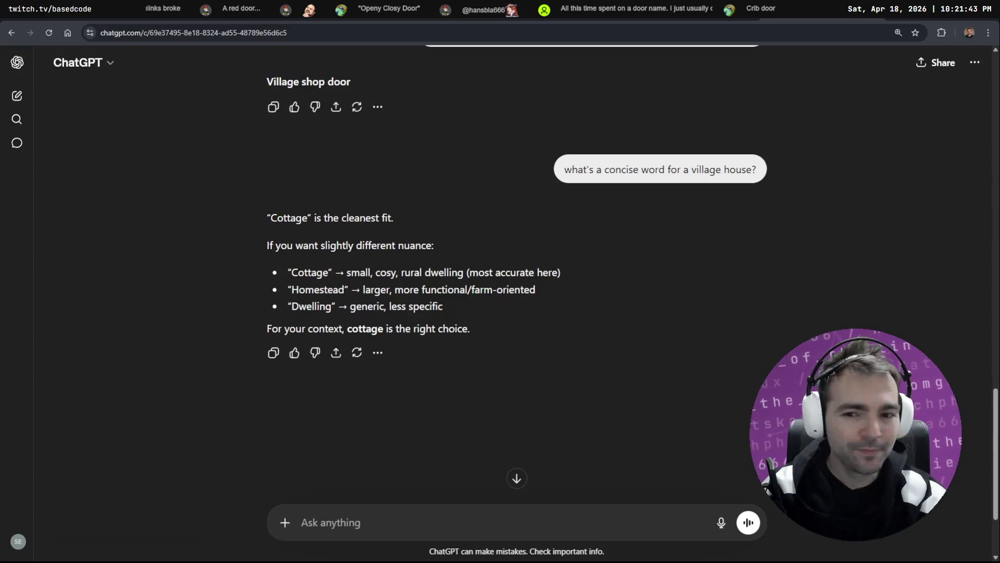
double_click(310, 273)
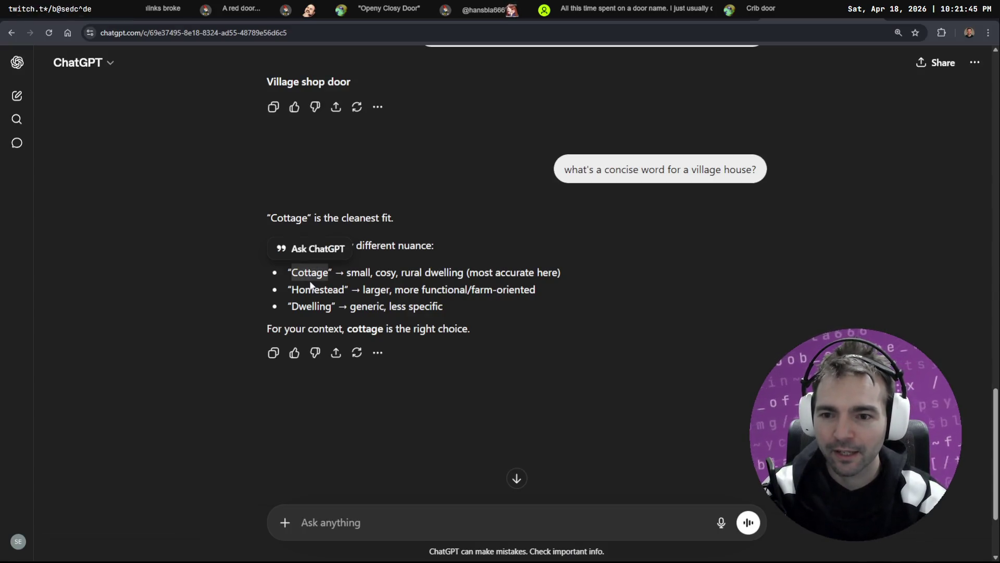
click(315, 288)
double_click(315, 289)
double_click(311, 307)
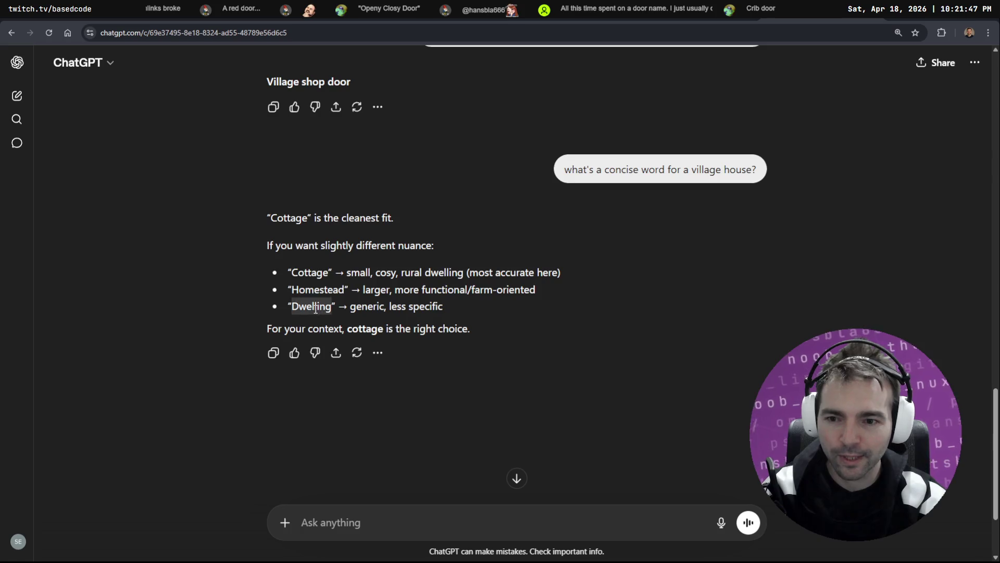
click(345, 327)
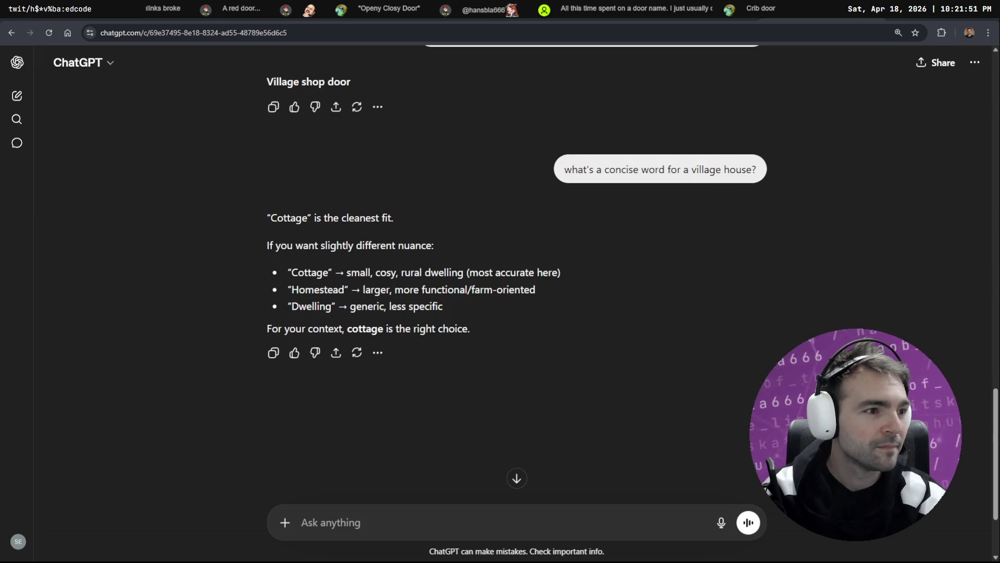
key(alt+Tab)
Select DwellingDoor under Liminal and close the File Explorer Downloads window
click(83, 443)
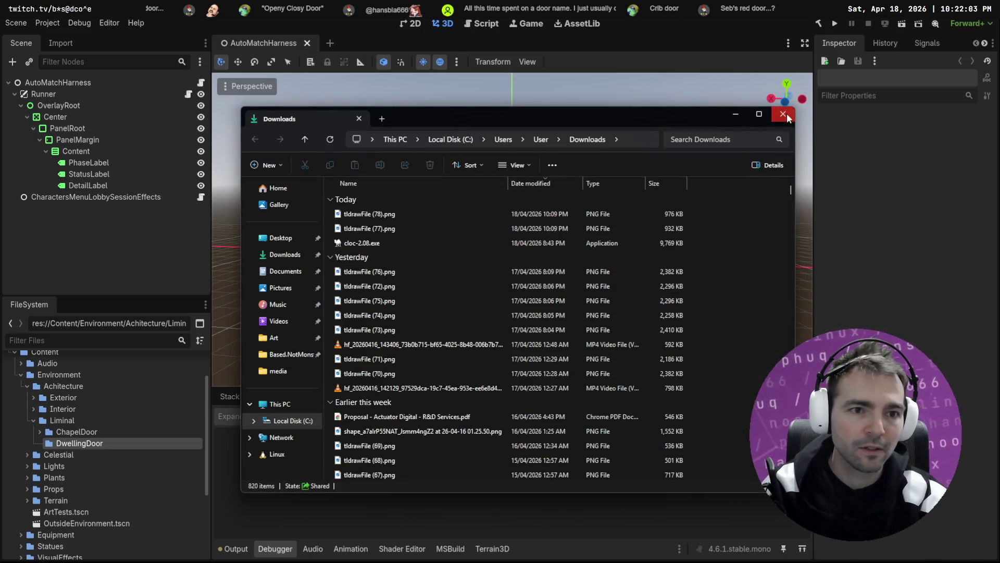
click(783, 114)
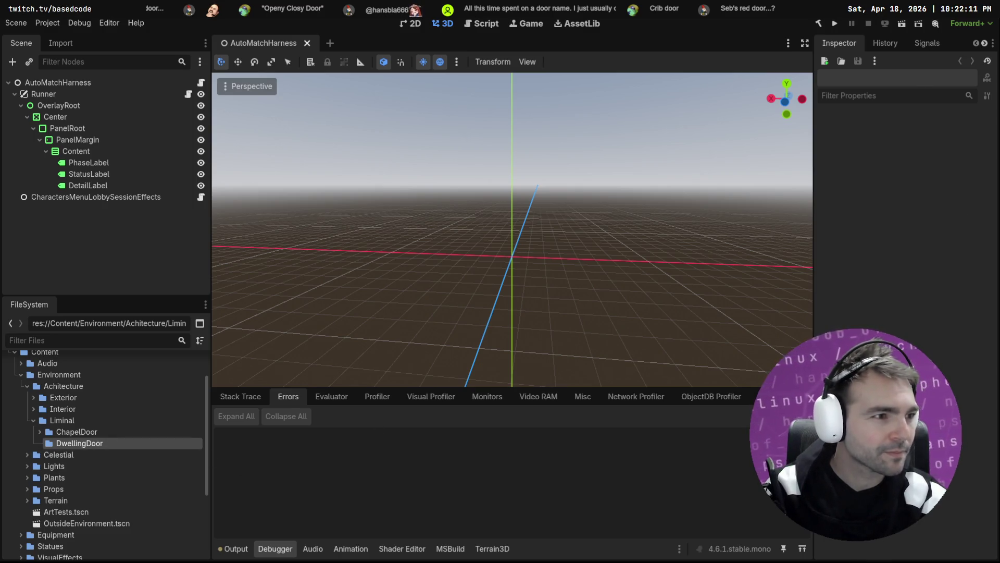
key(alt+Tab)
scroll(469, 261, up, 10)
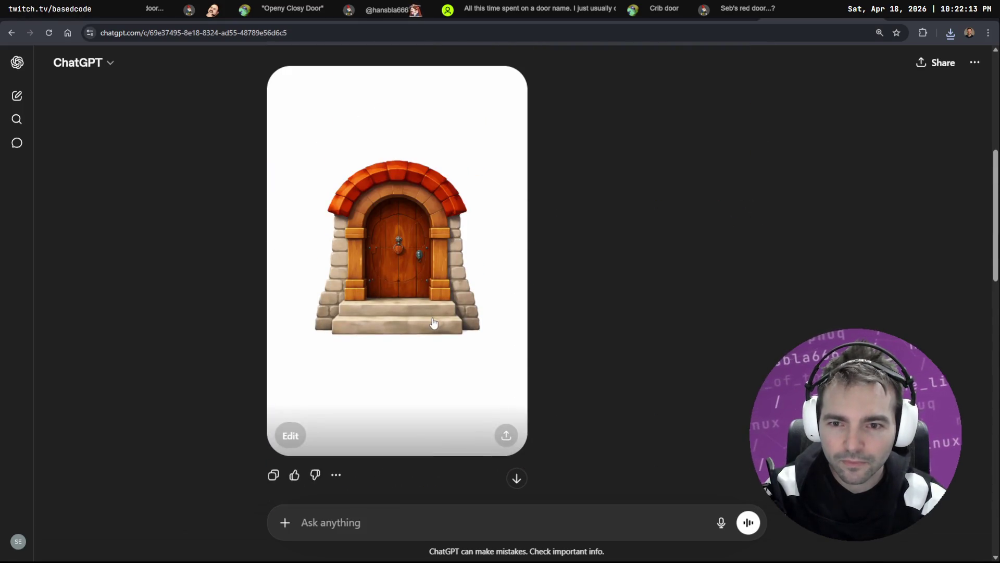
click(495, 275)
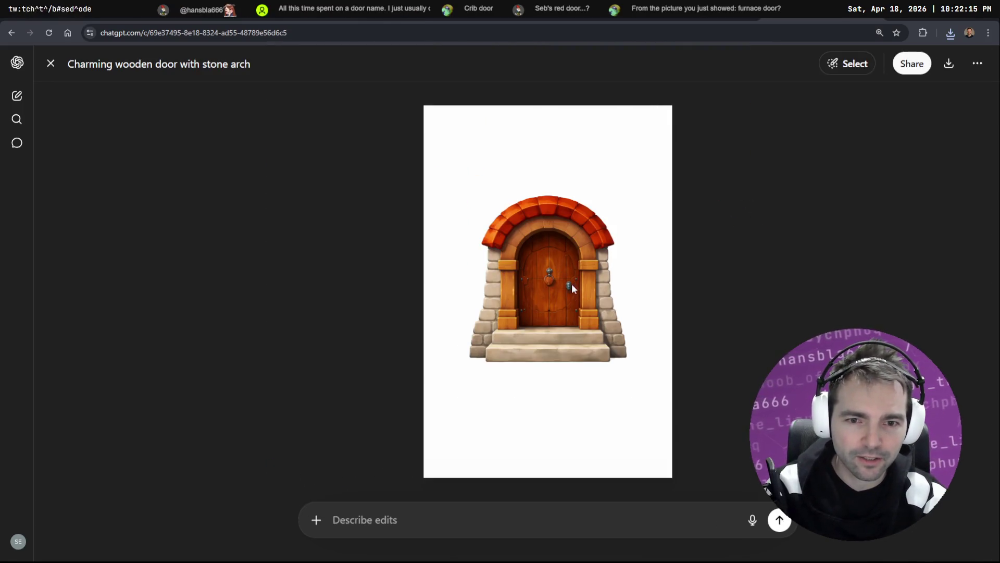
key(Escape)
key(alt+Tab)
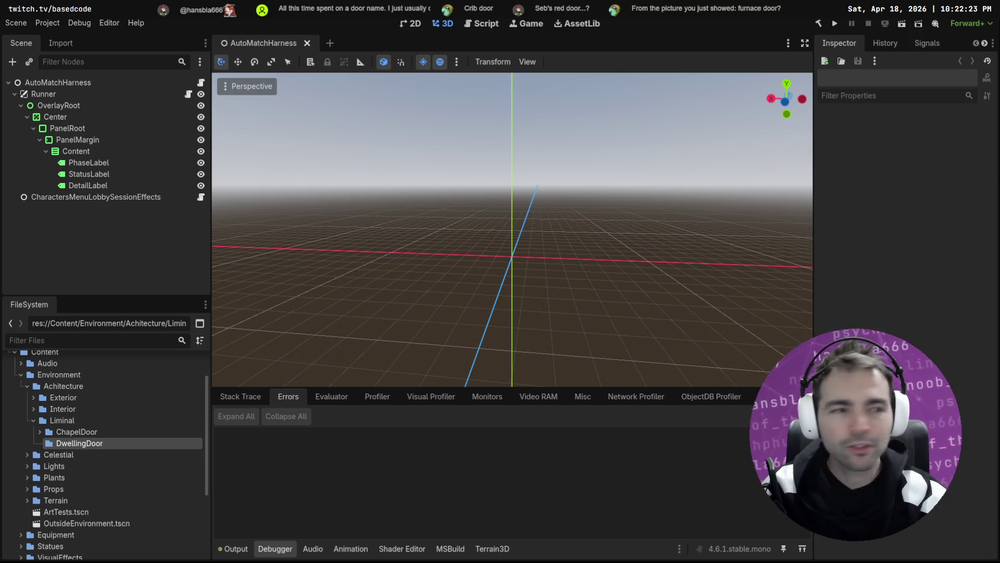
key(alt+Tab)
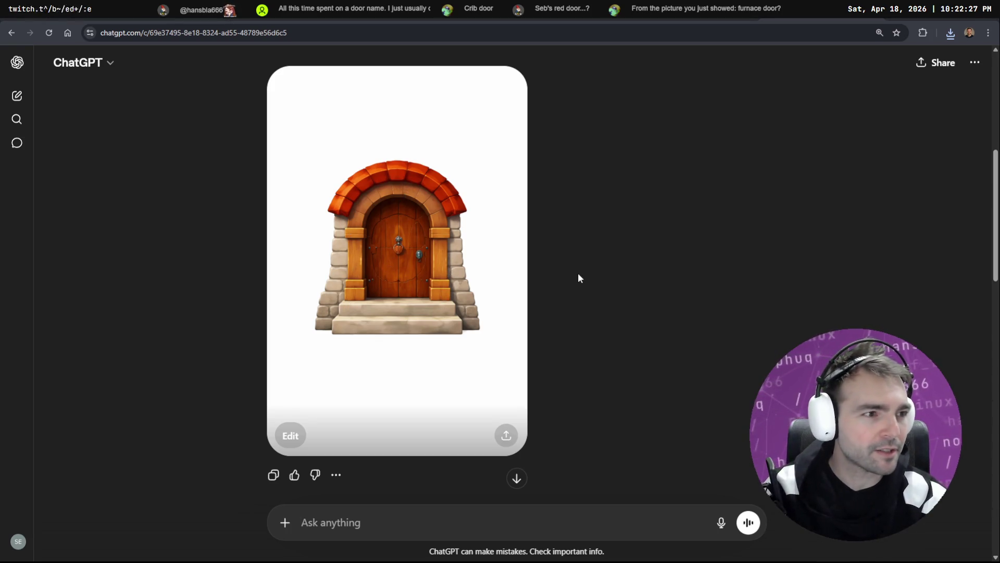
scroll(581, 250, up, 5)
click(601, 326)
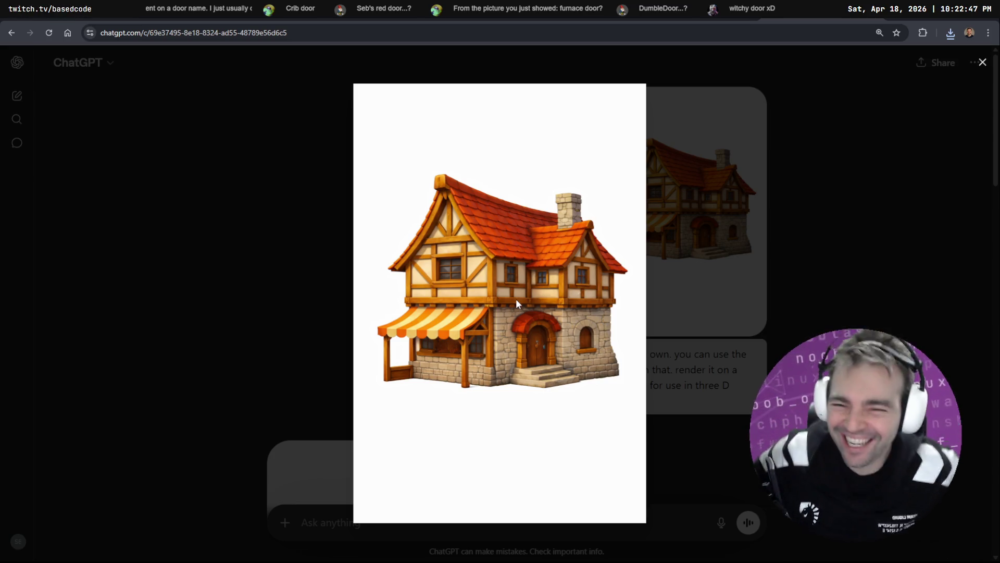
key(Escape)
scroll(723, 219, down, 8)
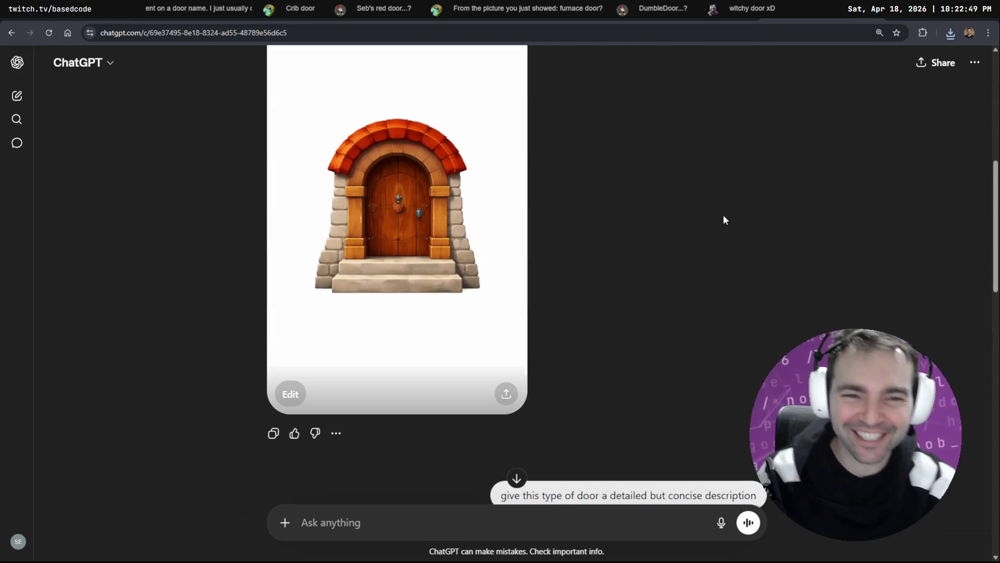
key(alt+Tab)
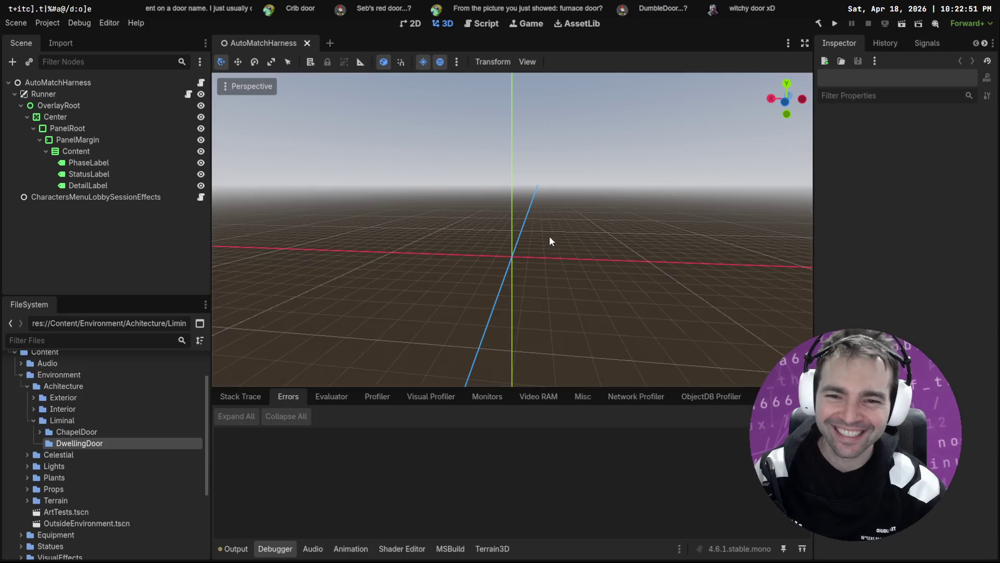
click(76, 432)
double_click(76, 431)
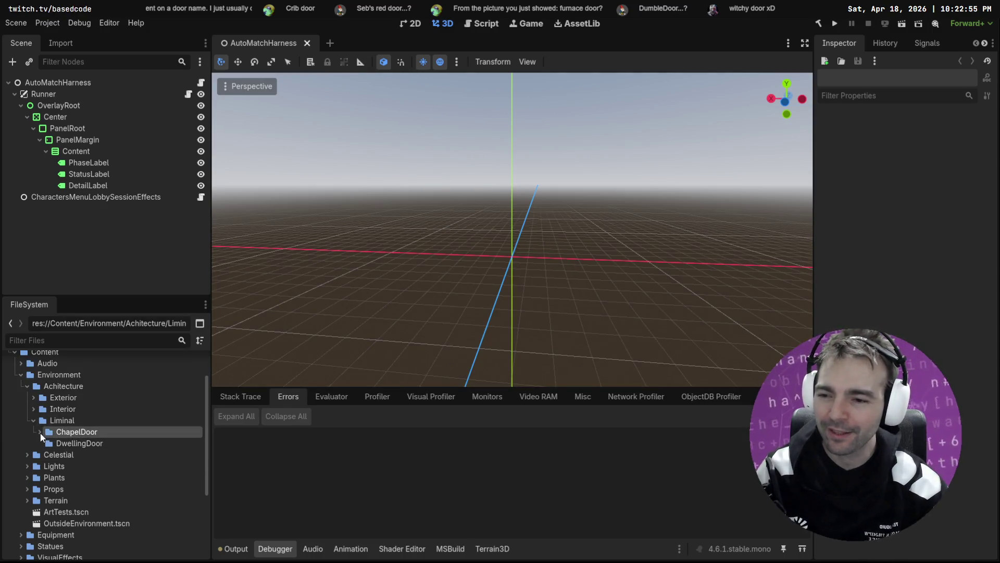
double_click(111, 447)
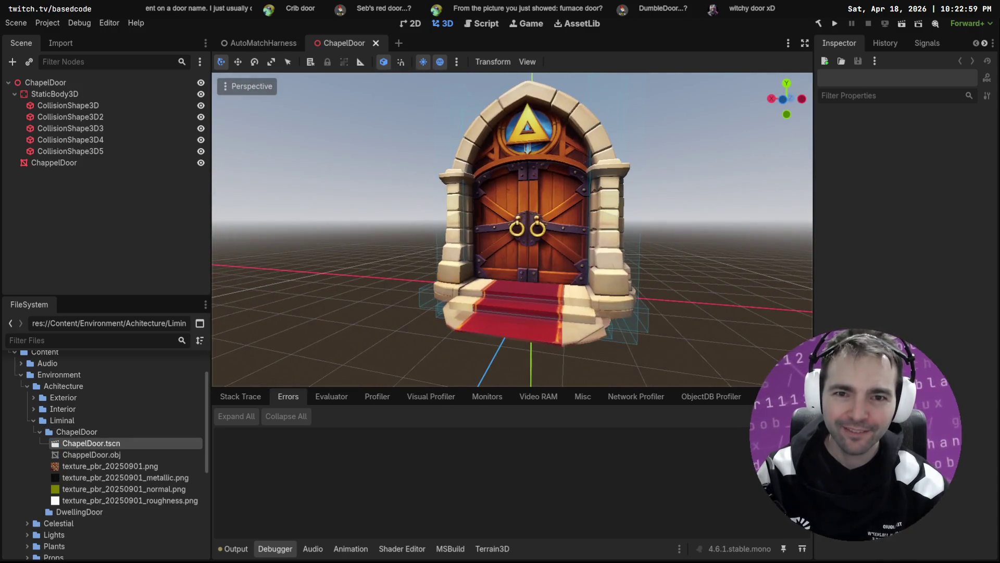
scroll(512, 229, up, 8)
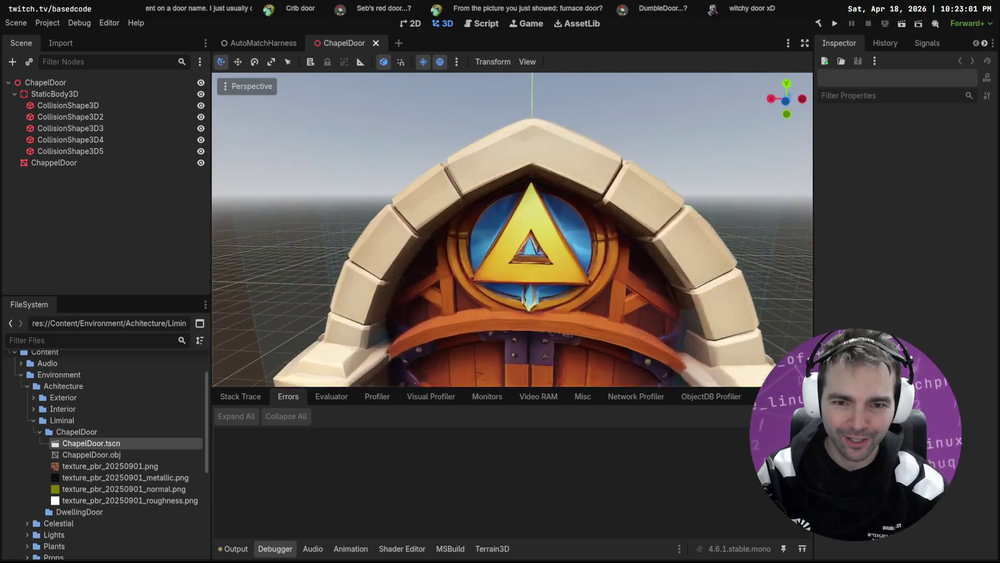
scroll(624, 291, down, 8)
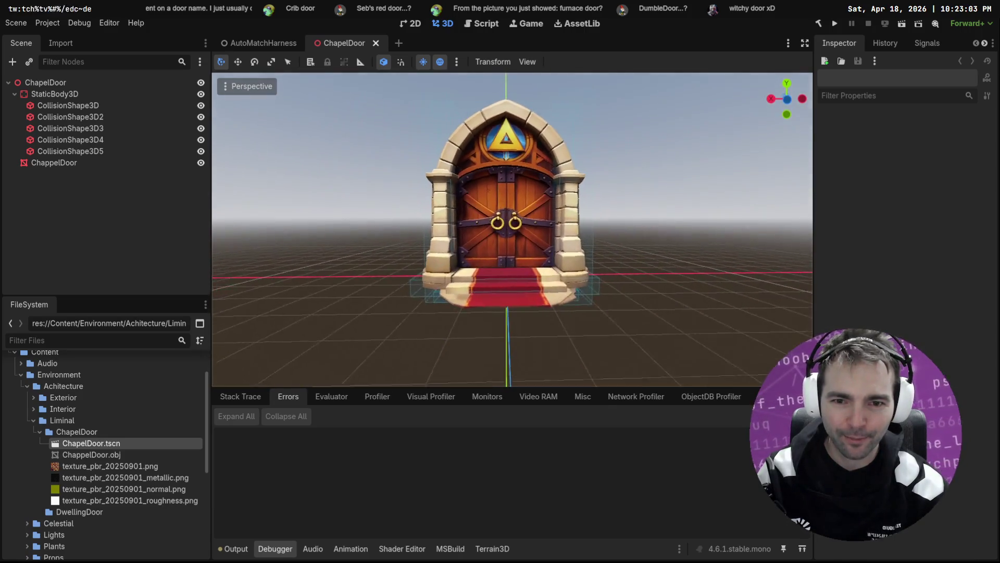
scroll(624, 291, up, 3)
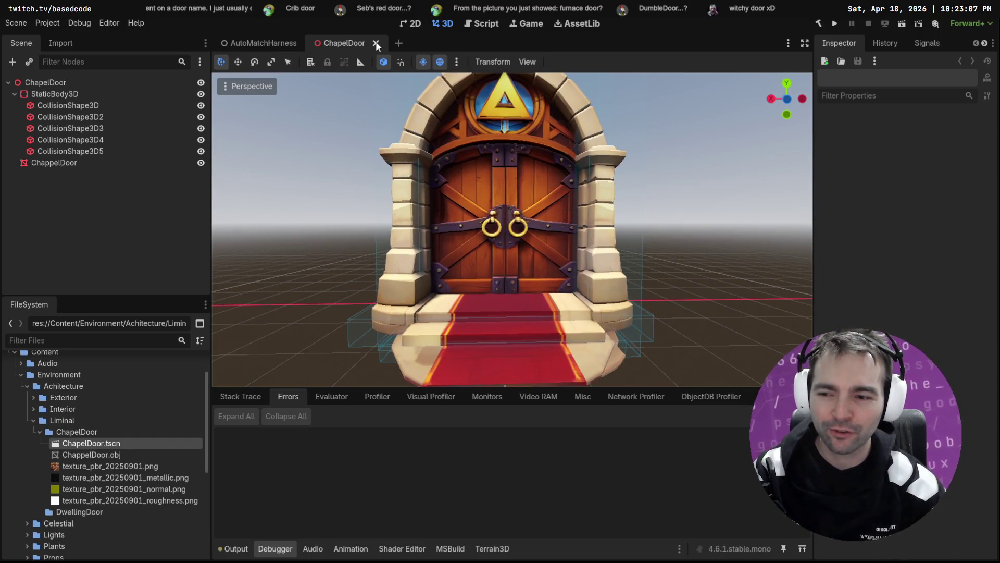
click(376, 43)
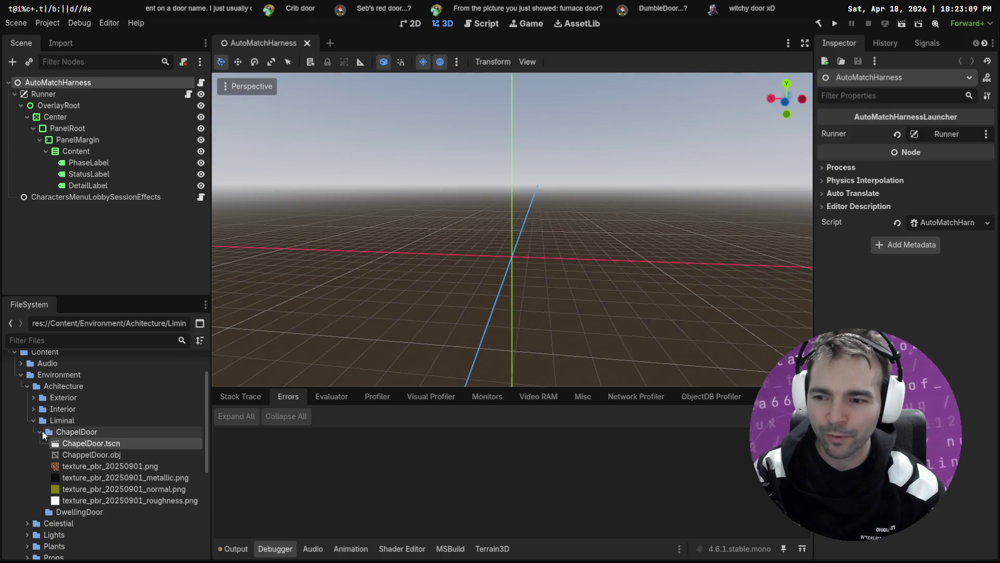
click(40, 431)
click(76, 444)
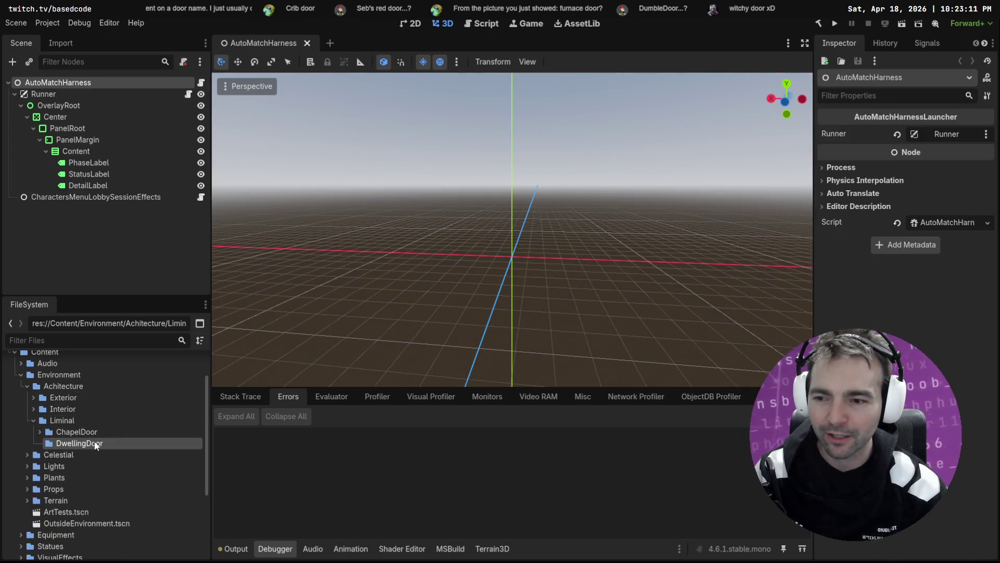
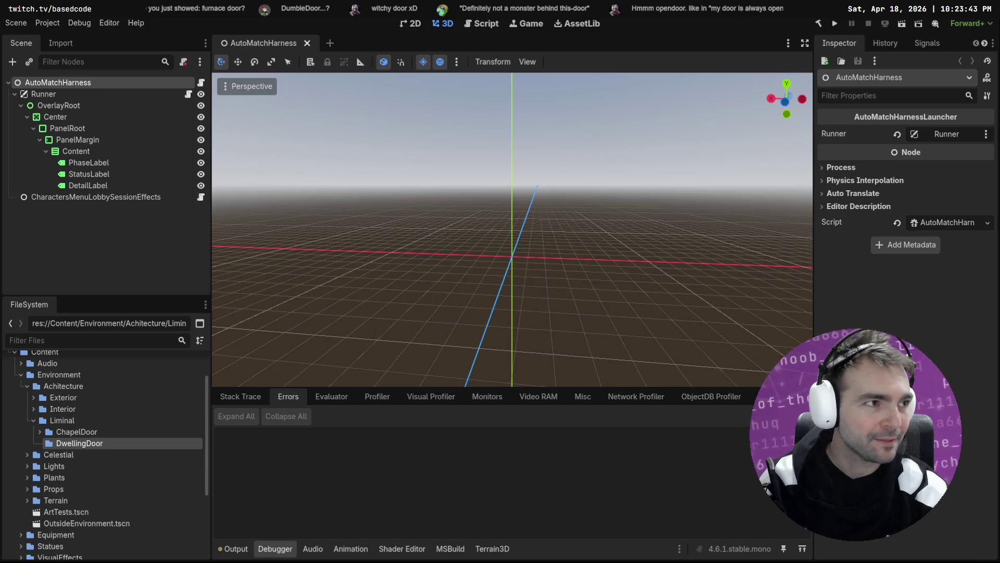
Rename the downloaded zip to DwellingDoor.zip
key(F6)
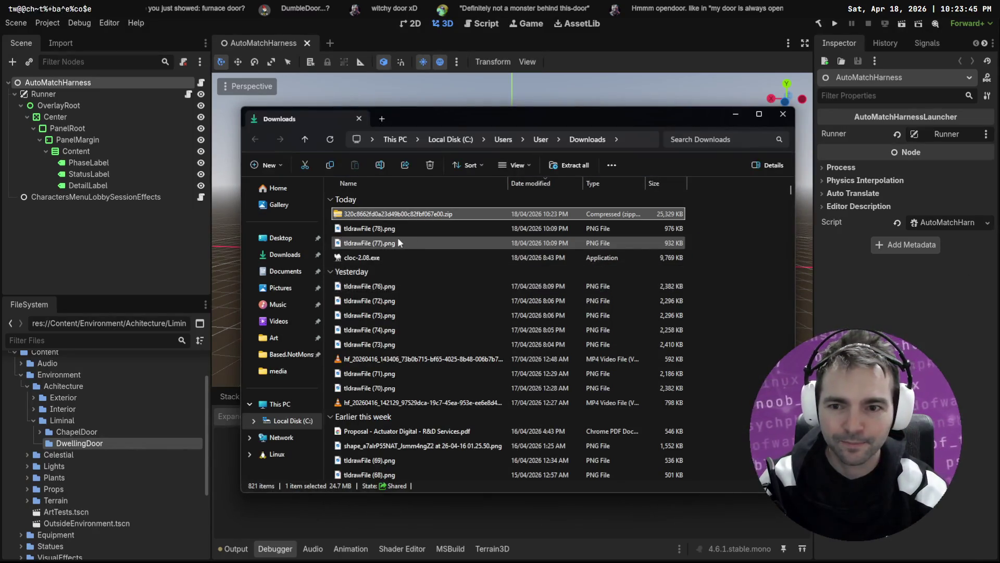
key(F2)
text(Dwelling)
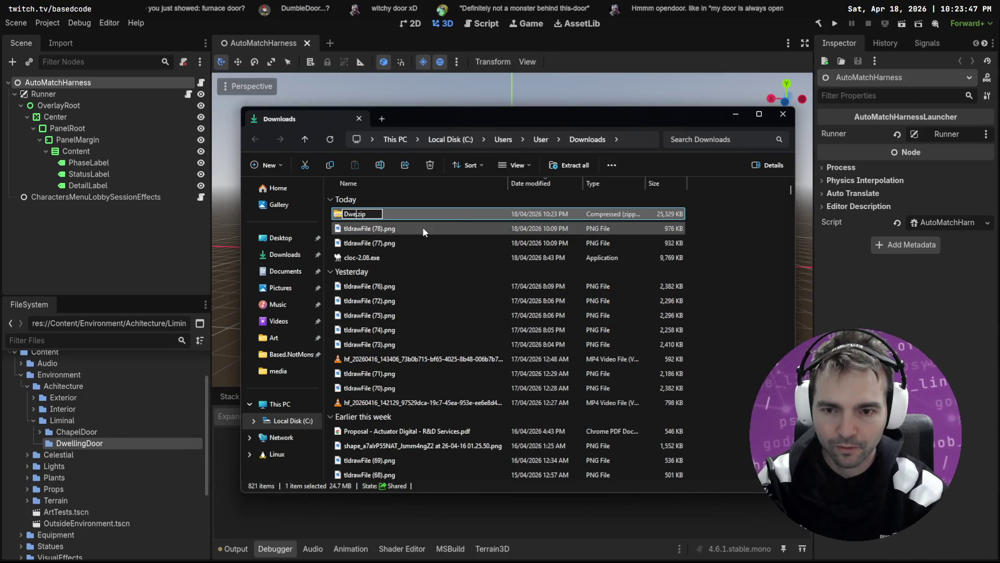
text(Door)
key(Return)
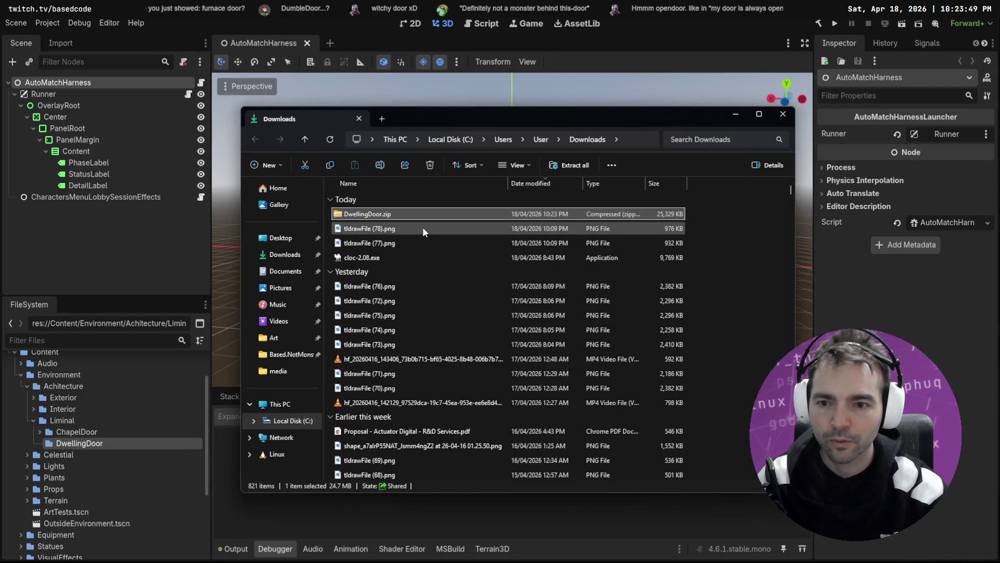
Go to the project's _To Process folder and bring up the door zip's options
click(288, 356)
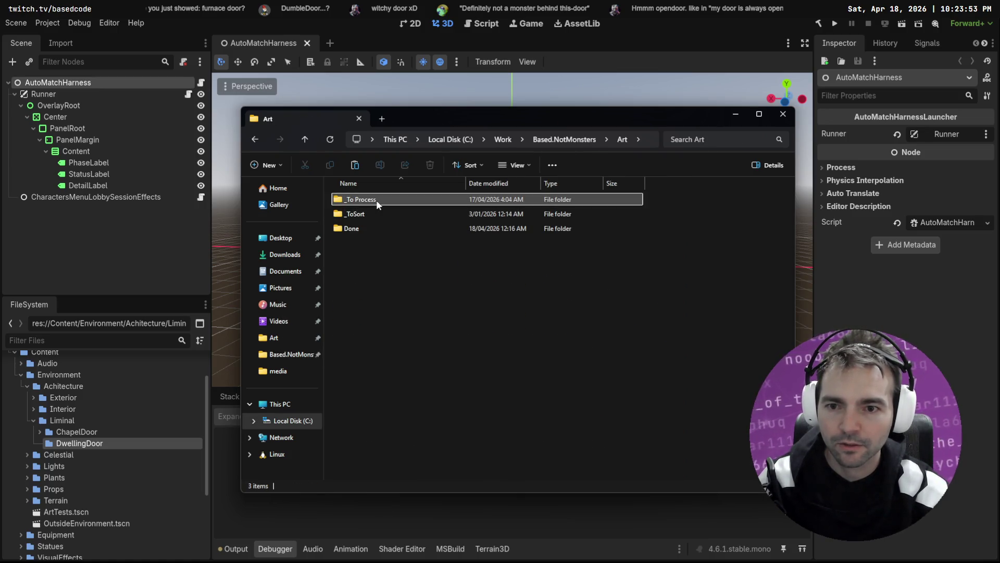
double_click(376, 199)
right_click(697, 336)
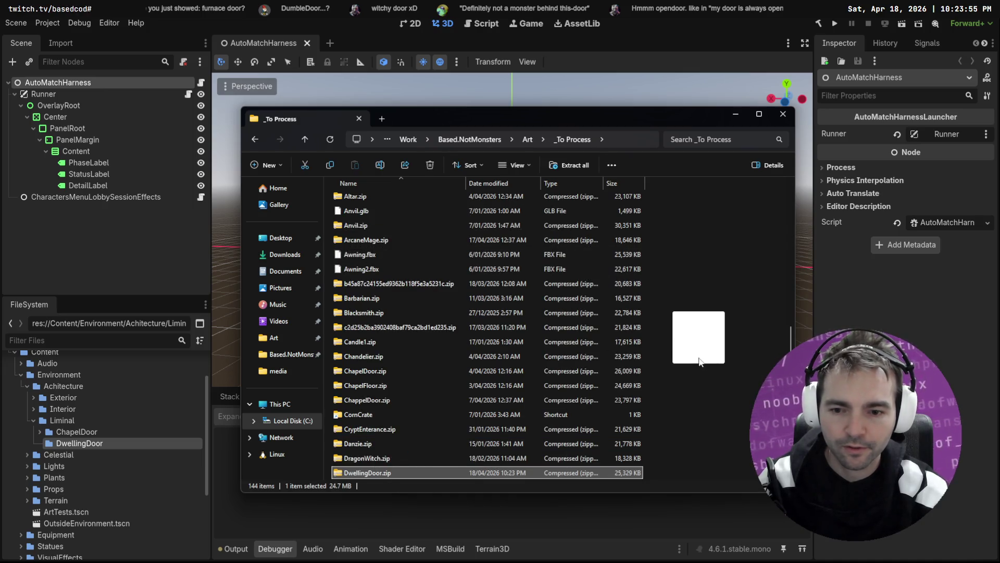
key(Escape)
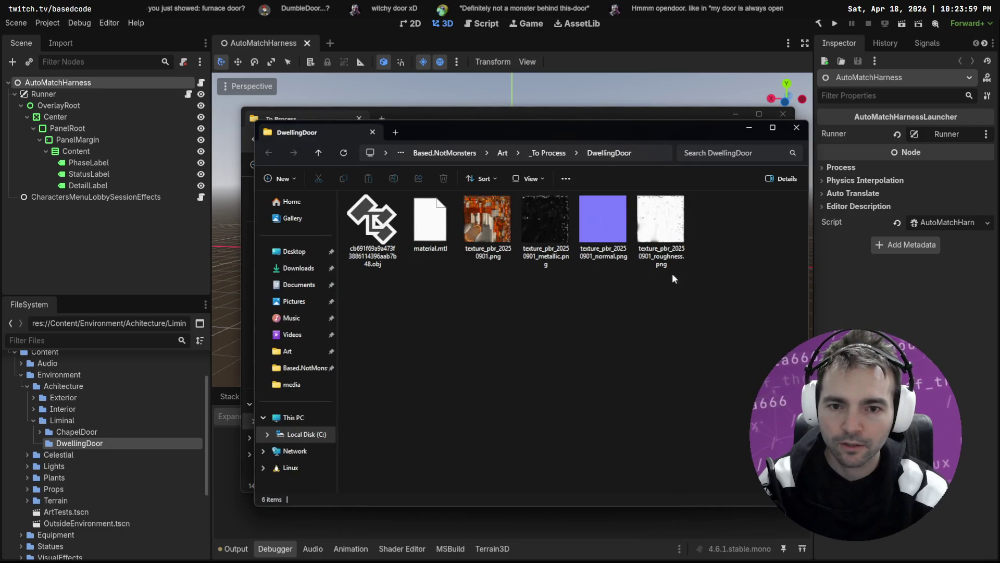
Rename the extracted model to DwellingDoor.obj and close both Explorer windows
key(F2)
text(DwellingDoor)
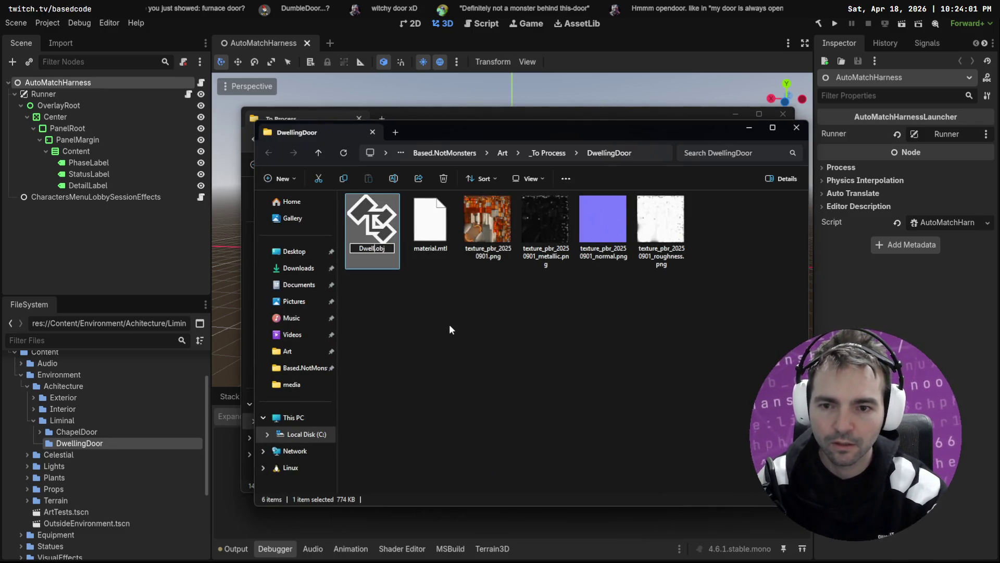
key(Return)
key(ctrl+a)
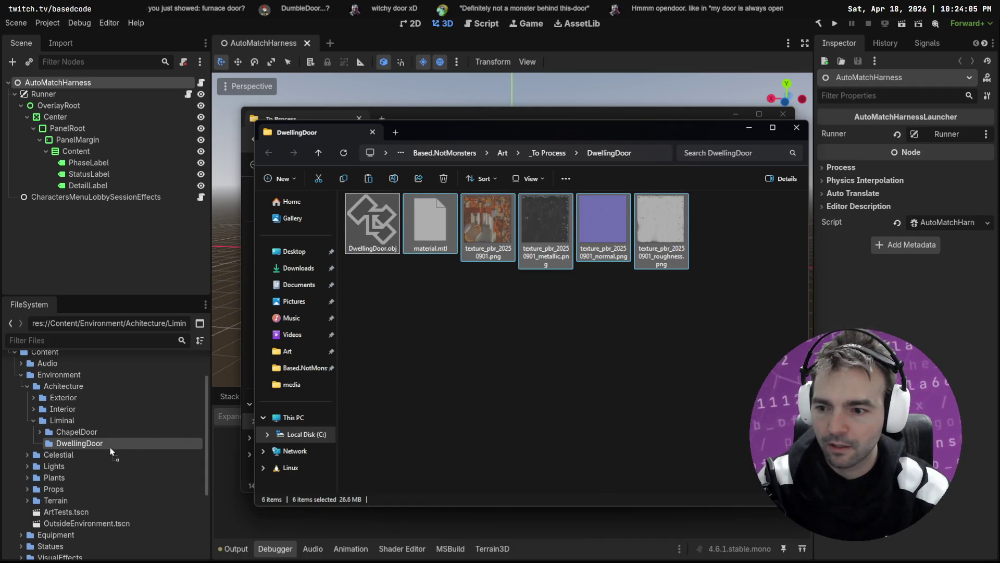
click(657, 397)
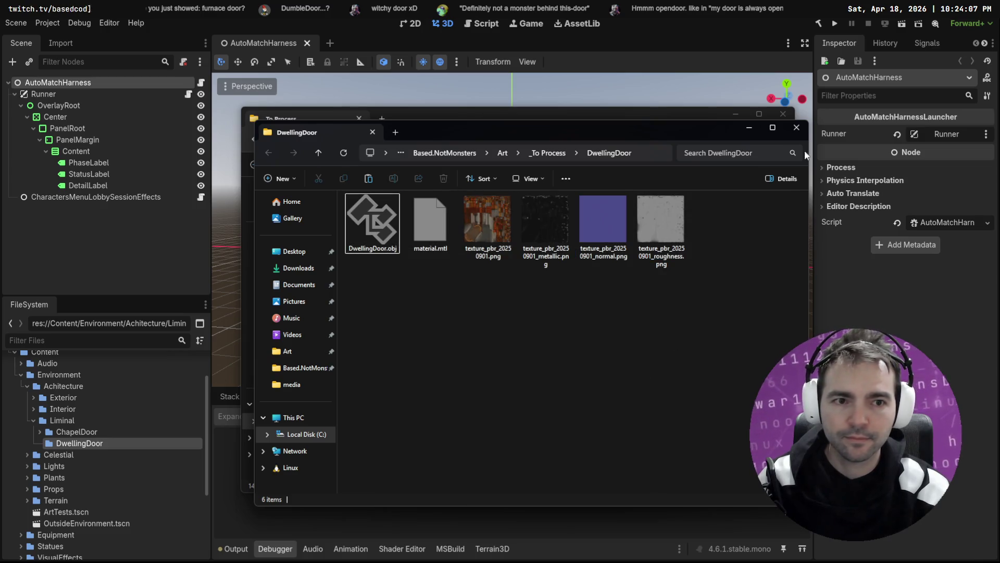
click(801, 129)
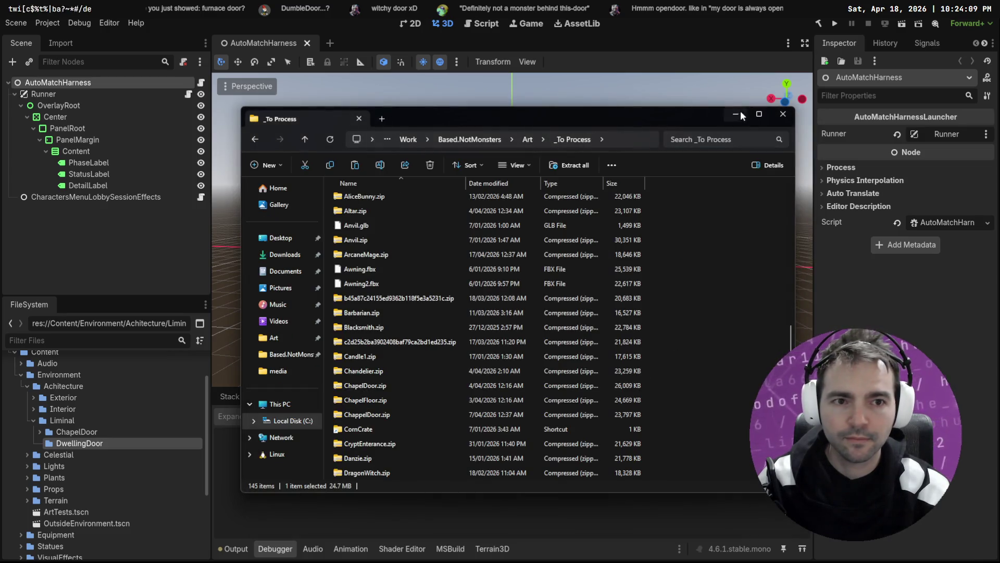
click(783, 115)
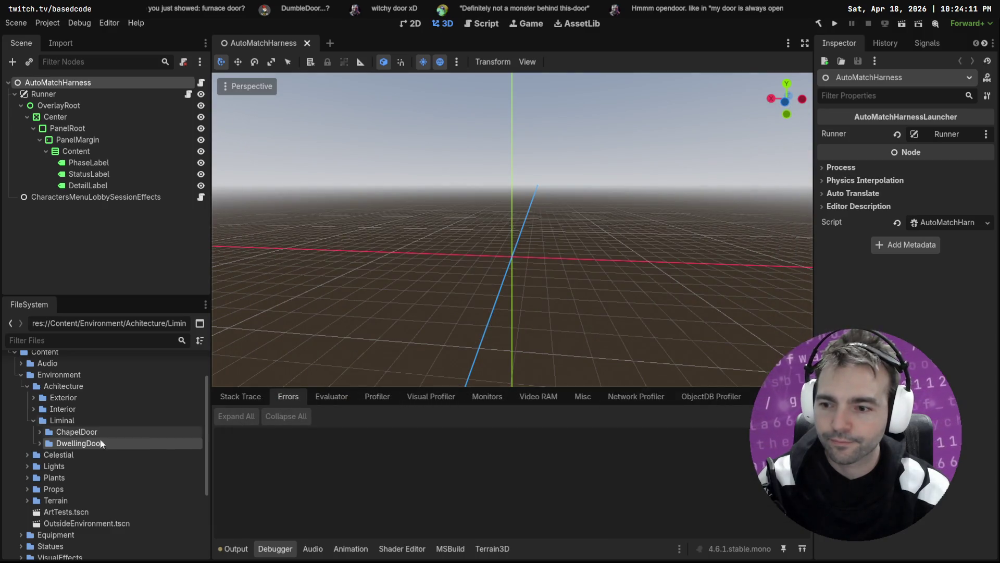
Filter the FileSystem dock by 'Layout' and select WorldLayout.tscn
click(40, 432)
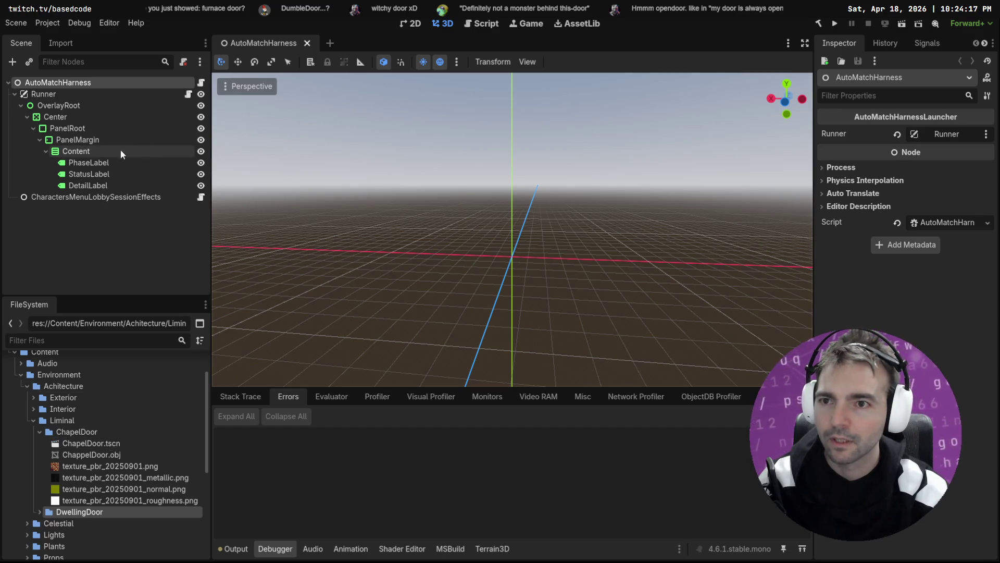
click(83, 342)
text(Layout)
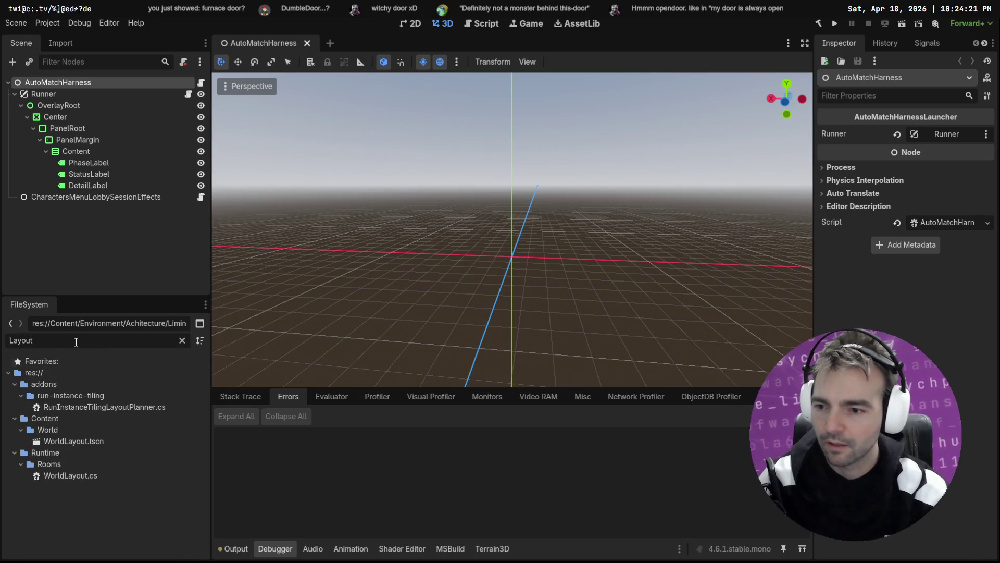
click(86, 444)
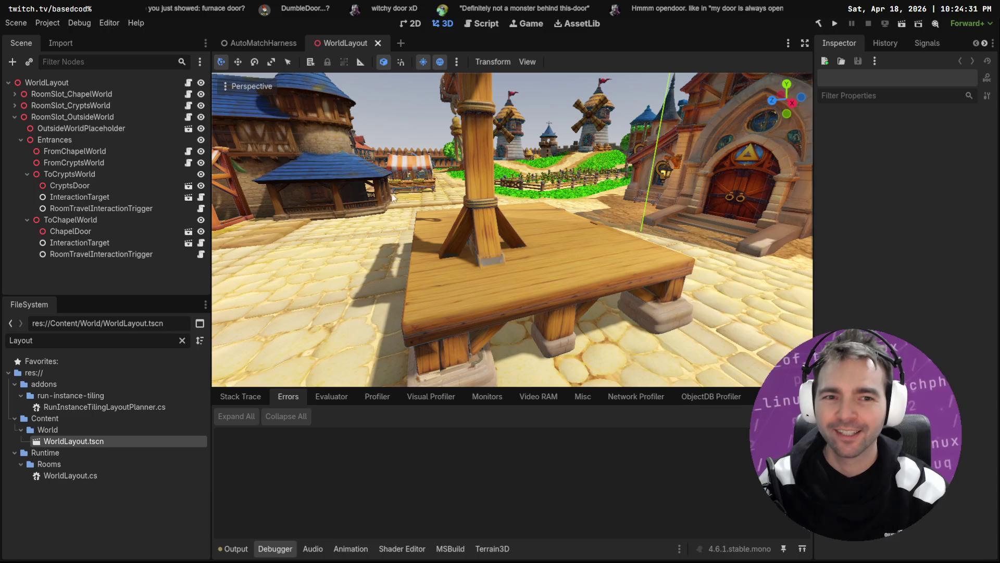
Fly the viewport down the village street to the gallows before the chapel
key(w)
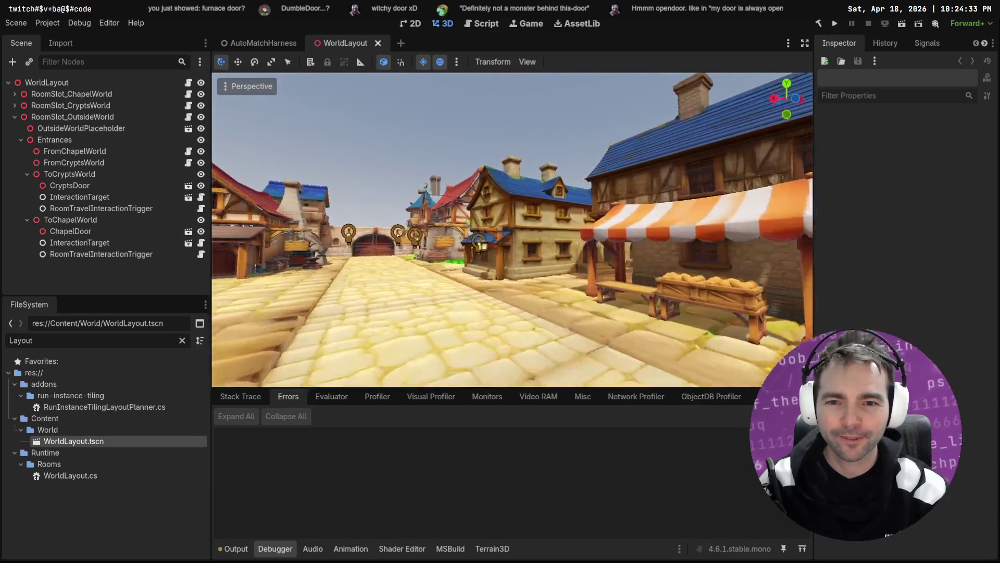
key(w)
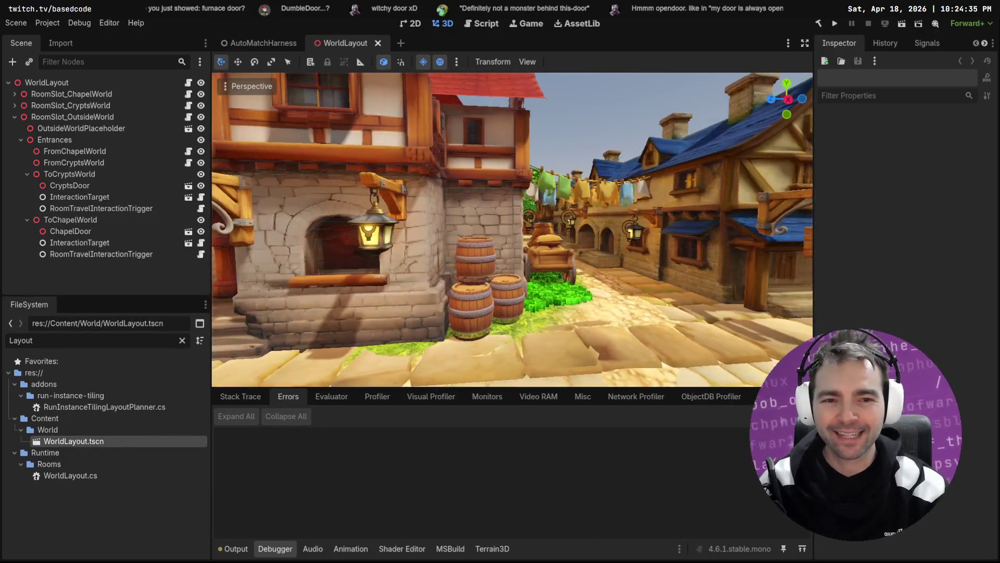
key(w)
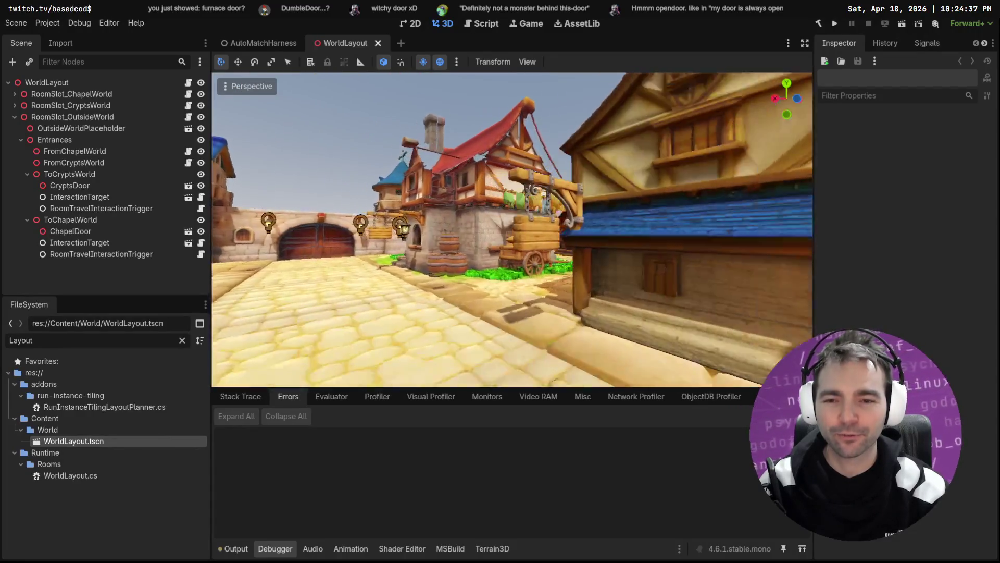
key(w)
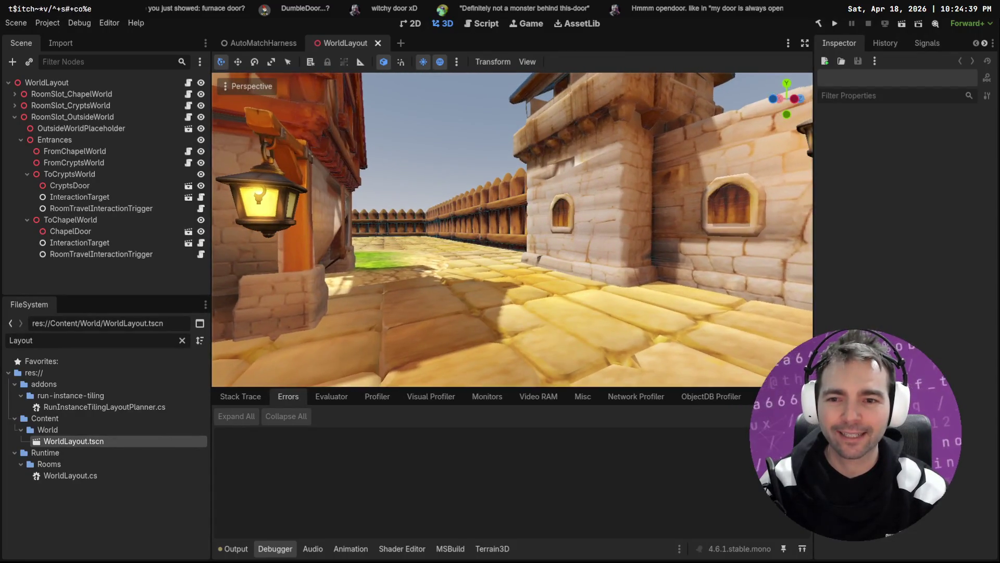
key(w)
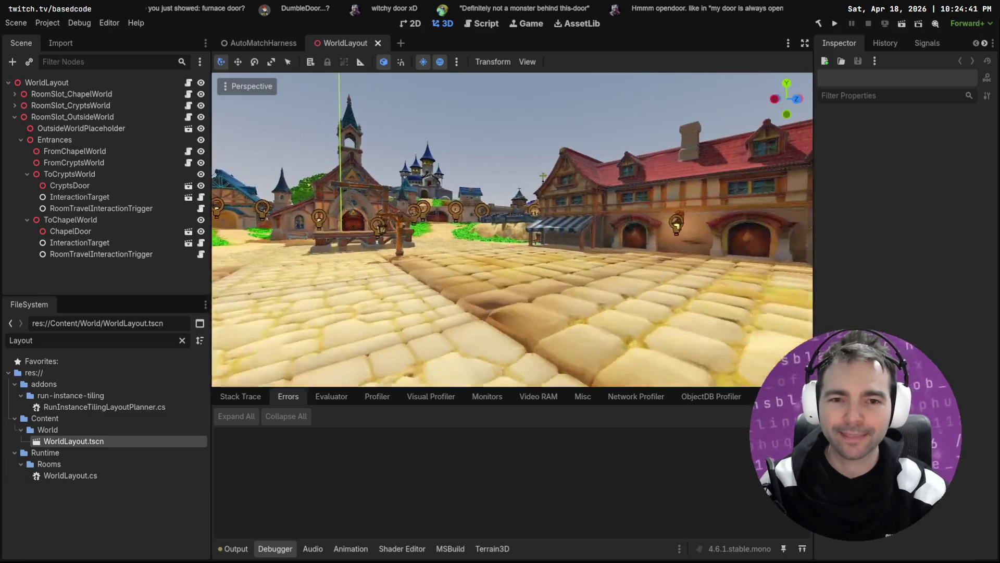
key(w)
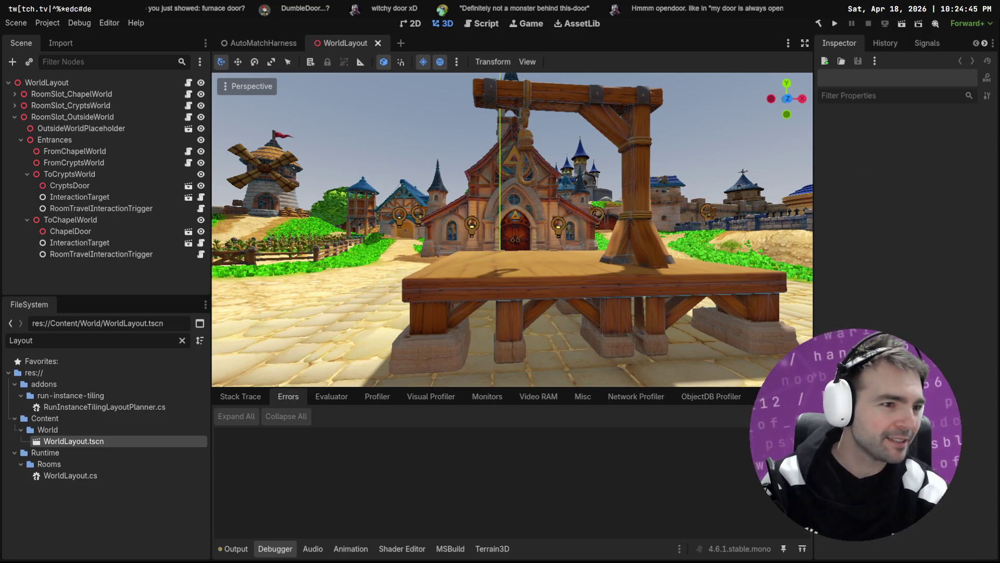
key(alt+Tab)
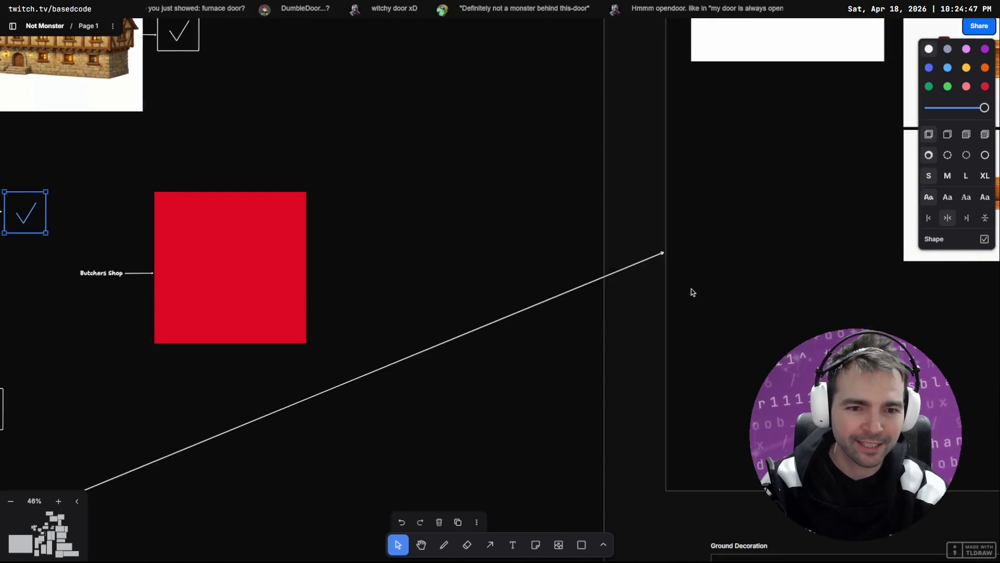
scroll(570, 273, down, 10)
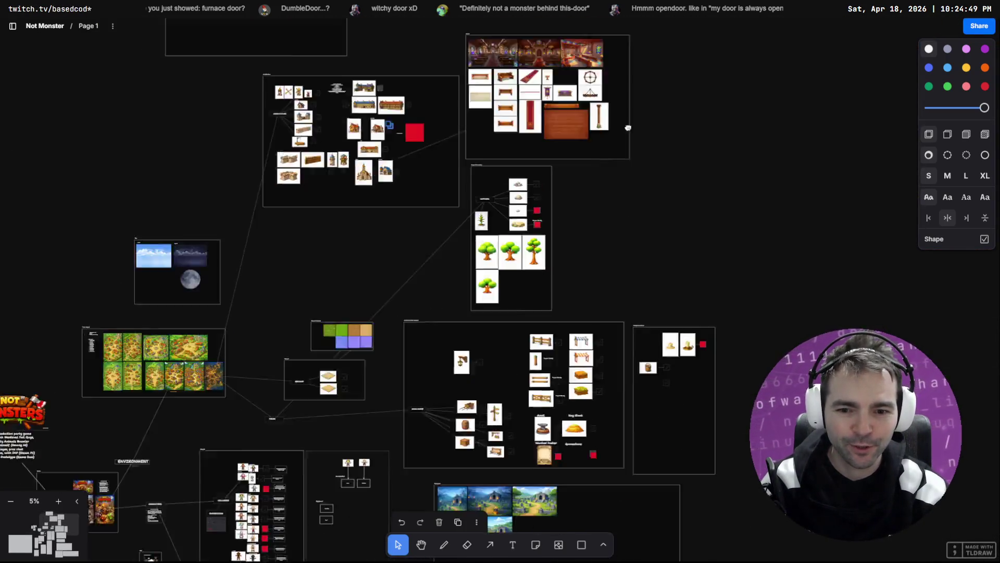
scroll(263, 436, up, 15)
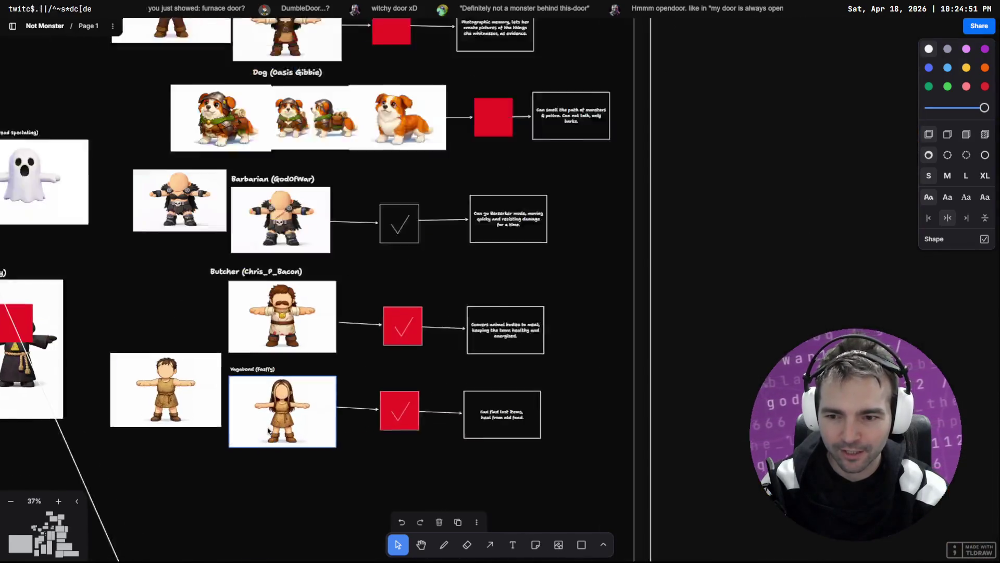
scroll(262, 437, up, 5)
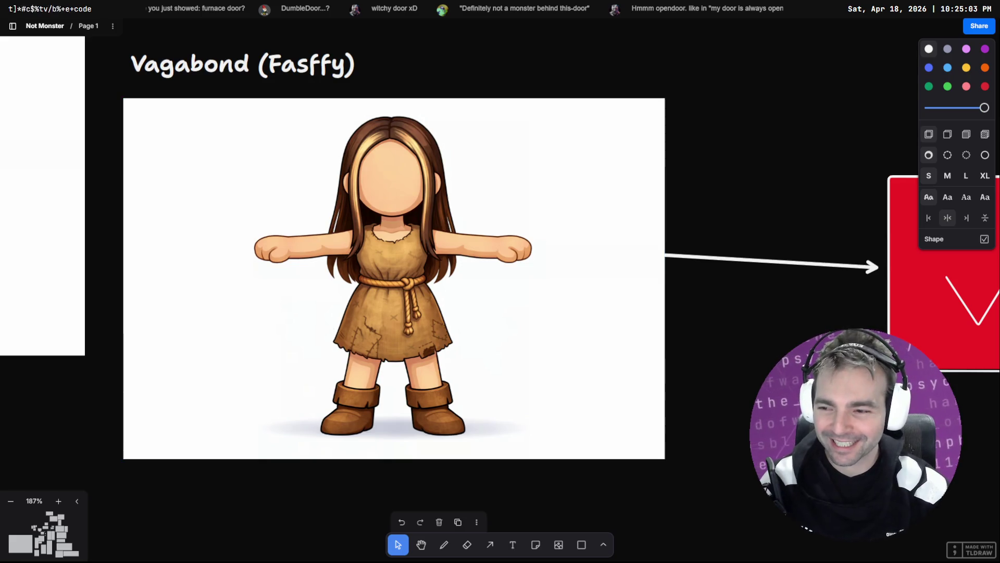
click(732, 362)
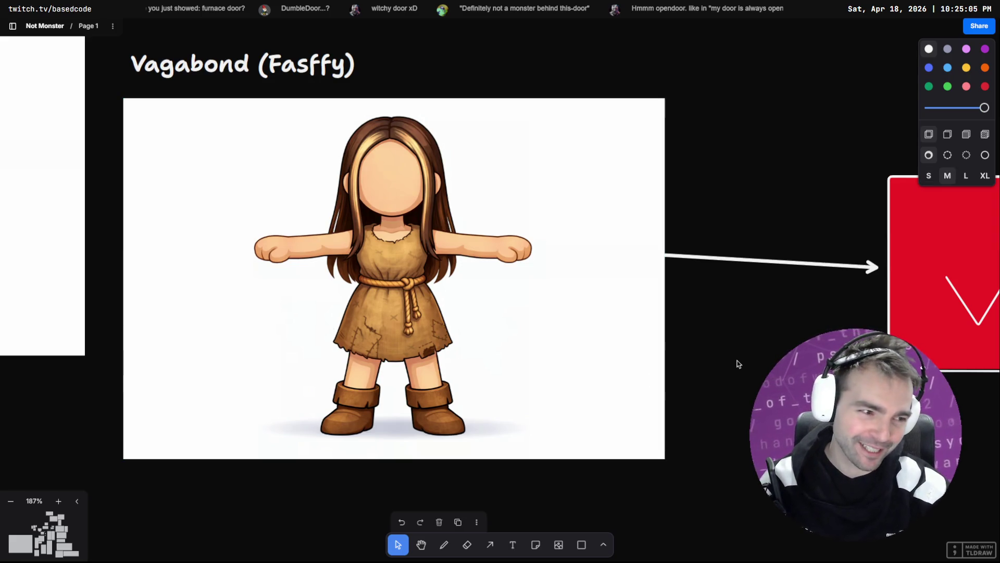
scroll(707, 304, down, 5)
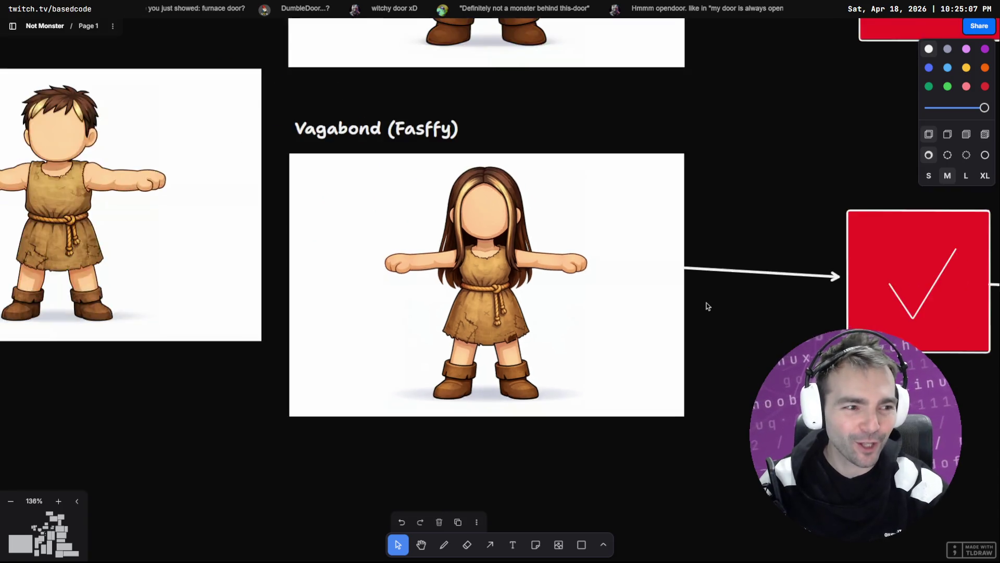
scroll(693, 301, down, 10)
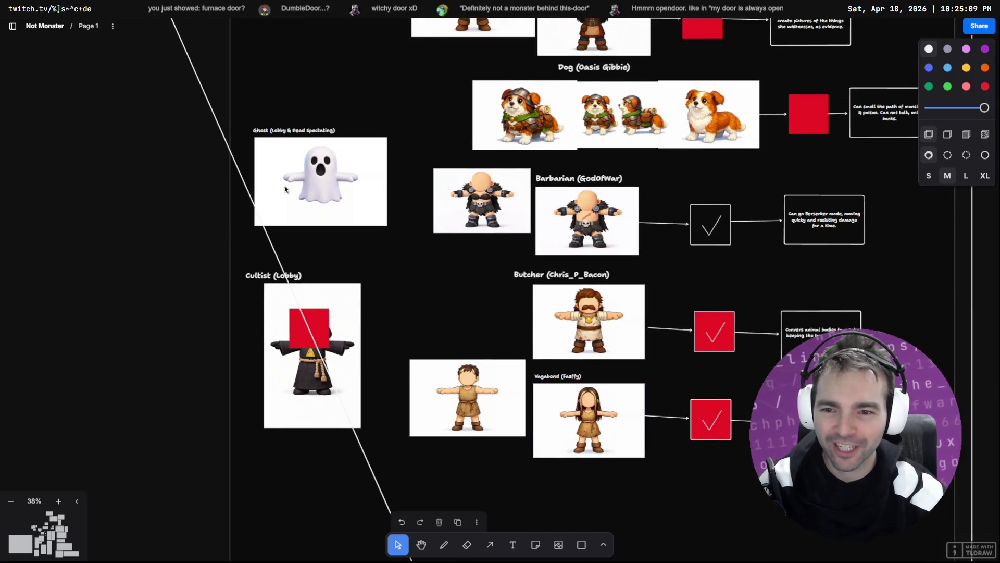
mouse_move(183, 187)
mouse_down()
mouse_move(527, 239)
mouse_move(377, 259)
mouse_move(679, 218)
mouse_move(719, 232)
mouse_move(601, 259)
mouse_up()
scroll(527, 239, down, 5)
scroll(602, 259, up, 10)
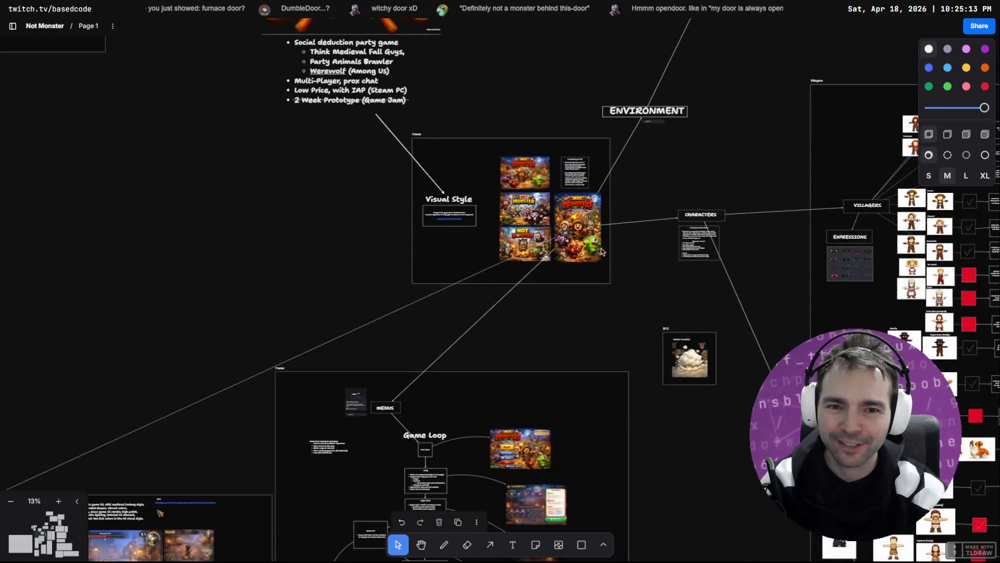
scroll(586, 295, up, 8)
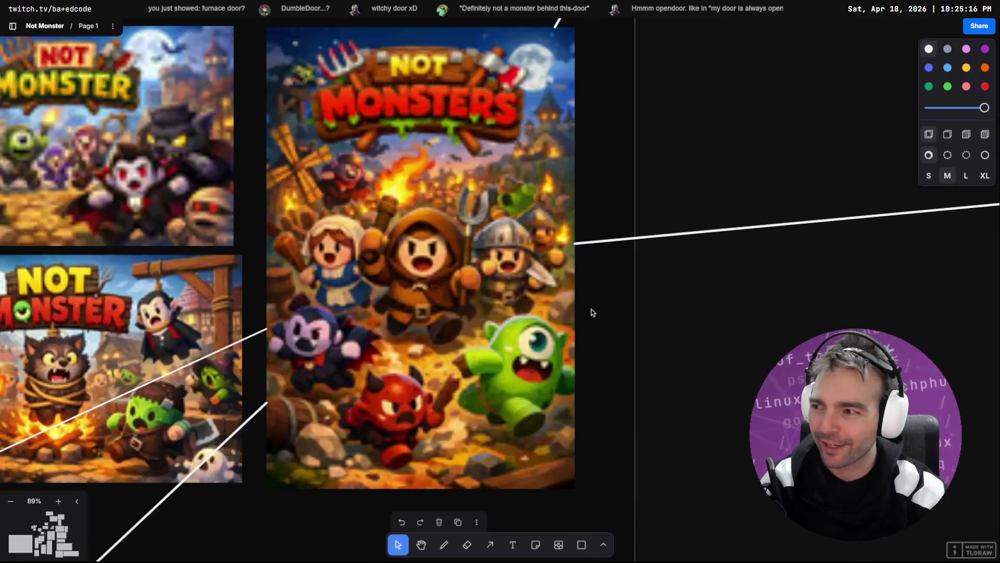
drag(592, 311, 595, 323)
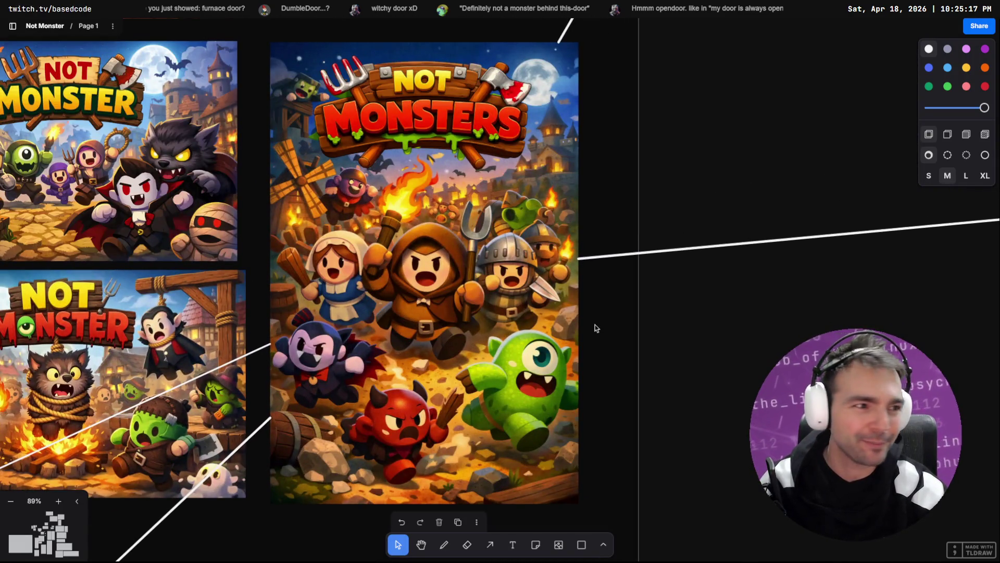
key(alt+Tab)
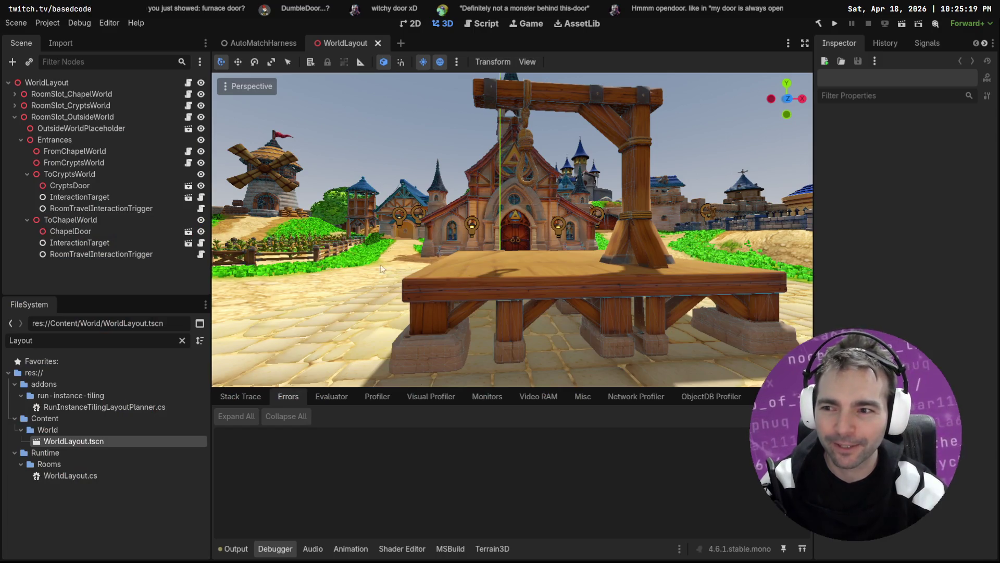
Select the FromCryptsWorld entrance under Entrances, frame it, and toggle it hidden
click(79, 186)
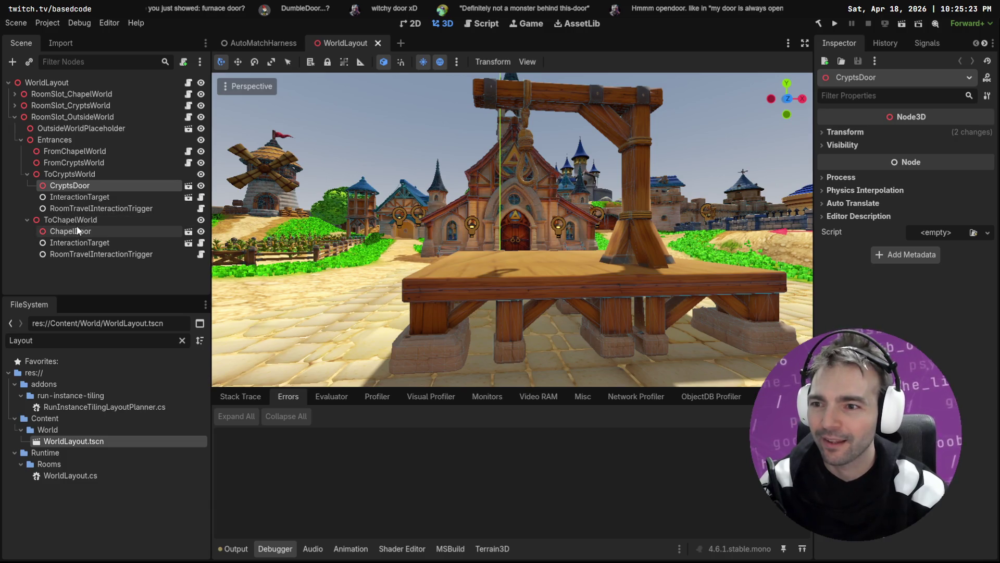
click(111, 218)
click(78, 186)
click(78, 174)
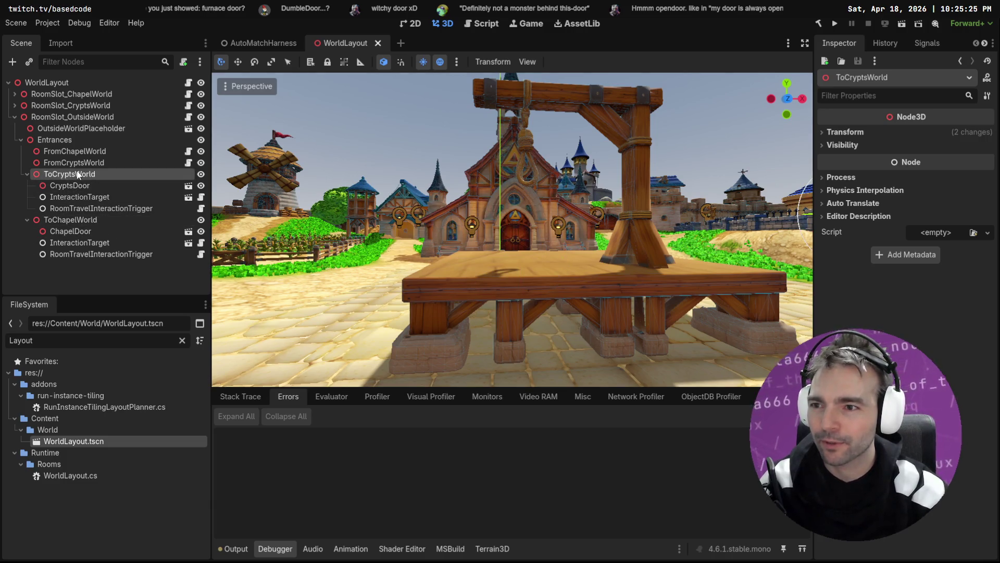
click(71, 129)
click(67, 140)
click(76, 175)
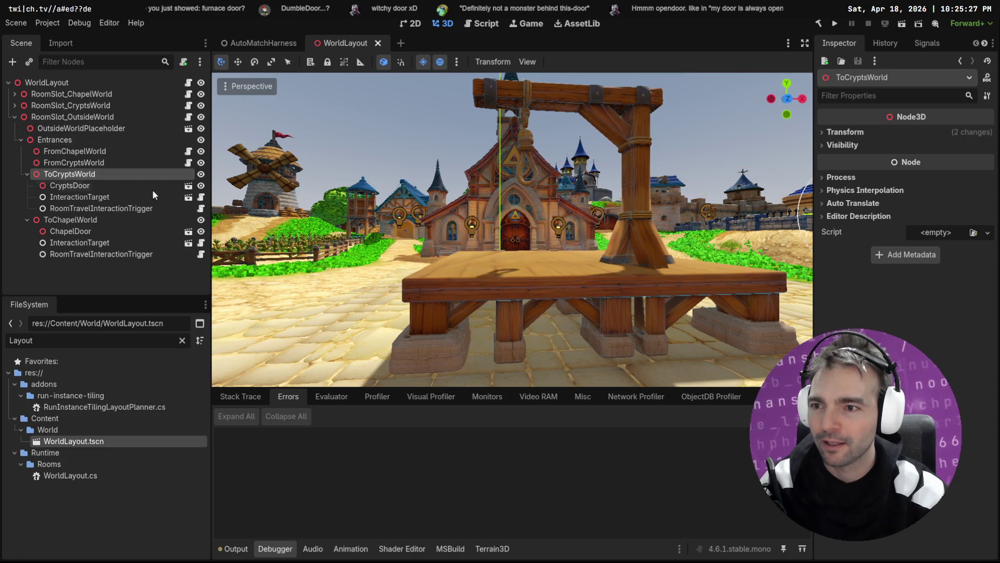
click(78, 162)
key(f)
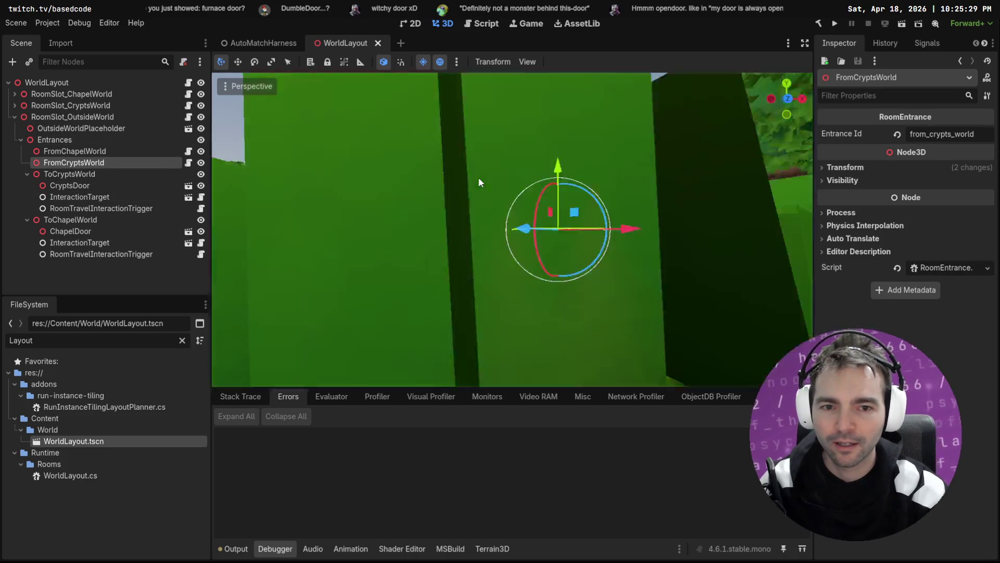
key(f)
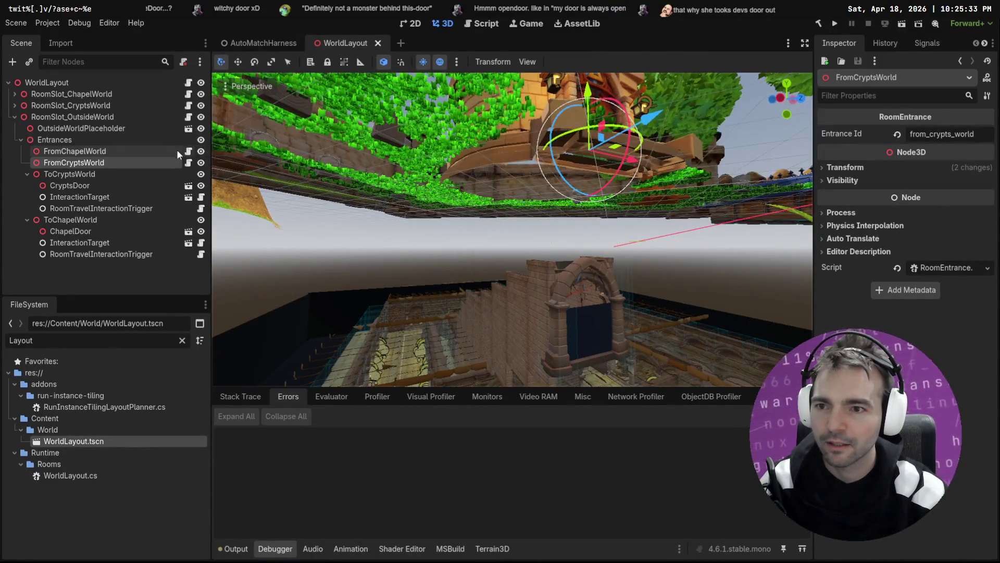
click(202, 163)
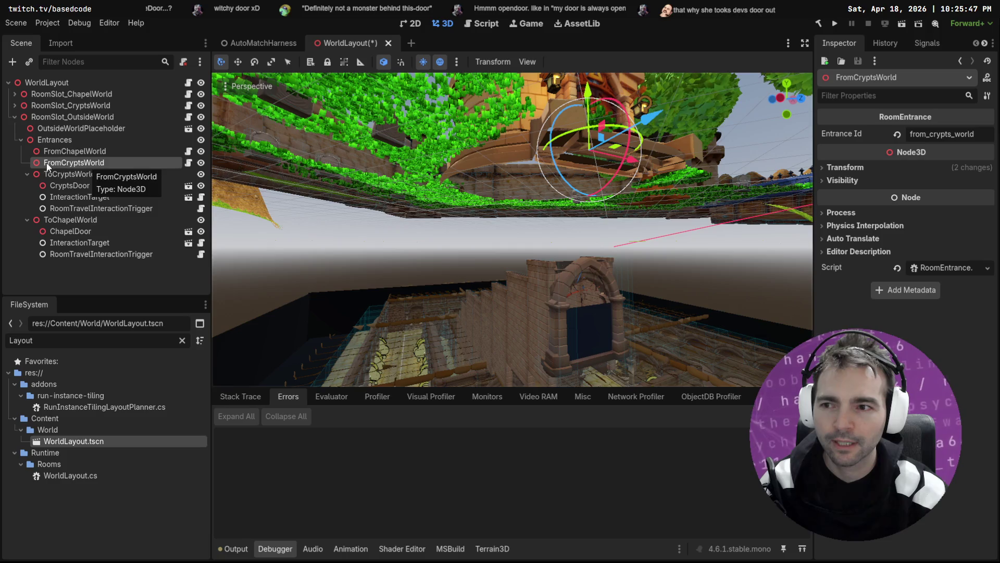
Add a Node3D named Chapel under Entrances and move both chapel entrances into it
right_click(57, 140)
click(109, 143)
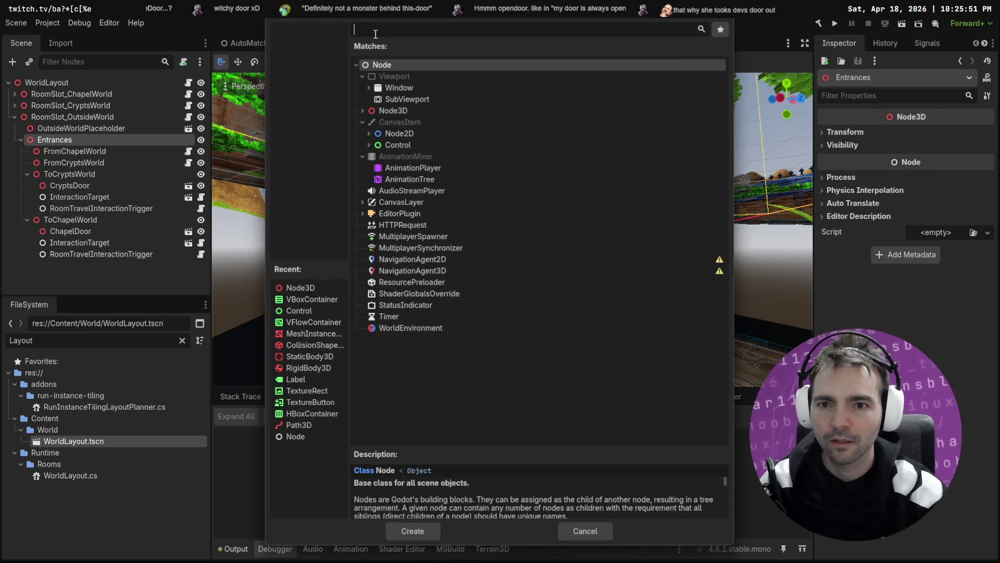
double_click(407, 111)
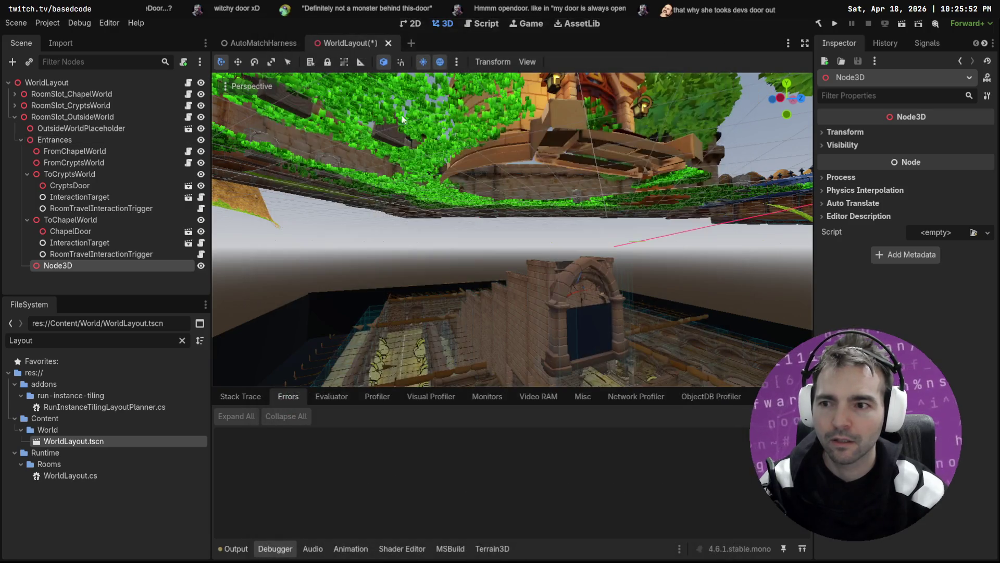
double_click(69, 266)
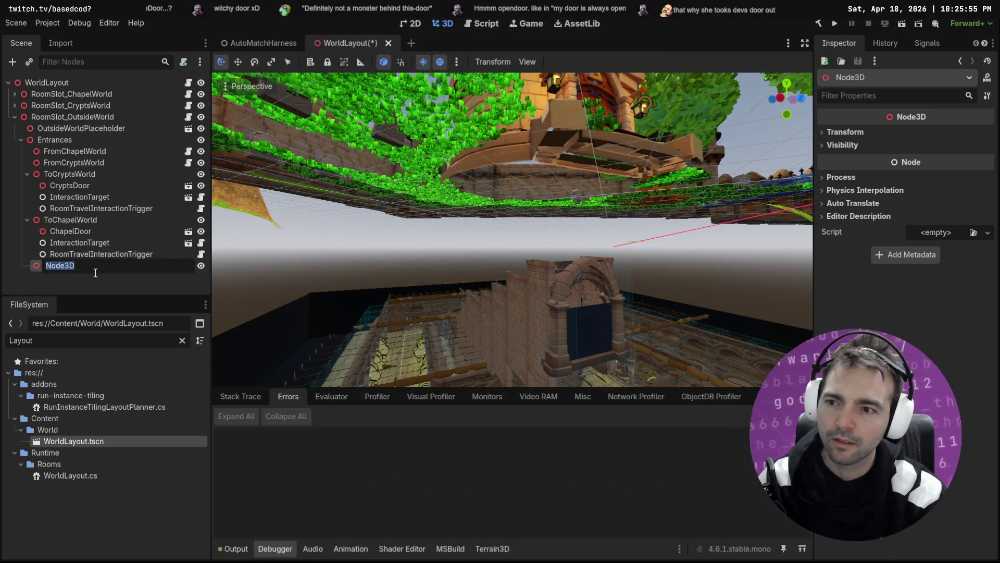
key(Return)
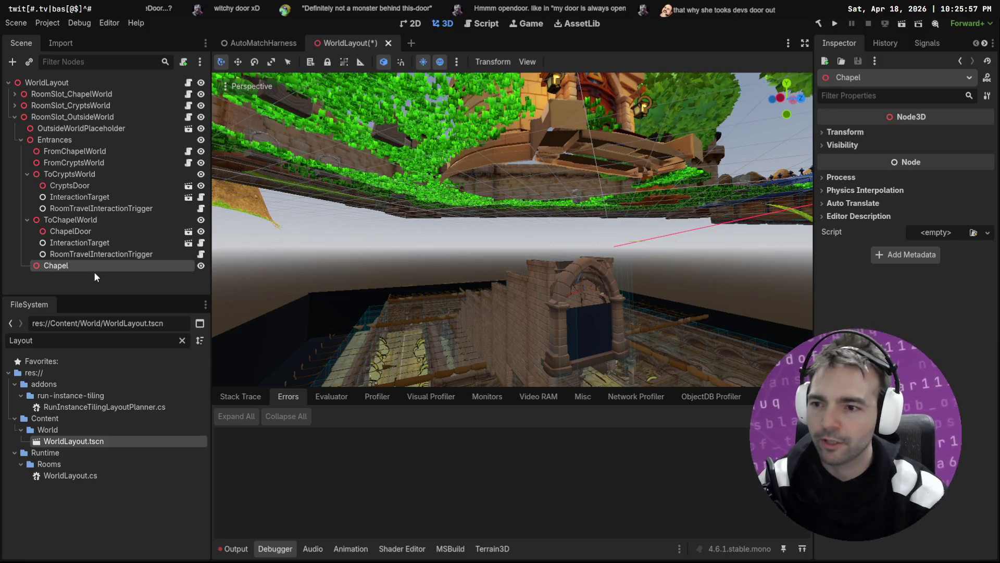
click(72, 224)
drag(67, 235, 61, 266)
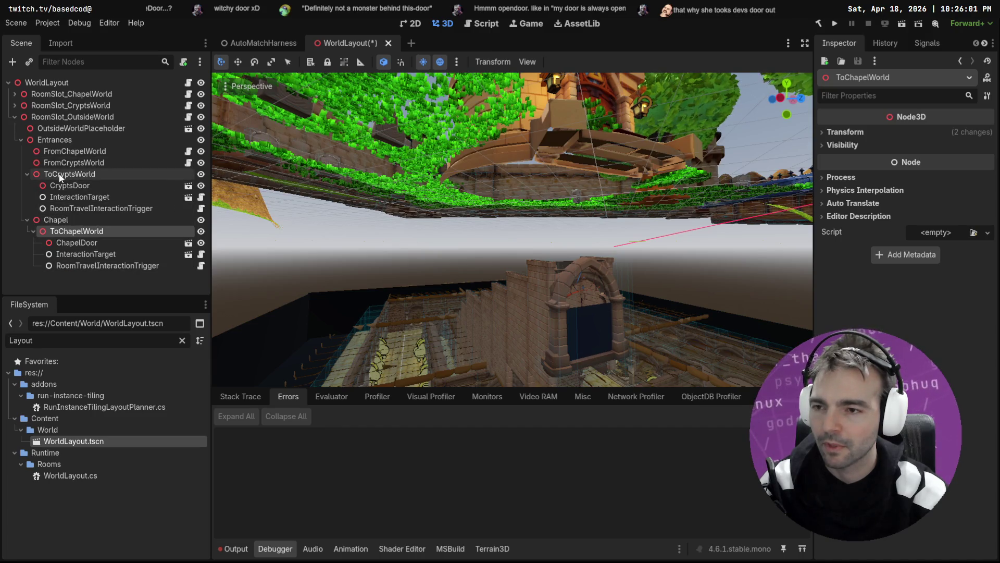
click(87, 165)
drag(93, 152, 90, 220)
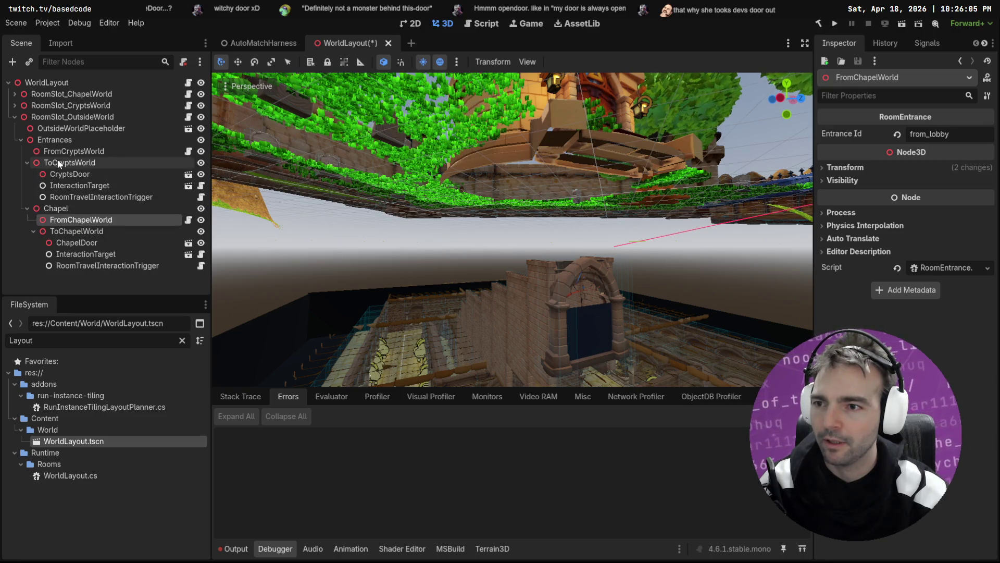
Add a Node3D named Crypts, move FromCryptsWorld and ToCryptsWorld into it, and collapse both groups
right_click(55, 138)
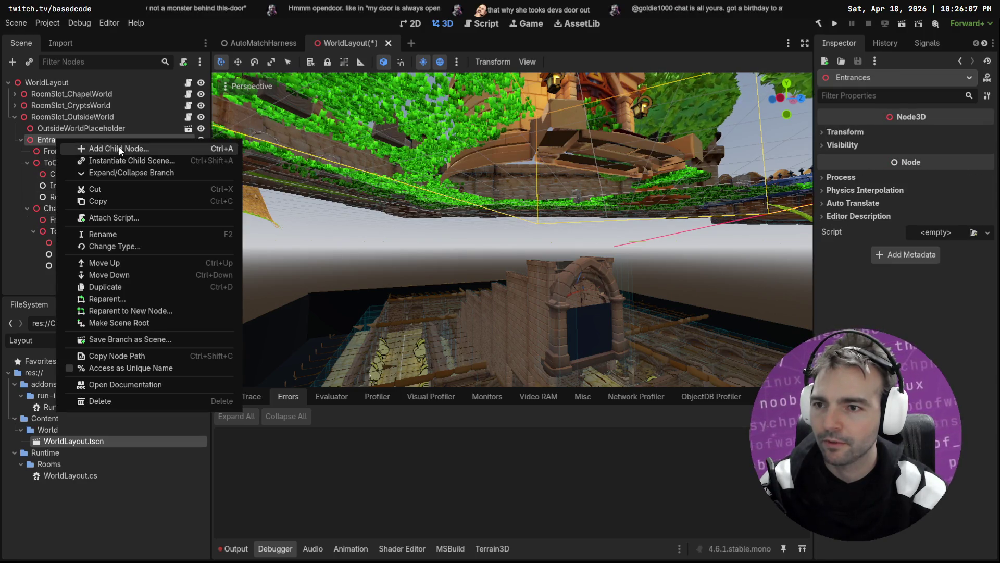
click(118, 146)
text(Cry)
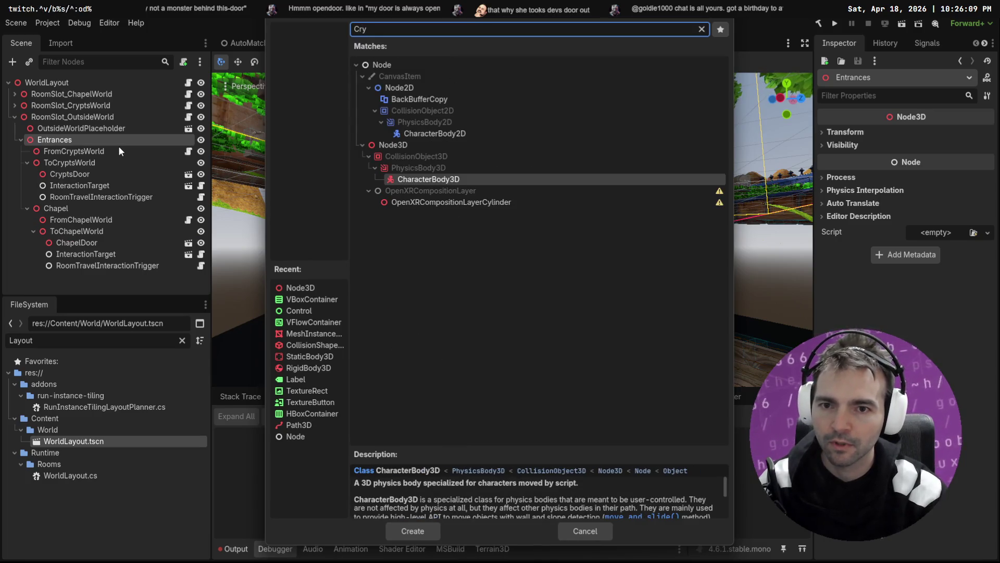
key(Up)
key(Return)
text(Cr)
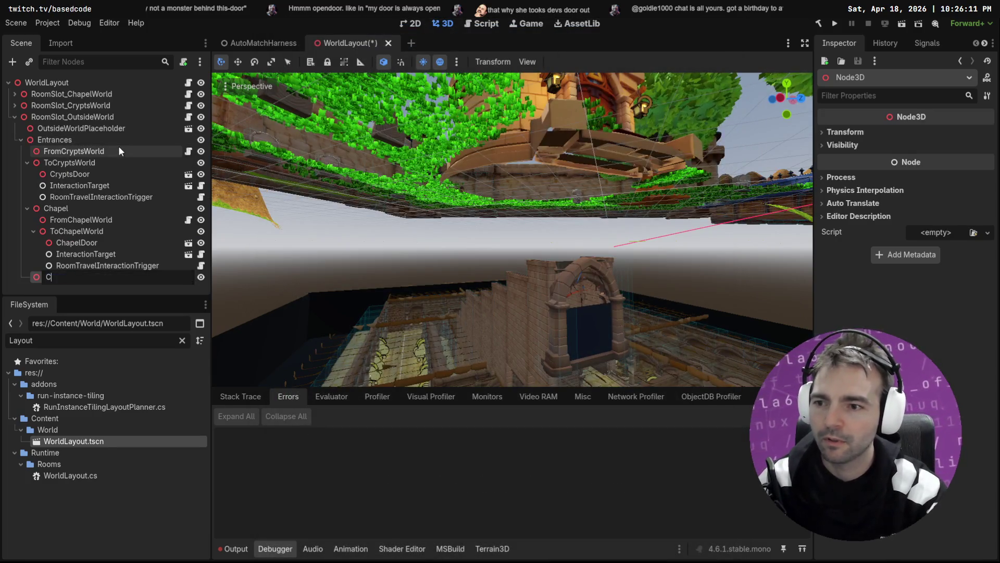
text(ypts)
key(Return)
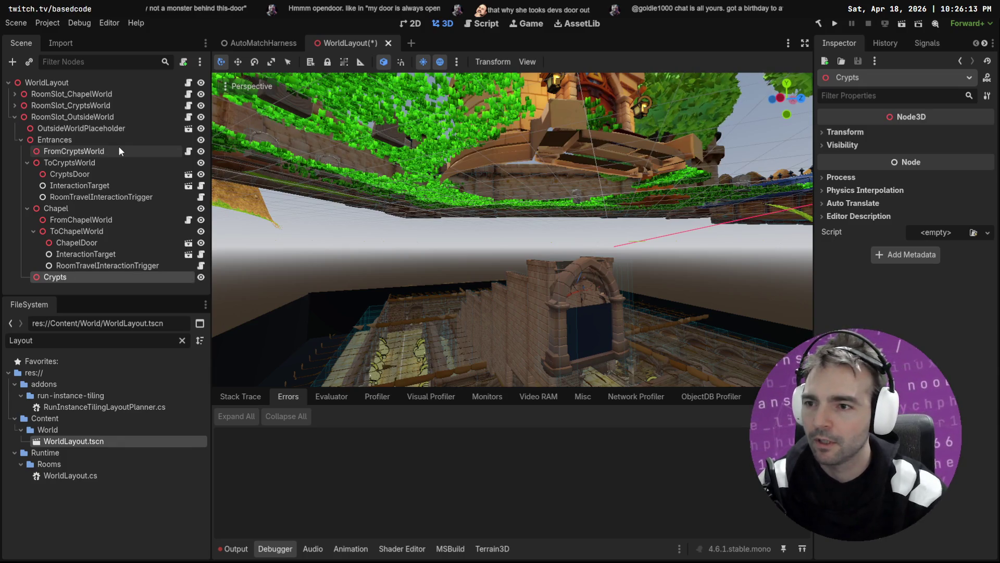
click(73, 151)
shift+click(73, 162)
mouse_move(73, 162)
mouse_down()
mouse_move(78, 209)
mouse_move(58, 276)
mouse_up()
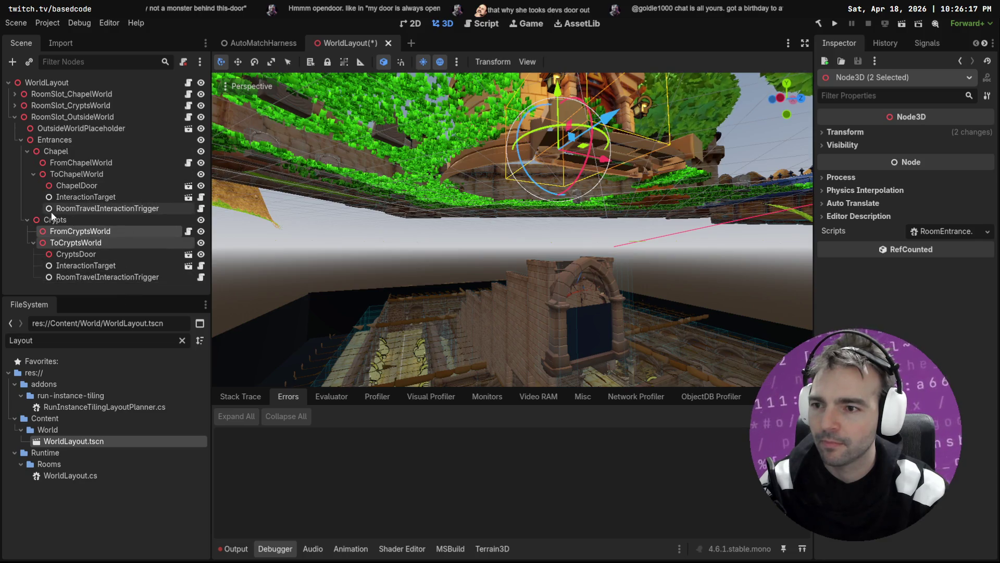
click(27, 151)
click(27, 163)
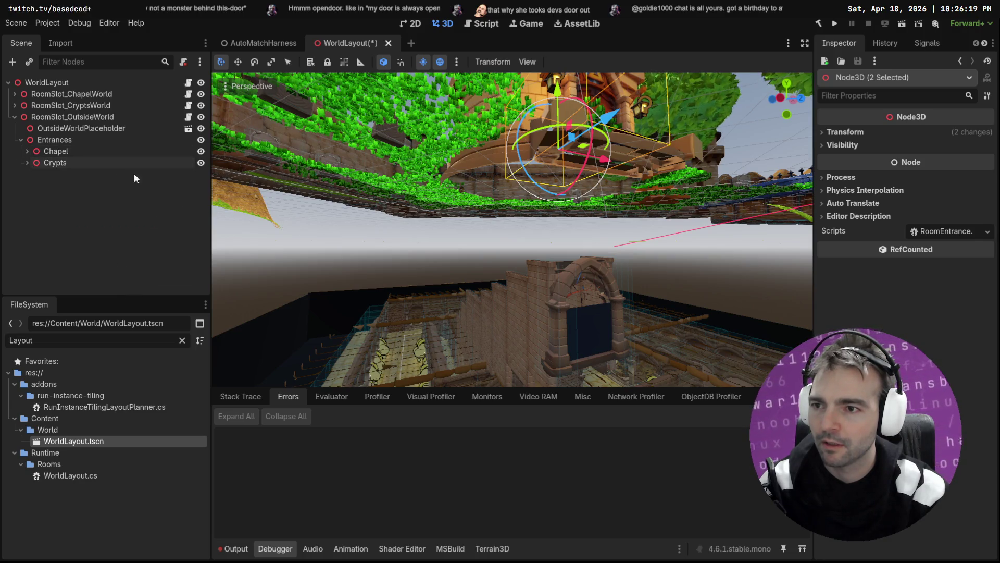
click(79, 152)
Fly the view down the cobbled street to the chapel's lantern and arched door
key(f)
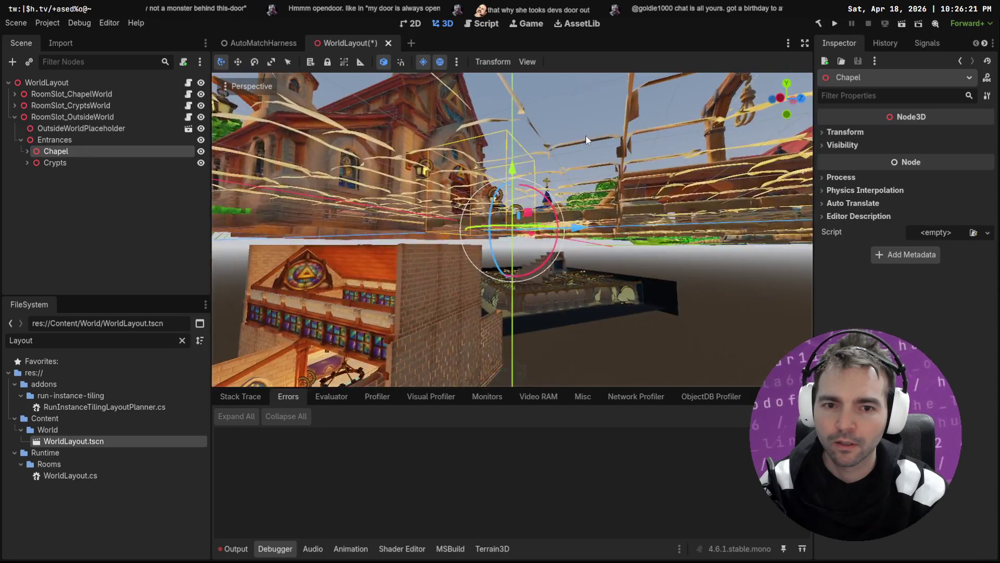
key(w)
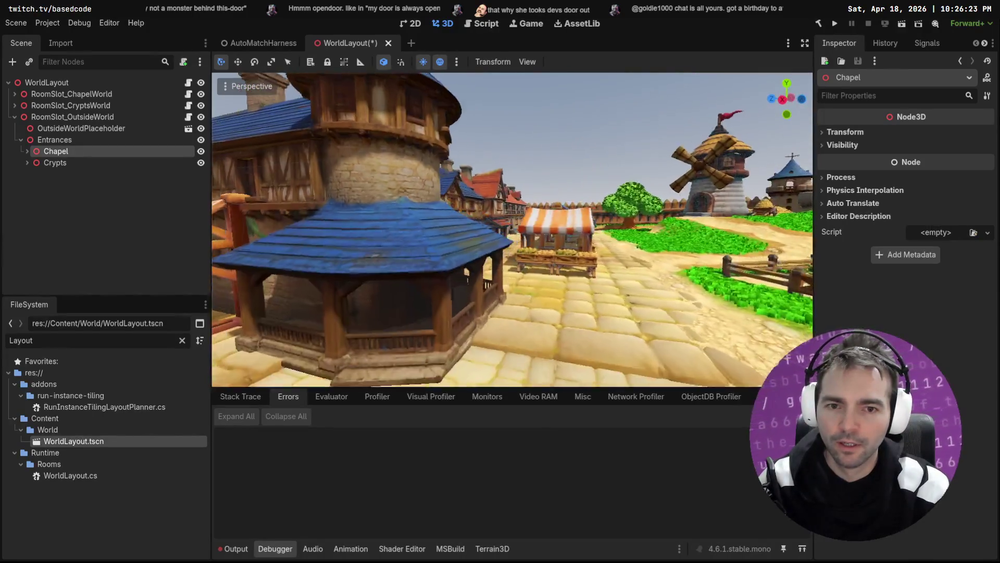
key(w)
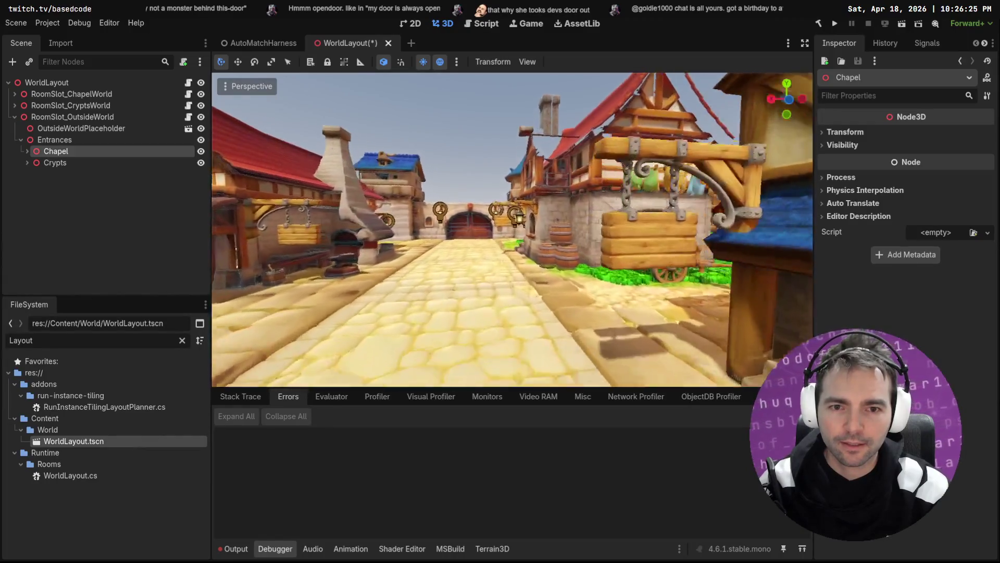
key(w)
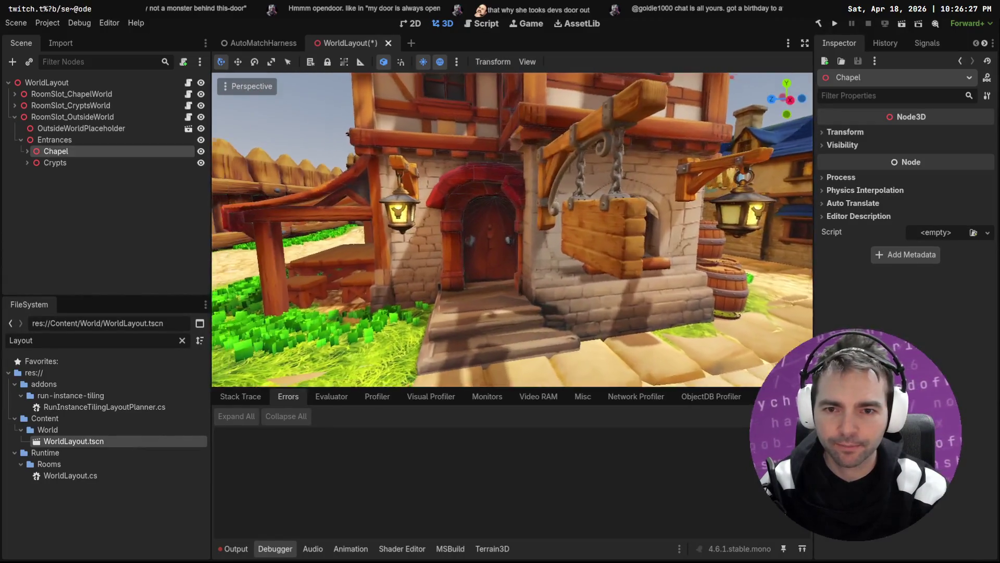
key(w)
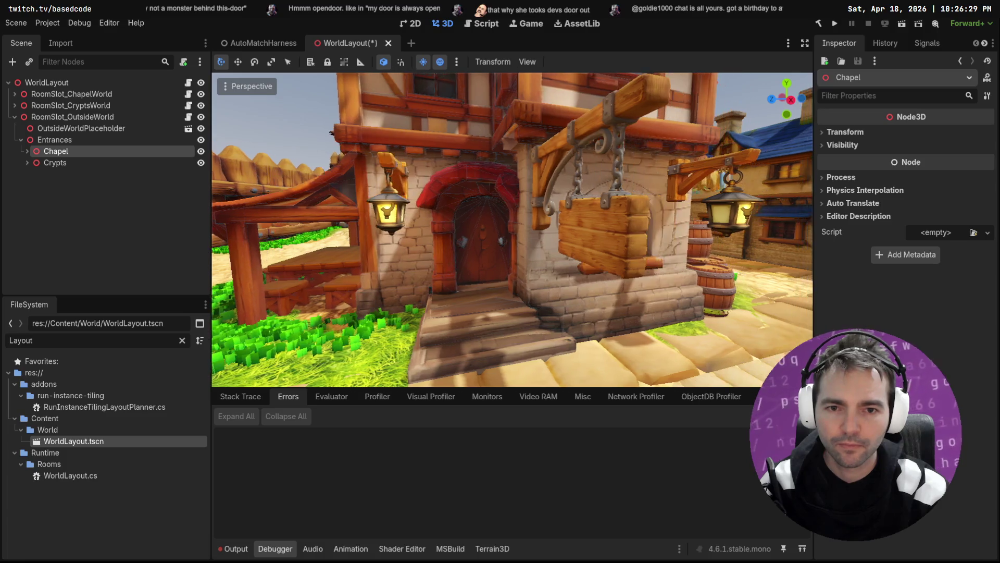
key(s)
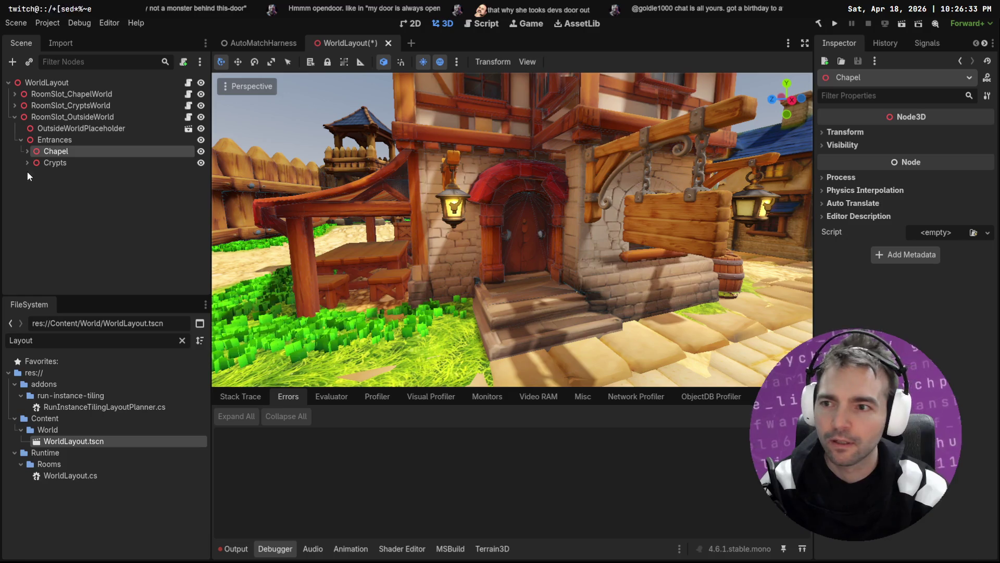
Add a Node3D named Tavern under Entrances
click(68, 141)
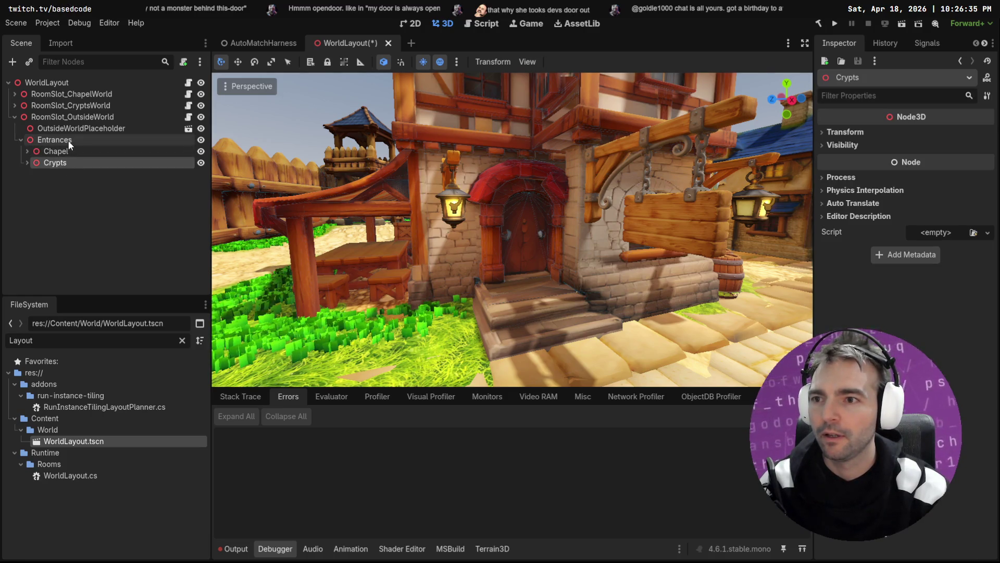
right_click(68, 141)
click(124, 149)
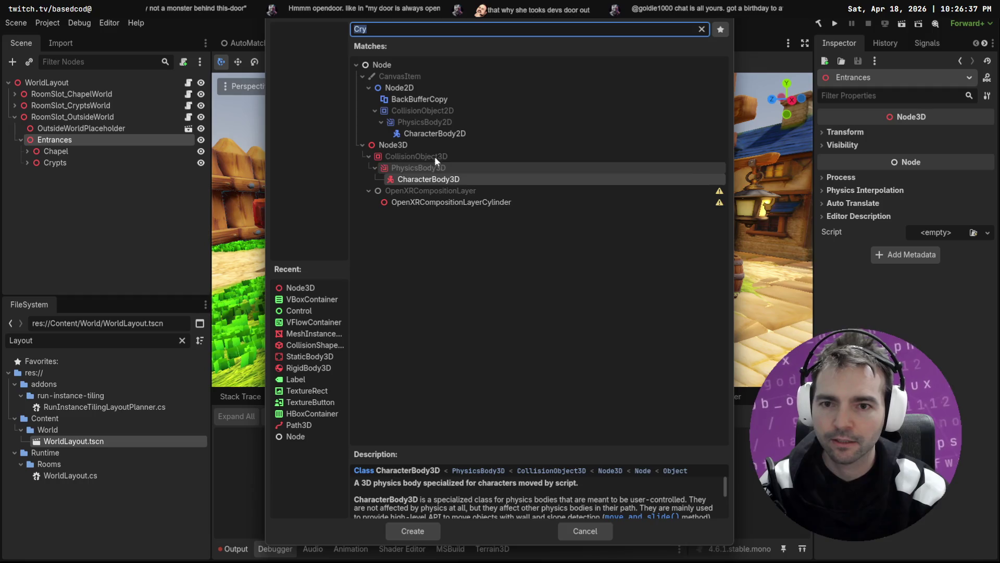
double_click(416, 148)
double_click(51, 175)
text(Tavern)
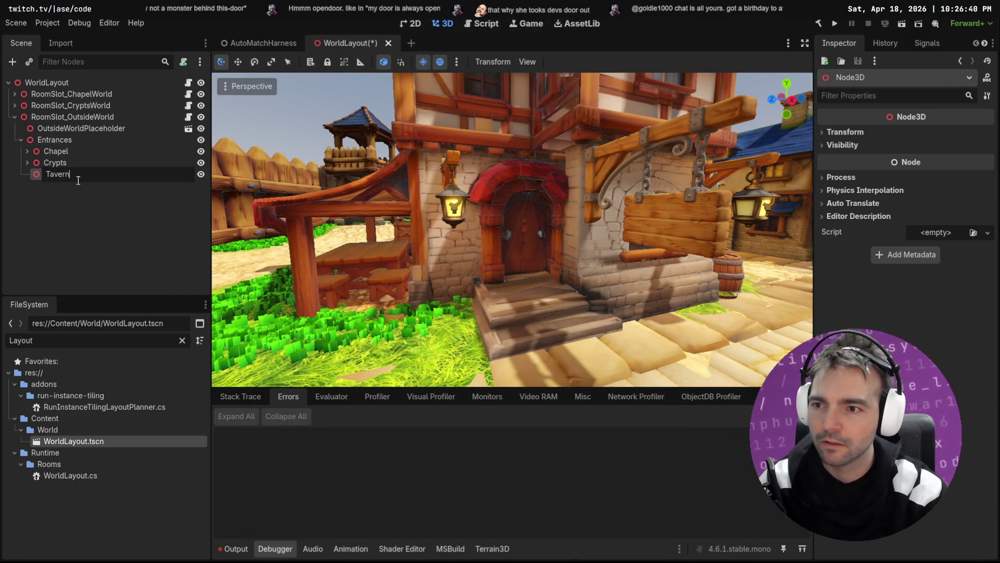
key(Return)
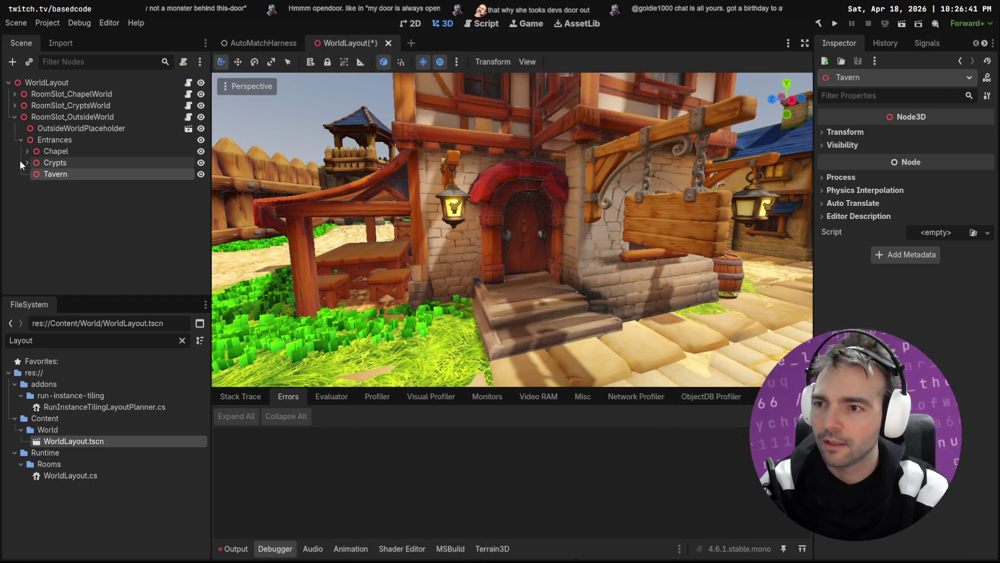
Reveal WorldLayout.tscn in the FileSystem dock and select the Chapel's FromChapelWorld entrance
click(28, 151)
click(78, 162)
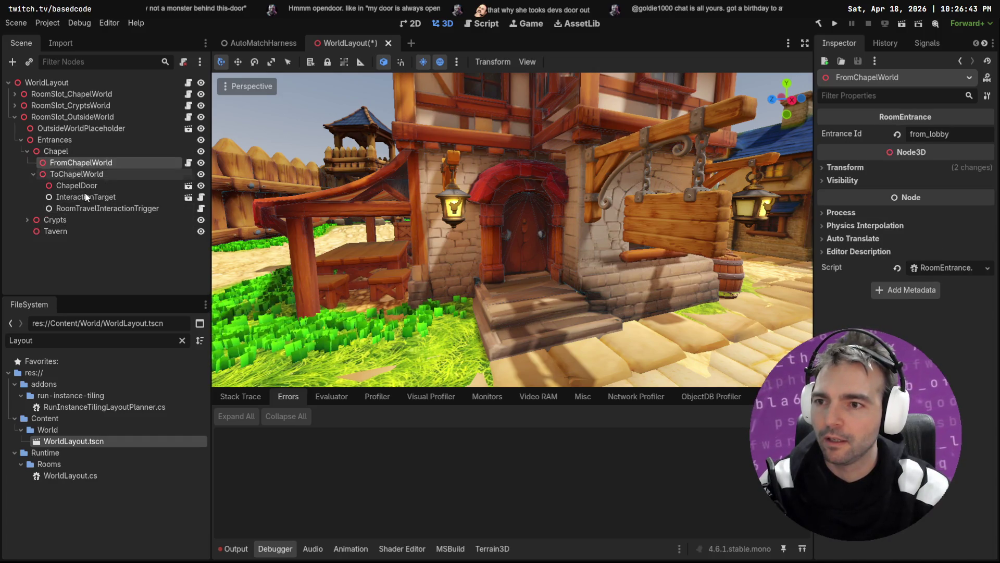
click(22, 141)
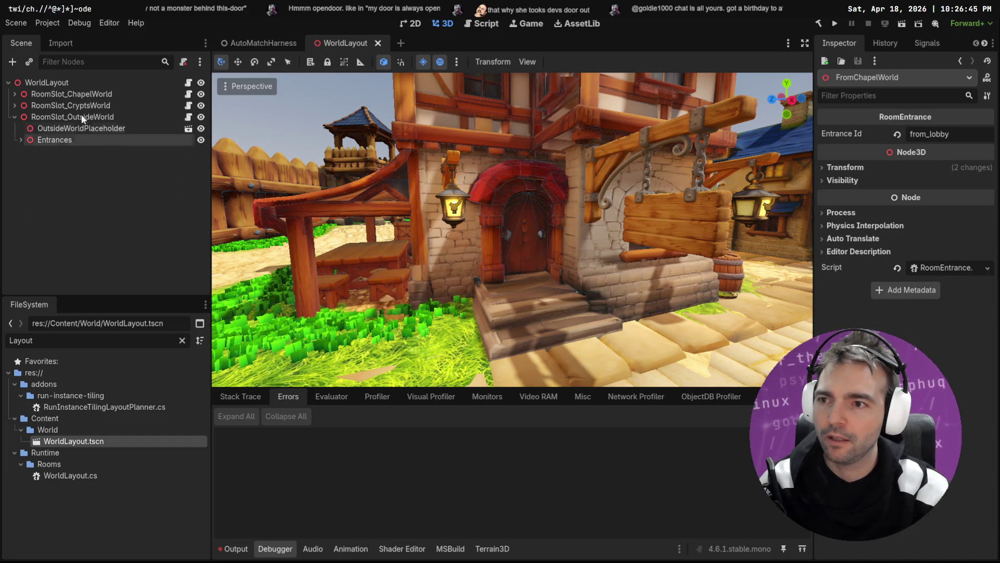
right_click(47, 86)
key(Escape)
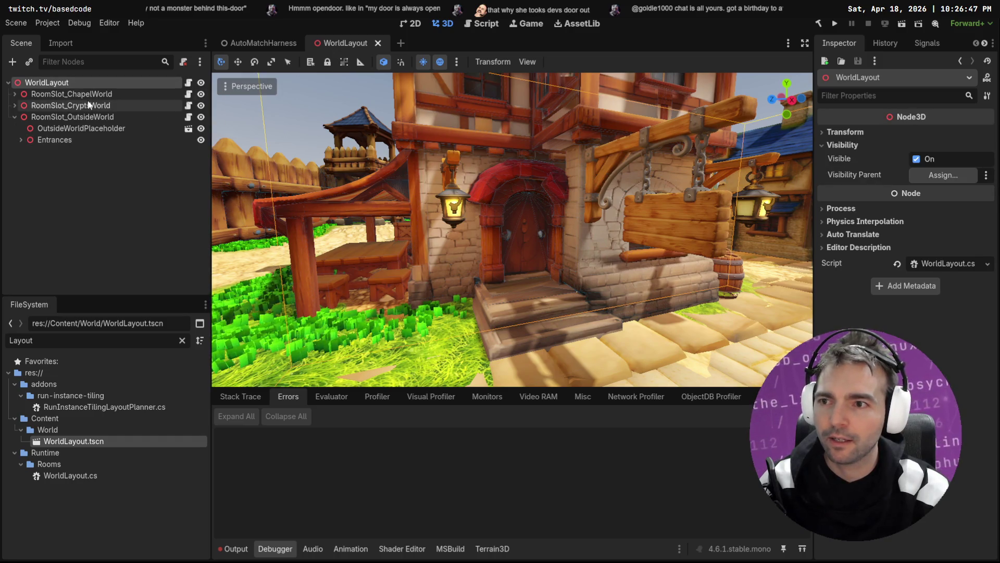
right_click(53, 81)
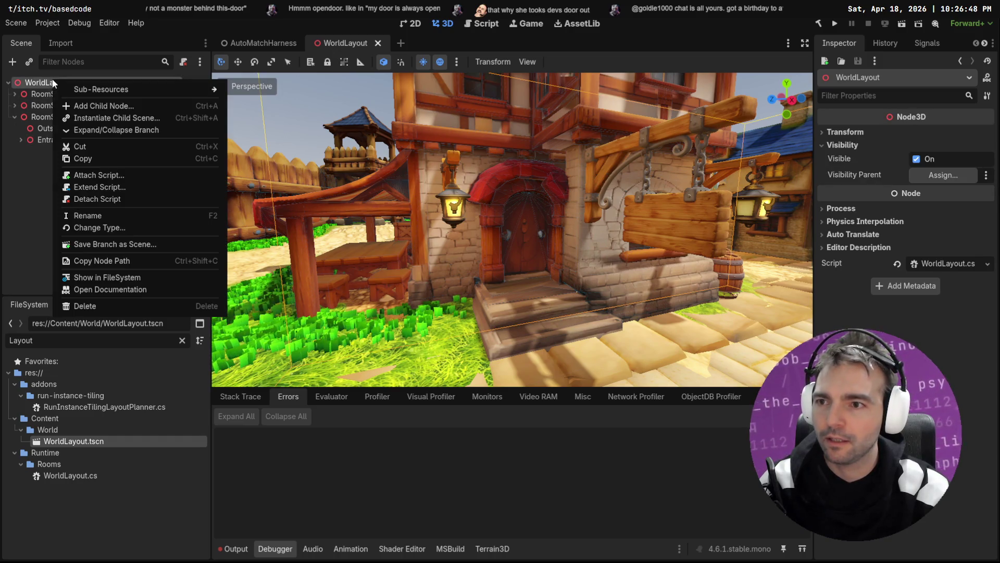
click(157, 277)
right_click(92, 549)
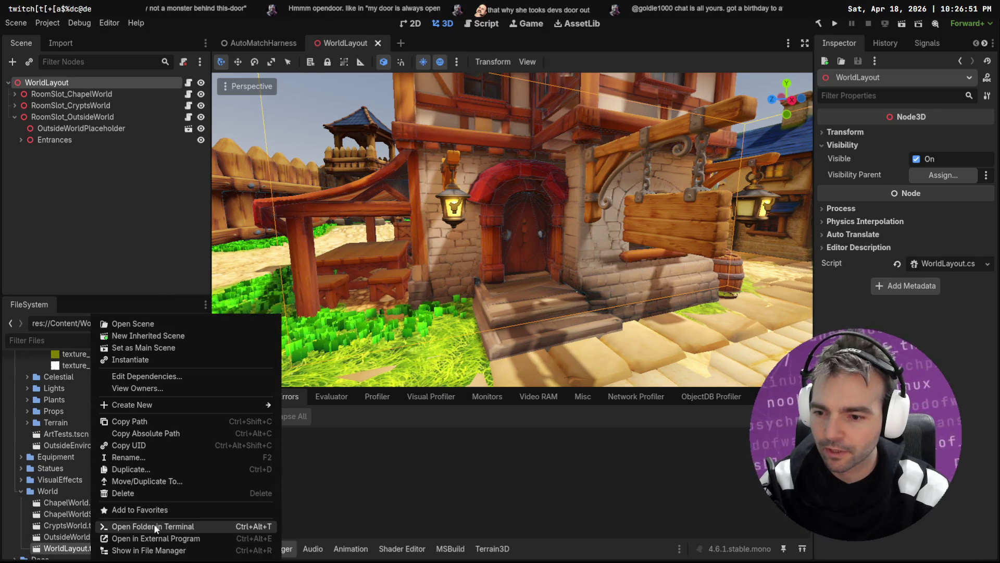
click(155, 421)
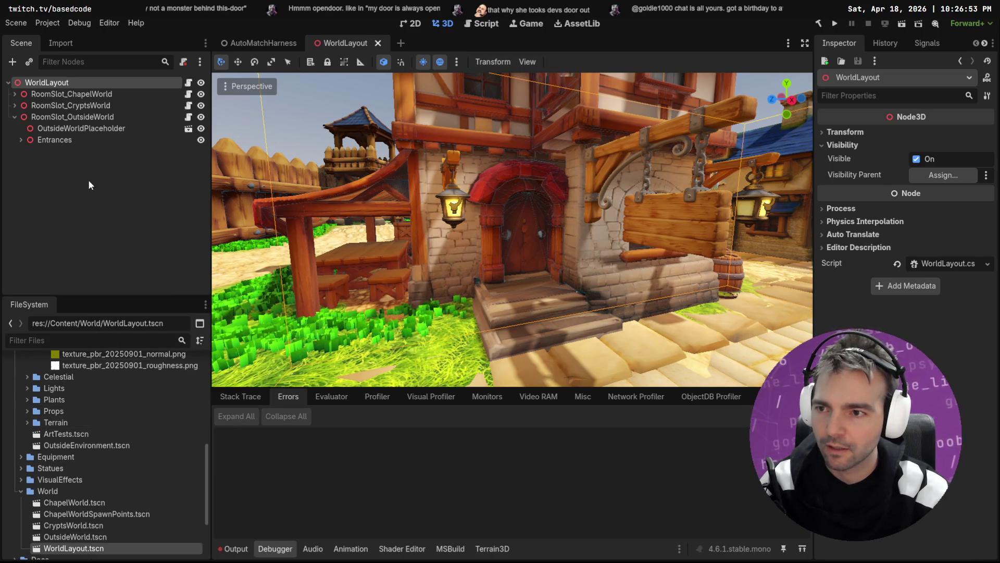
click(21, 140)
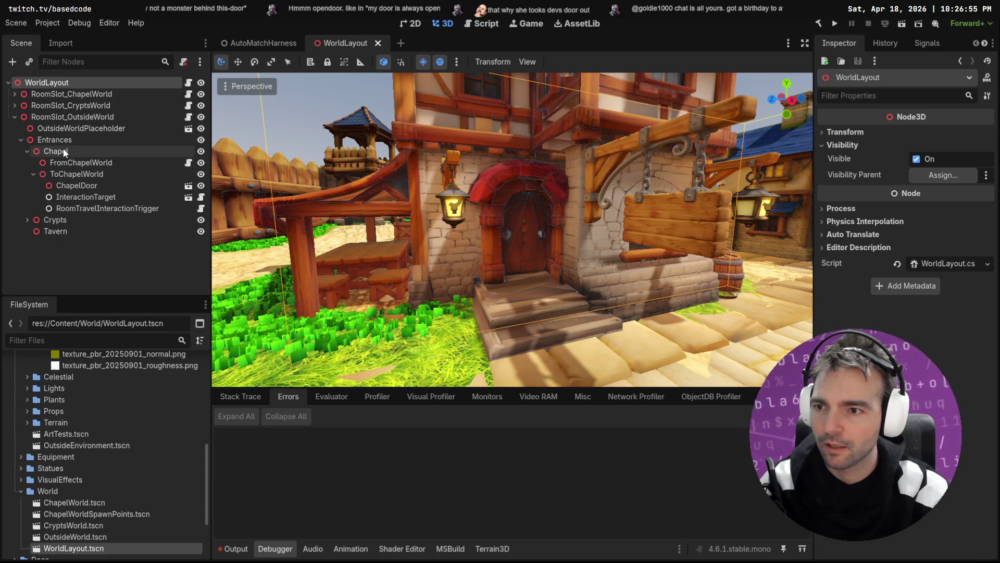
click(77, 165)
Frame FromChapelWorld in the view and place a copy of it under Tavern
key(f)
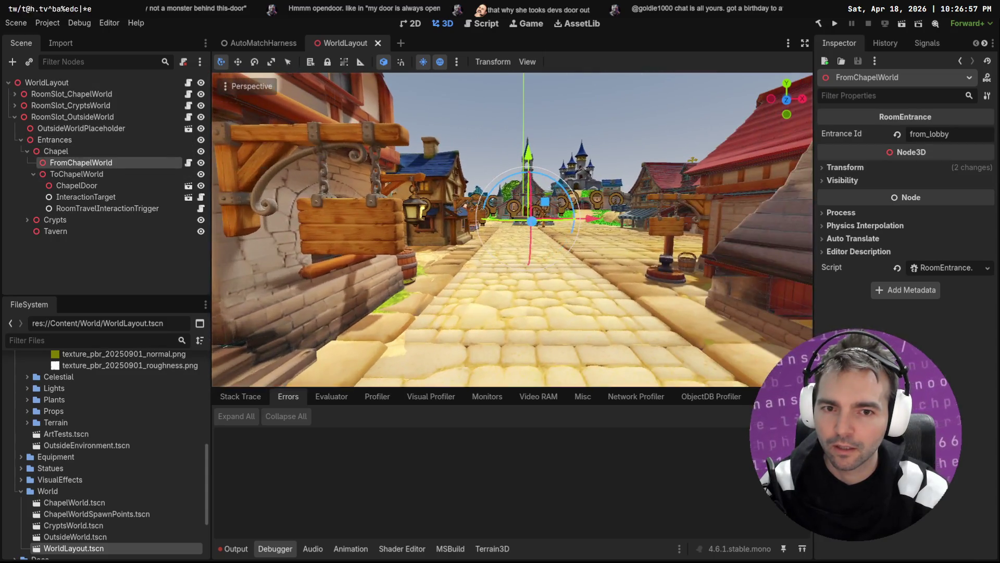
drag(511, 229, 298, 216)
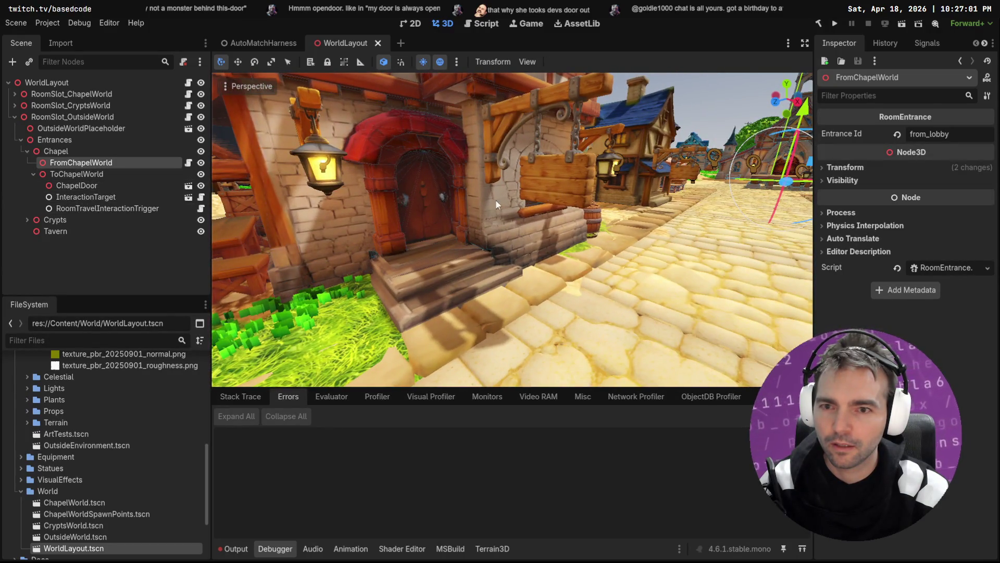
drag(62, 165, 68, 227)
Trim the copy's Entrance Id to from_ and copy the original from_lobby value
drag(930, 134, 967, 137)
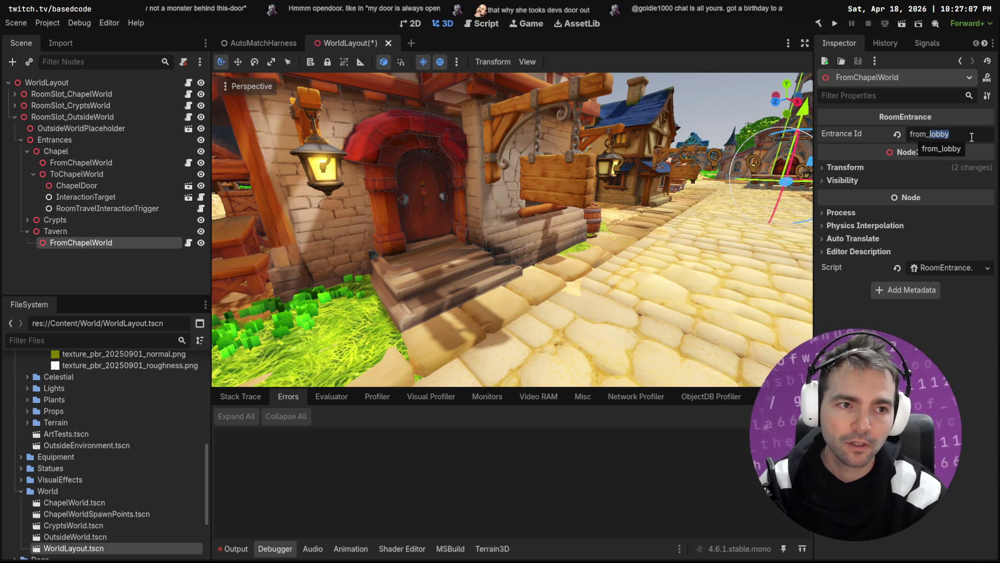
key(BackSpace)
key(BackSpace)
key(BackSpace)
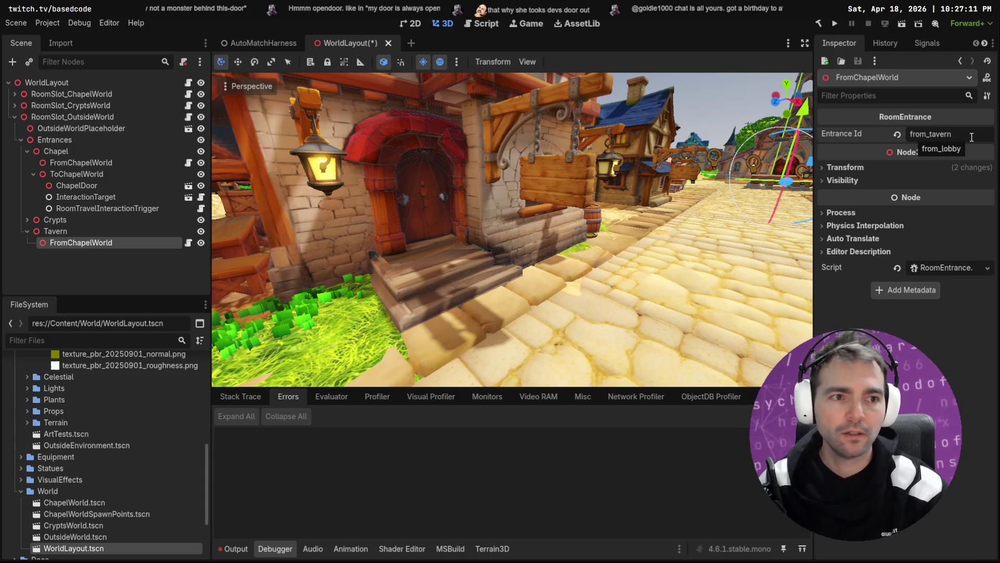
click(82, 163)
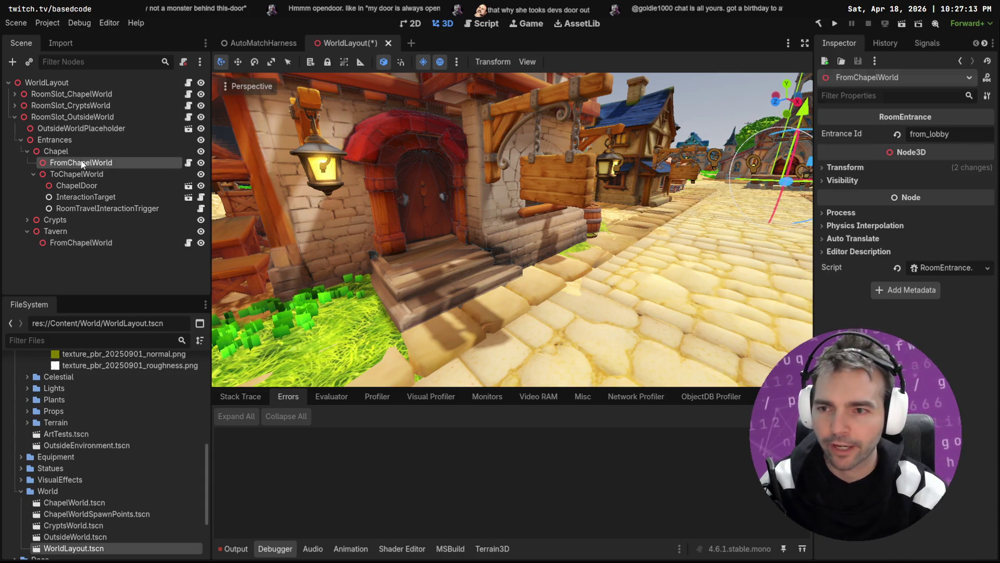
click(938, 131)
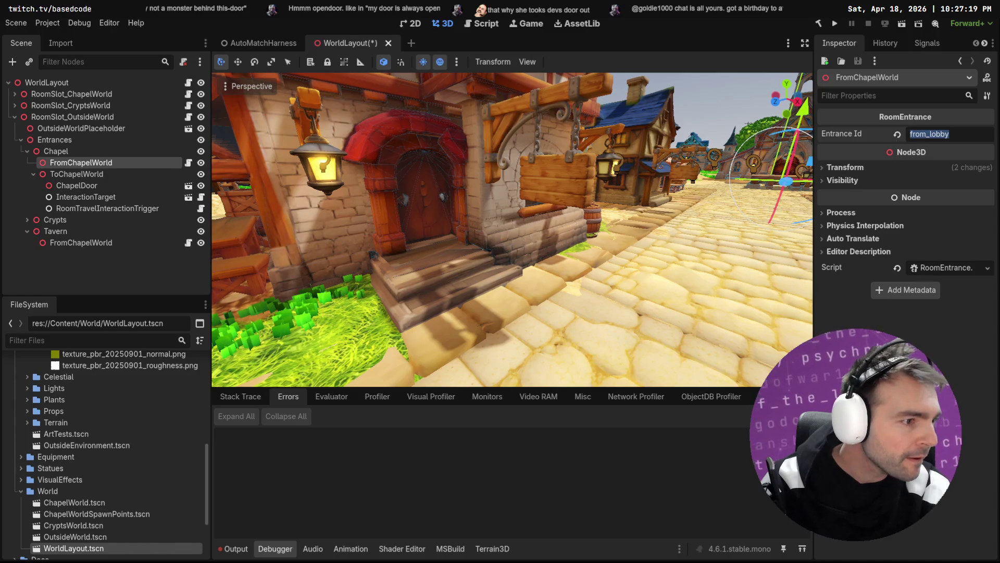
key(alt+Tab)
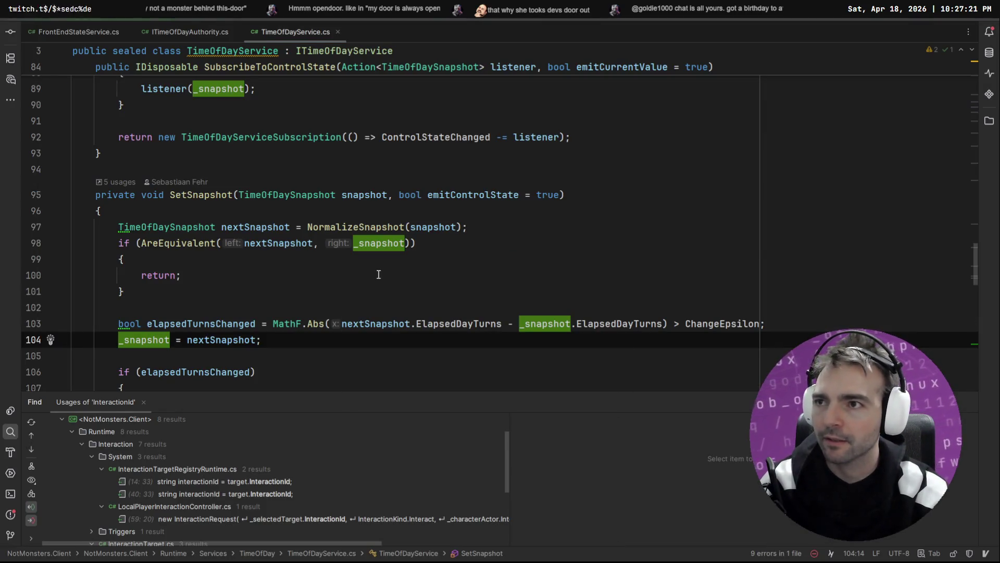
Search the whole Rider solution for from_lobby and close the empty results
click(137, 243)
key(ctrl+shift+f)
text(from_lobby)
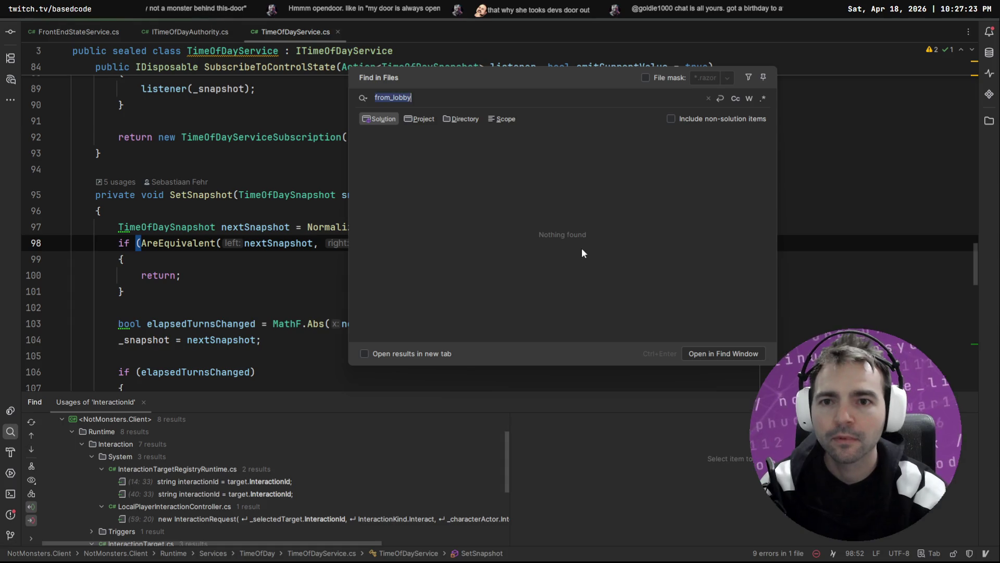
key(BackSpace)
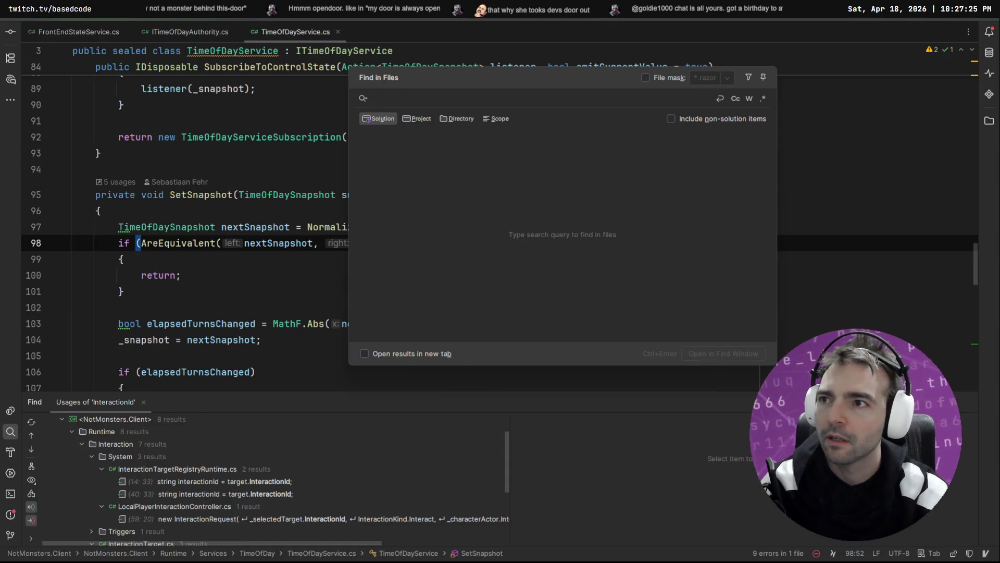
click(260, 89)
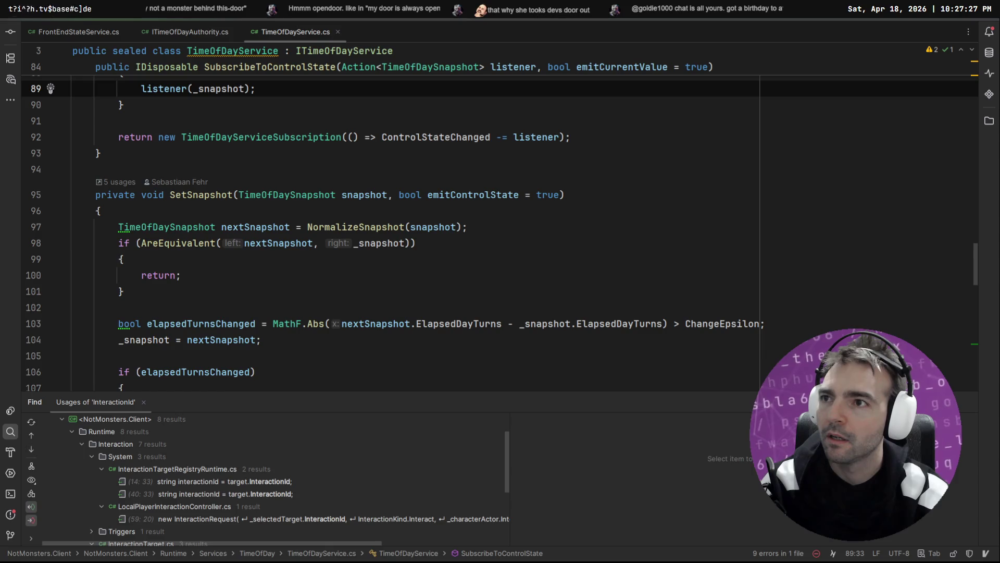
Look over SubscribeToControlState and nextSnapshot usages, then check the ChatGPT conversation
click(293, 152)
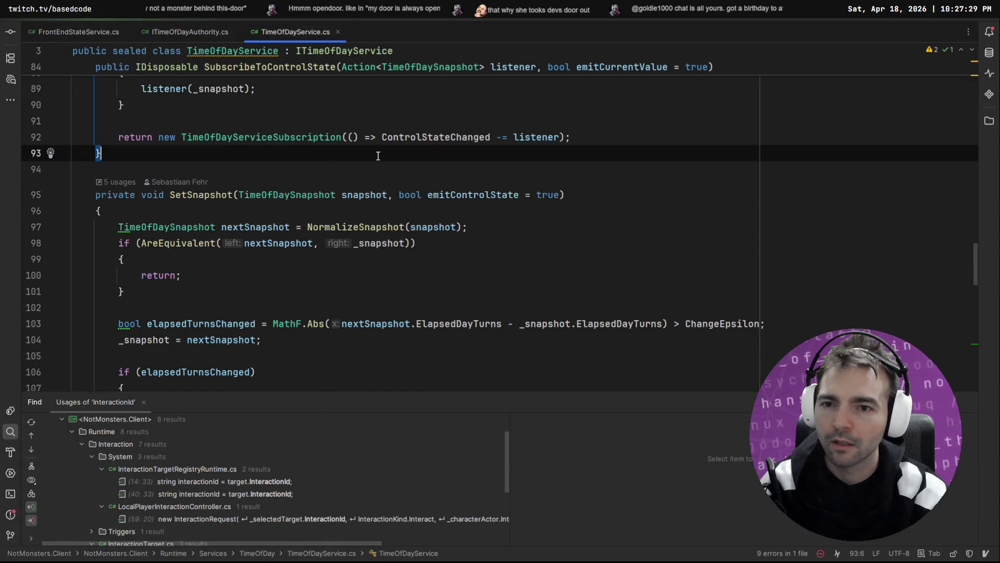
right_click(376, 152)
click(343, 157)
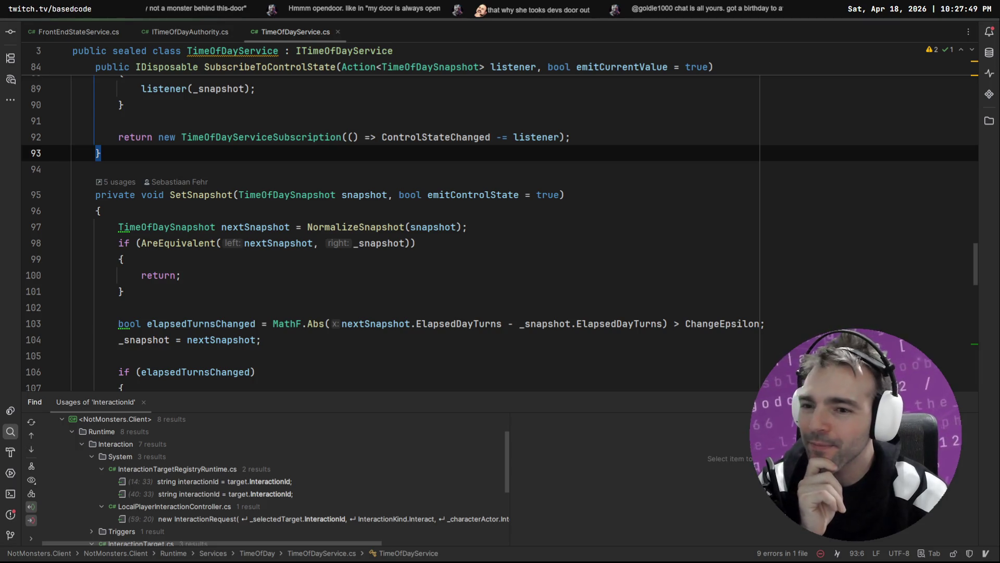
click(260, 243)
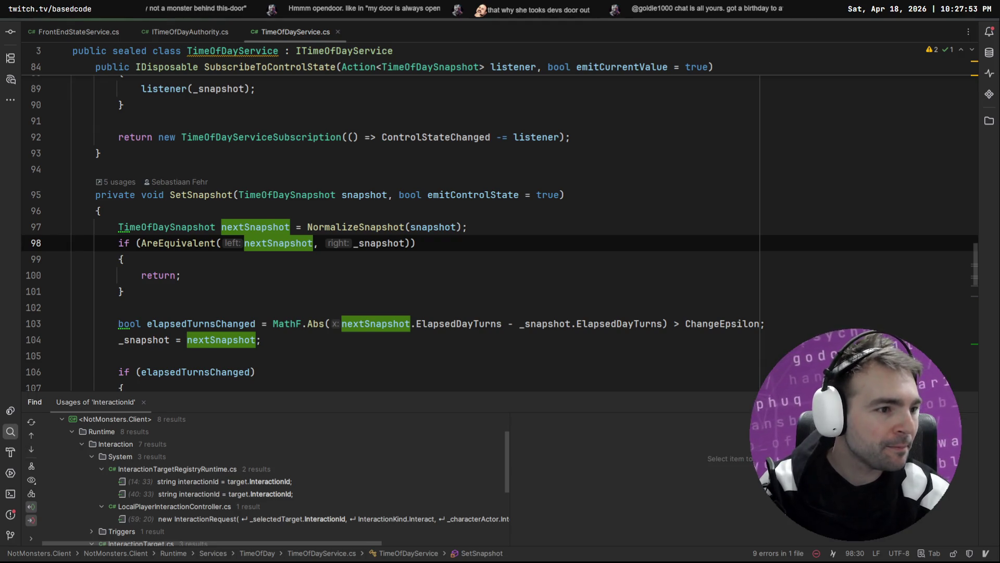
key(alt+Tab)
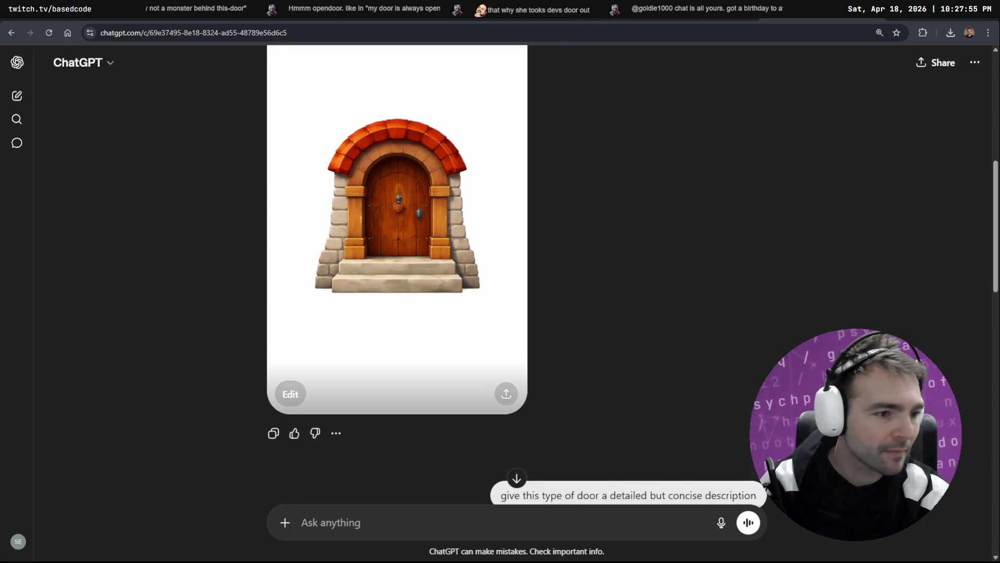
scroll(484, 386, down, 15)
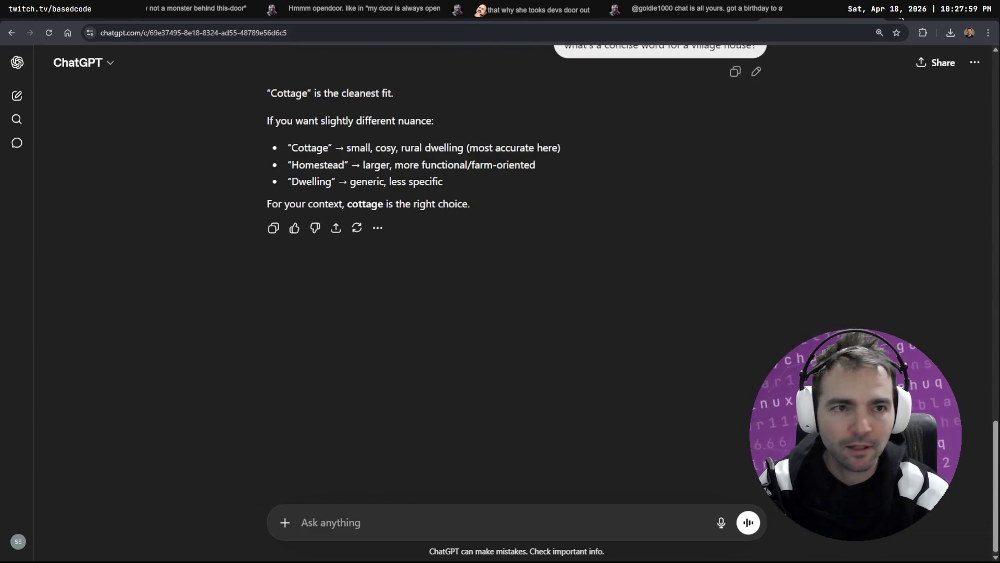
key(alt+Tab)
key(alt+Tab)
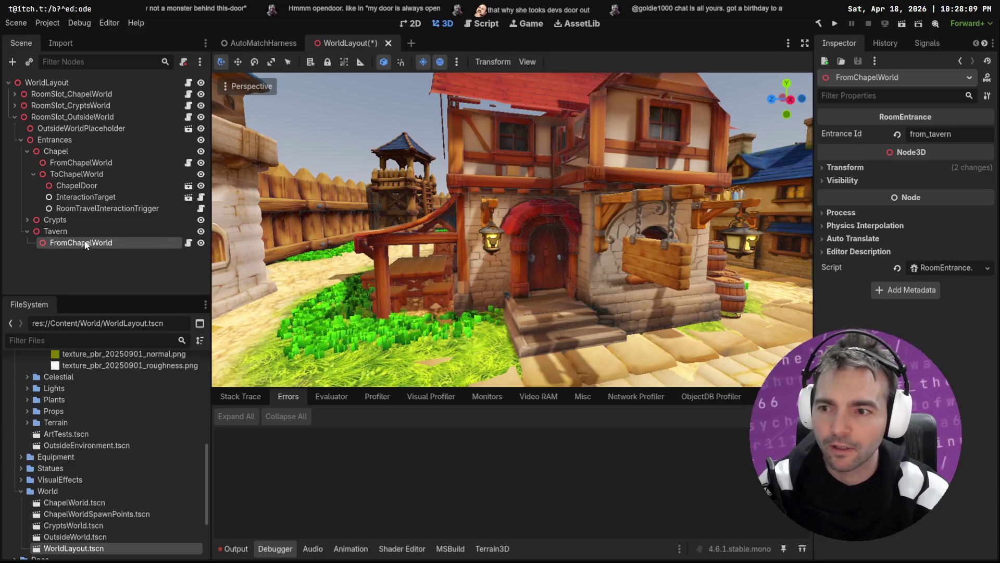
Rename the Tavern's entrance copy to FromTavernWorld
double_click(64, 242)
click(80, 243)
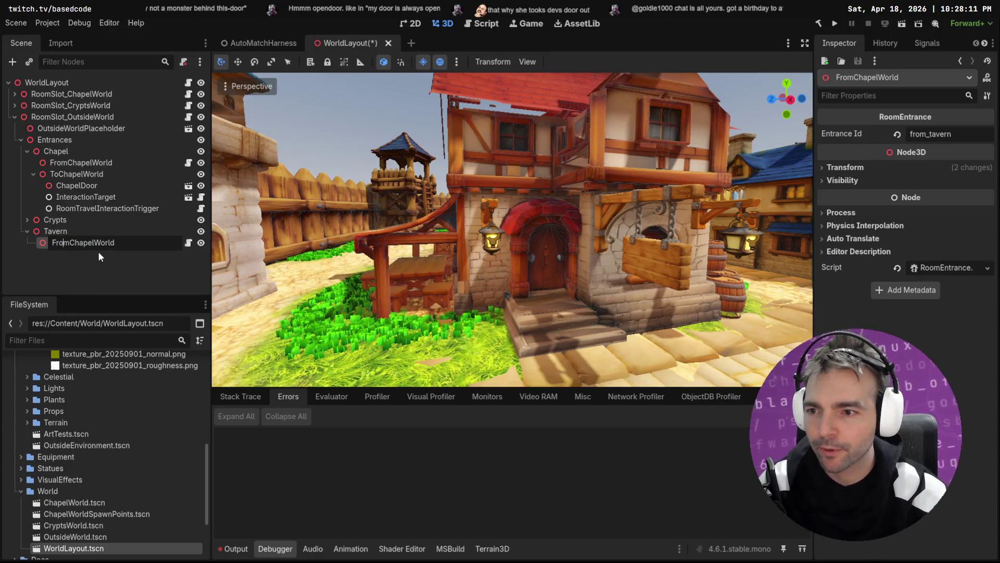
key(shift+Right)
key(shift+Right)
key(shift+Right)
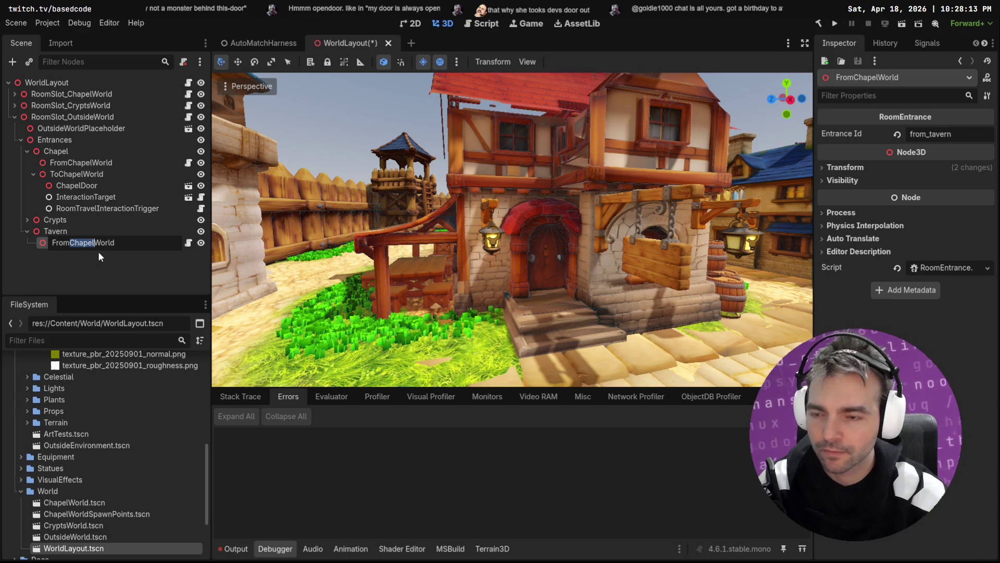
text(rn)
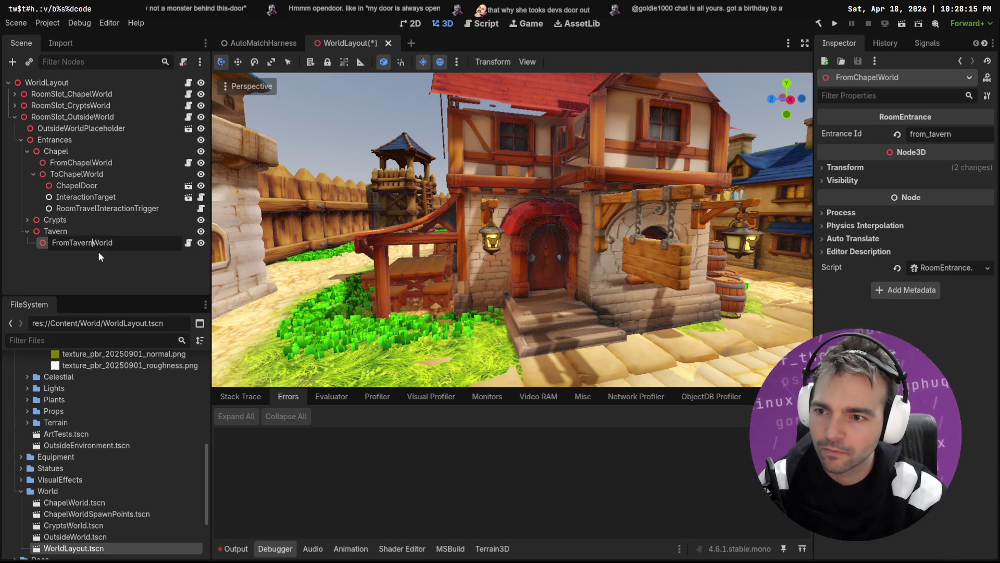
key(Return)
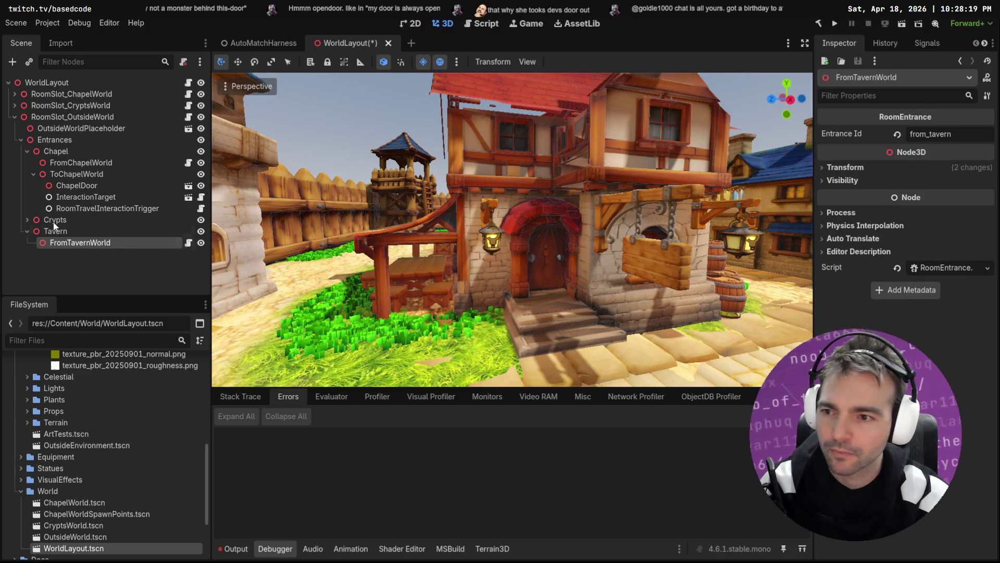
Move the FromTavernWorld marker down onto the tavern's front doorstep
key(f)
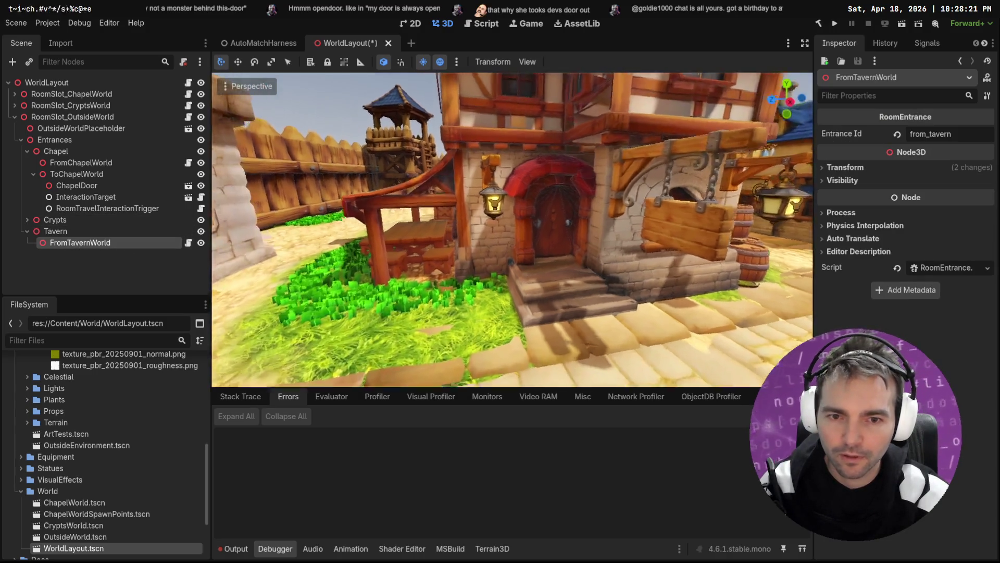
mouse_move(573, 231)
mouse_down()
mouse_move(555, 211)
mouse_move(537, 256)
mouse_move(467, 324)
mouse_move(410, 323)
mouse_up()
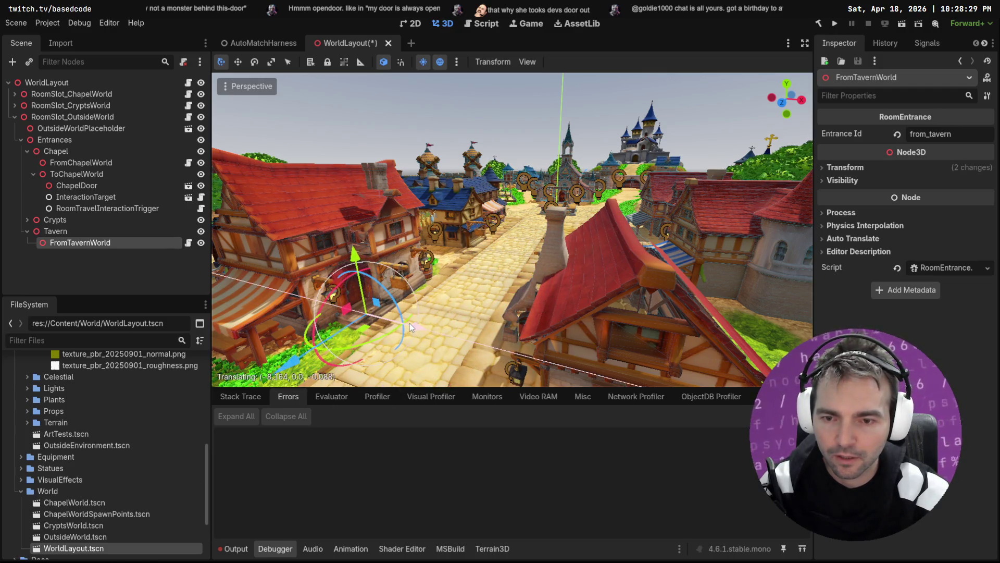
drag(357, 262, 359, 250)
key(f)
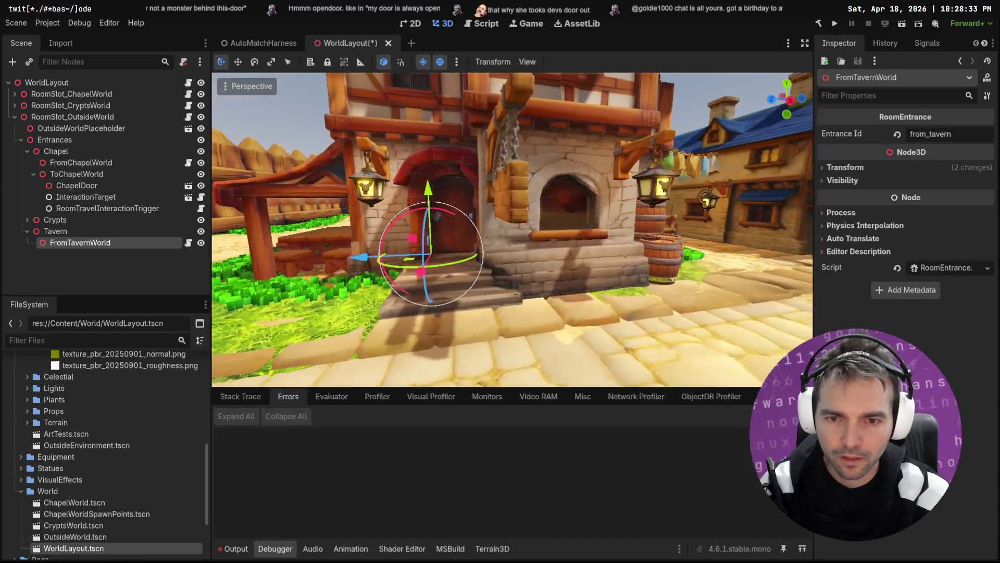
drag(494, 225, 496, 245)
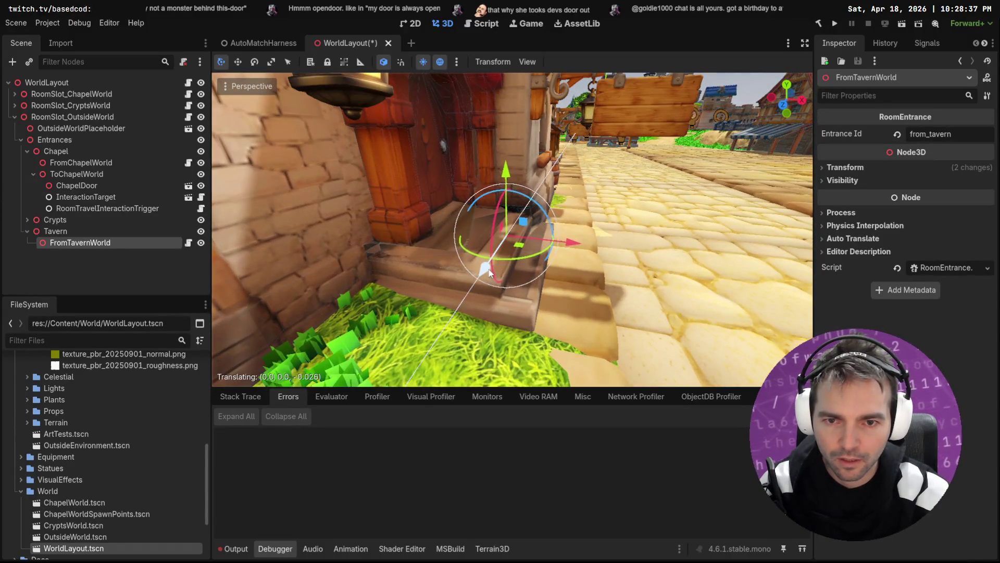
drag(571, 243, 562, 244)
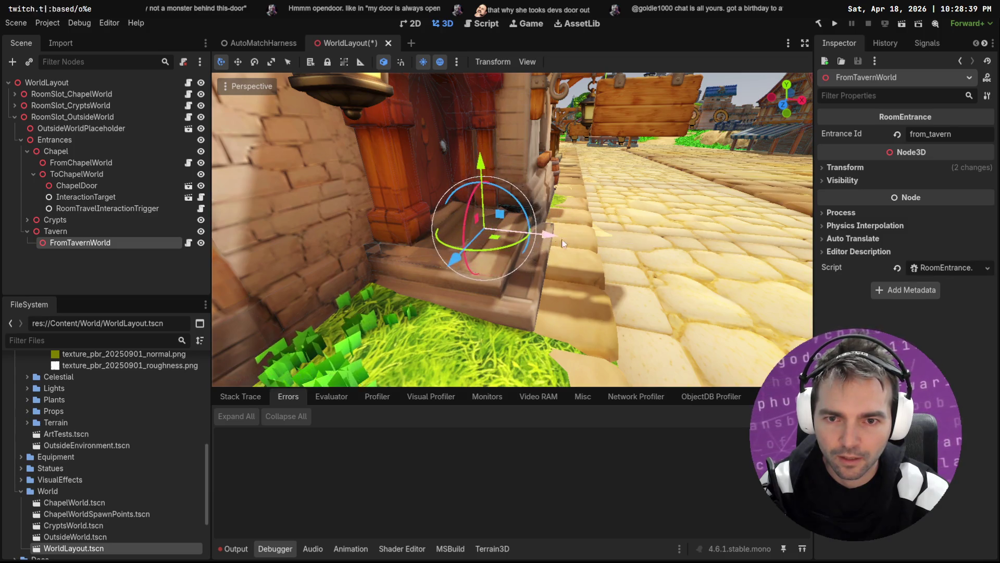
Rotate FromTavernWorld 90 degrees and return to move mode
key(e)
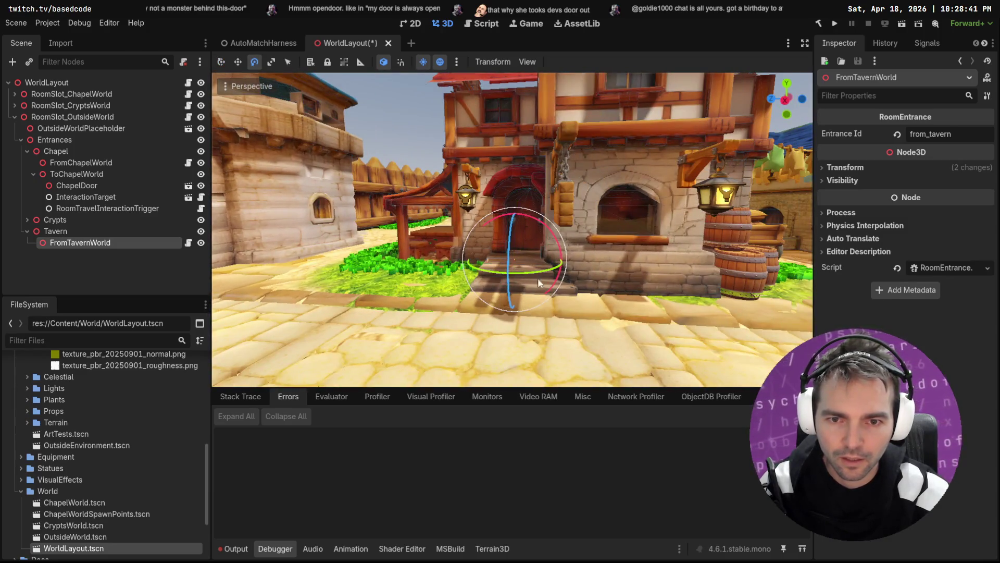
mouse_move(514, 274)
mouse_down()
mouse_move(595, 258)
mouse_move(636, 230)
mouse_up()
key(w)
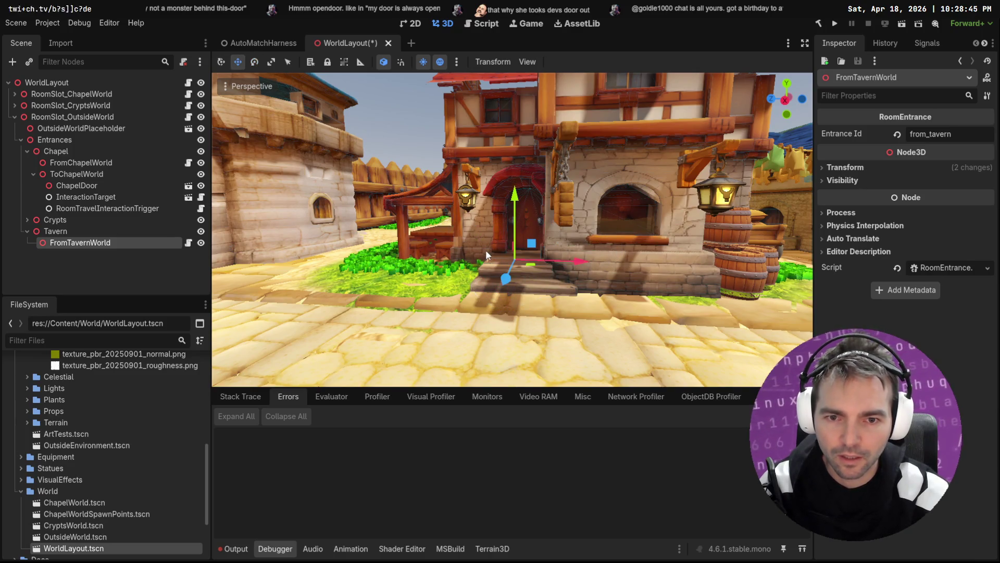
mouse_move(485, 249)
mouse_down()
mouse_move(584, 262)
mouse_move(532, 260)
mouse_move(587, 284)
mouse_up()
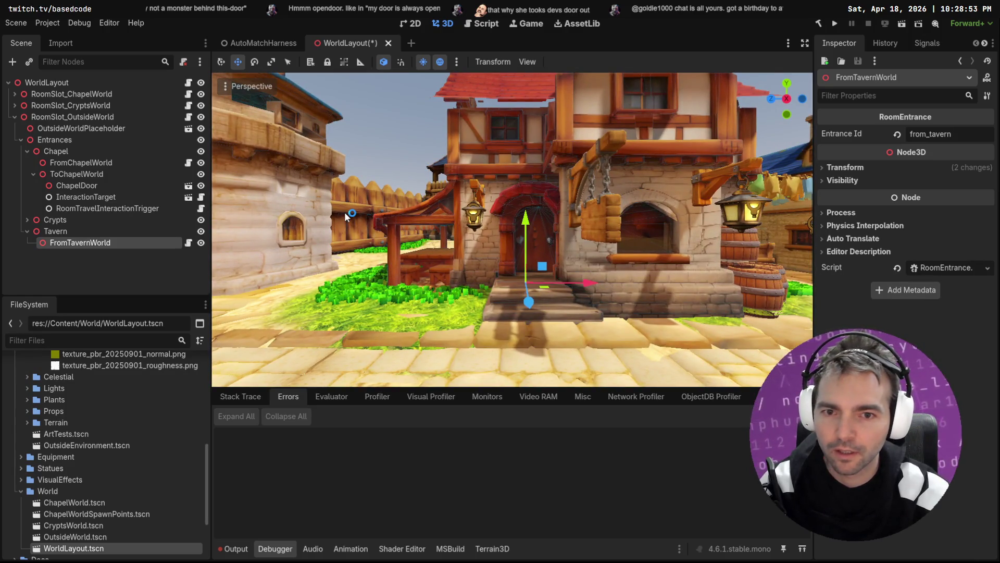
Save WorldLayout, frame the ChapelDoor node in the viewport, then select the Tavern entrances group
click(123, 260)
key(ctrl+s)
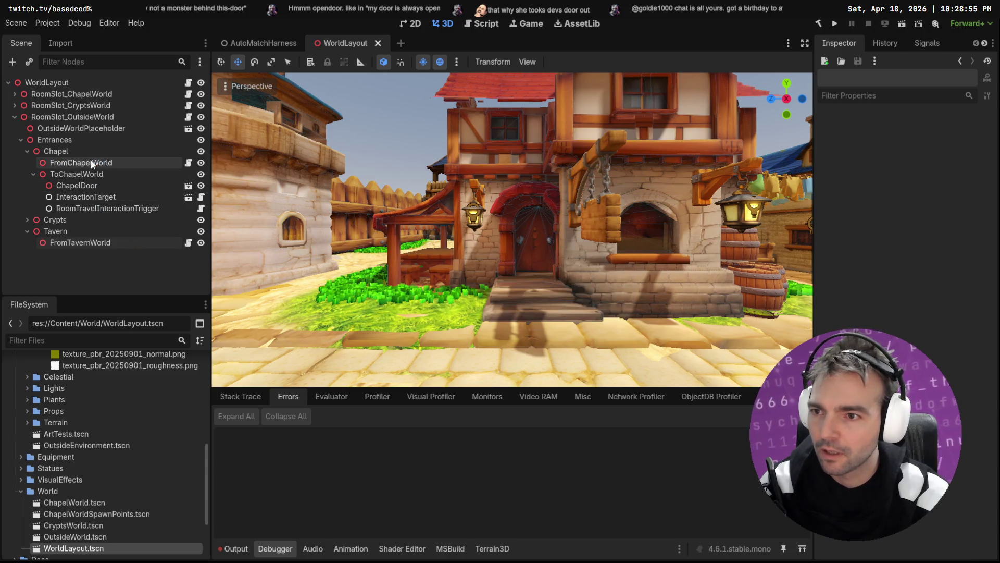
click(76, 174)
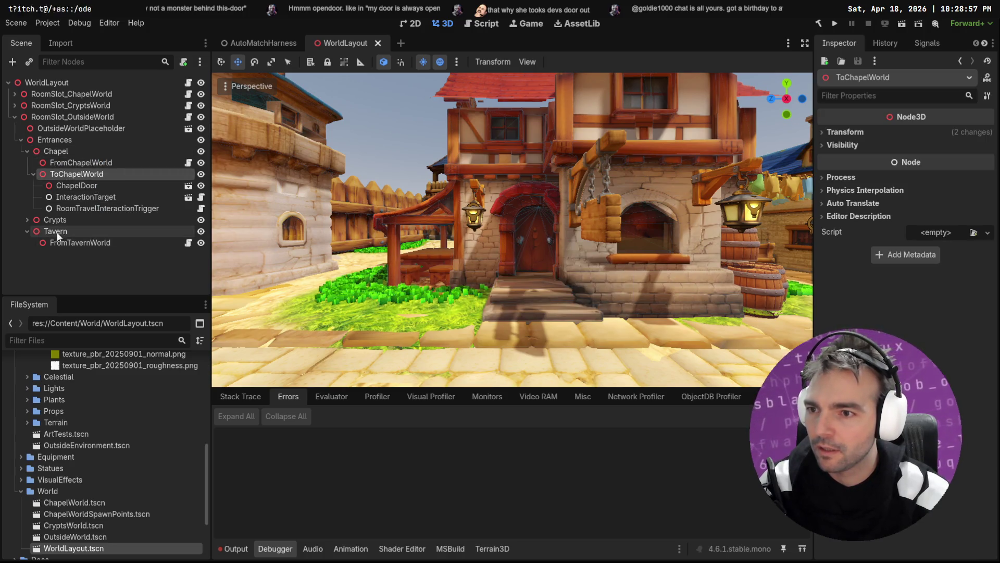
click(90, 186)
key(f)
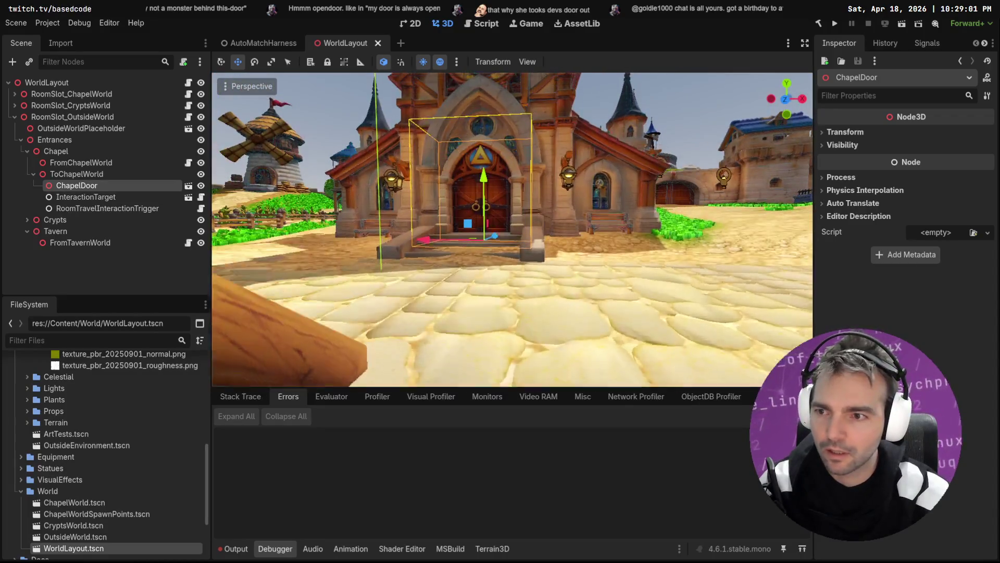
key(Up)
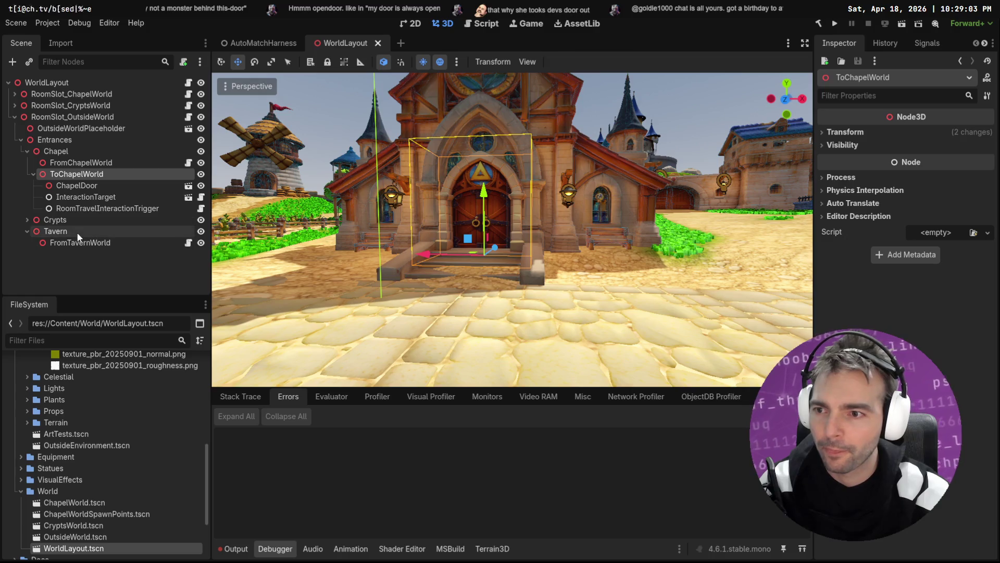
click(76, 232)
Add a plain Node3D child under Tavern and name it ToTavernWorld
right_click(77, 233)
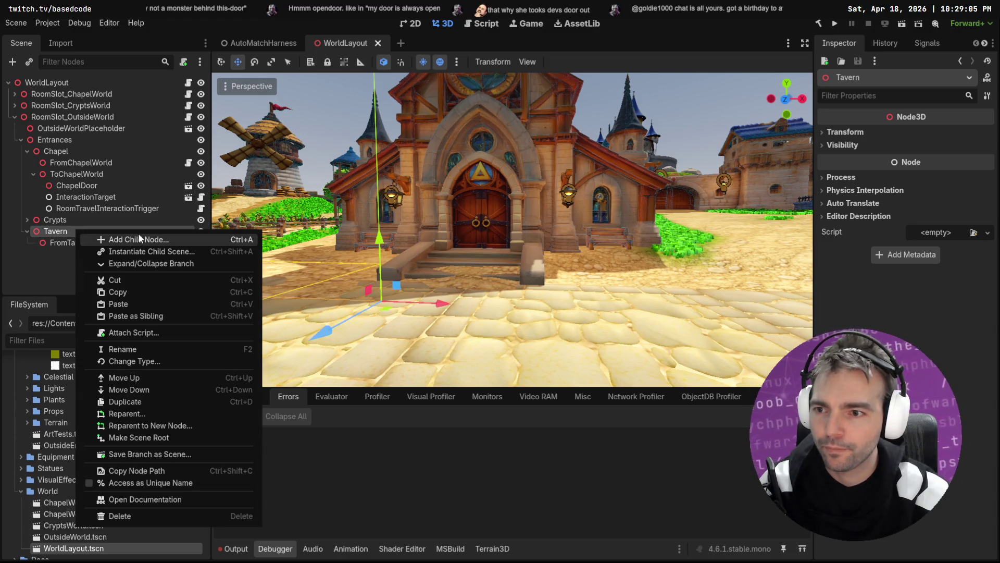
click(146, 239)
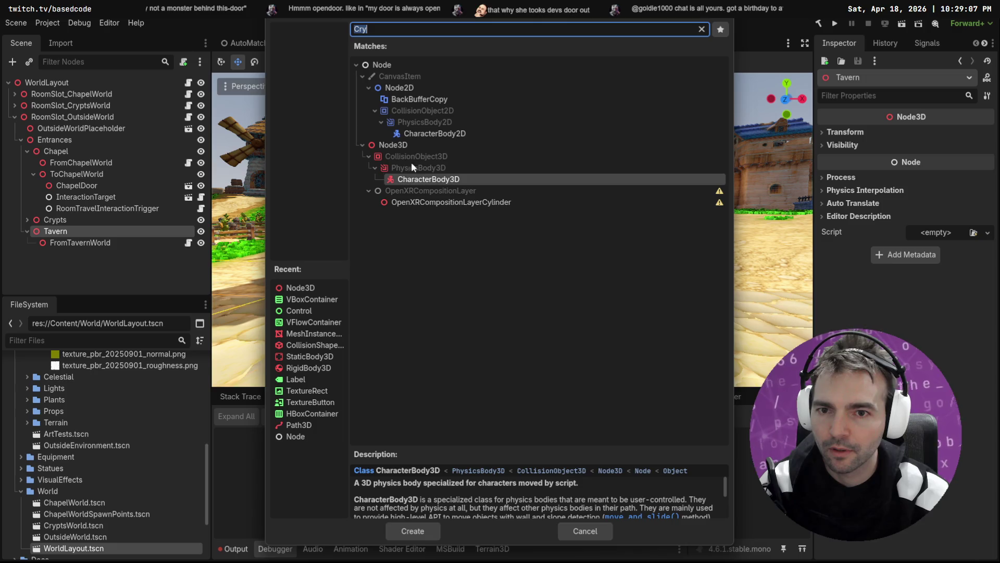
double_click(408, 148)
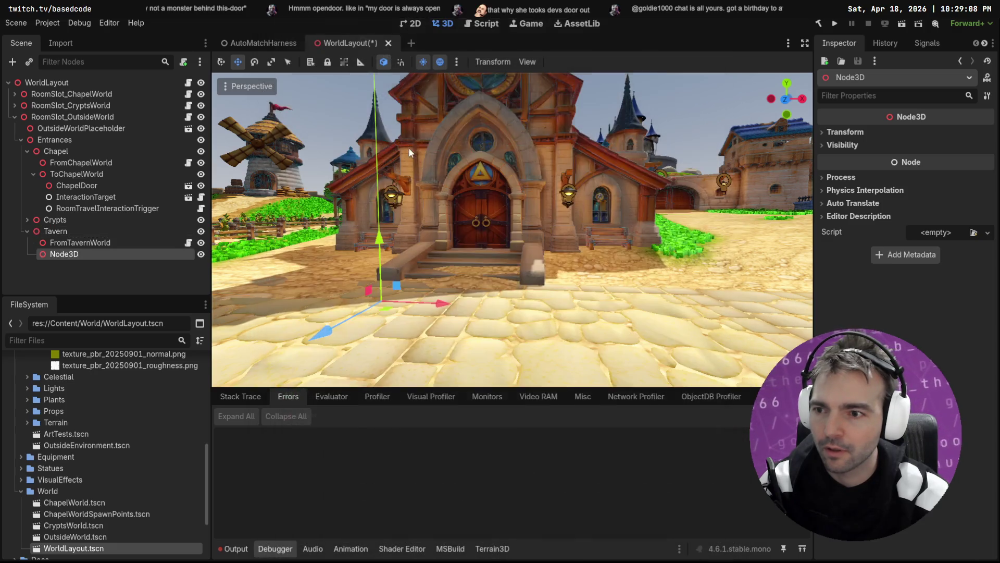
click(82, 254)
text(Tavern)
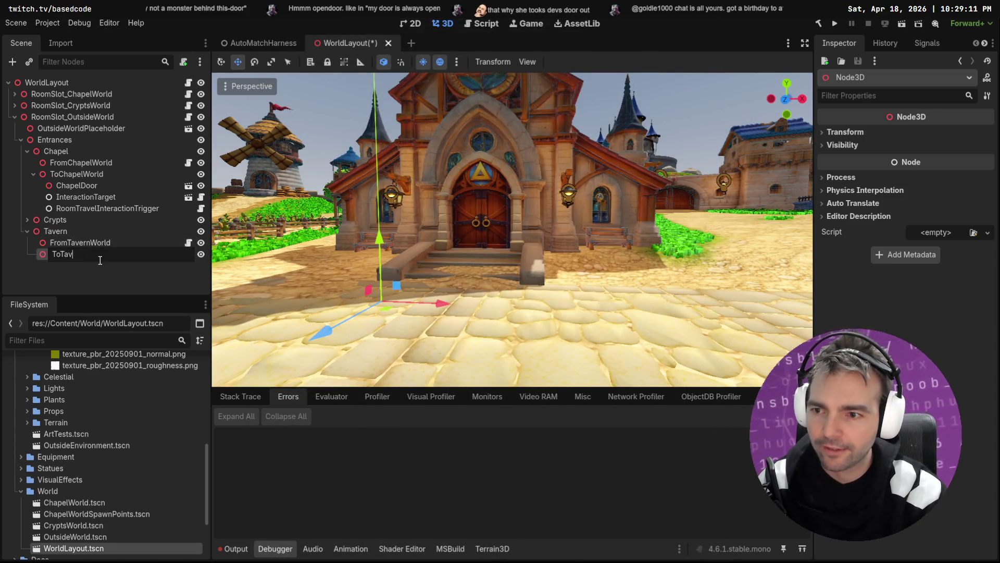
text(World)
key(Return)
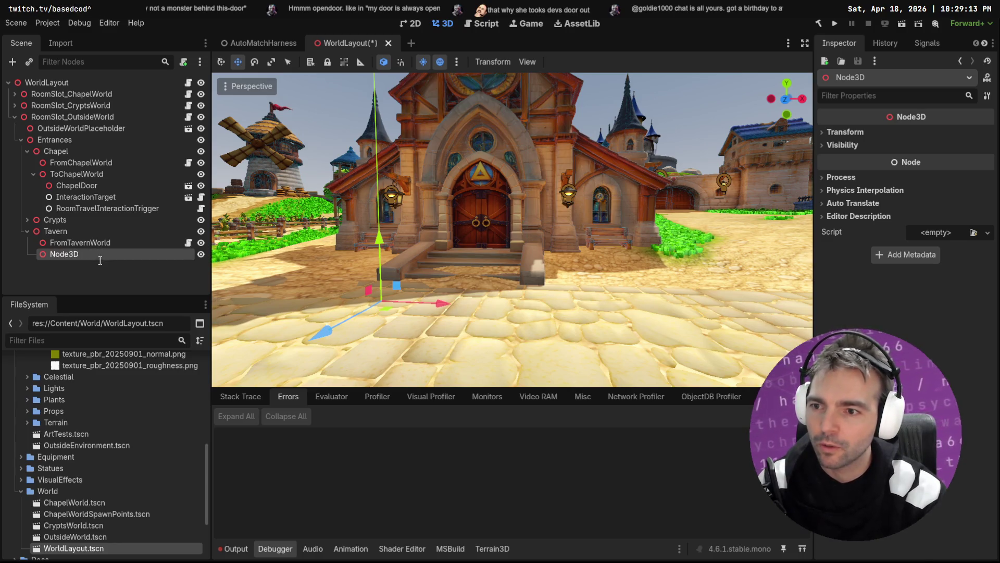
Reselect the Tavern node, leaving its name unchanged
click(76, 235)
click(76, 234)
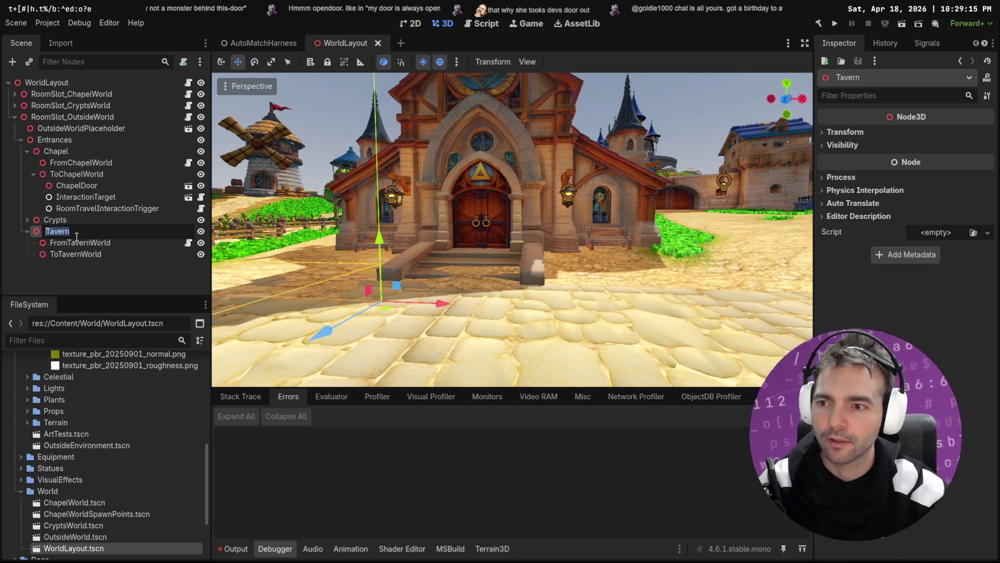
key(Escape)
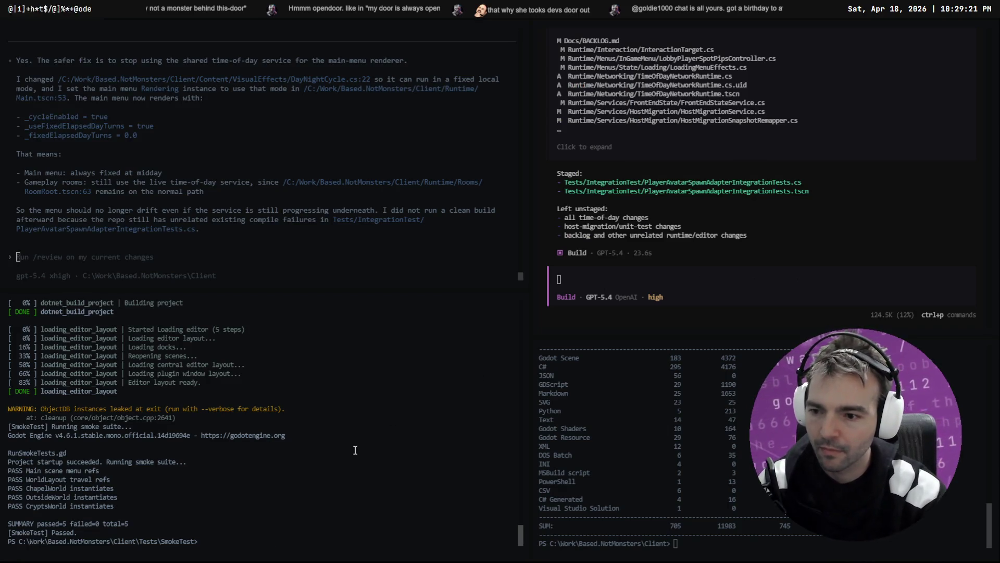
Close the smoke-test shell pane with exit
key(Up)
key(Escape)
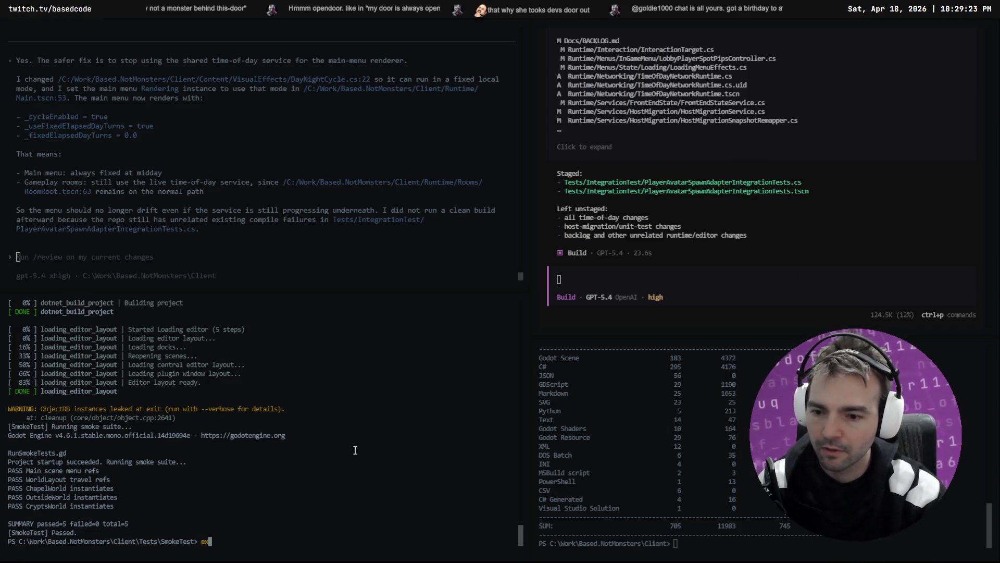
text(it)
key(Return)
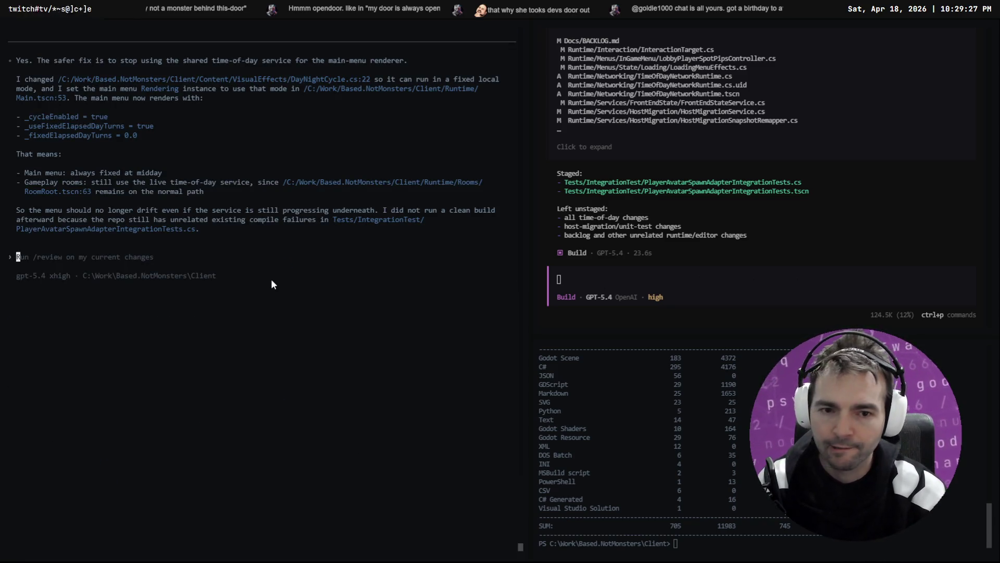
Quit the running Codex session and launch a fresh one with codex
key(ctrl+c)
key(ctrl+c)
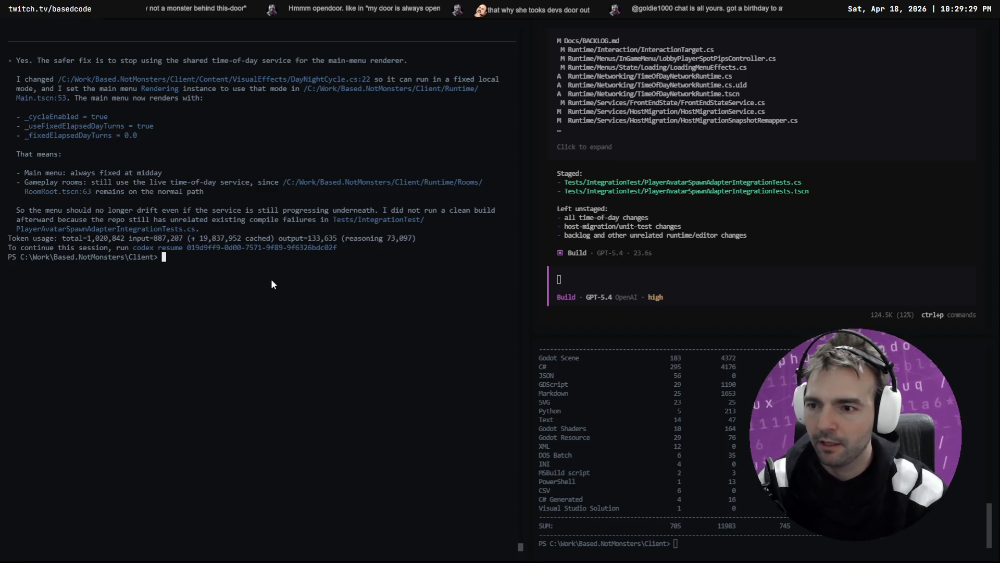
text(/codex)
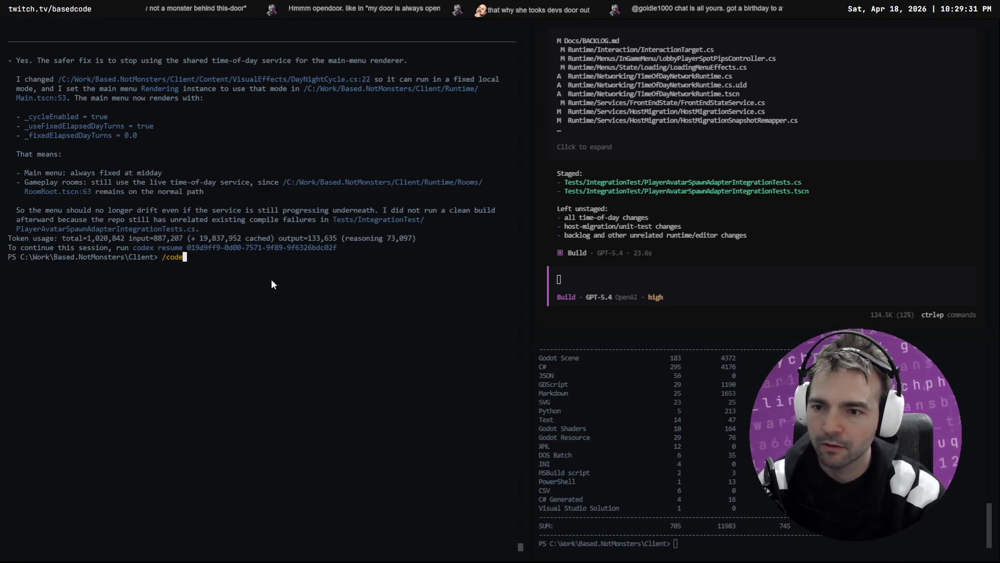
key(Return)
text(codex)
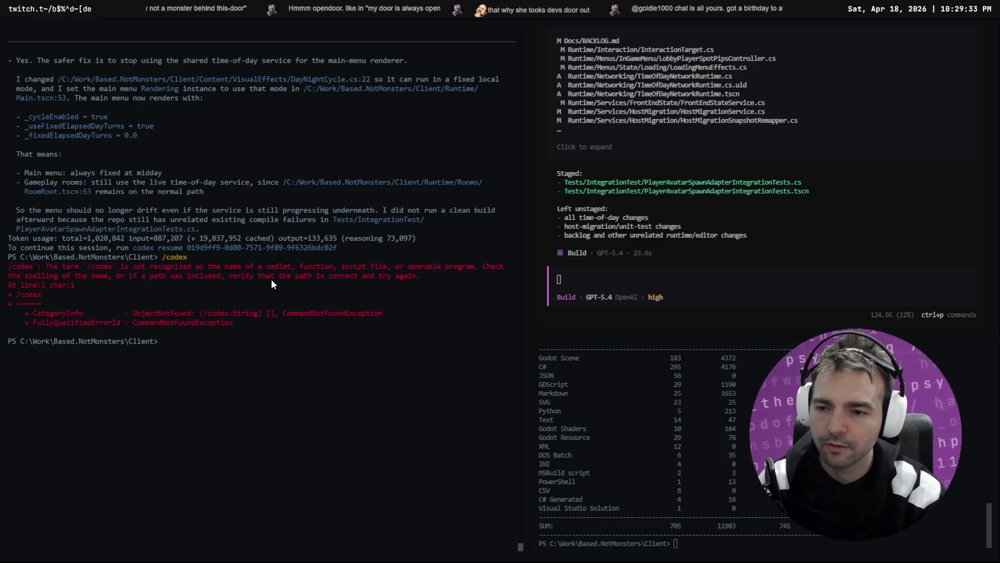
key(Return)
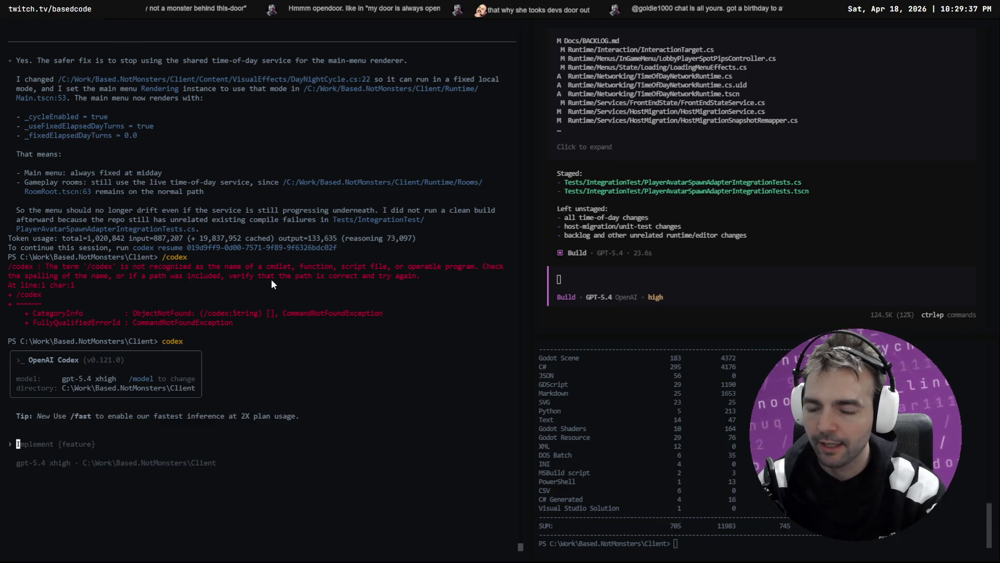
text(We're going to add a new)
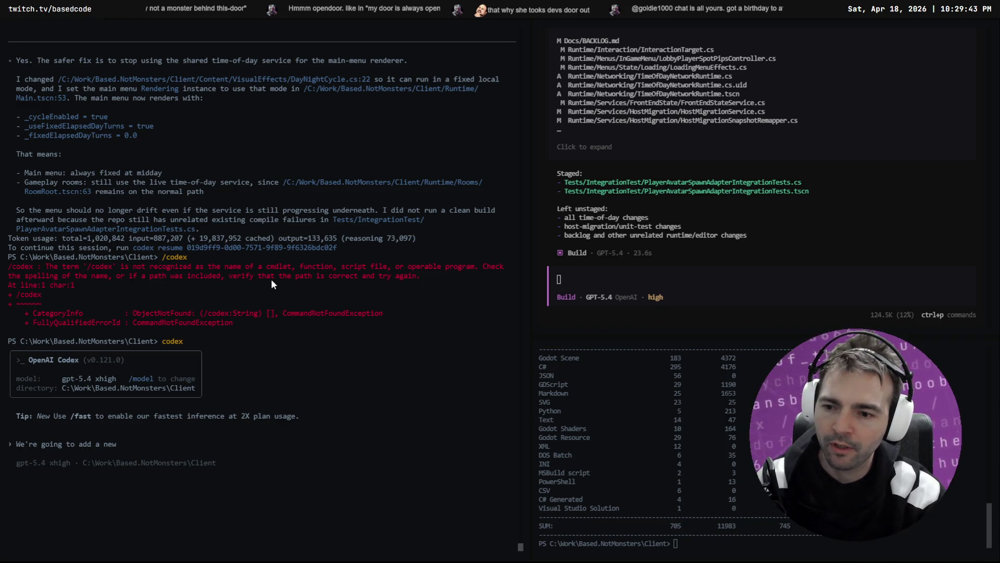
text(nment to @Layou)
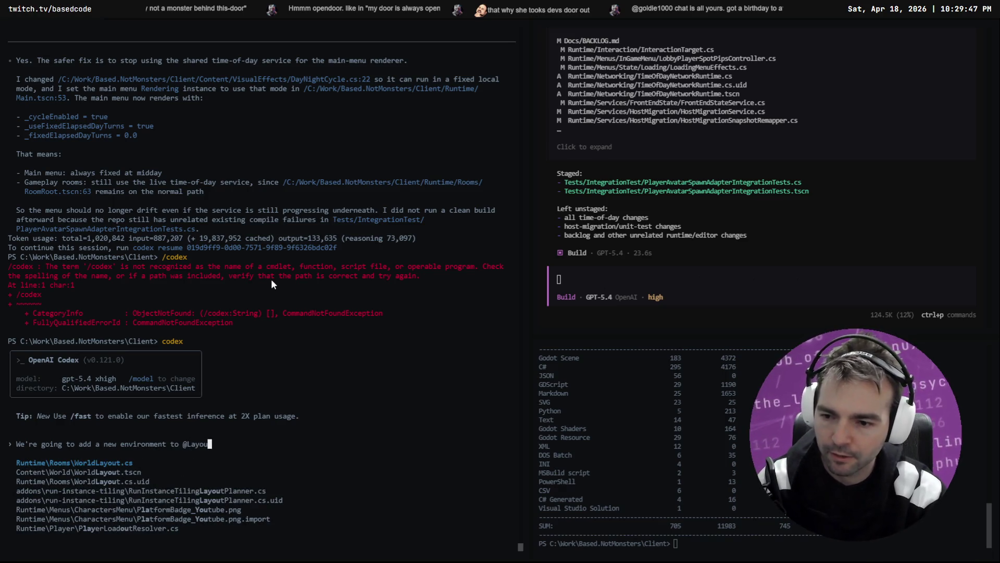
key(Tab)
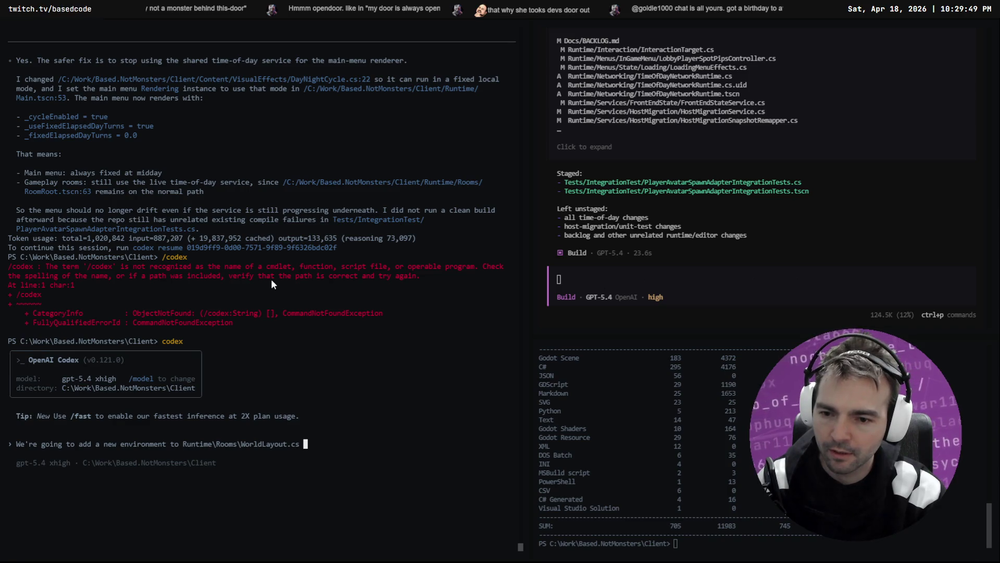
key(ctrl+BackSpace)
key(ctrl+BackSpace)
key(ctrl+BackSpace)
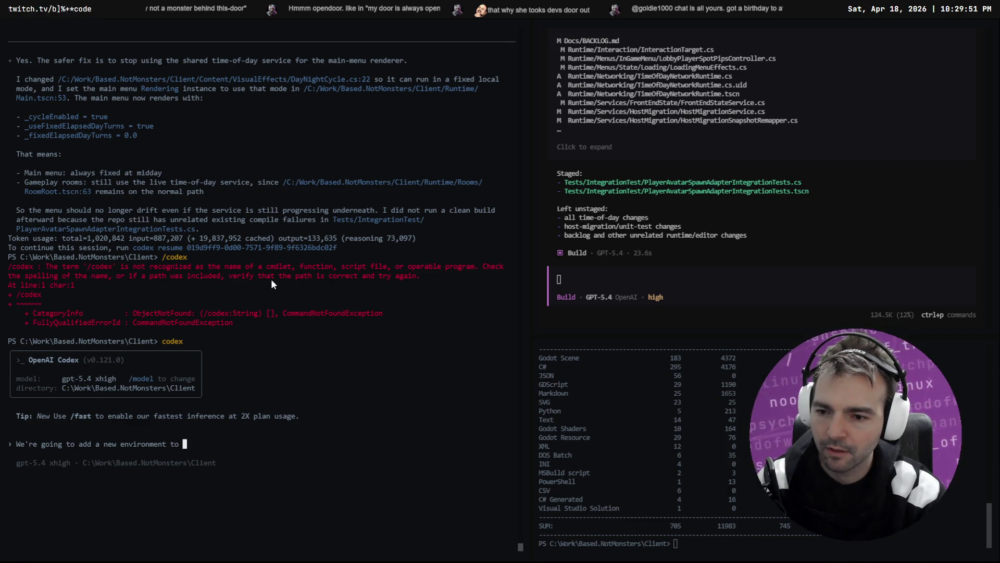
text(@Layout)
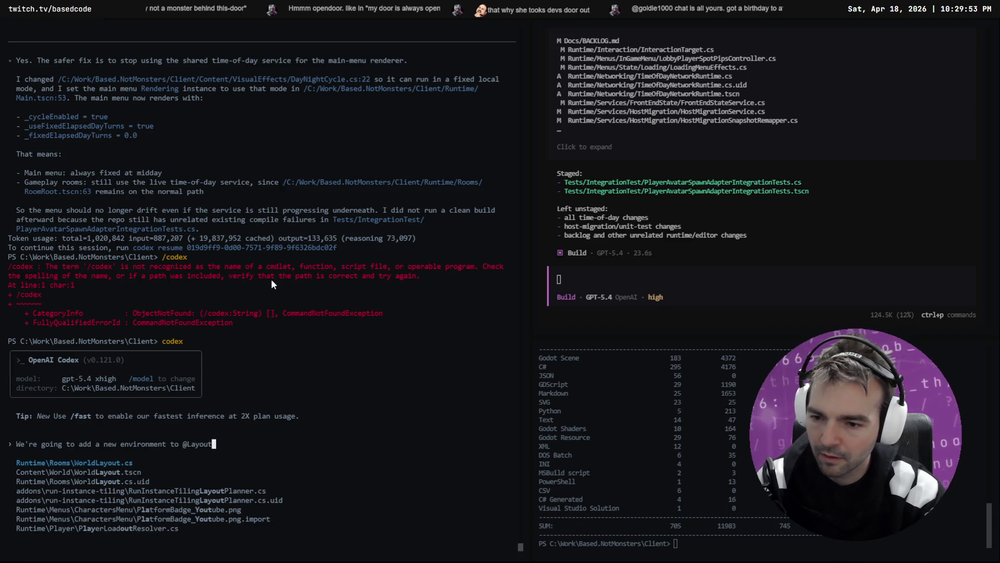
key(Down)
key(Tab)
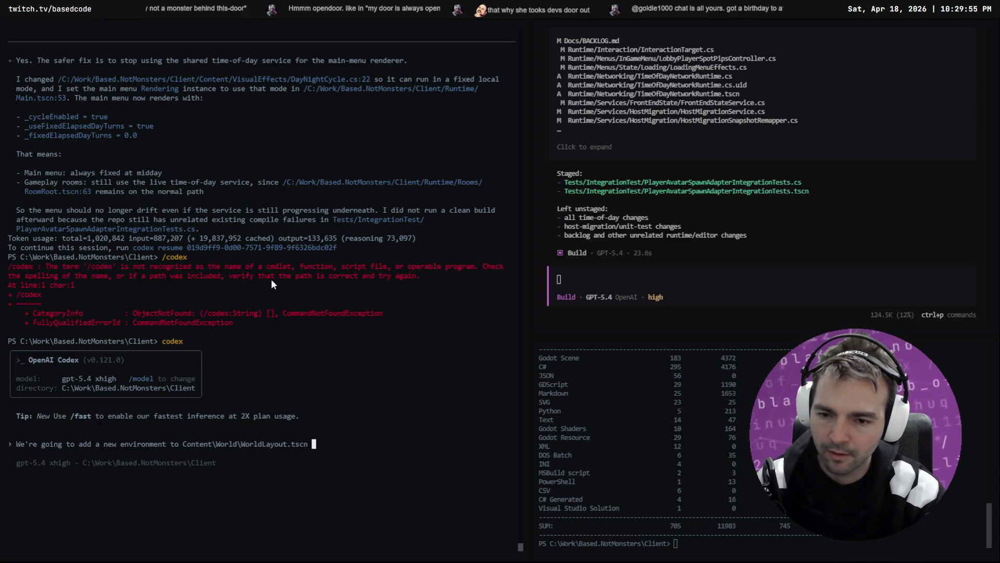
text("Tavern".)
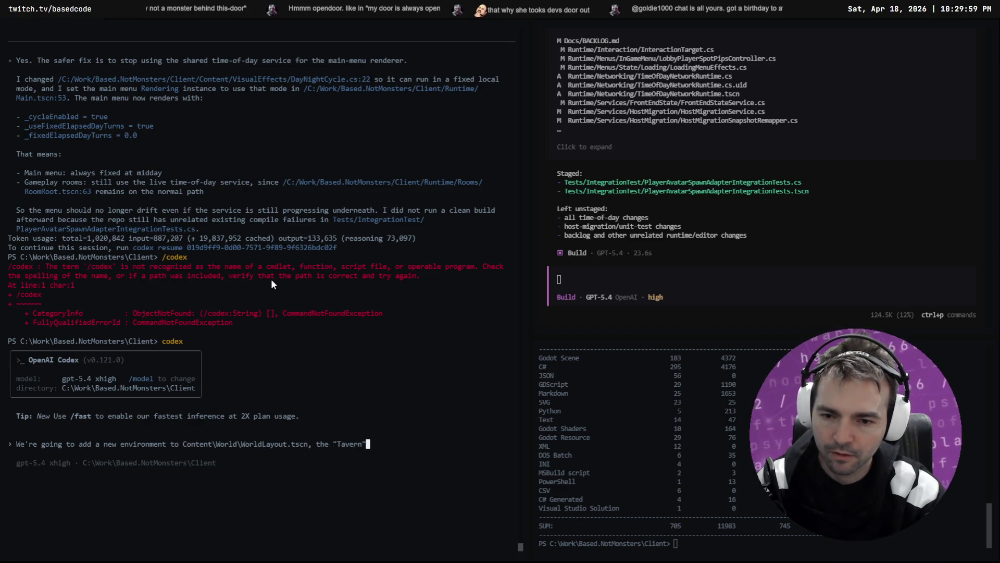
key(shift+Return)
key(shift+Return)
key(super+h)
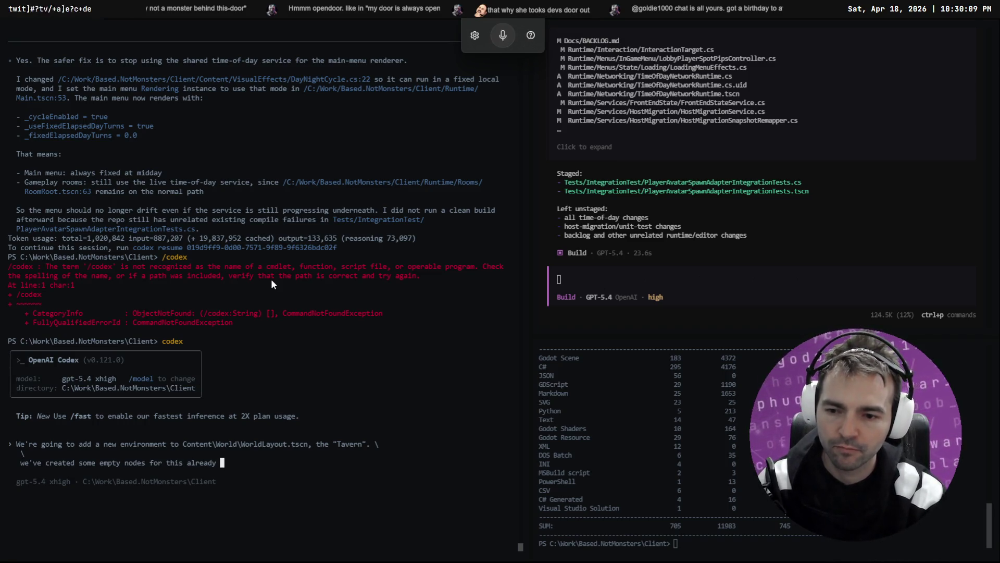
Copy the Tavern node's path in Godot and paste it into the Codex prompt
key(alt+Tab)
right_click(52, 242)
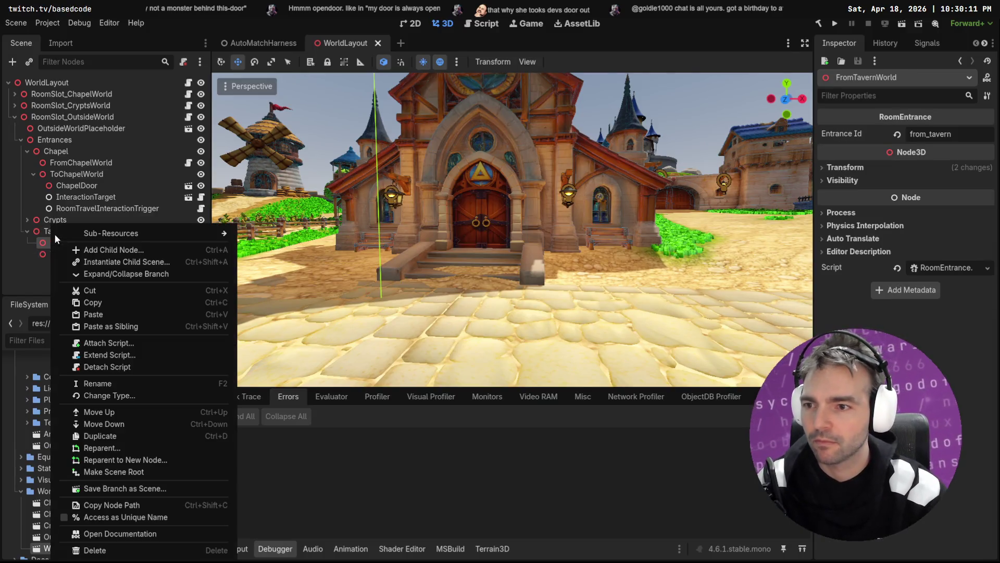
click(47, 233)
click(47, 233)
right_click(48, 232)
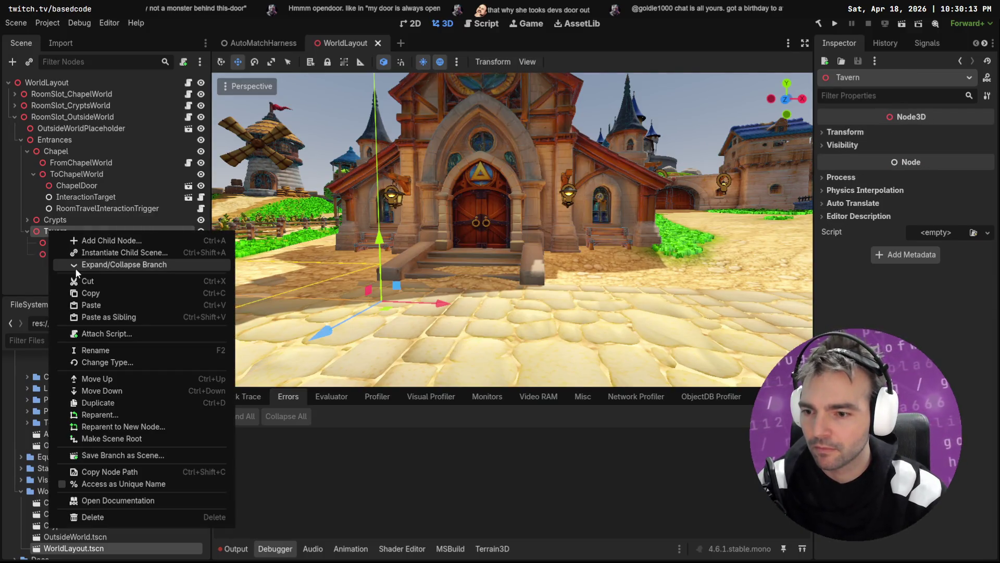
click(189, 474)
key(alt+Tab)
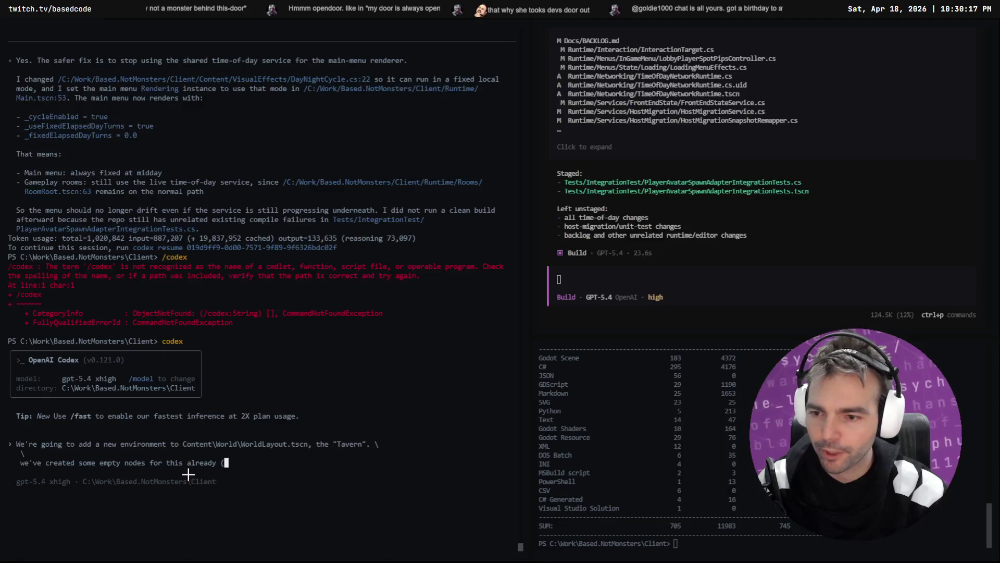
key(ctrl+v)
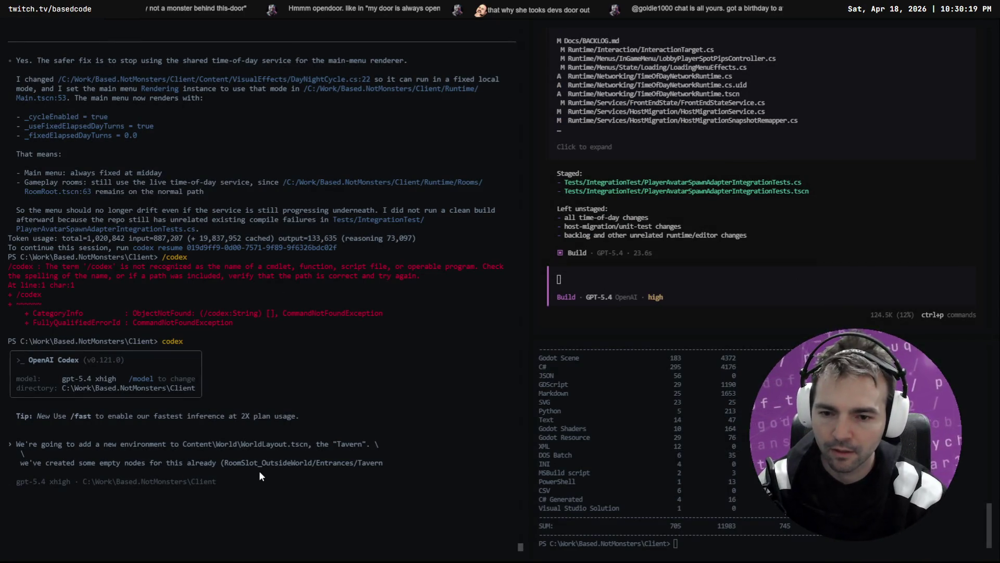
text())
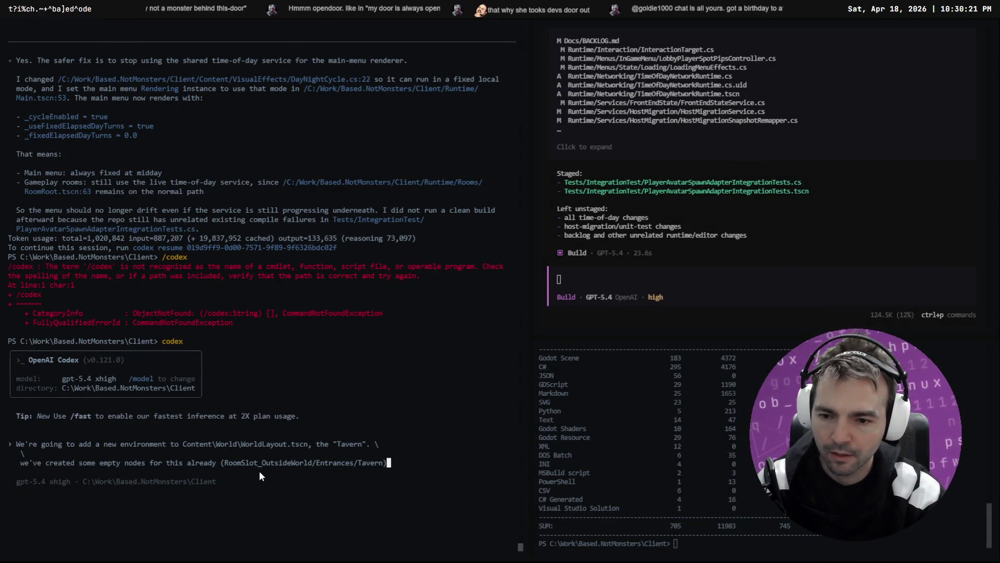
Copy the WorldLayout root node's path as well
key(alt+Tab)
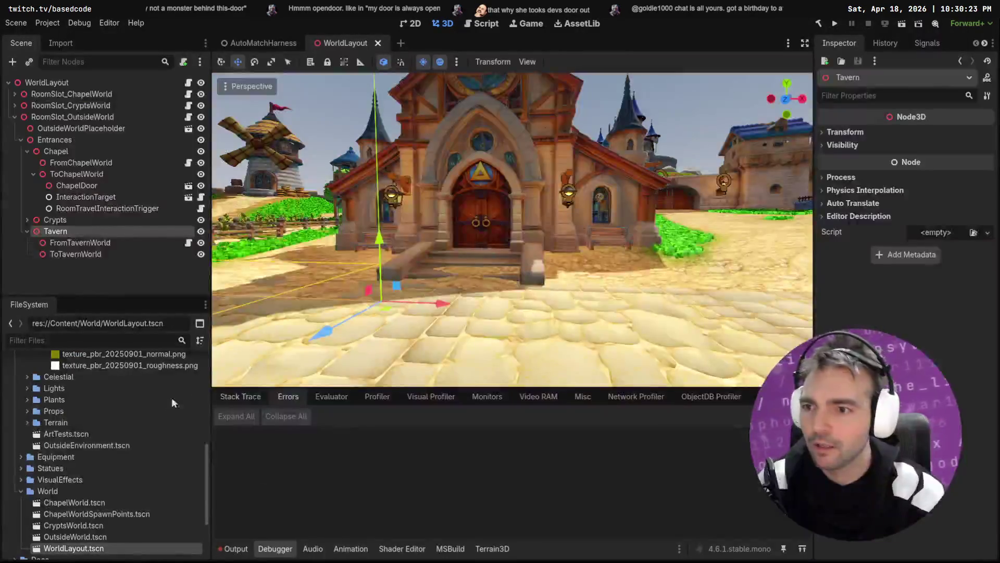
right_click(28, 81)
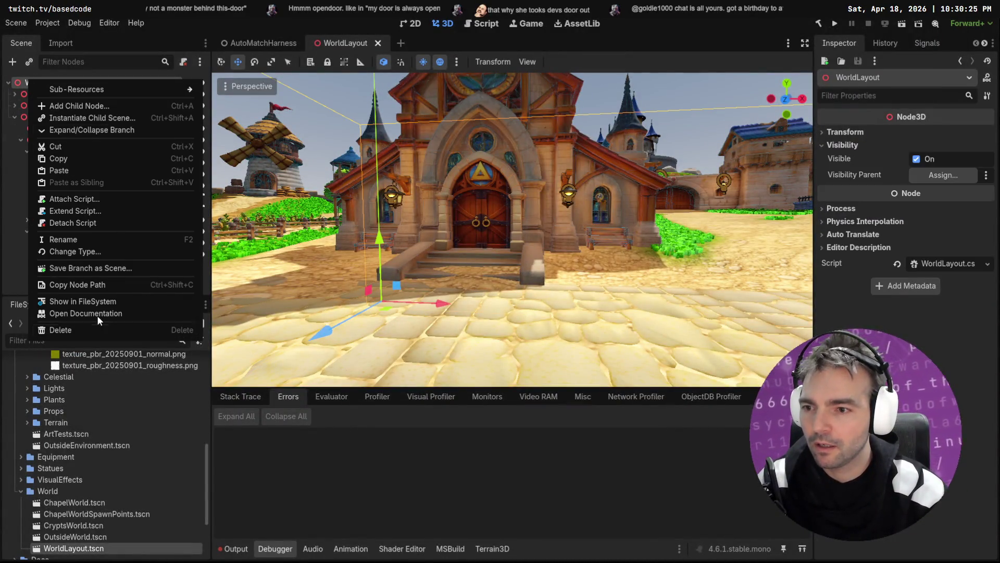
click(98, 285)
key(alt+Tab)
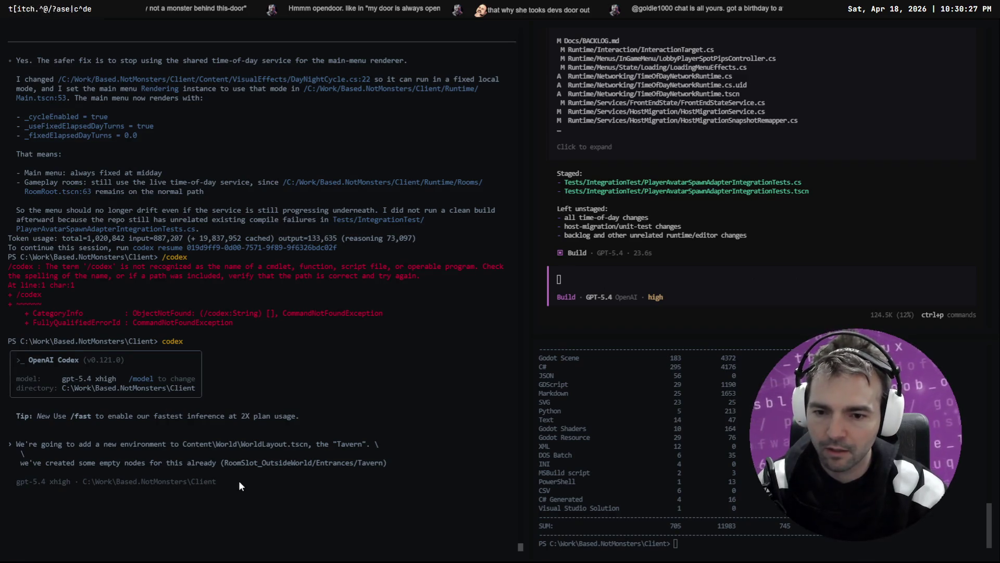
key(ctrl+Left)
key(ctrl+Left)
key(ctrl+Left)
key(ctrl+v)
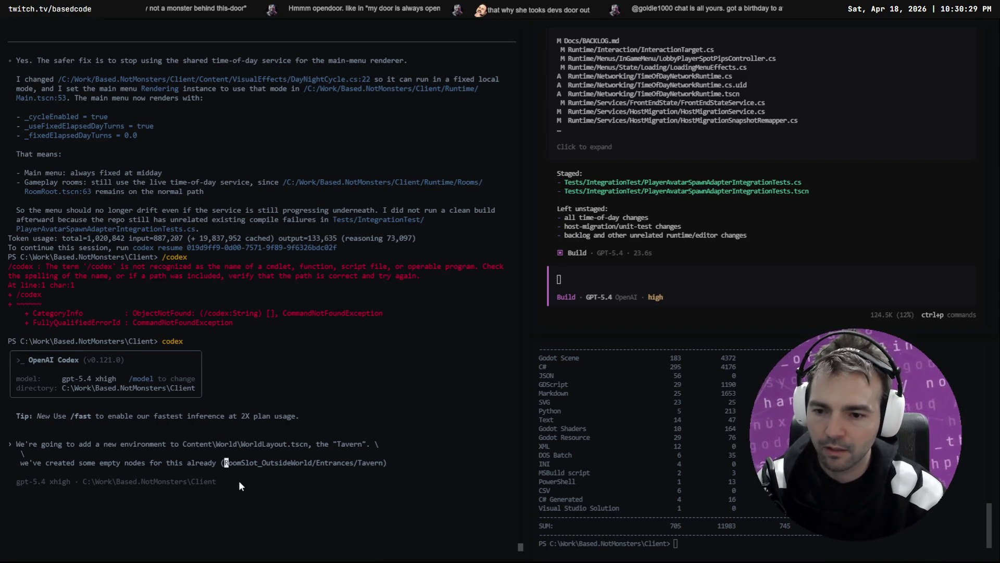
key(BackSpace)
key(Left)
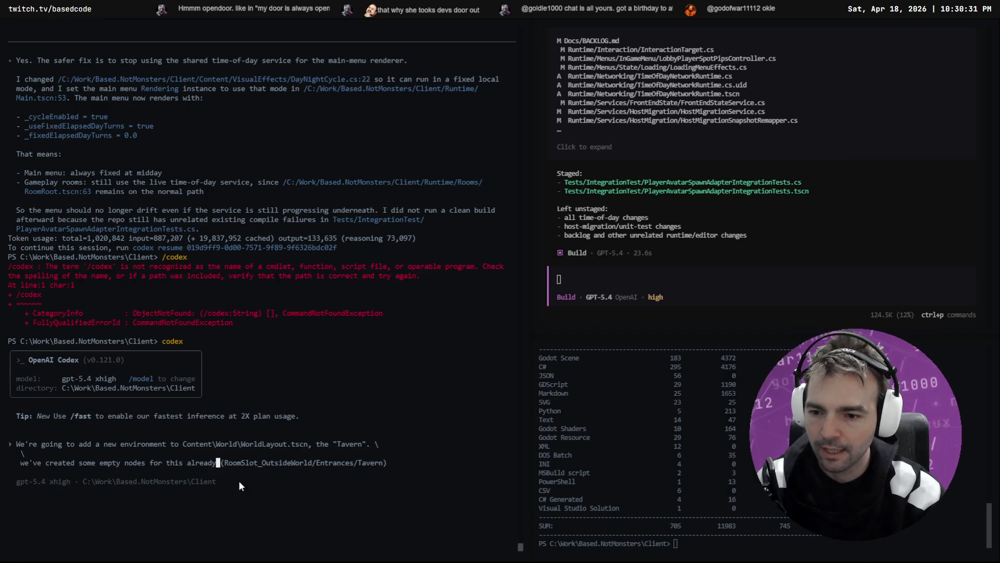
text(in  )
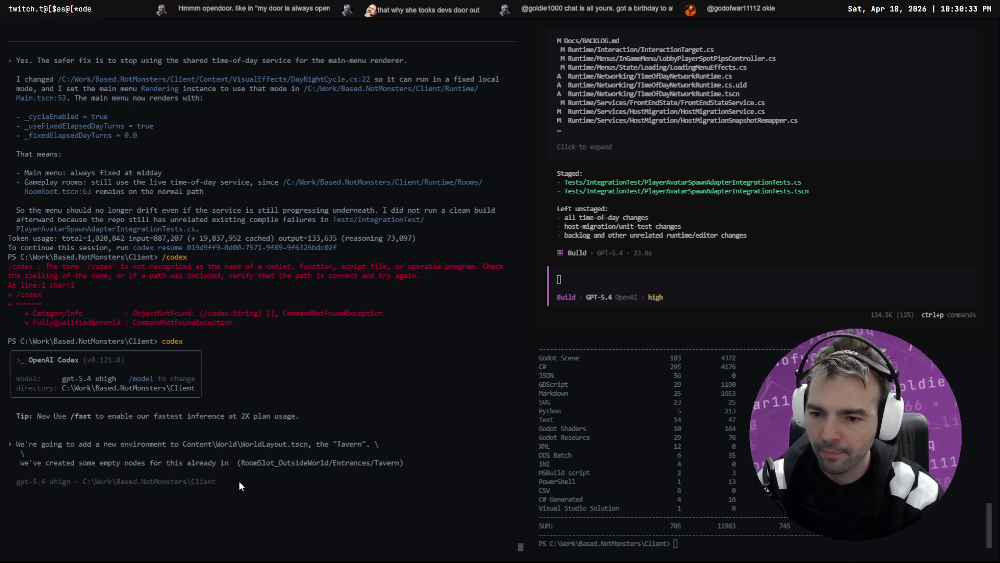
text(@Layout)
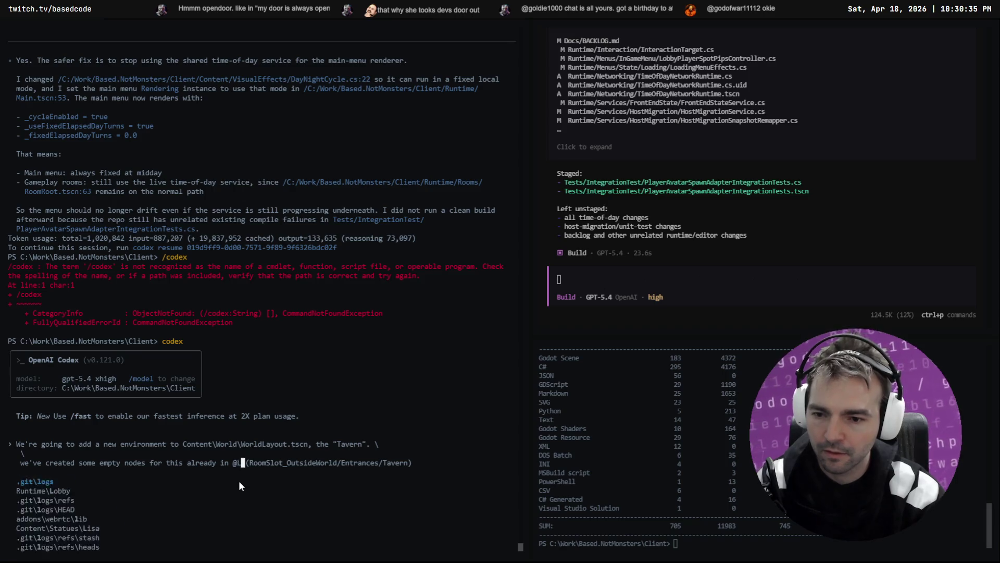
key(Down)
key(Tab)
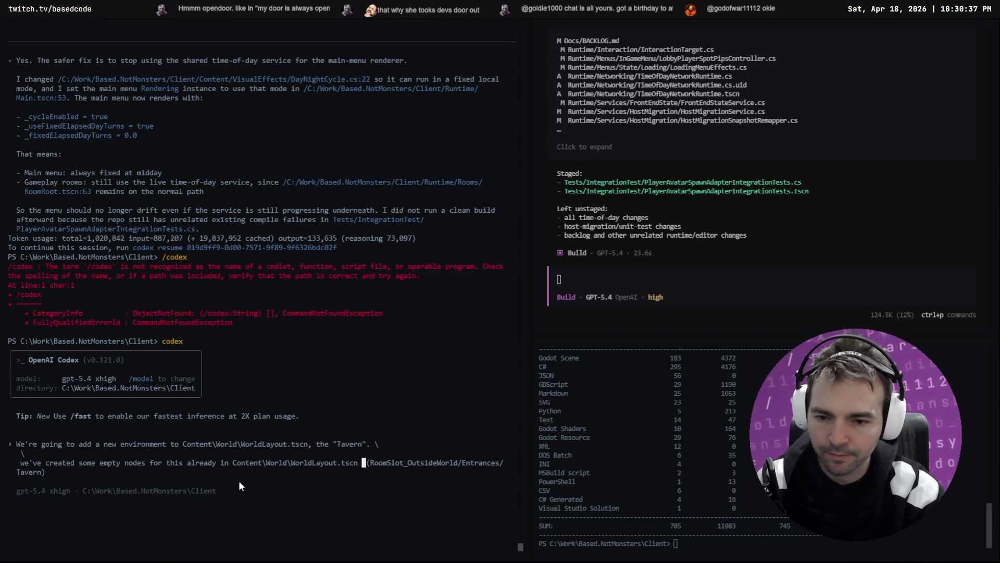
Add a continuation line and dictate 'use the patterns that we have already and create'
key(End)
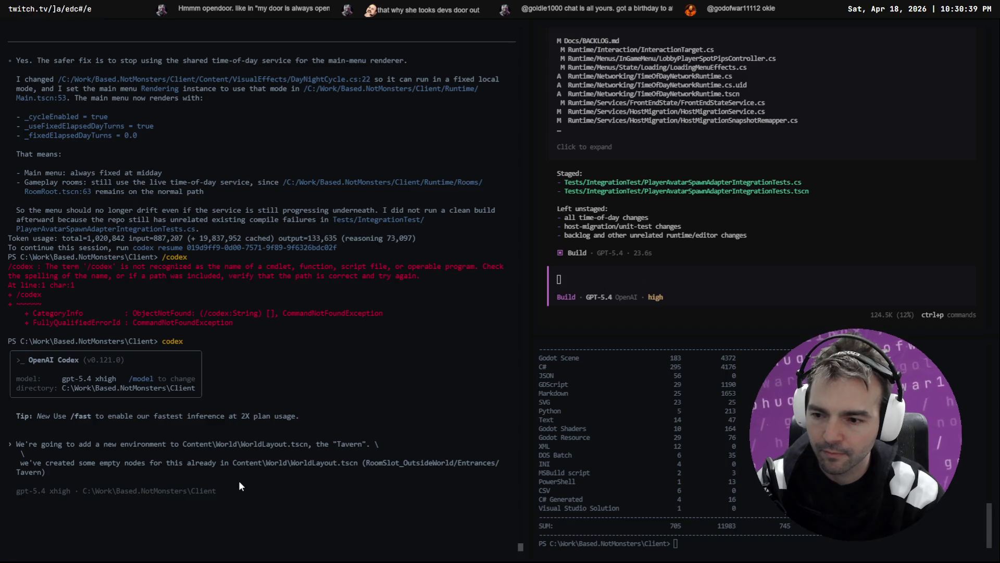
text(\)
key(Return)
key(super+h)
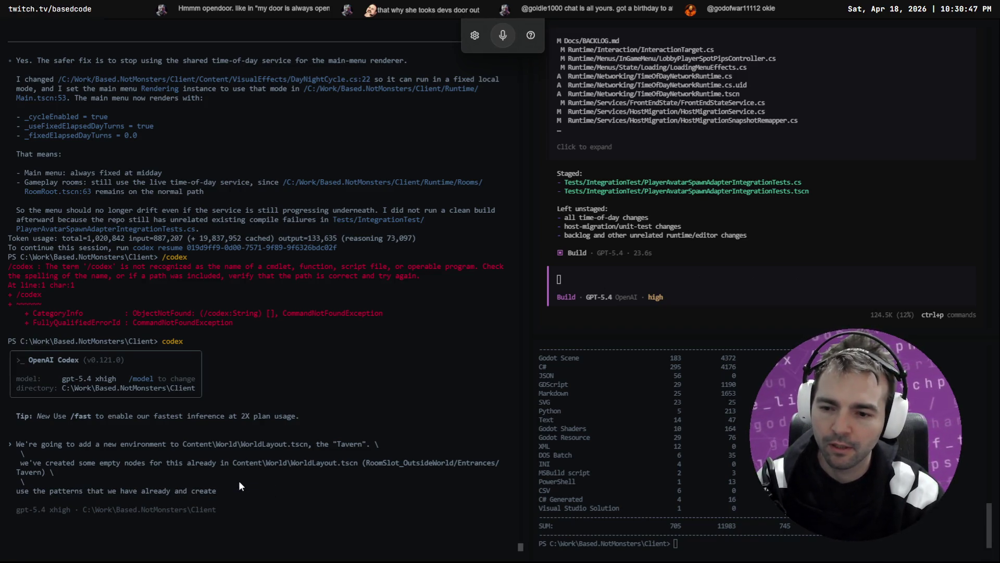
key(alt+Tab)
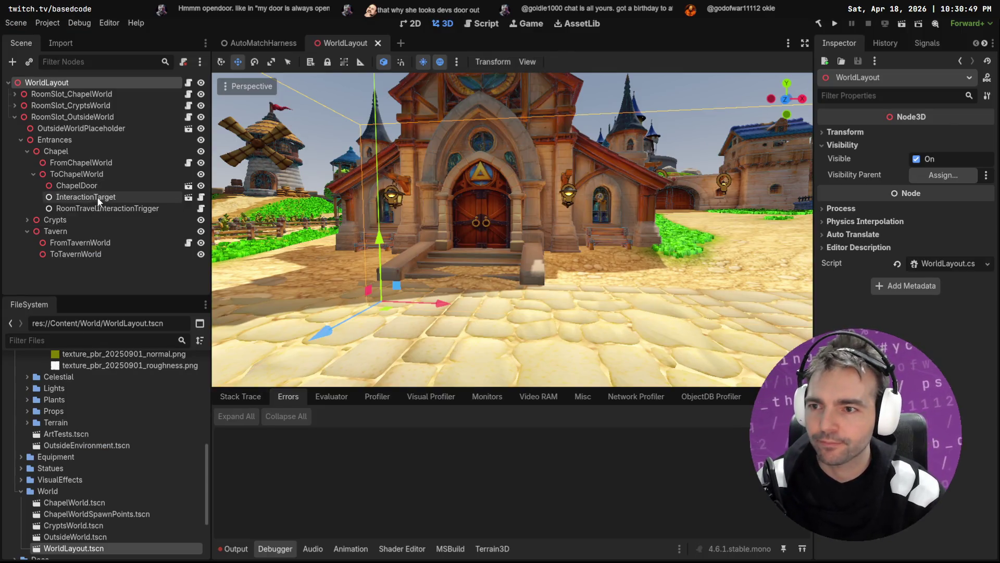
Check the Chapel InteractionTarget node and add 'creating the missing InteractionTarget' to the prompt
click(99, 200)
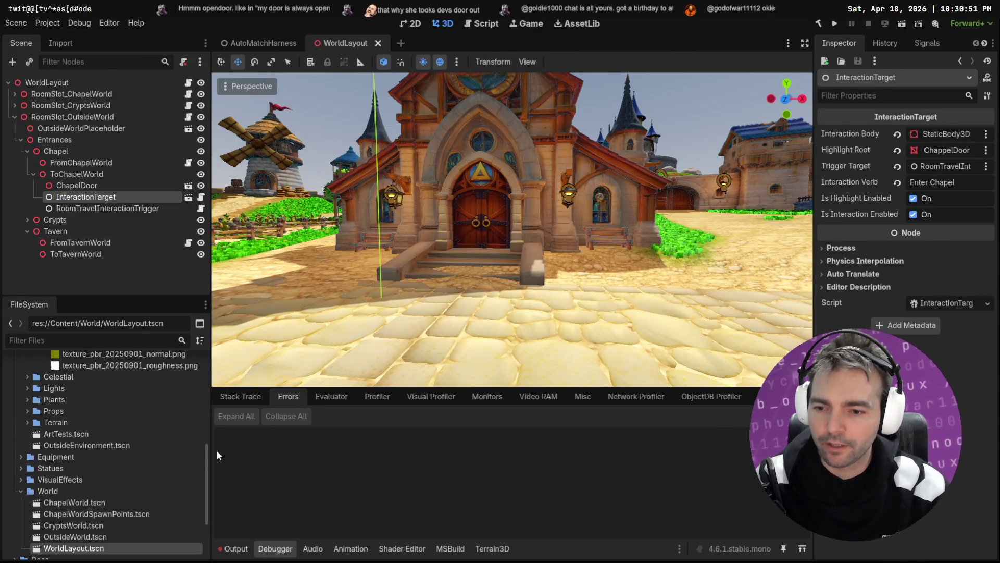
key(alt+Tab)
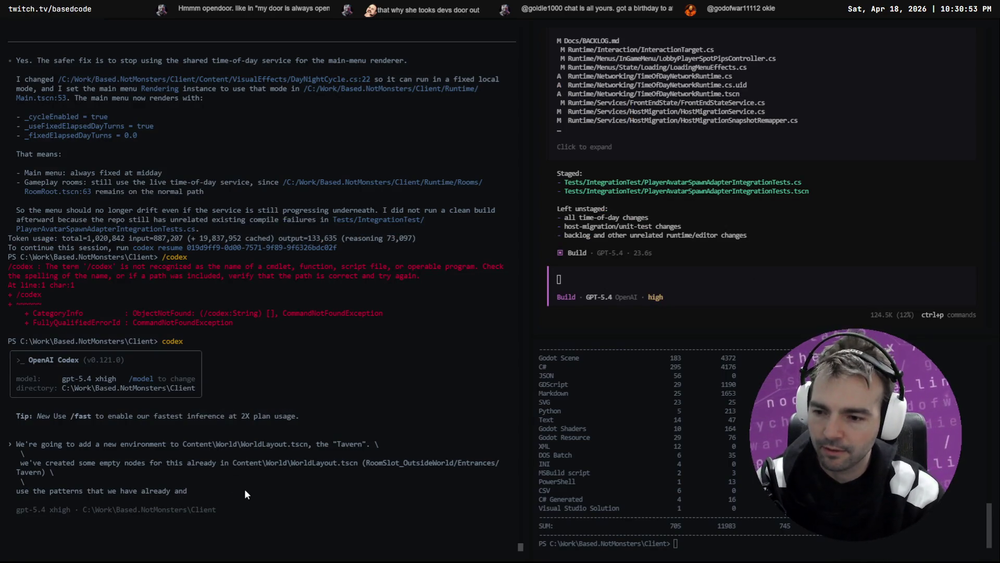
text(create th)
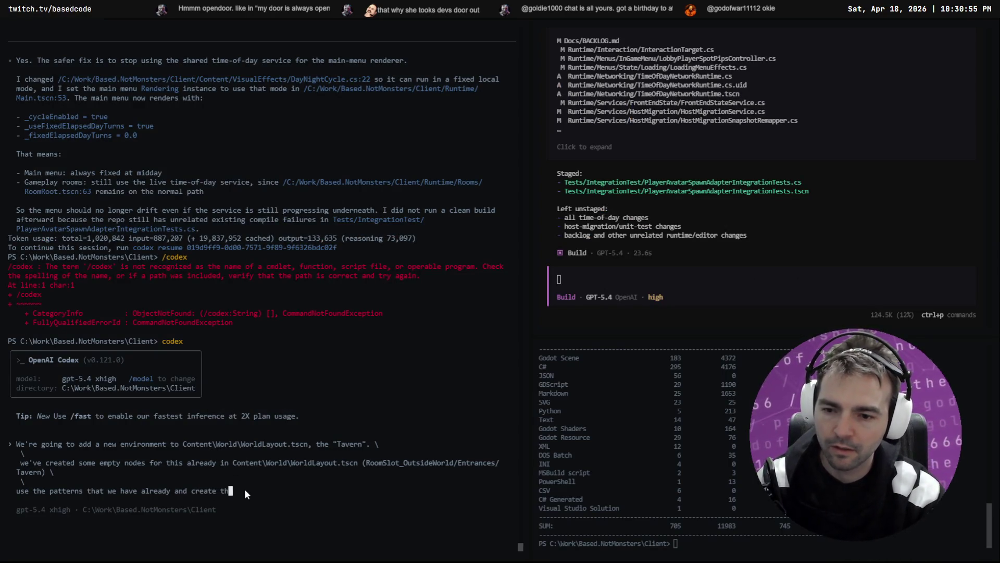
text(ssing InteractionTarget,)
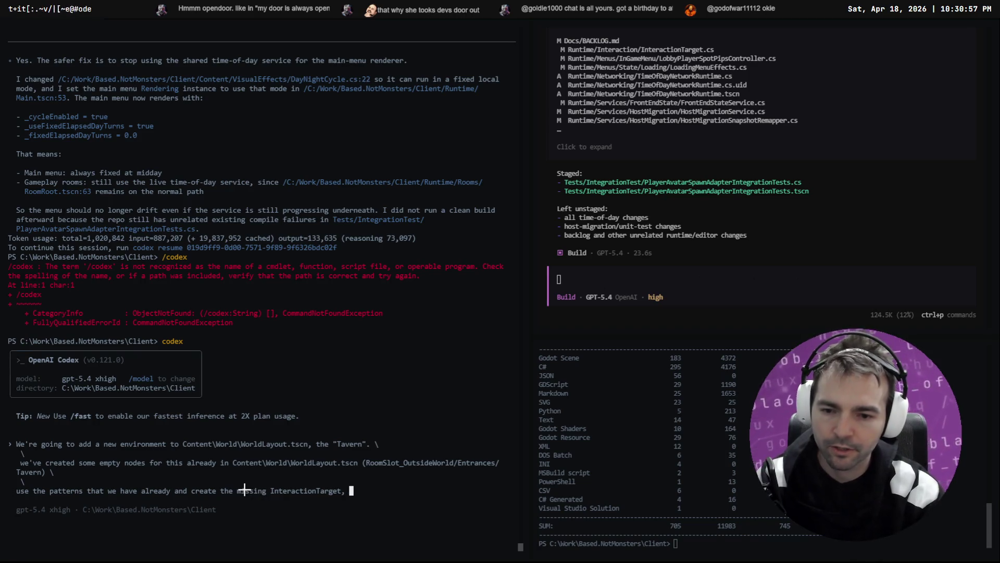
Look up the exact name of the Chapel RoomTravelInteractionTrigger node
key(alt+Tab)
double_click(104, 209)
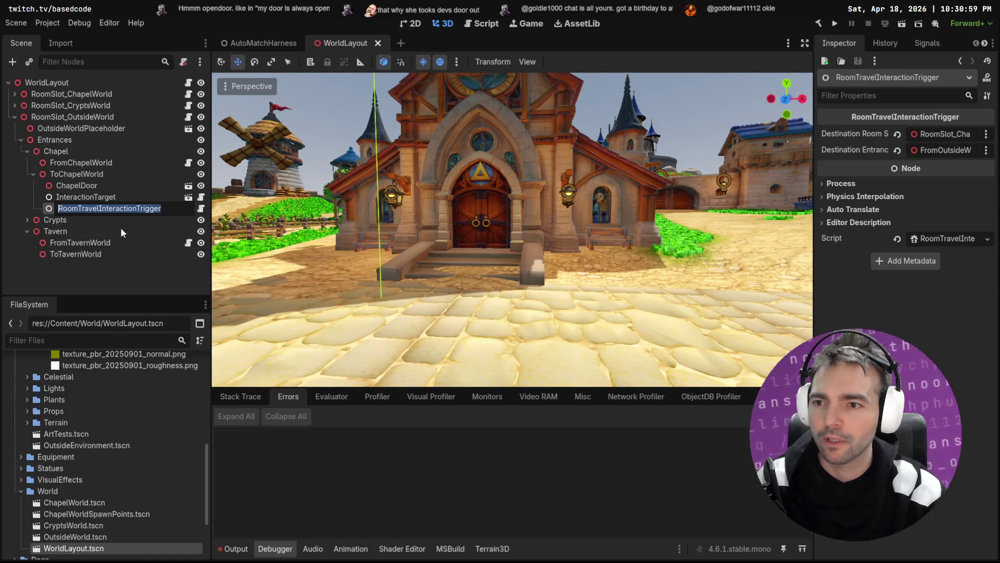
key(Escape)
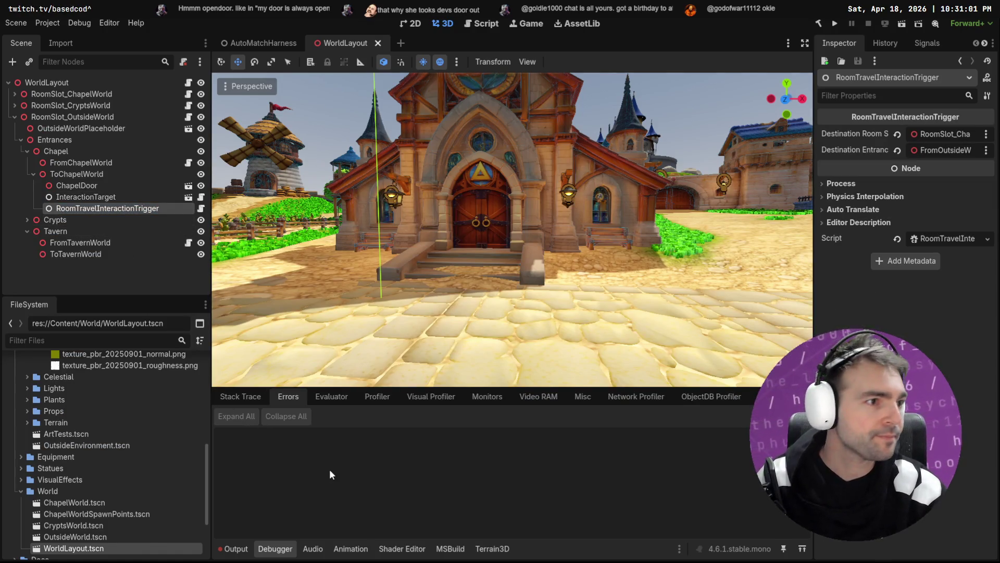
Add 'RoomTravelInteractionTrigger' to the prompt and review the ToChapelWorld and FromChapelWorld nodes
key(alt+Tab)
key(alt+Tab)
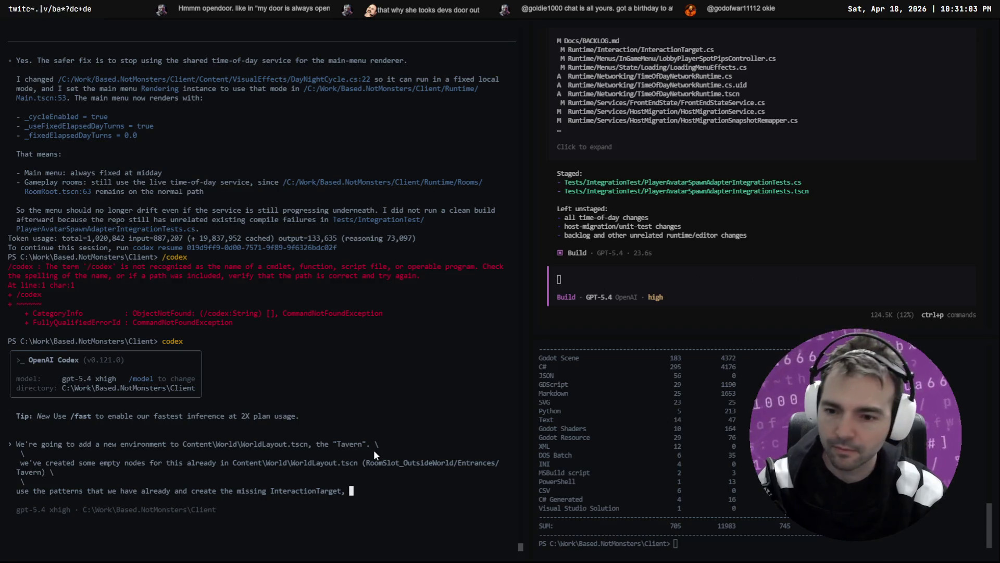
text(RoomTravelInteractionTrigger,)
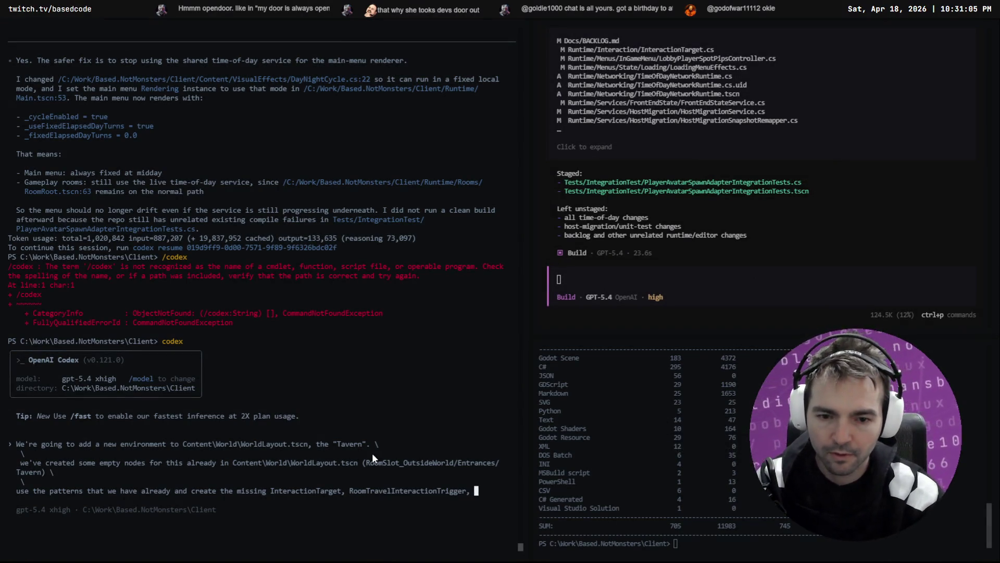
key(alt+Tab)
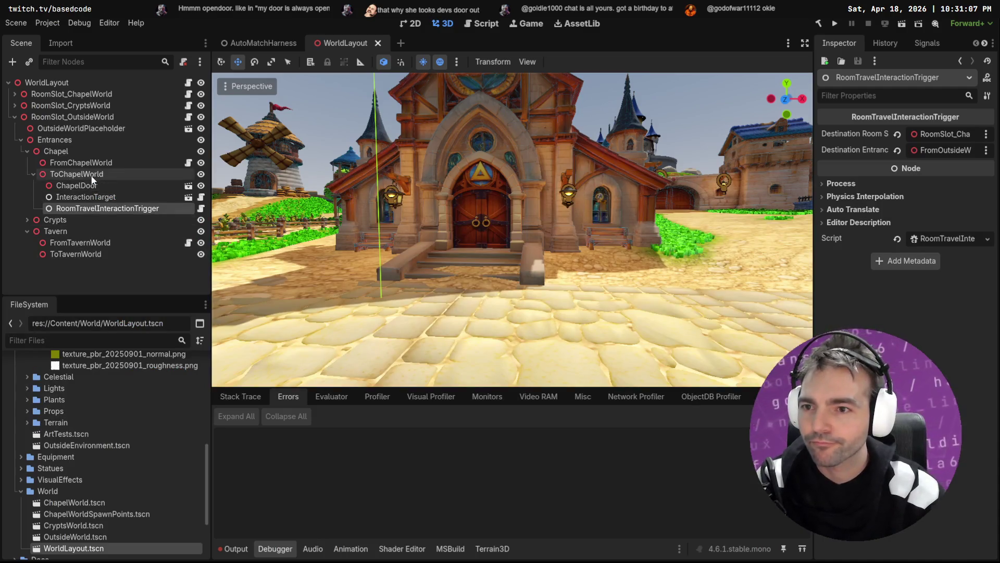
click(106, 174)
click(108, 164)
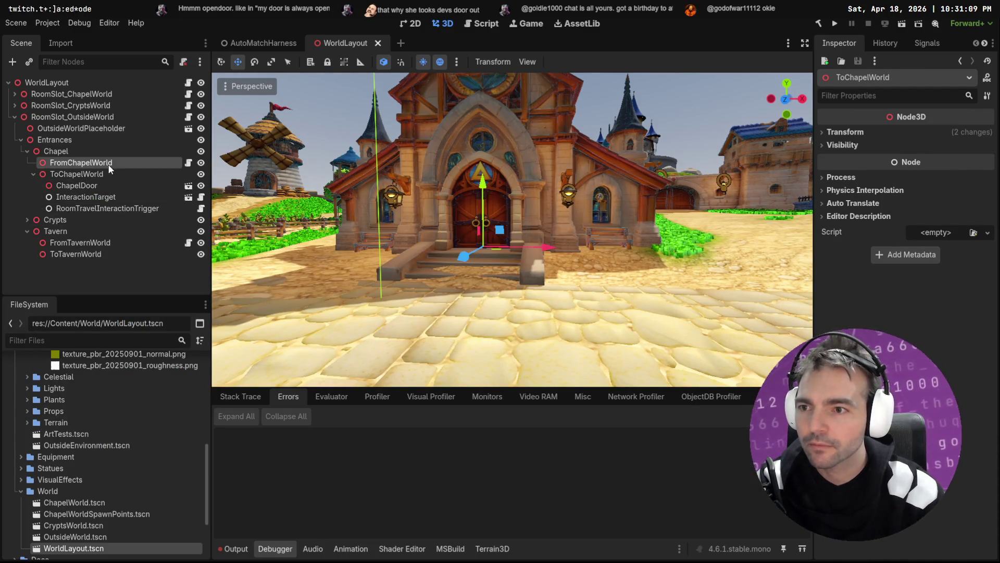
Dictate 'along with the appropriate connexions et cetera.' to finish the prompt
key(alt+Tab)
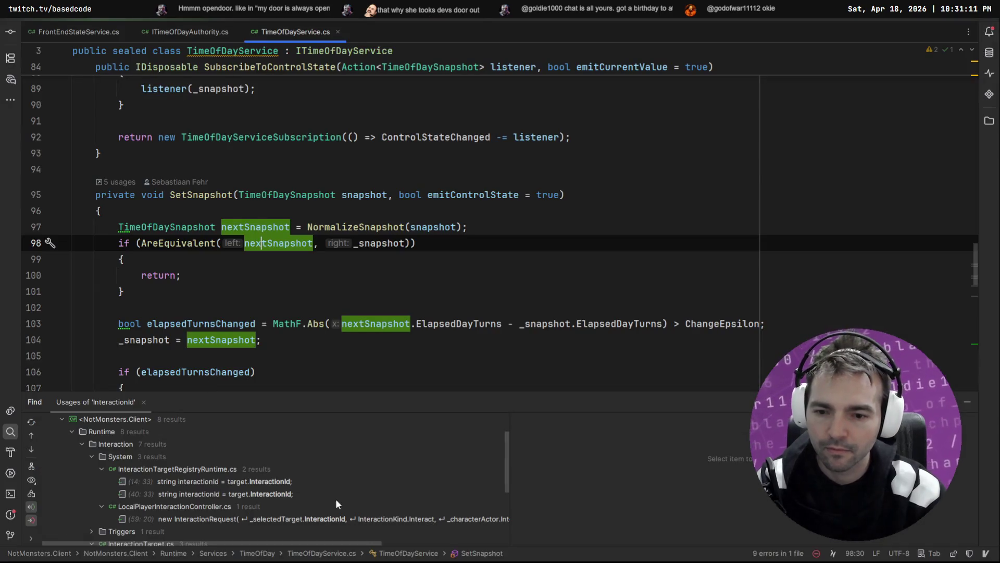
key(alt+Tab)
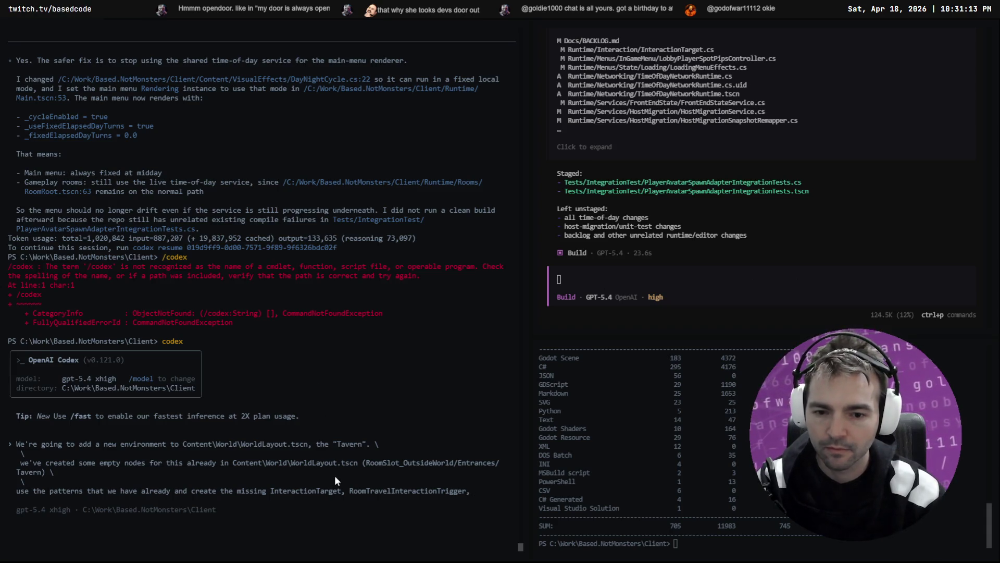
key(super+h)
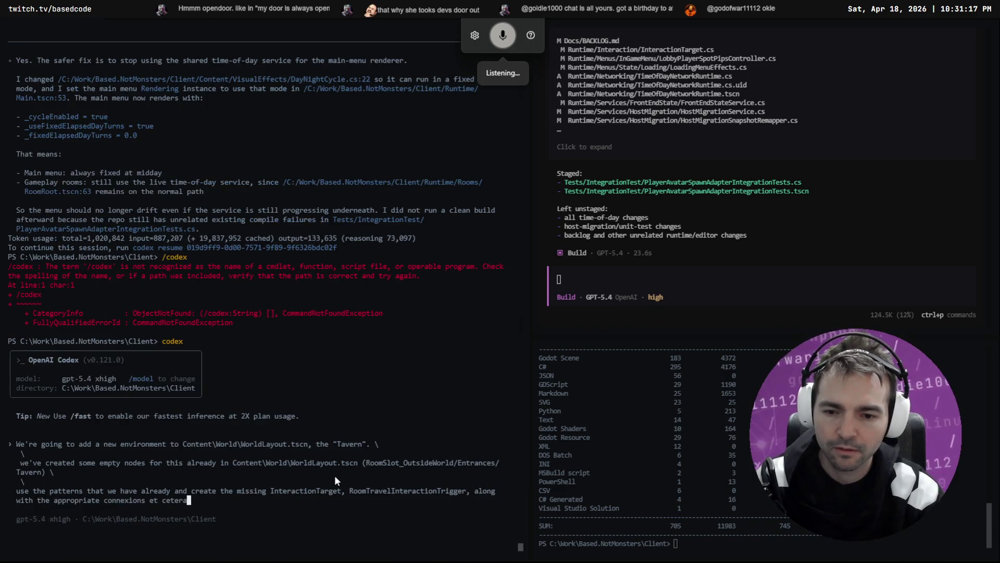
key(alt+Tab)
key(alt+Tab)
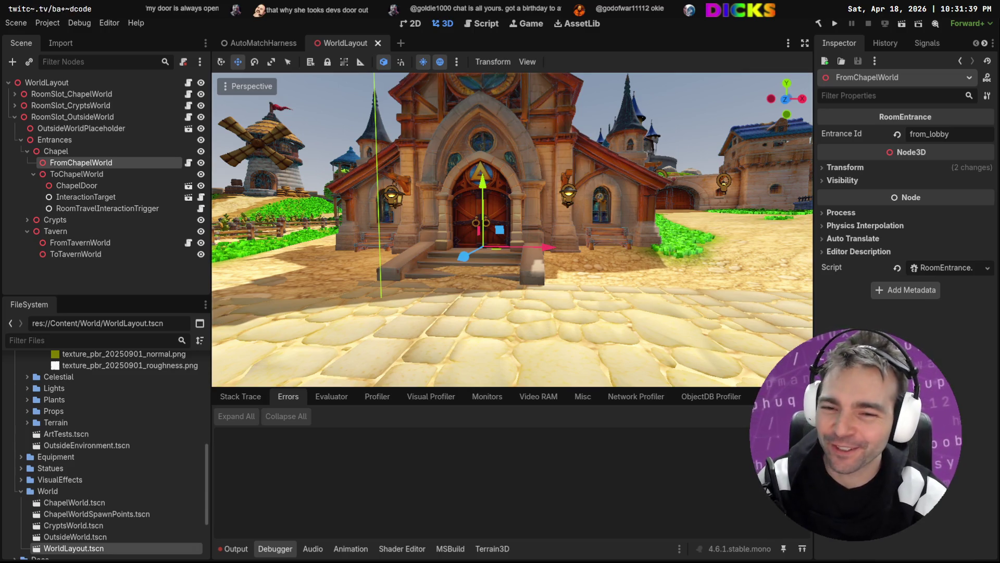
Fly the viewport camera down the town street toward the timbered house
drag(598, 138, 510, 146)
key(w)
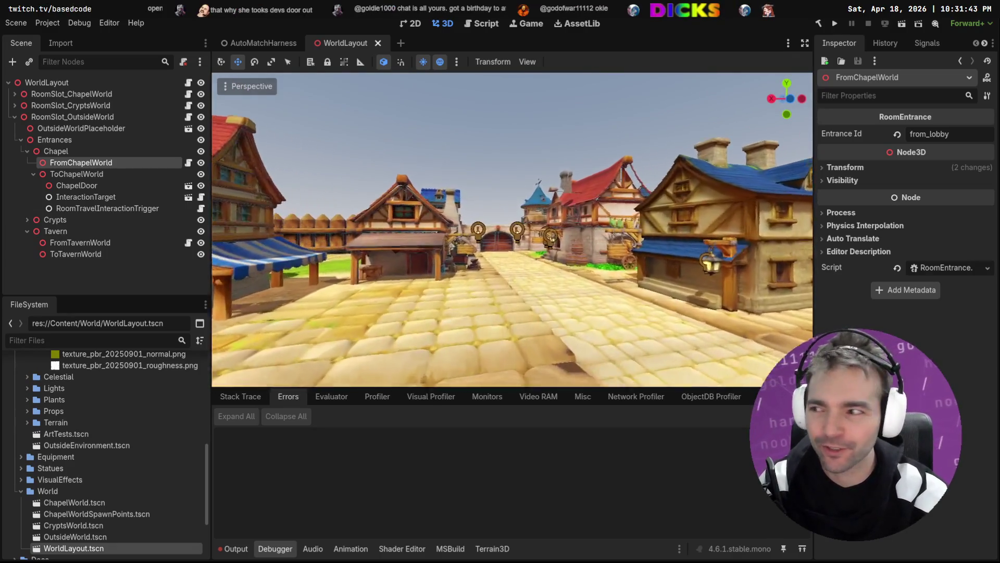
key(w)
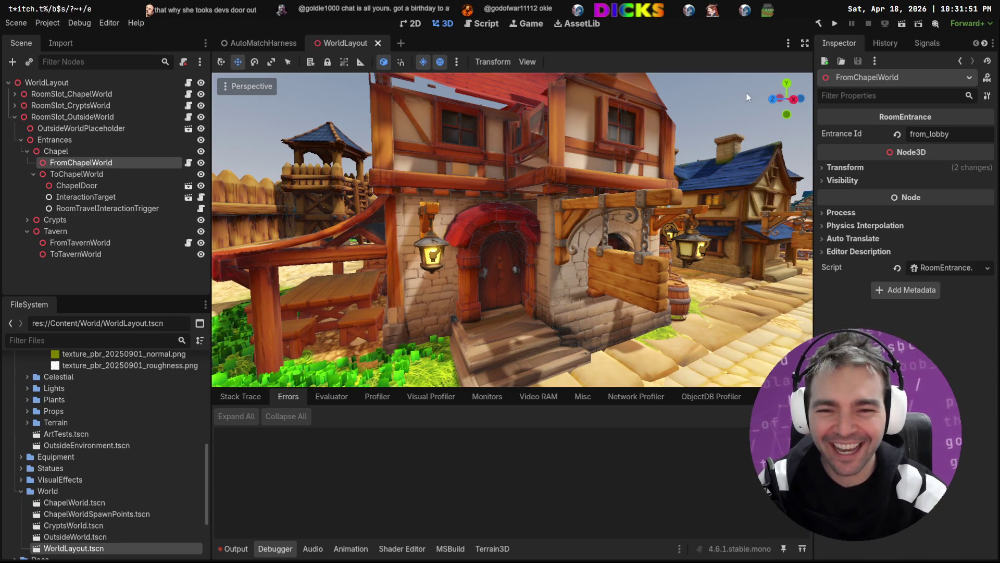
drag(602, 139, 681, 141)
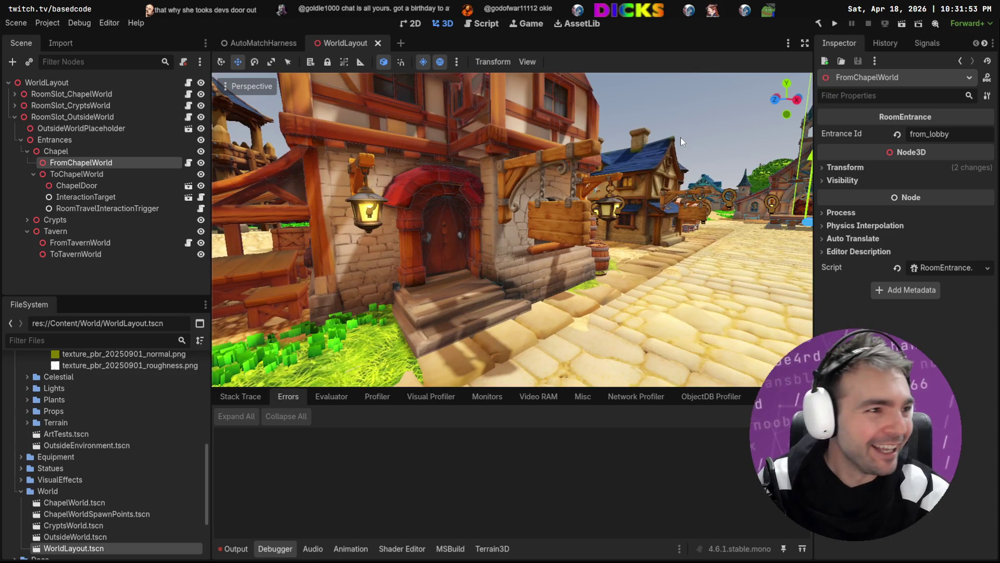
key(alt+Tab)
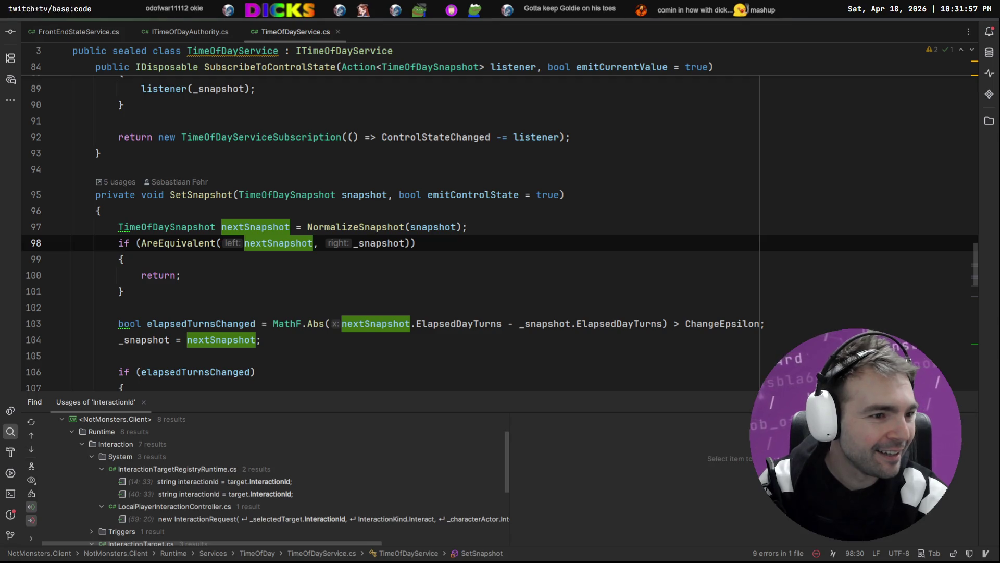
Change the prompt's ending from 'et cetera.' to 'etc.'
key(alt+Tab)
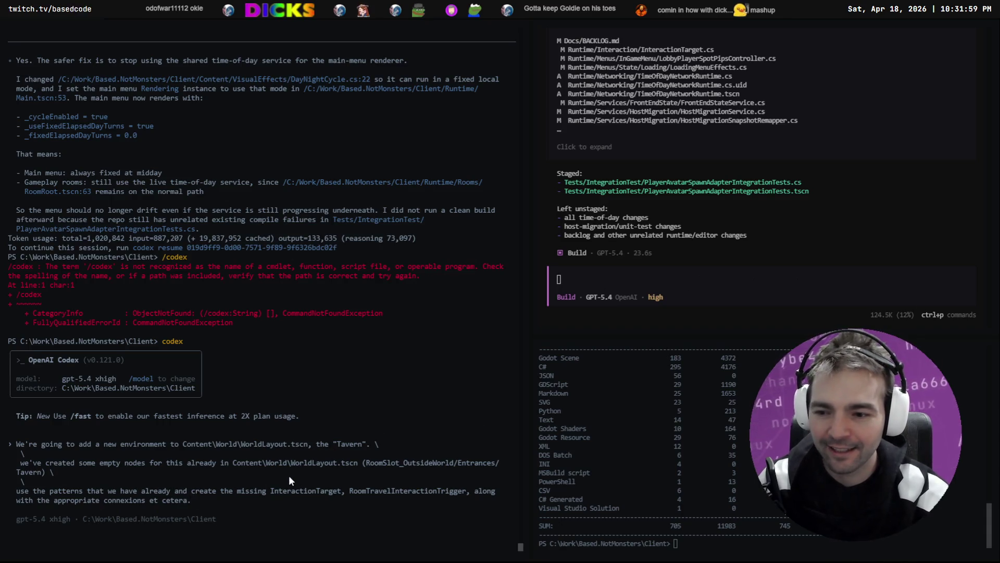
key(BackSpace)
key(BackSpace)
key(BackSpace)
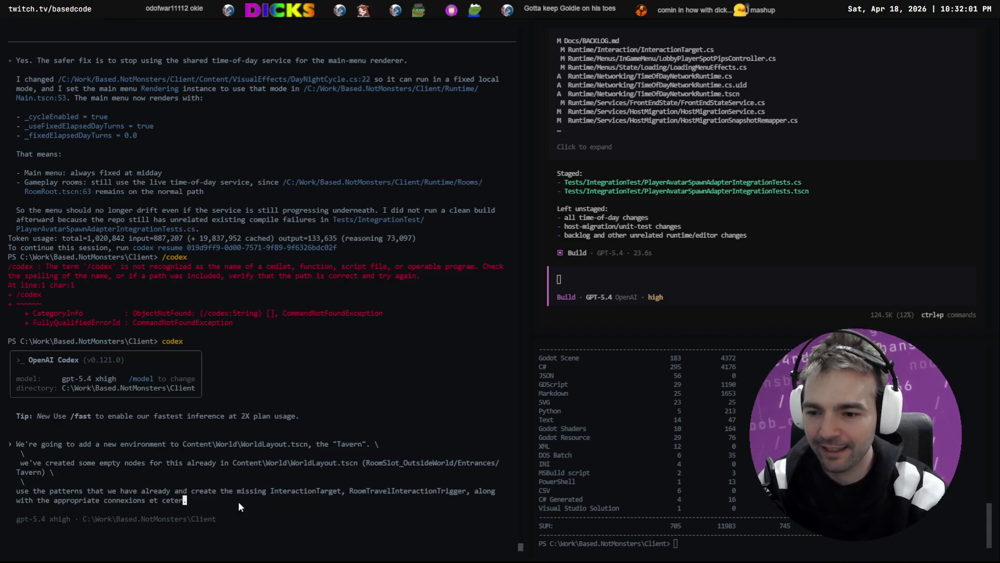
text(c.)
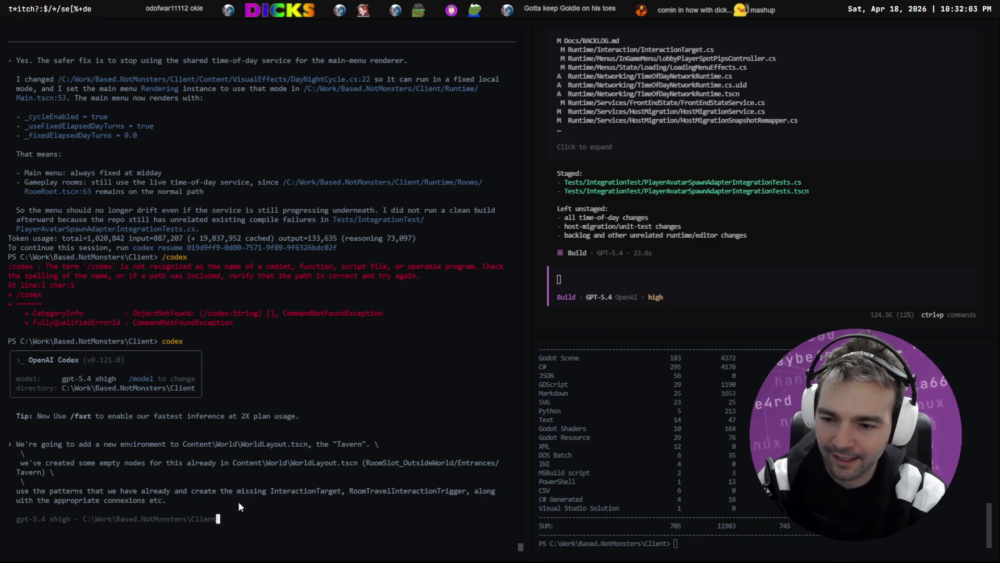
key(alt+Tab)
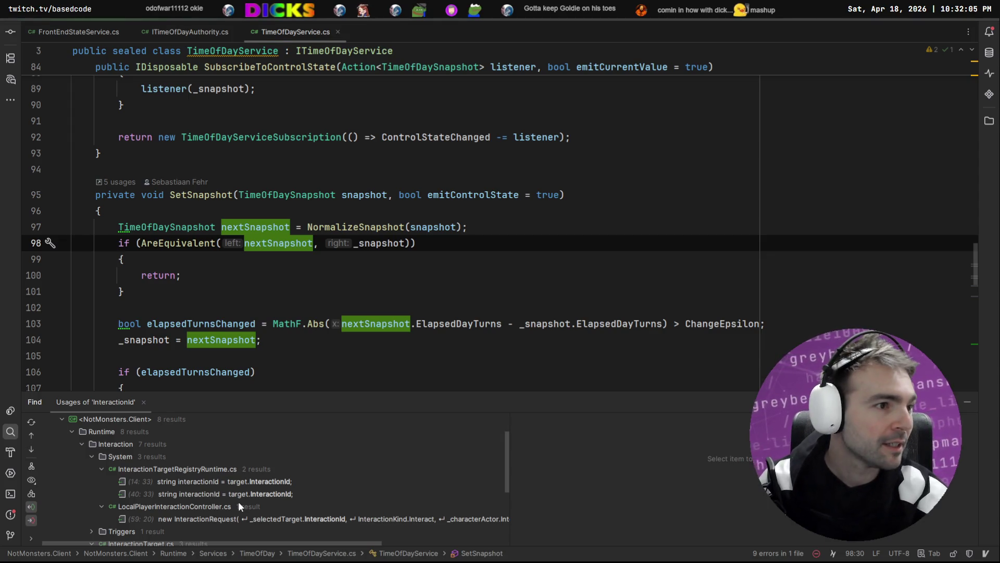
key(alt+Tab)
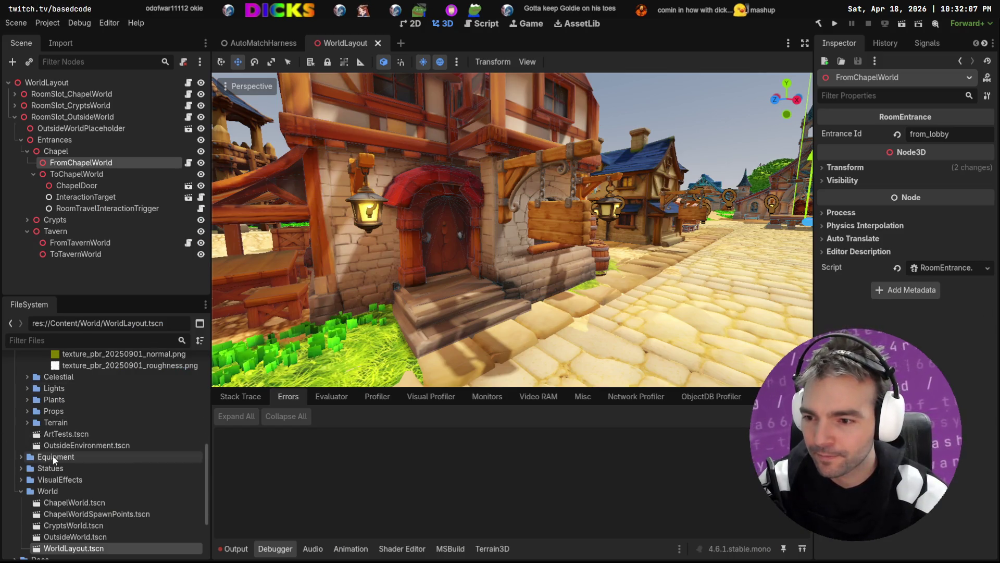
Collapse the ChapelDoor, DwellingDoor and Liminal folders in FileSystem to reach the World folder
click(45, 442)
scroll(46, 432, up, 2)
click(38, 426)
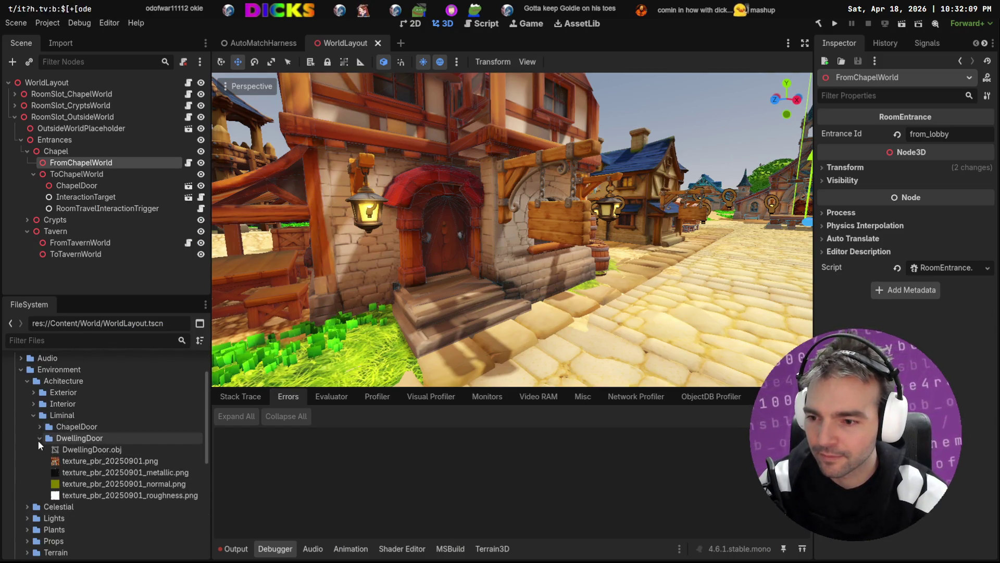
click(39, 439)
click(33, 415)
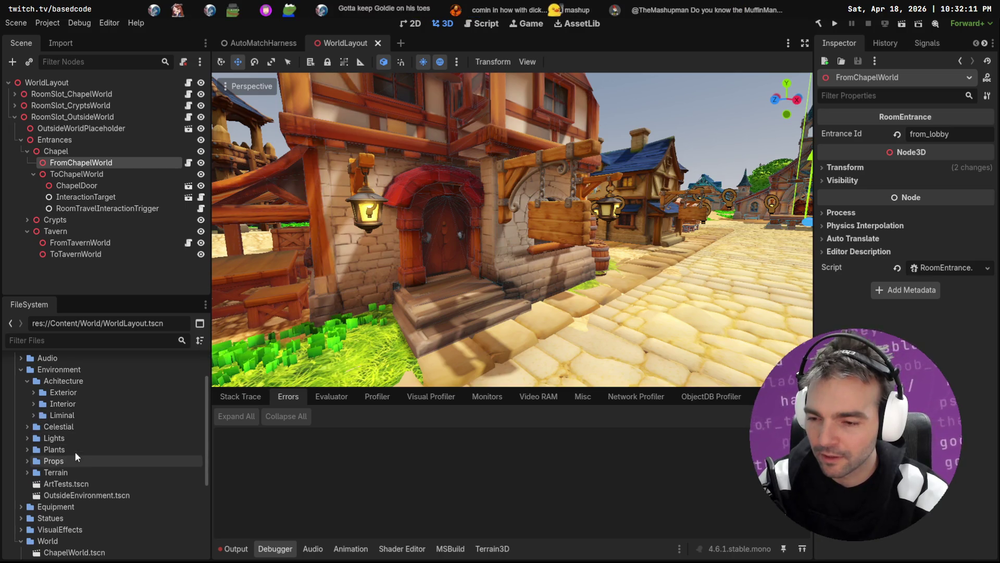
scroll(73, 449, down, 3)
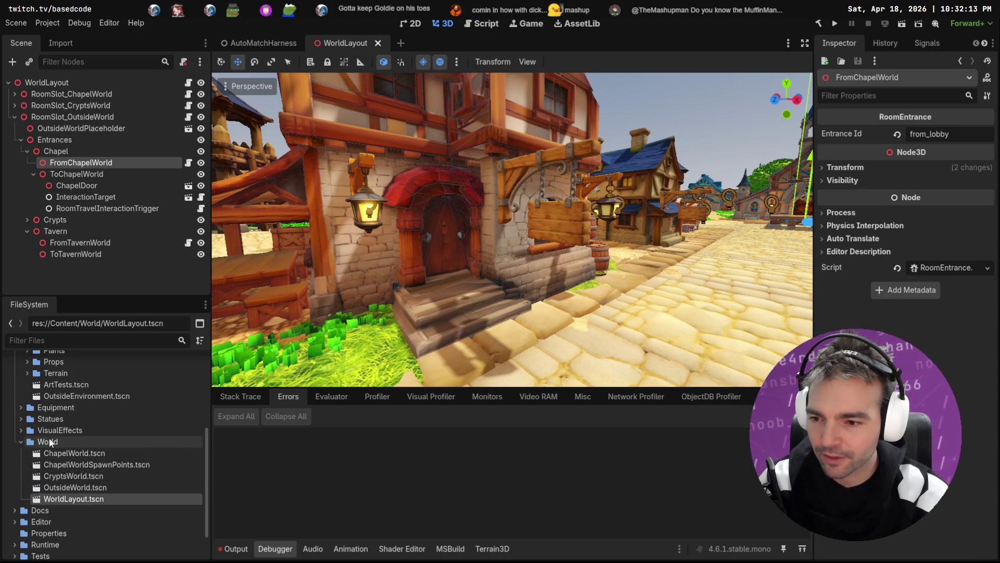
right_click(95, 442)
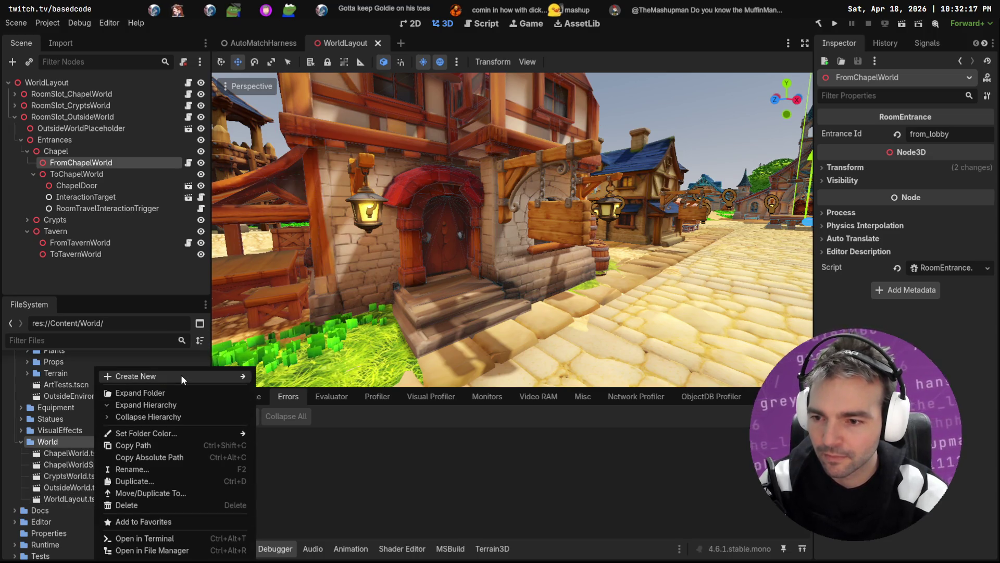
click(78, 463)
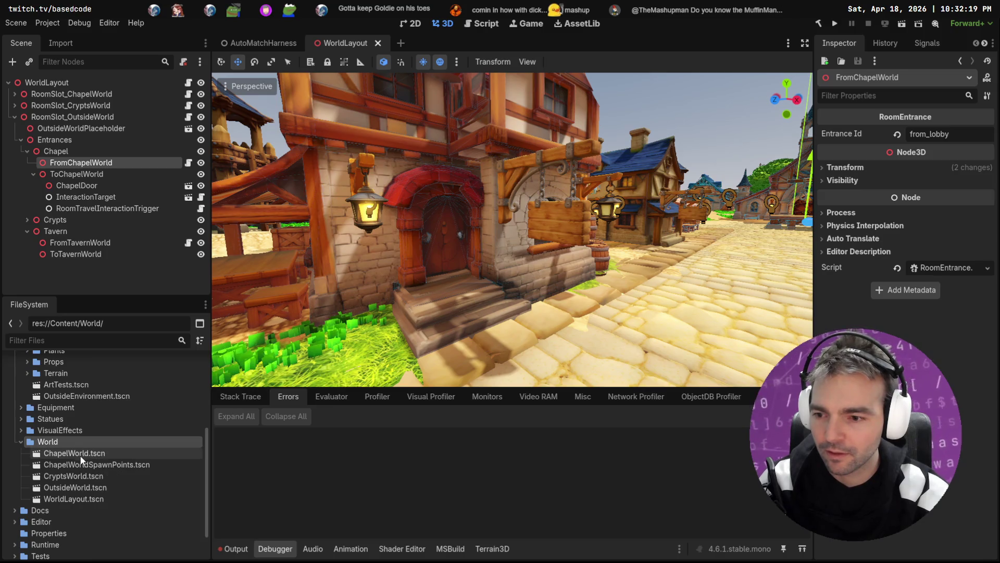
click(84, 454)
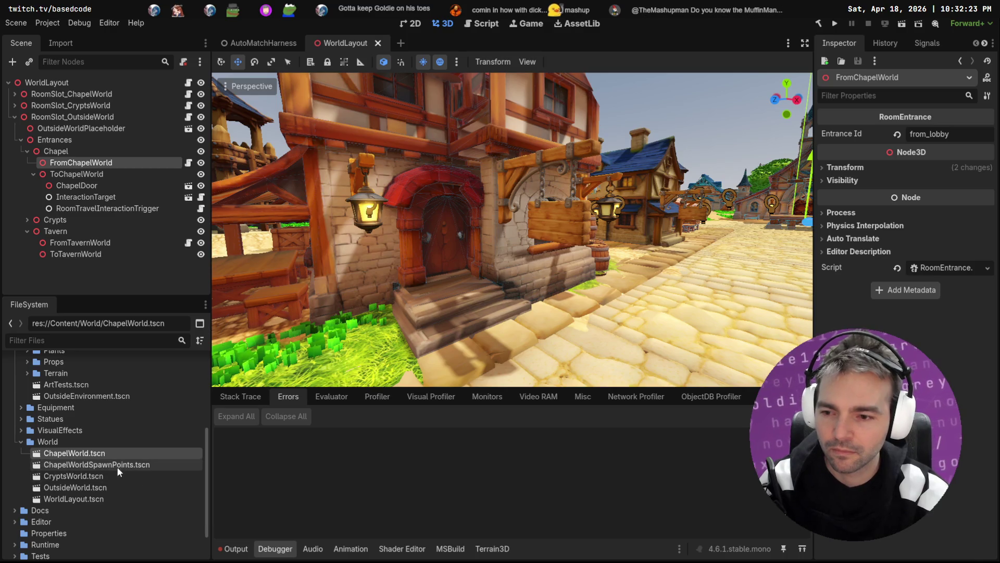
Remove the misnamed 'TavernWOrld' folder created by mistake inside World
right_click(87, 441)
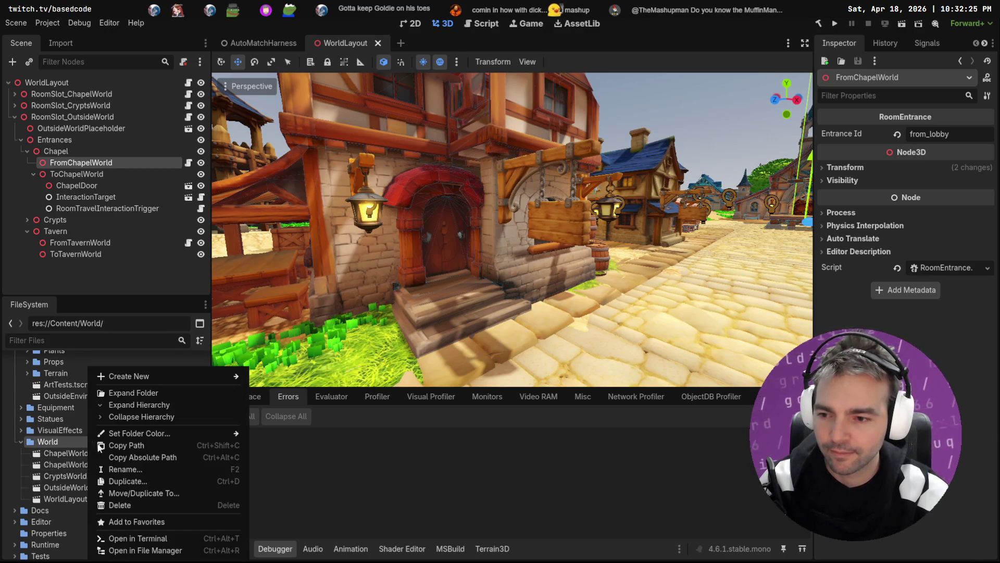
mouse_move(165, 371)
click(293, 374)
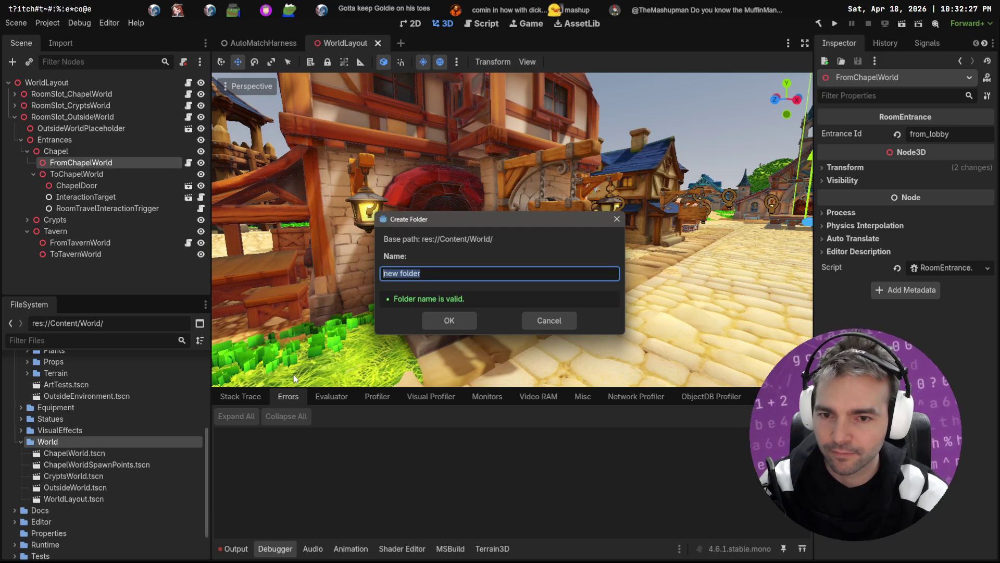
text(TavernWOrld)
key(Return)
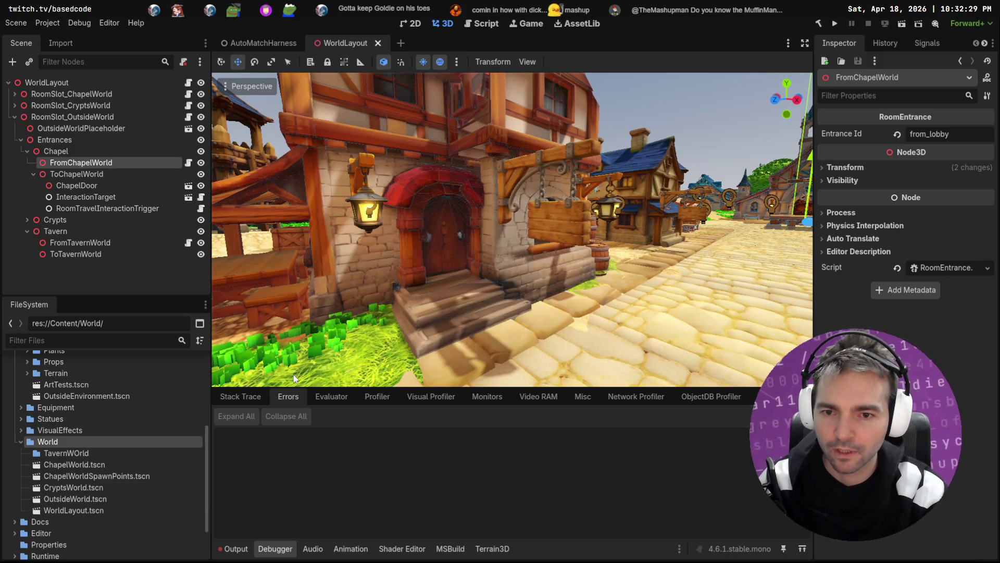
click(93, 453)
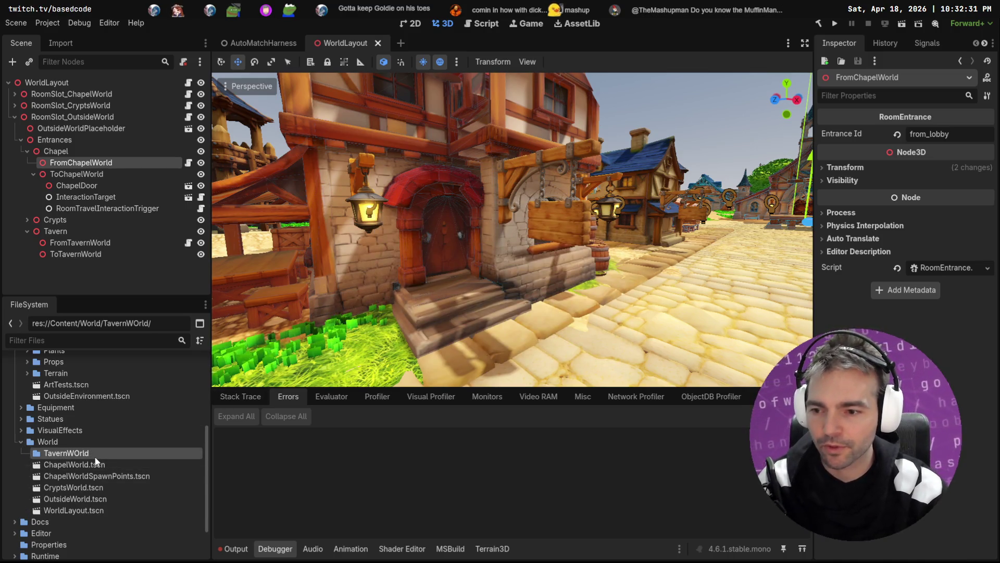
key(Delete)
key(Return)
Create TavernWorld.tscn with a 3D root node in the World folder and select it
right_click(63, 443)
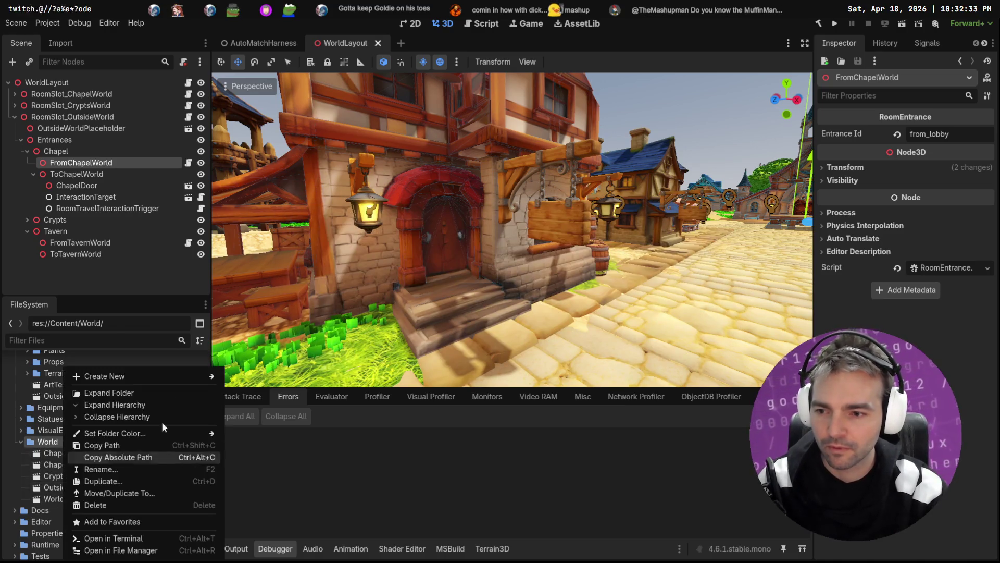
mouse_move(172, 378)
click(272, 386)
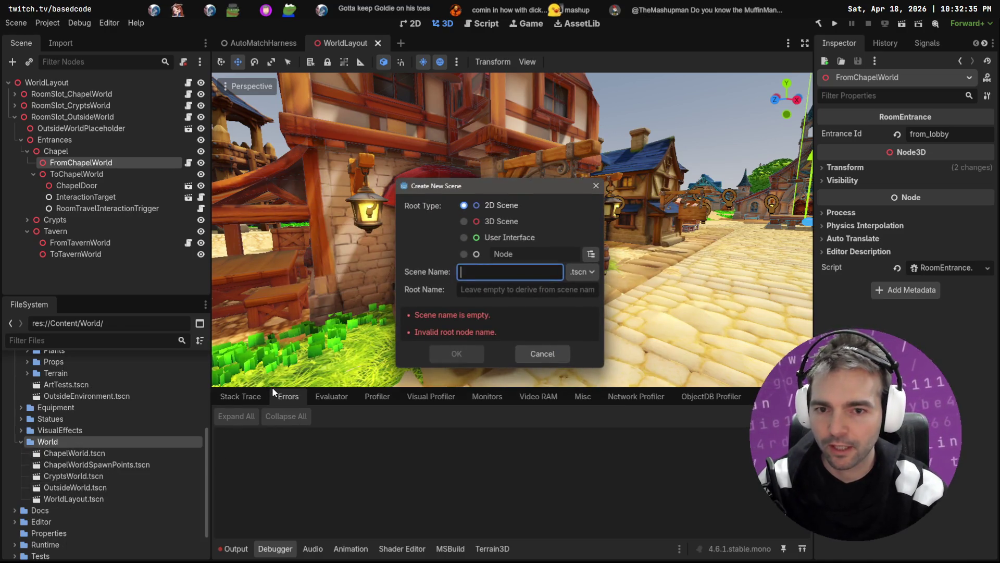
text(TavernWorld)
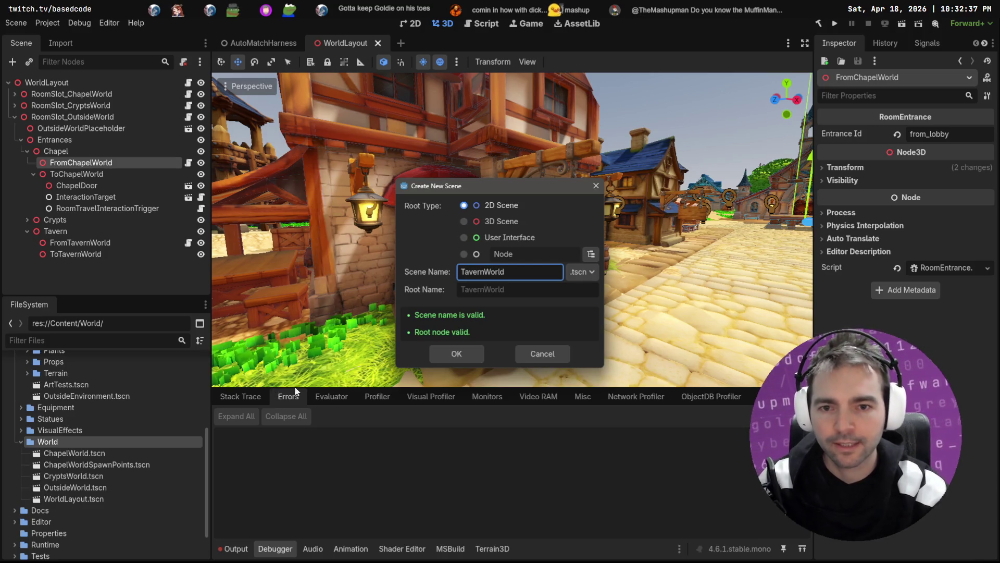
click(495, 221)
click(453, 354)
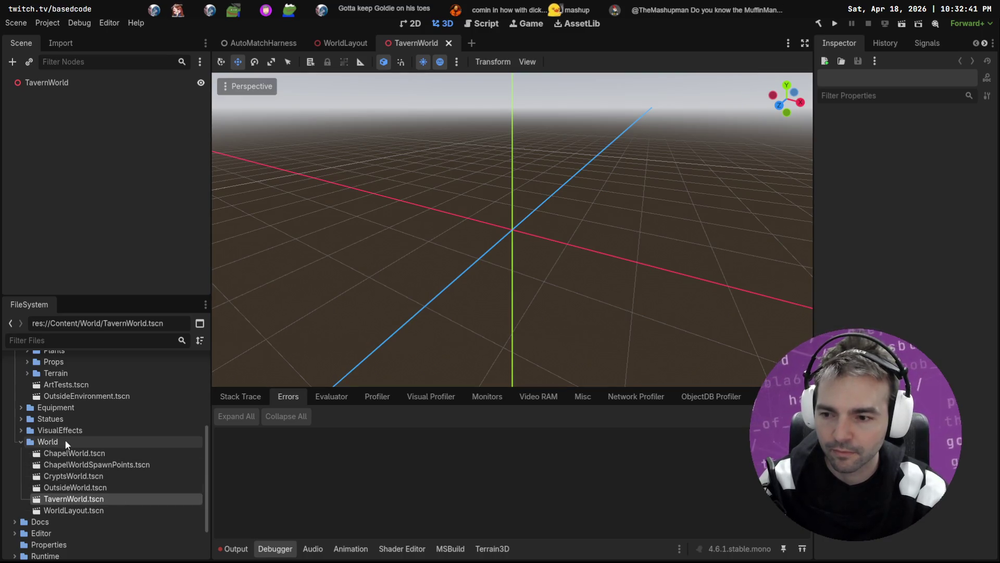
click(104, 499)
key(F2)
key(Escape)
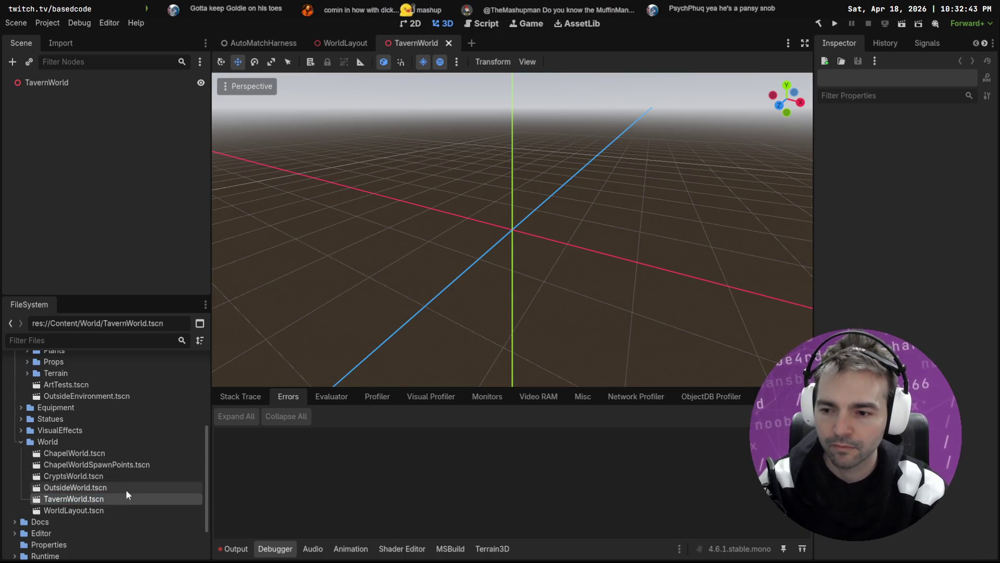
key(alt+Tab)
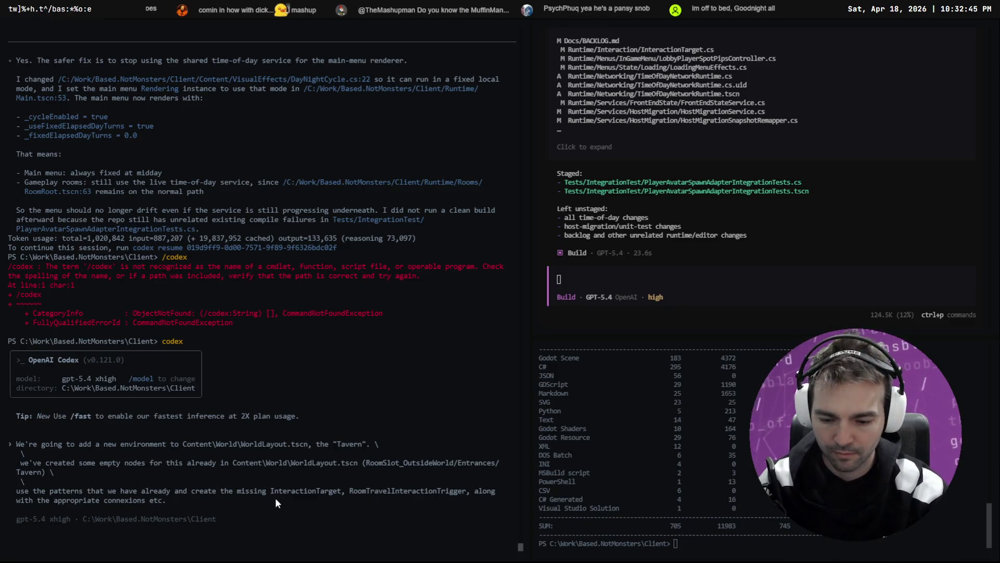
text(I've also created )
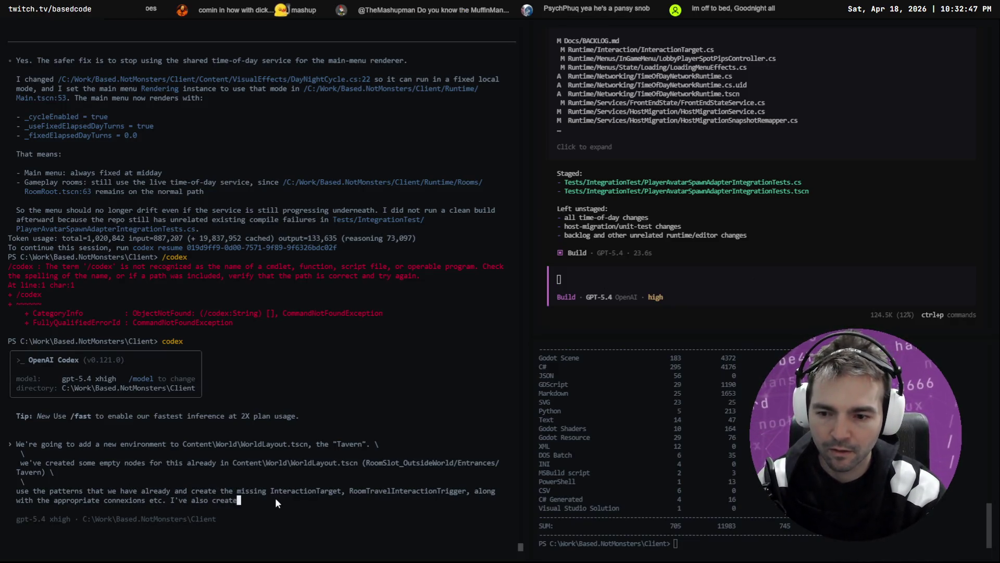
text(@Taver)
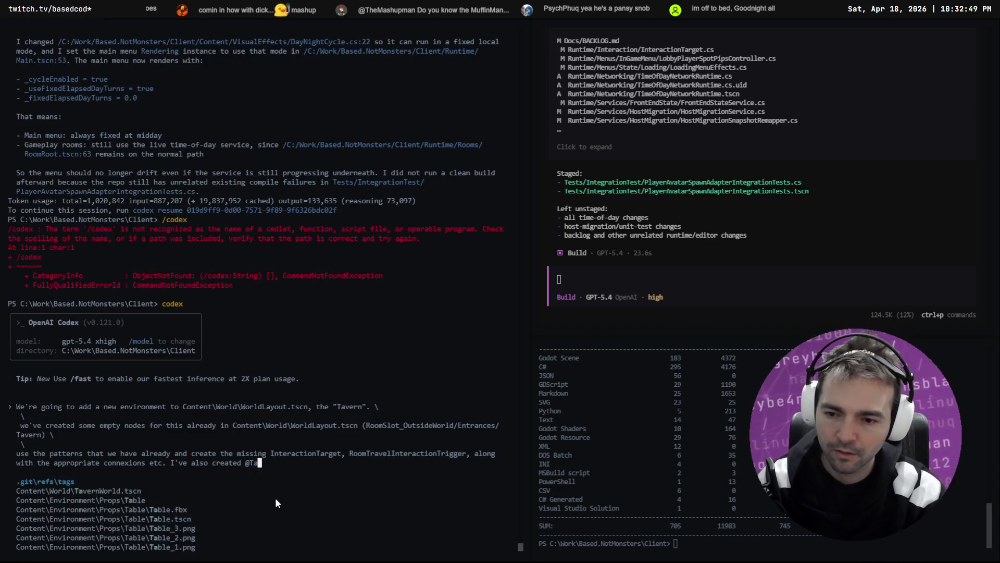
key(Tab)
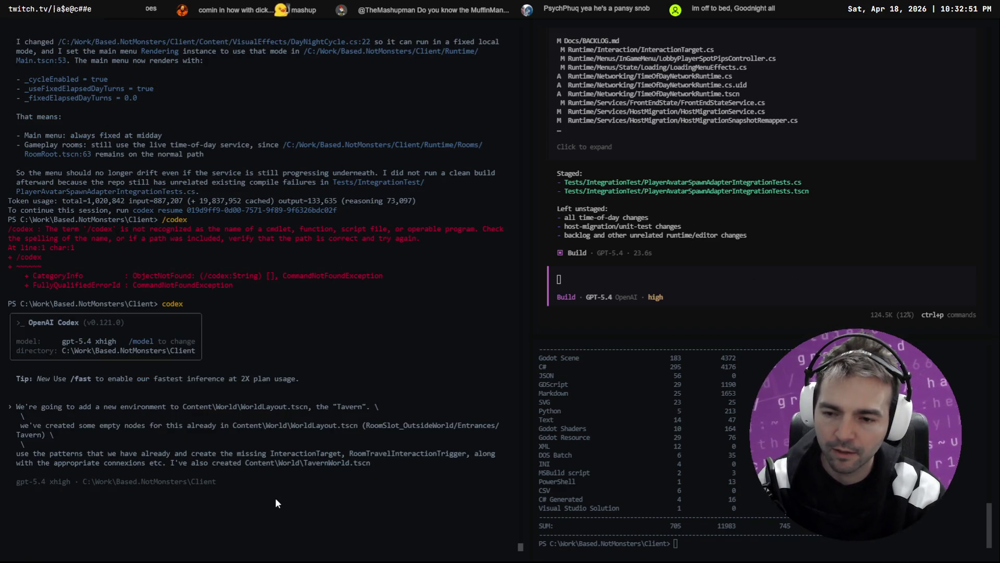
text(as a placeho)
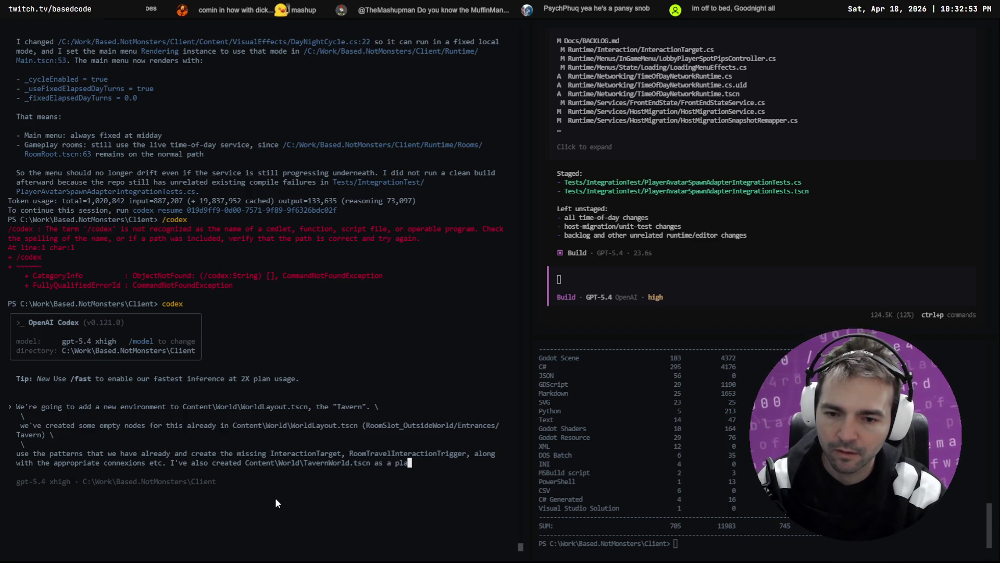
text(lder.)
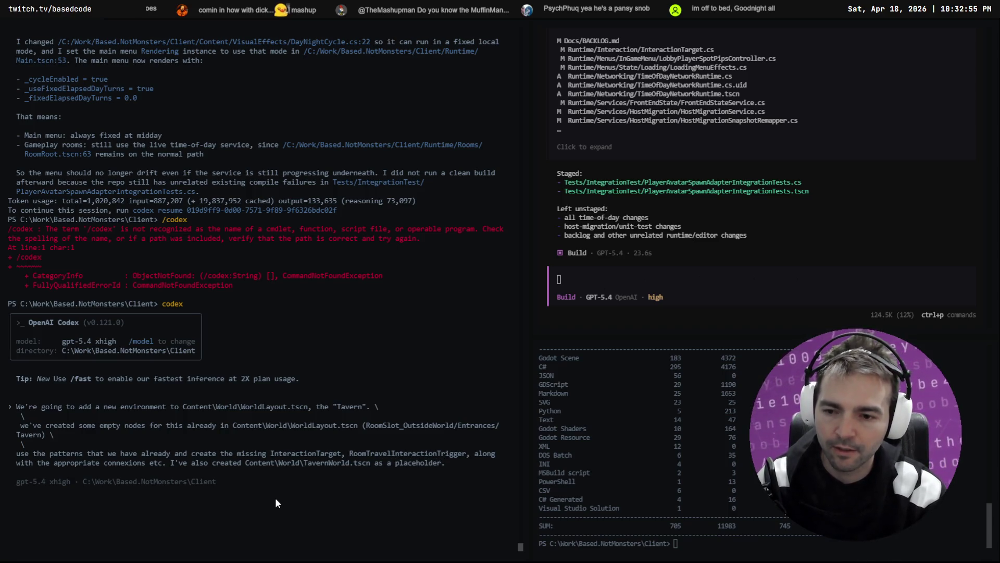
key(alt+Tab)
Add a CollisionShape3D child node under the TavernWorld root
right_click(56, 83)
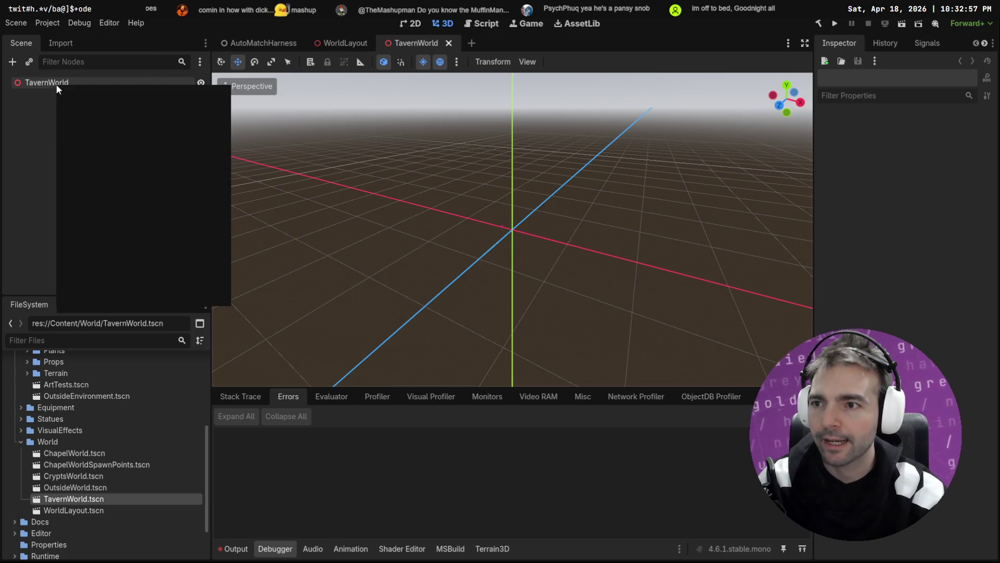
click(97, 96)
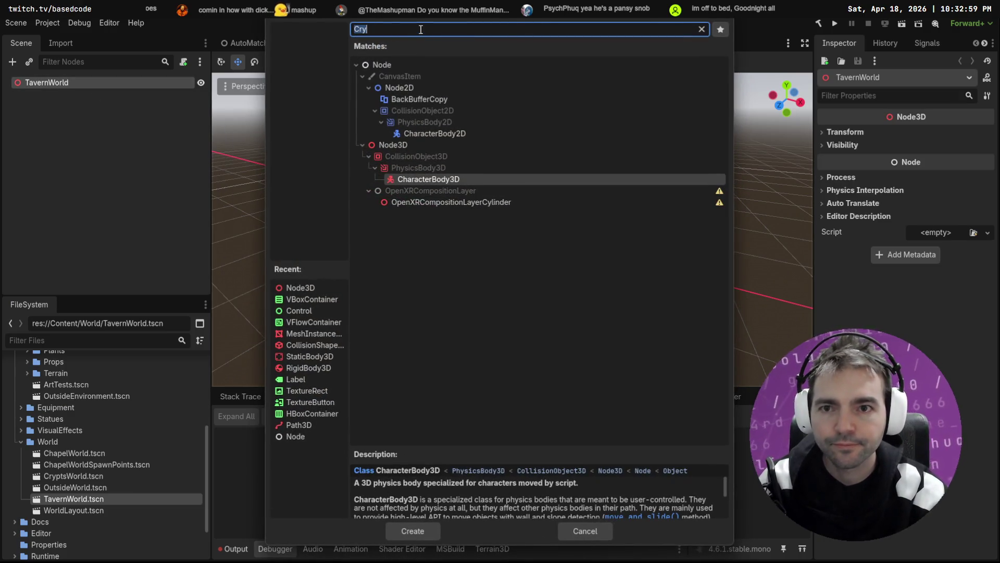
text(Coli)
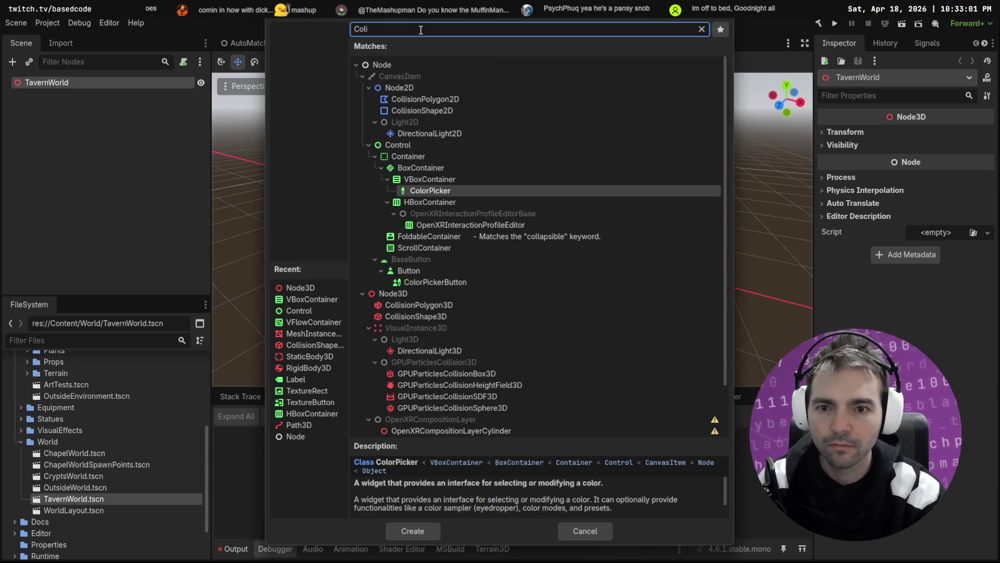
key(BackSpace)
text(lision)
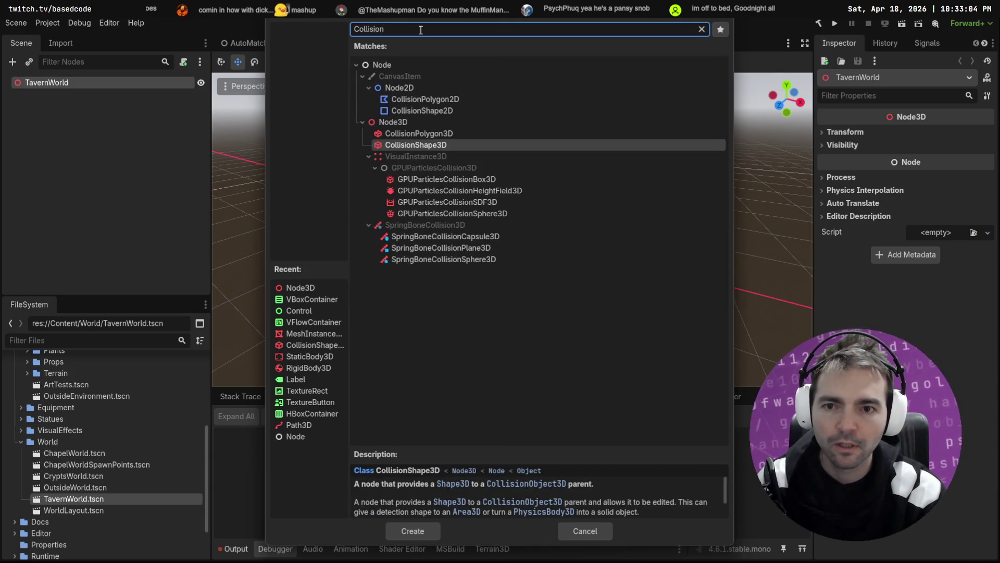
key(Return)
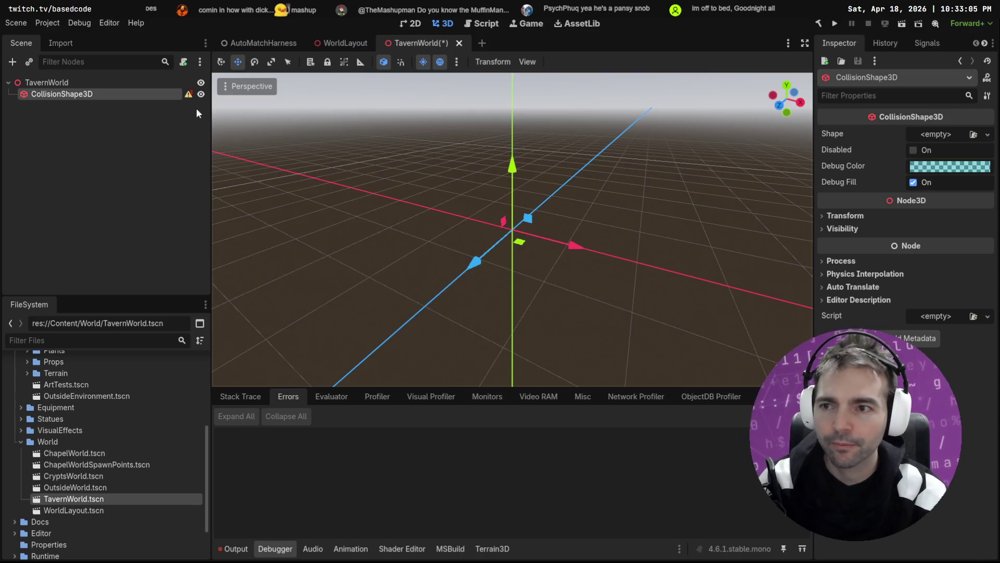
Add a StaticBody3D and move the CollisionShape3D under it
right_click(94, 82)
click(182, 90)
text(Stai)
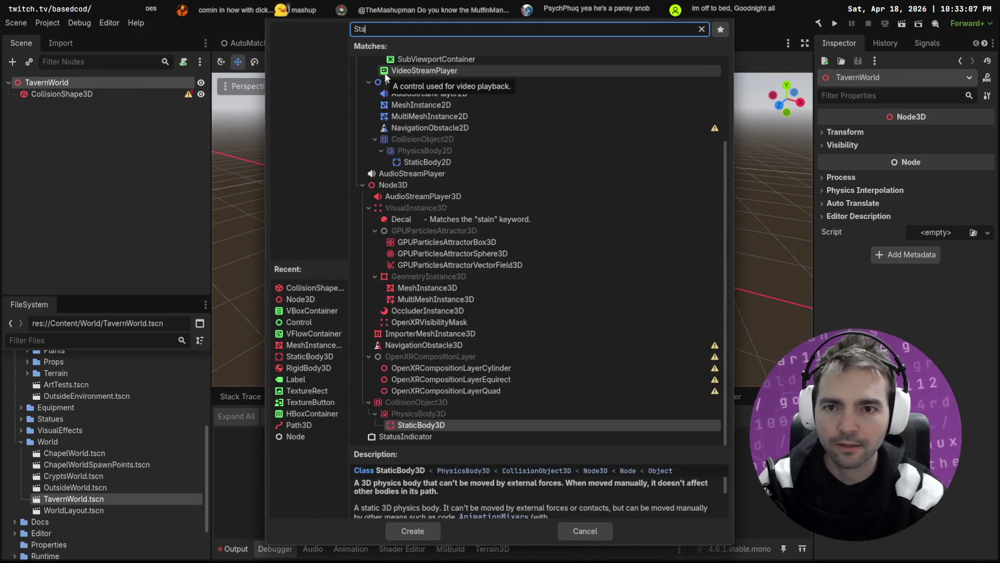
key(Return)
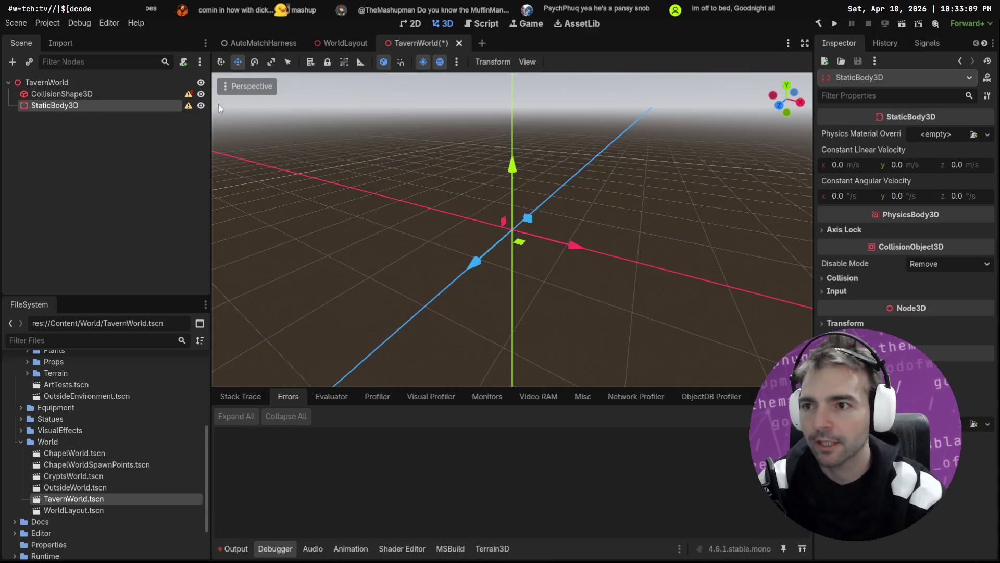
drag(99, 98, 79, 107)
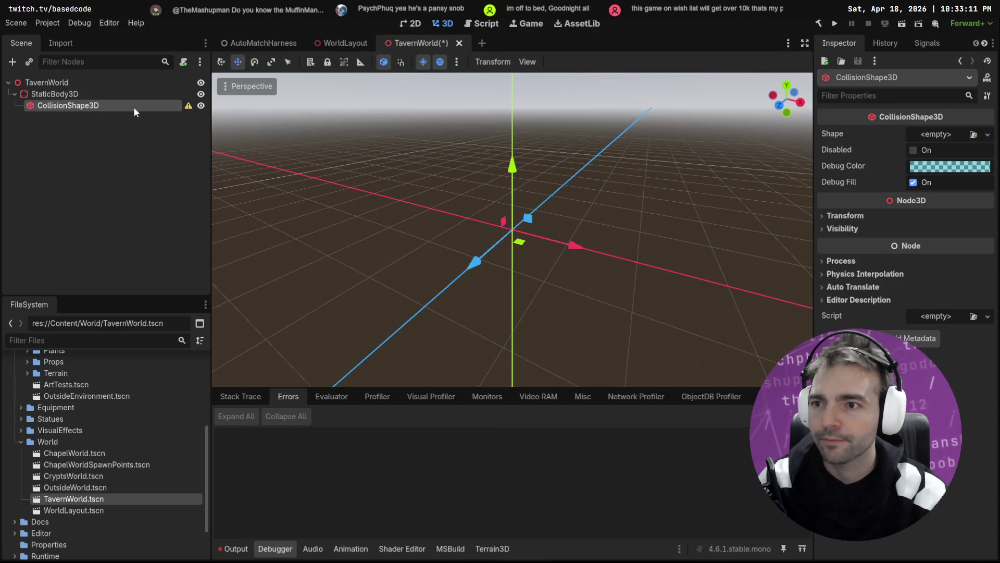
click(79, 95)
click(102, 107)
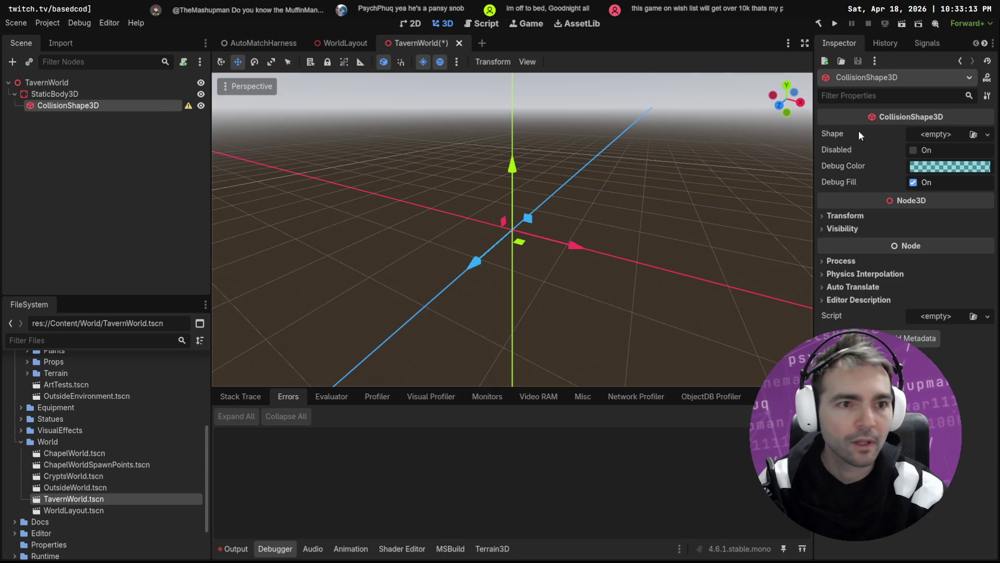
Give the collision shape a new BoxShape3D and stretch it roughly with the gizmo handles
click(988, 135)
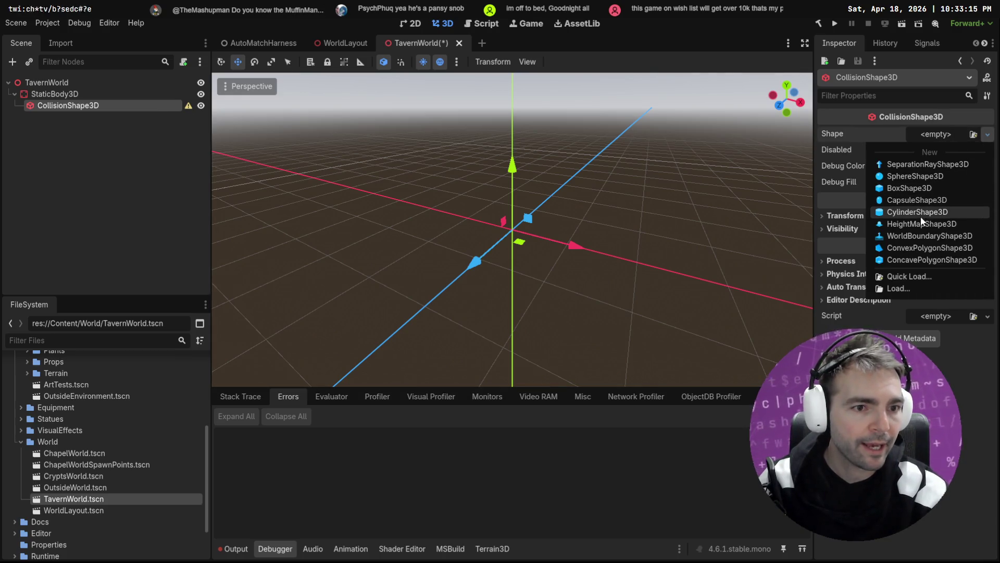
click(937, 187)
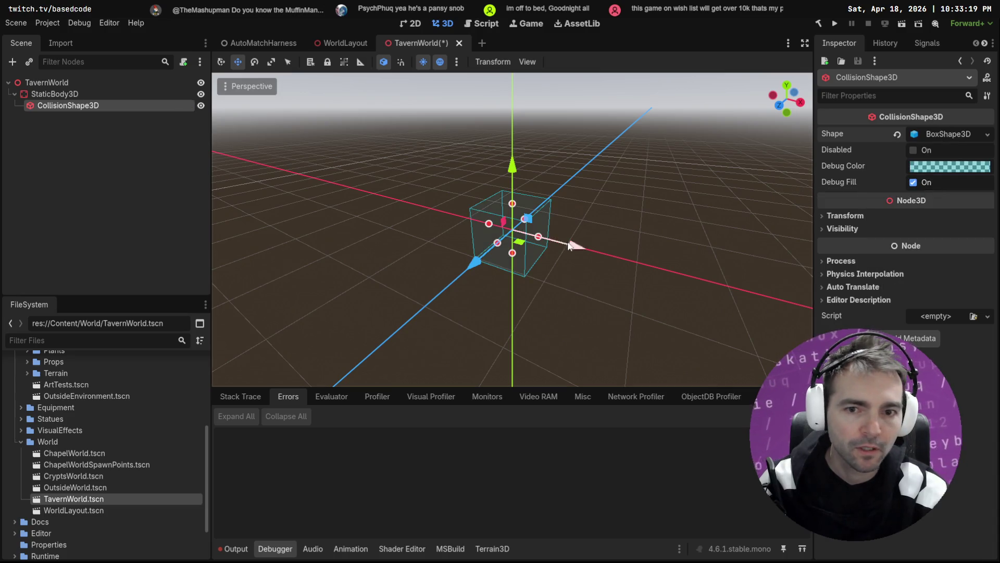
drag(539, 237, 713, 304)
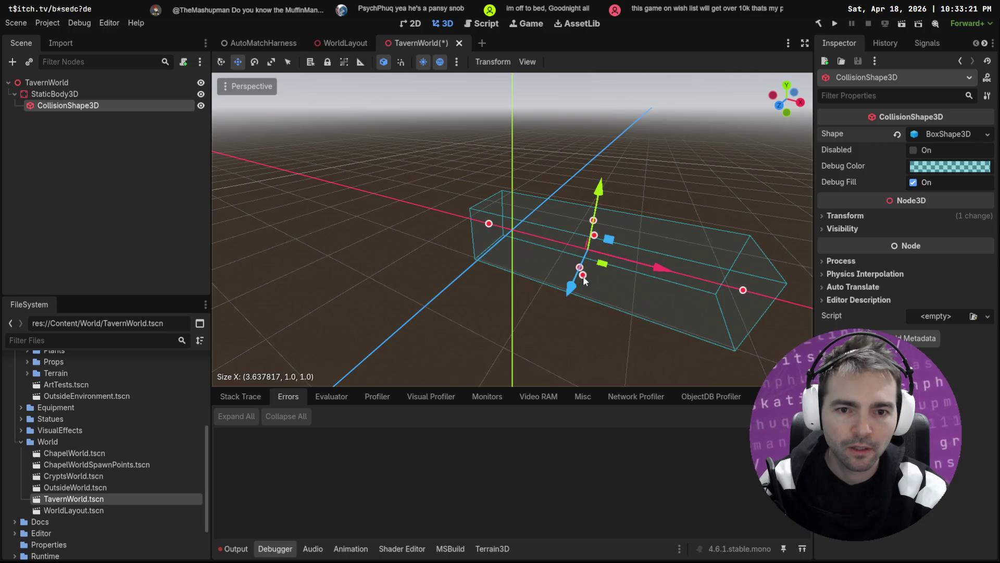
mouse_move(559, 279)
mouse_down()
mouse_move(539, 354)
mouse_move(556, 336)
mouse_up()
key(ctrl+z)
key(ctrl+z)
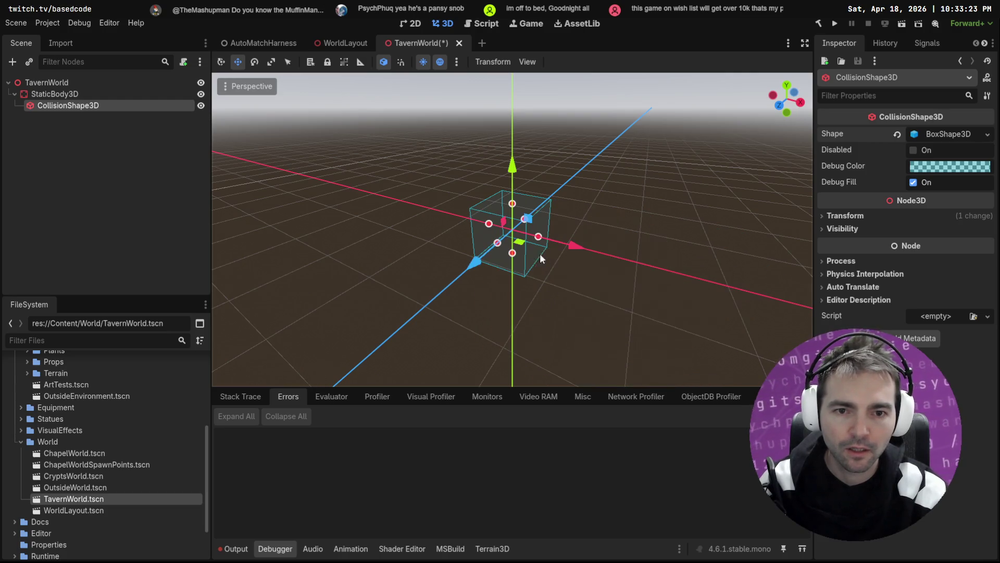
mouse_move(538, 237)
mouse_down()
mouse_move(707, 255)
mouse_move(802, 305)
mouse_up()
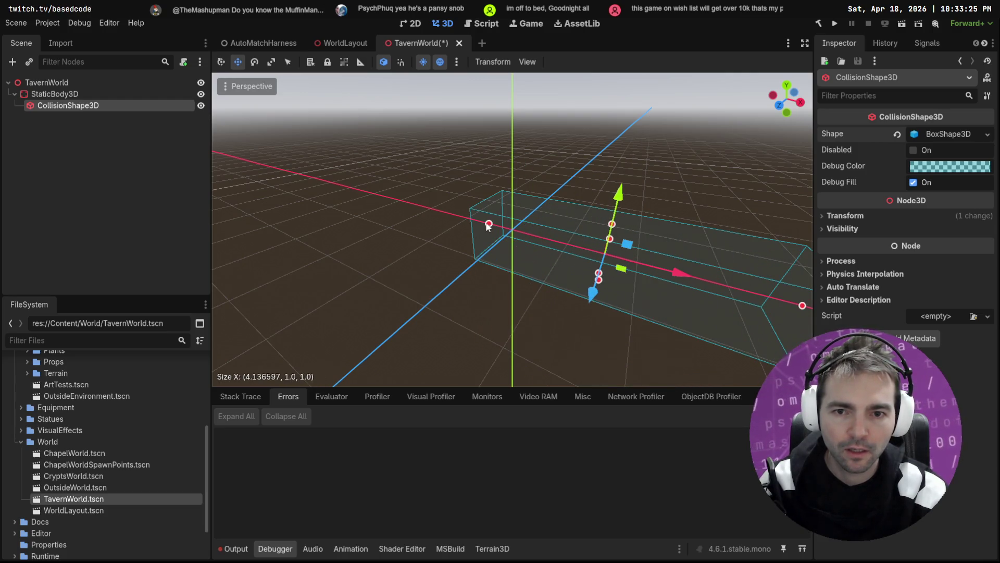
drag(489, 224, 257, 163)
mouse_move(357, 202)
mouse_down()
mouse_move(211, 283)
mouse_move(377, 196)
mouse_move(551, 139)
mouse_move(669, 165)
mouse_up()
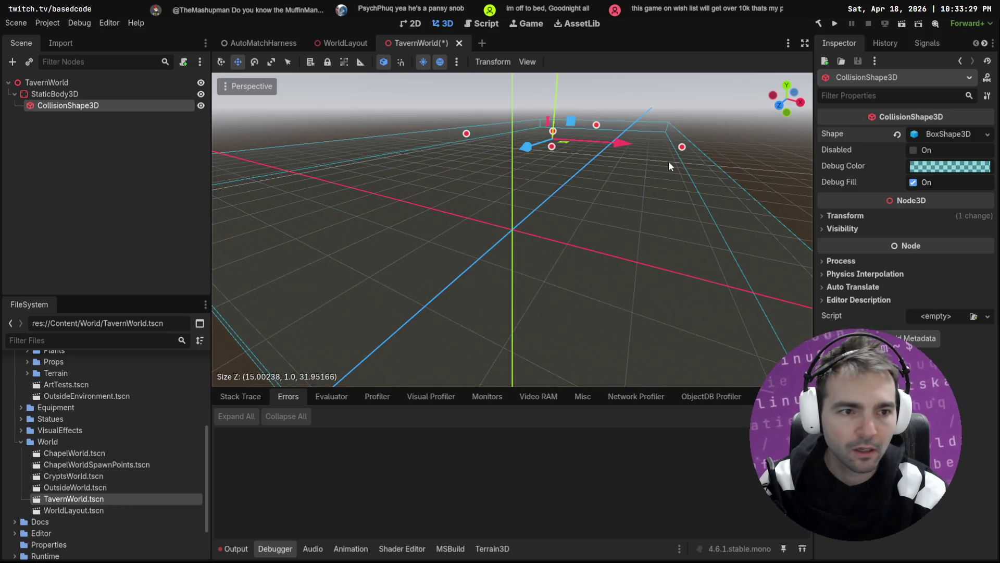
Set the collision shape's X and Z position to 0
click(853, 214)
click(863, 249)
text(0)
key(Tab)
key(Tab)
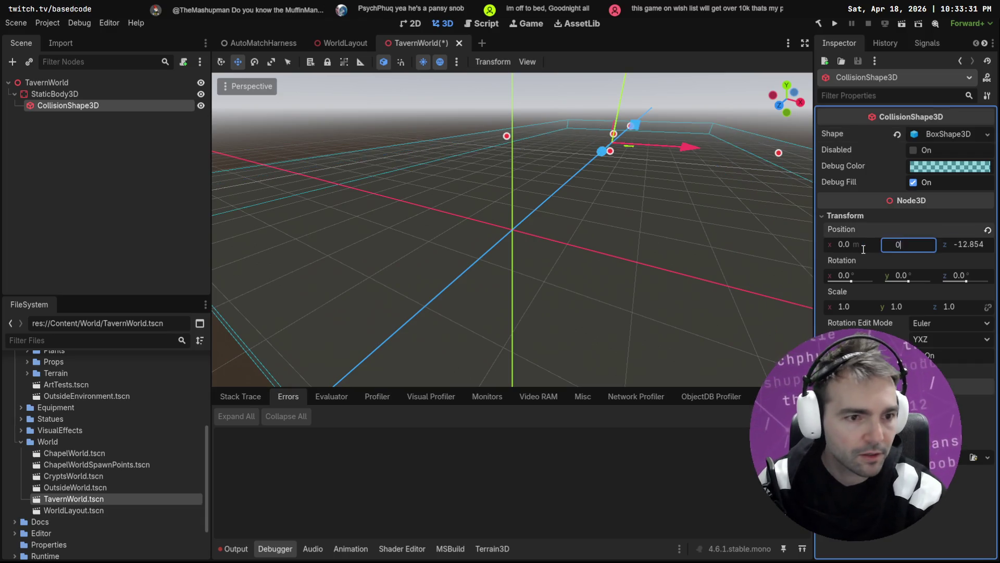
text(0)
key(Return)
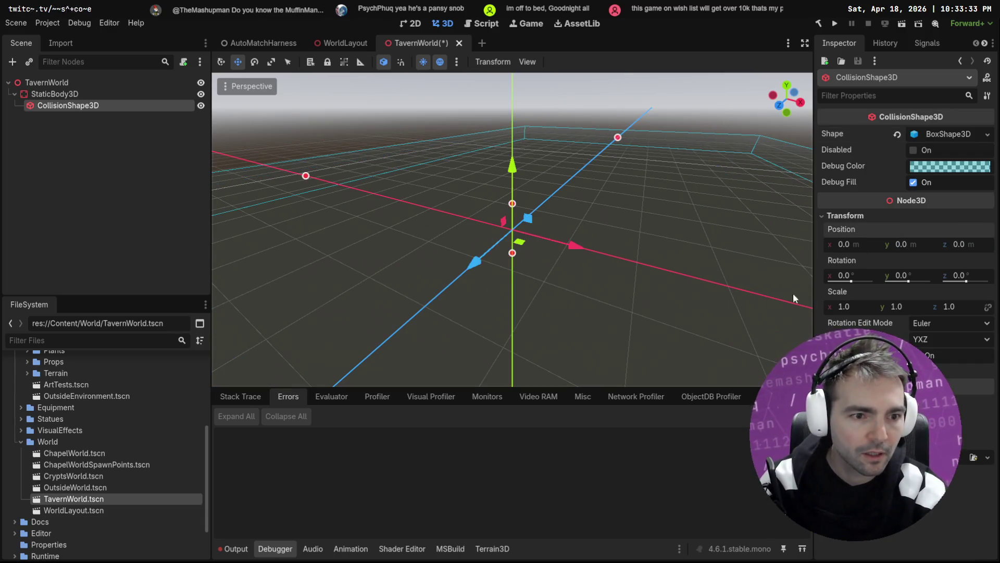
Set the box shape's size to 15 × 1 × 15
click(946, 134)
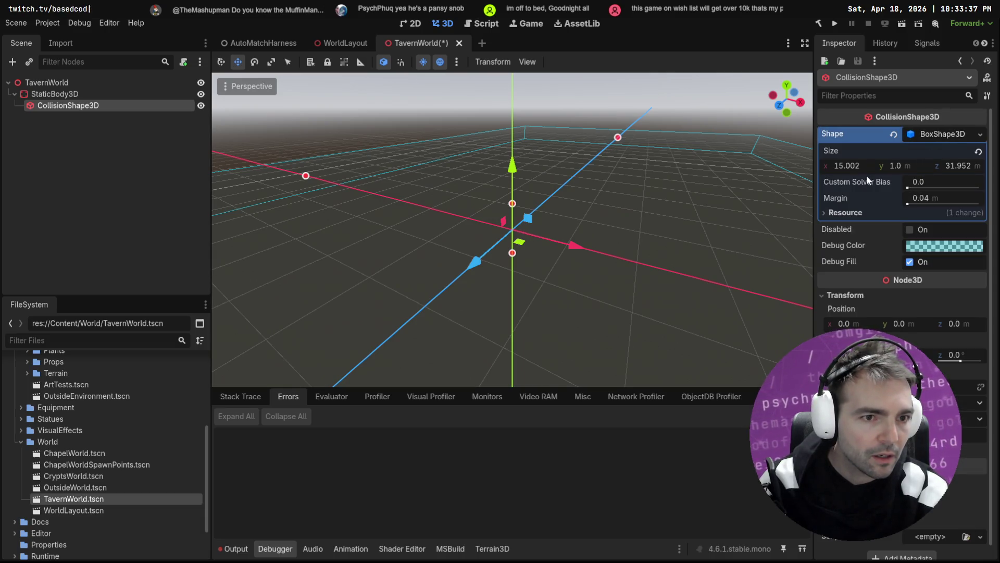
key(Tab)
text(15)
key(Tab)
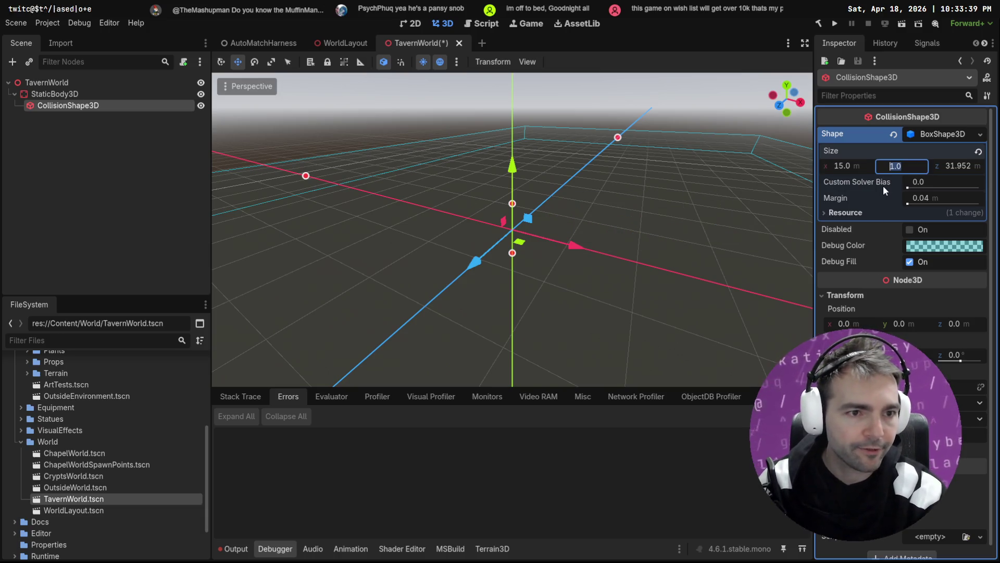
key(Tab)
text(150)
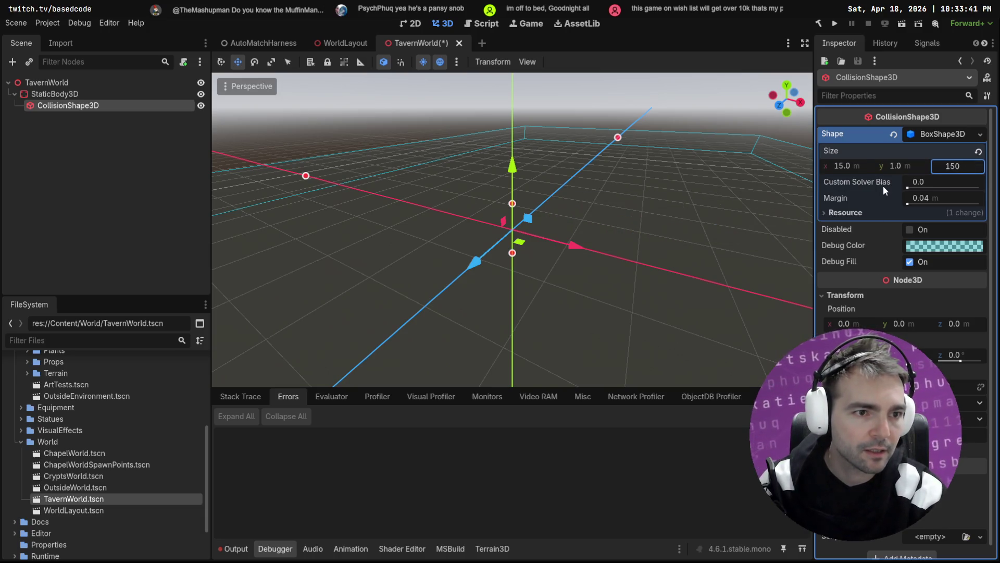
key(BackSpace)
key(shift+Tab)
key(Return)
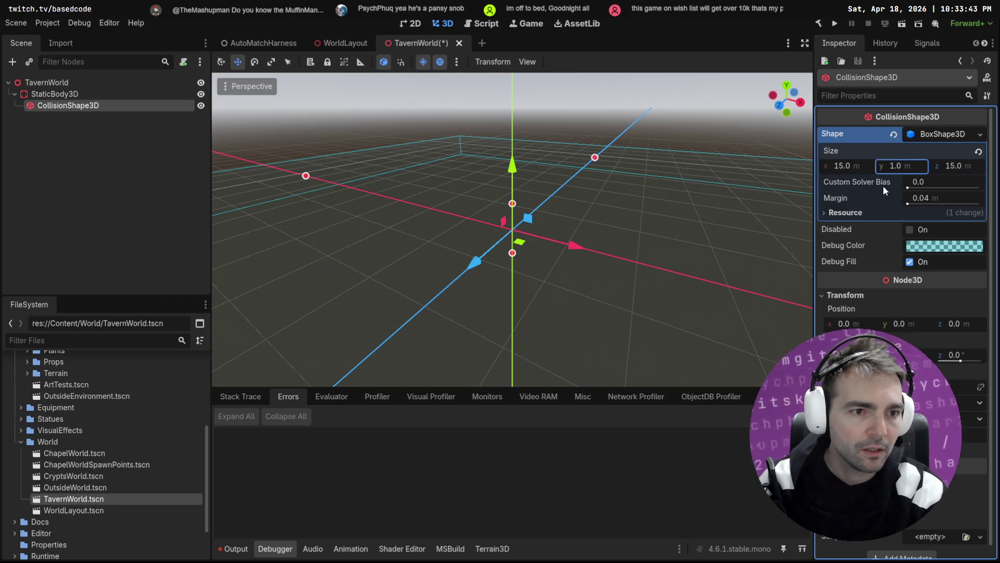
Lower the collision shape to Y -0.5 and save the scene
click(911, 328)
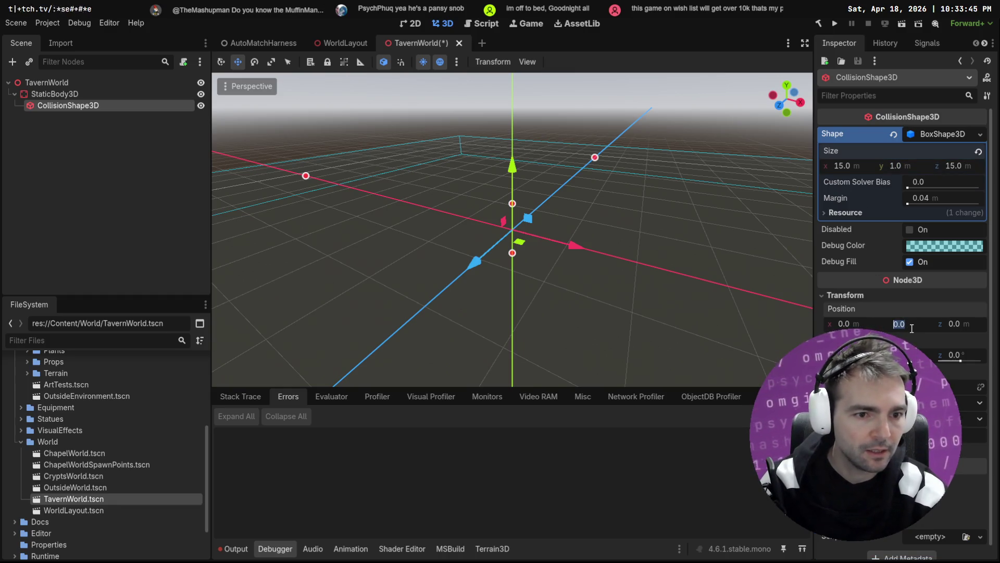
text(-0.5)
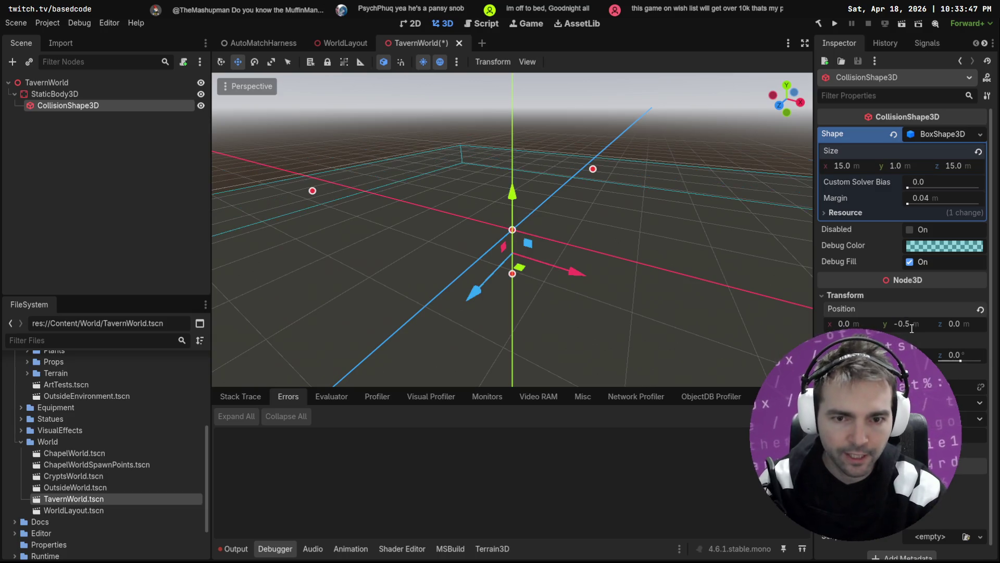
key(Return)
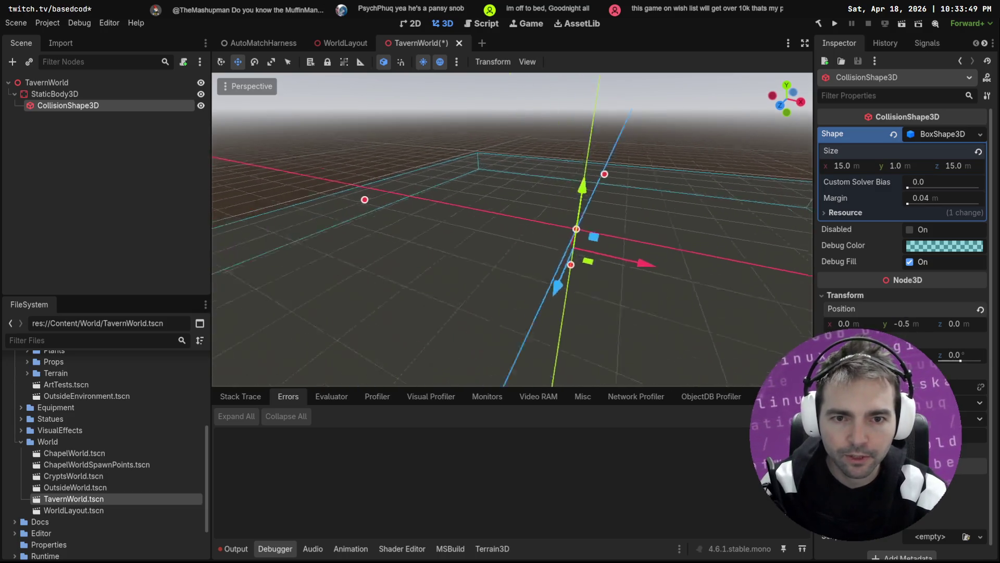
key(ctrl+s)
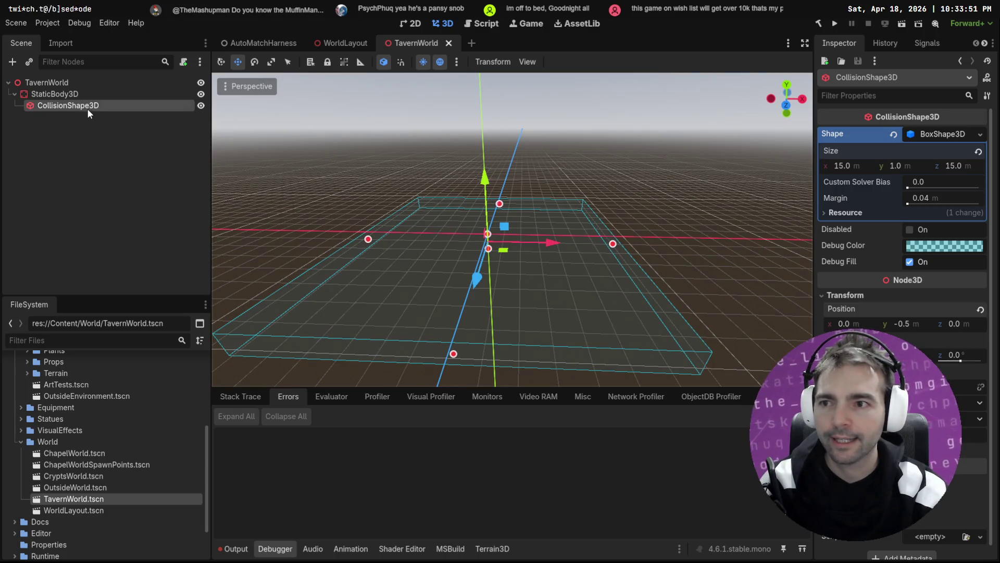
Find Tavern.tscn via the FileSystem filter and instance it into the viewport
click(98, 340)
text(Tavern)
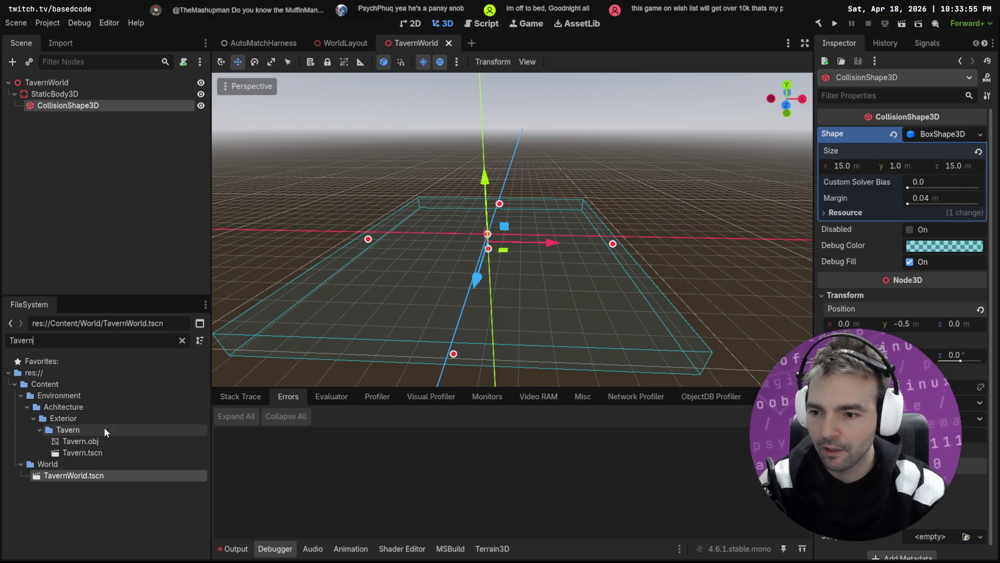
click(83, 452)
click(182, 340)
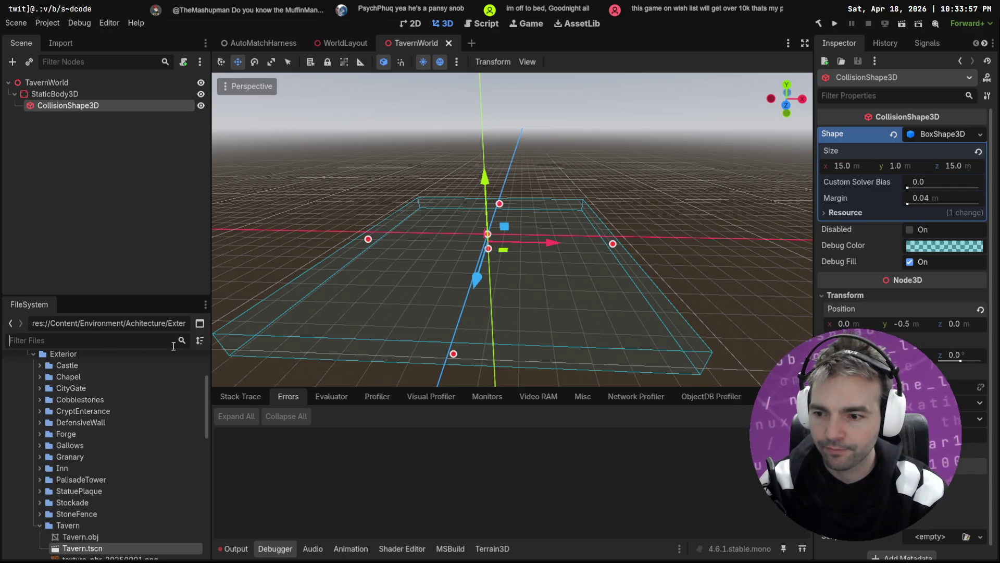
scroll(72, 517, down, 2)
mouse_move(122, 499)
mouse_down()
mouse_move(483, 281)
mouse_move(502, 246)
mouse_move(494, 232)
mouse_up()
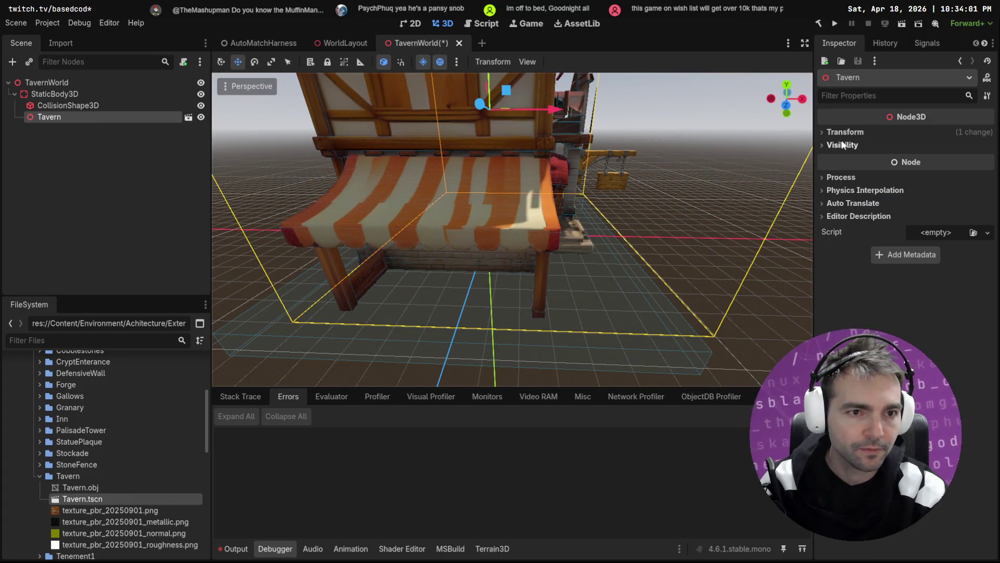
Zero the Tavern's position, then raise it along Y to 6.643 above the floor
click(865, 132)
click(869, 161)
text(0)
key(Tab)
text(0)
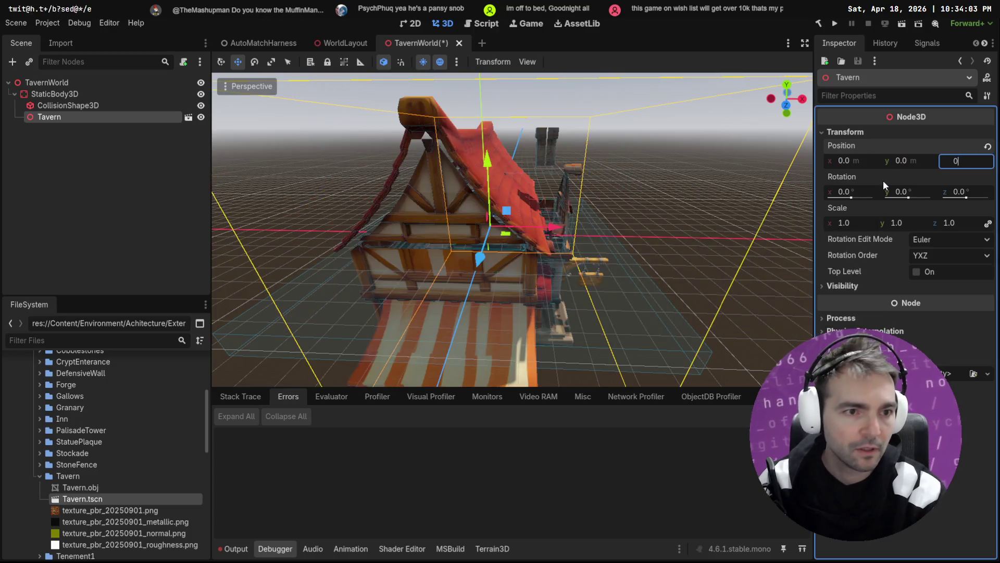
key(Tab)
text(0)
key(Return)
key(f)
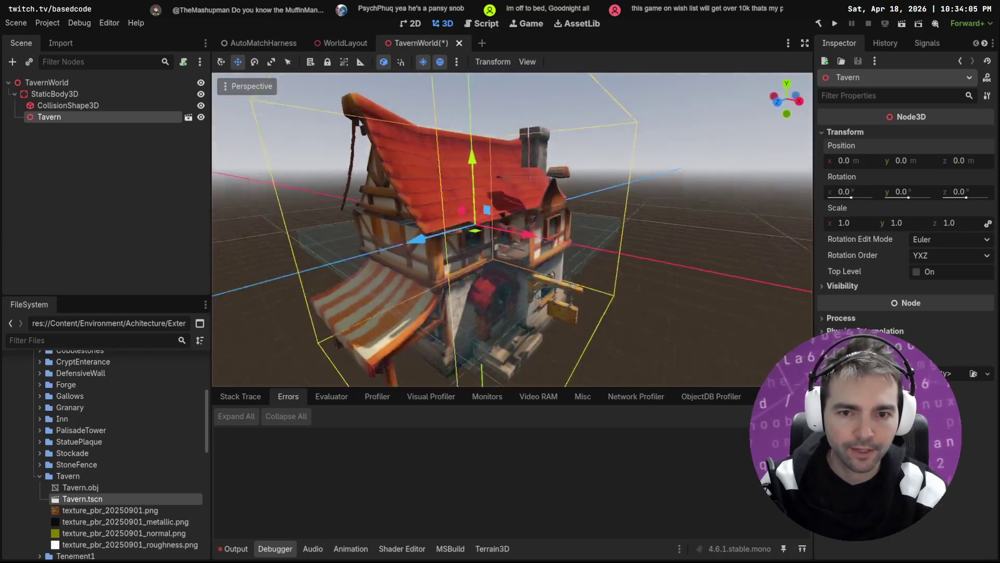
drag(510, 114, 560, 96)
mouse_move(599, 141)
mouse_down()
mouse_move(594, 182)
mouse_move(547, 193)
mouse_move(589, 102)
mouse_move(570, 110)
mouse_up()
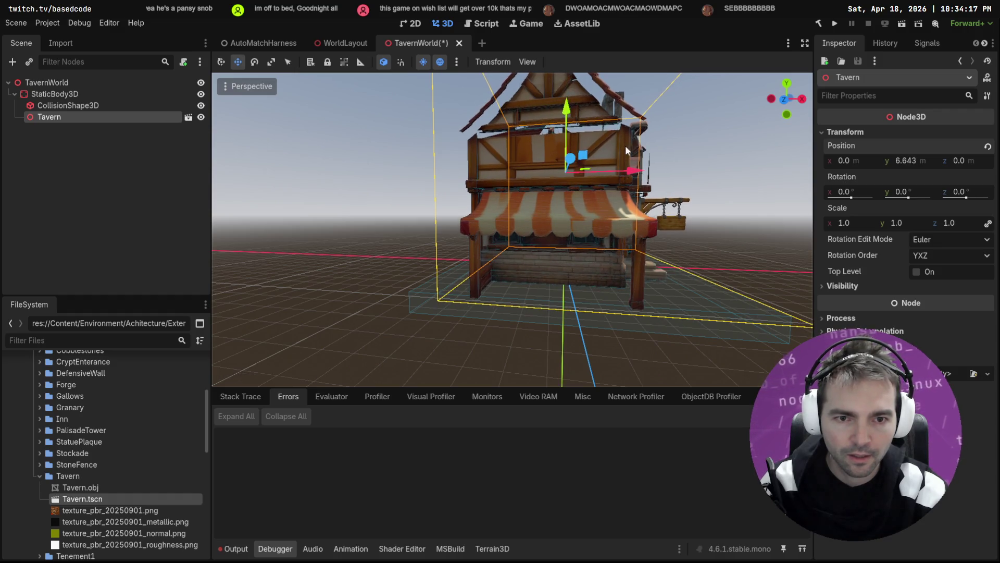
Deselect the Tavern, fly the view to face its front, and save TavernWorld
click(712, 167)
scroll(711, 167, up, 5)
scroll(512, 229, up, 8)
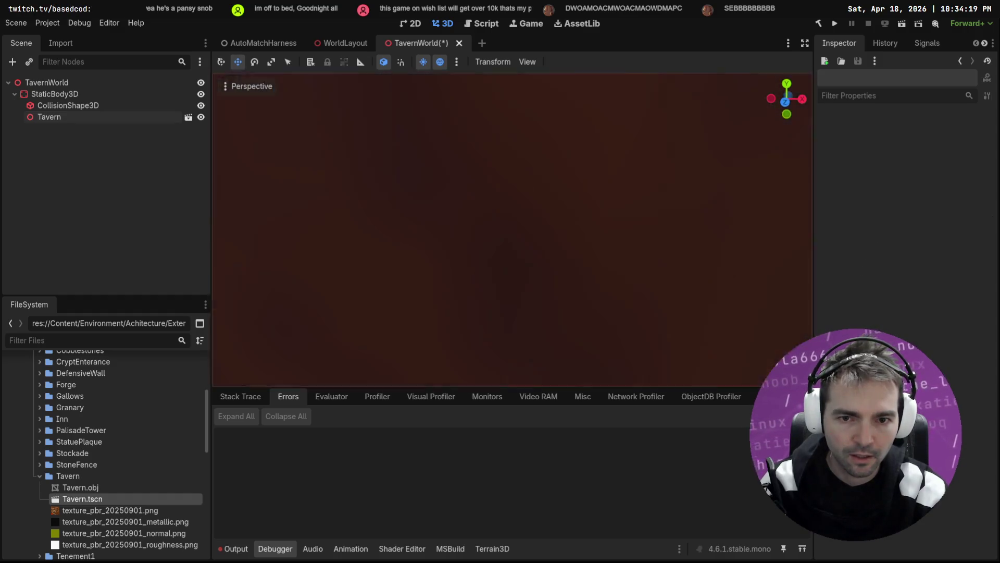
scroll(512, 229, up, 8)
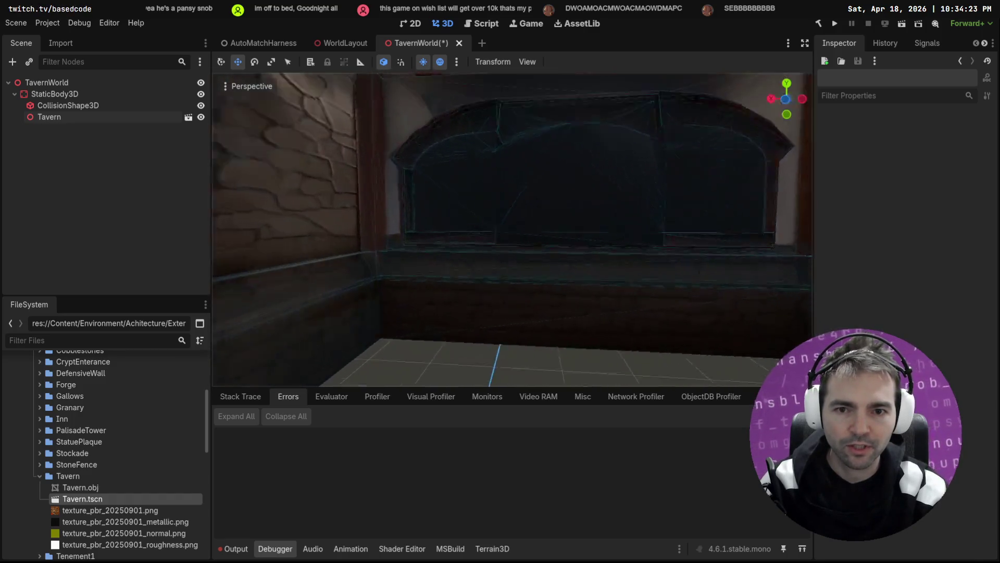
scroll(512, 229, down, 10)
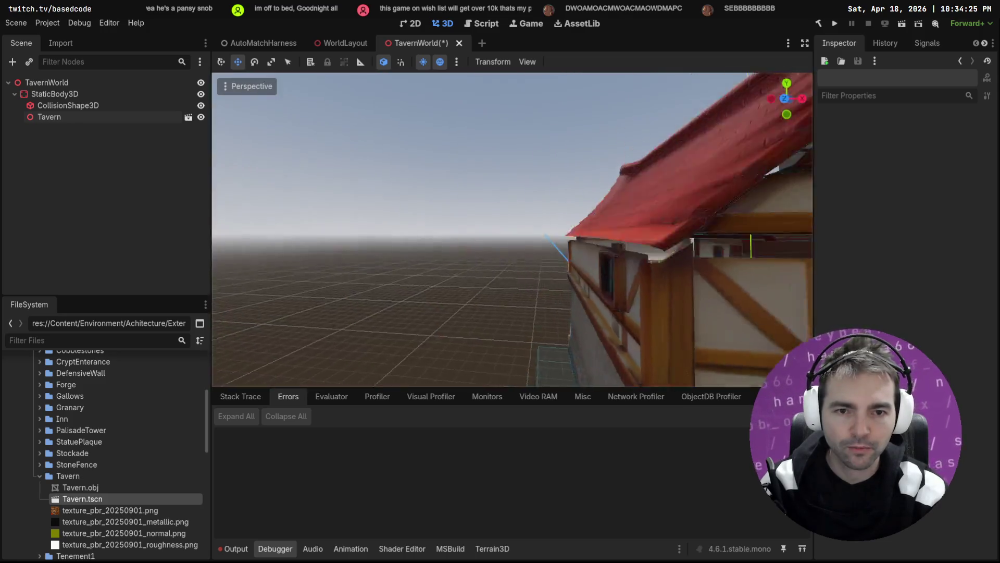
key(w)
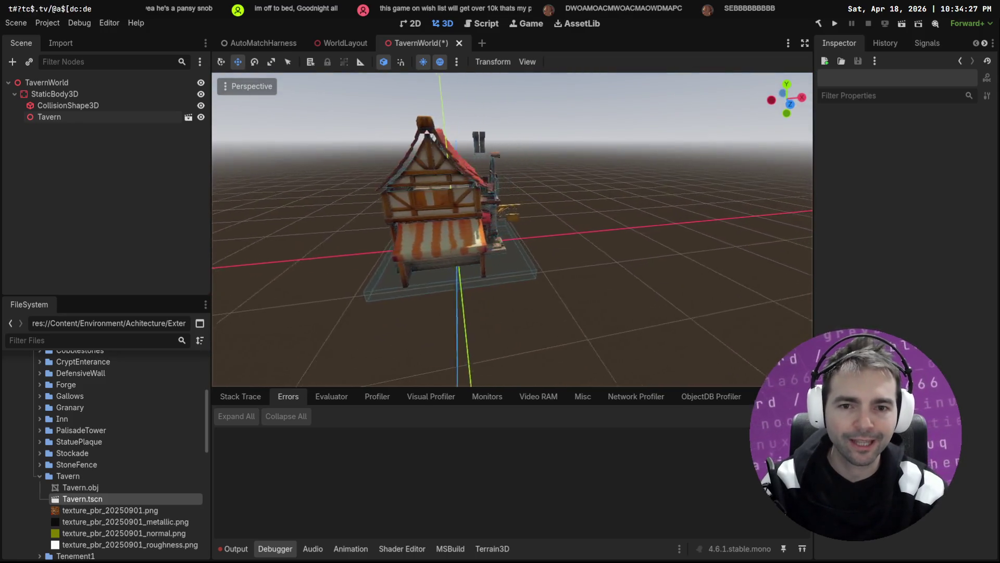
key(a)
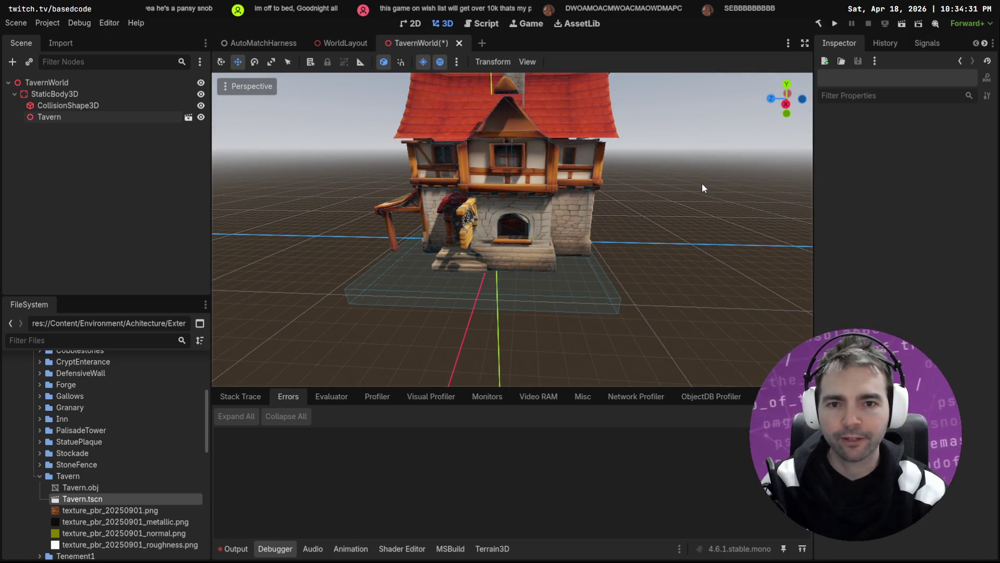
key(ctrl+s)
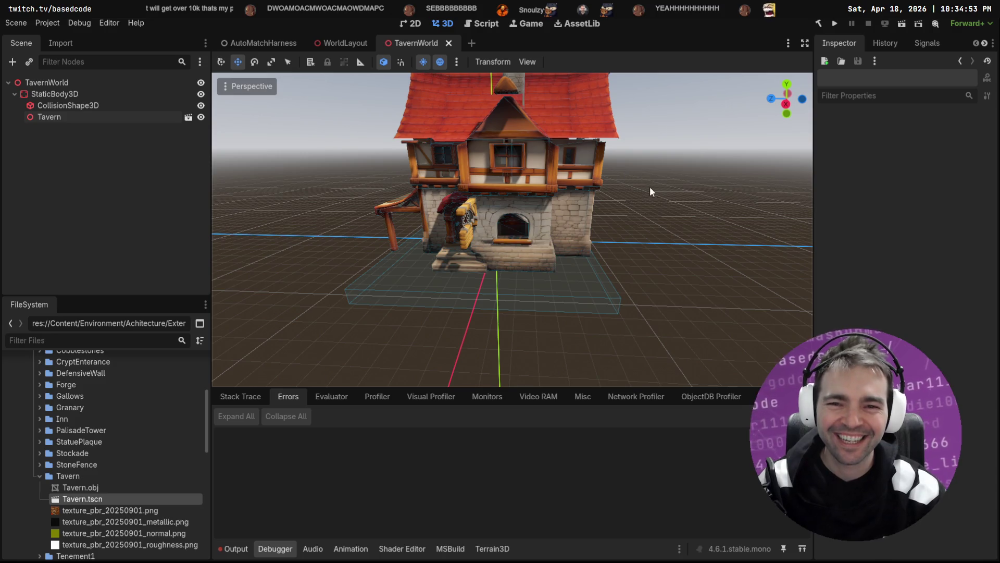
Fly in to the tavern's front sign and around its side, then switch to Codex
key(w)
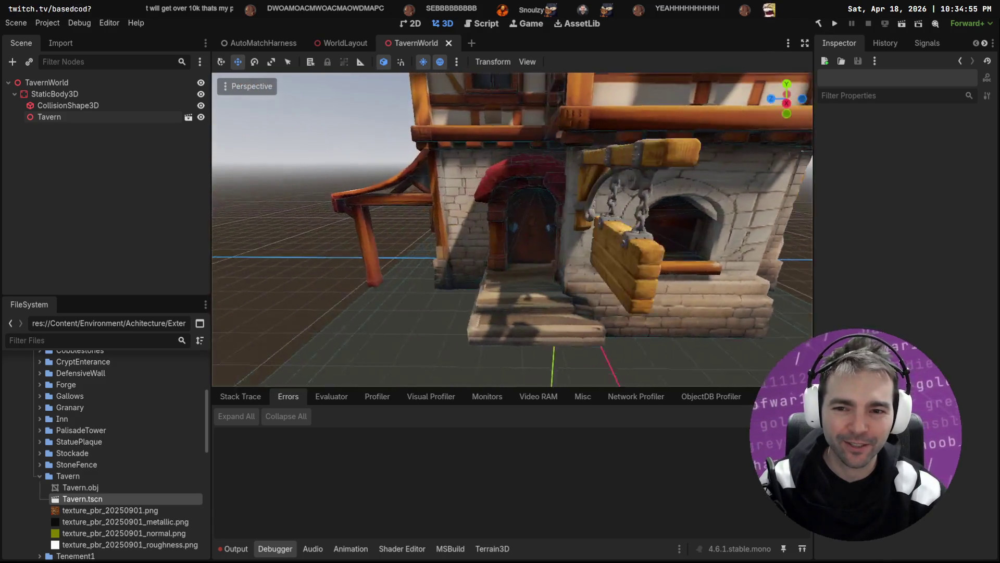
key(s)
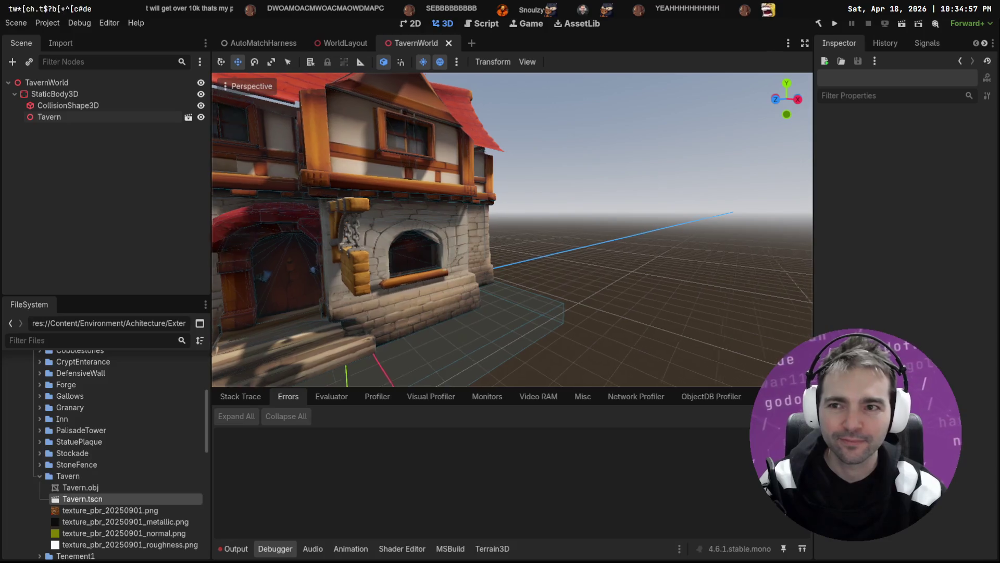
key(s)
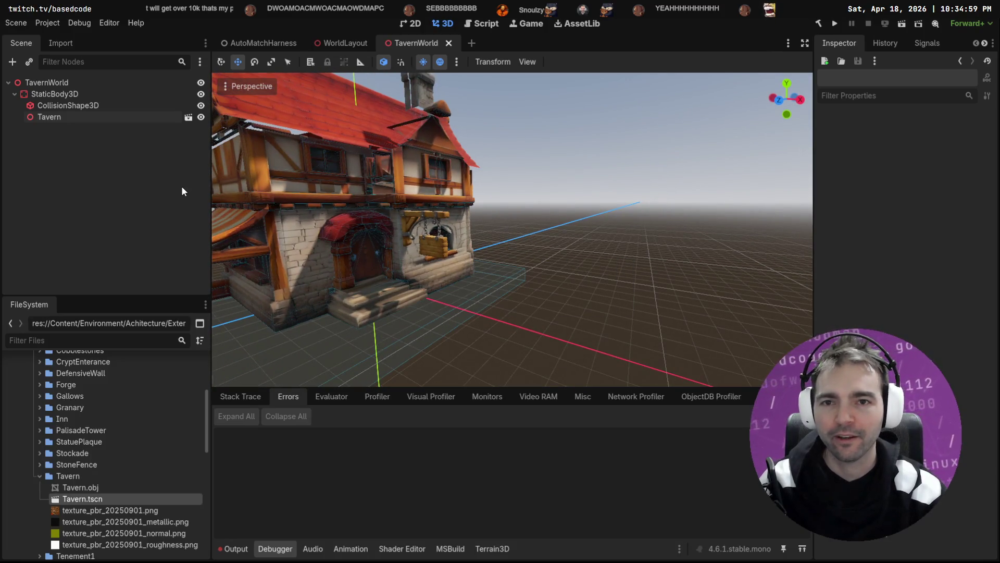
key(alt+Tab)
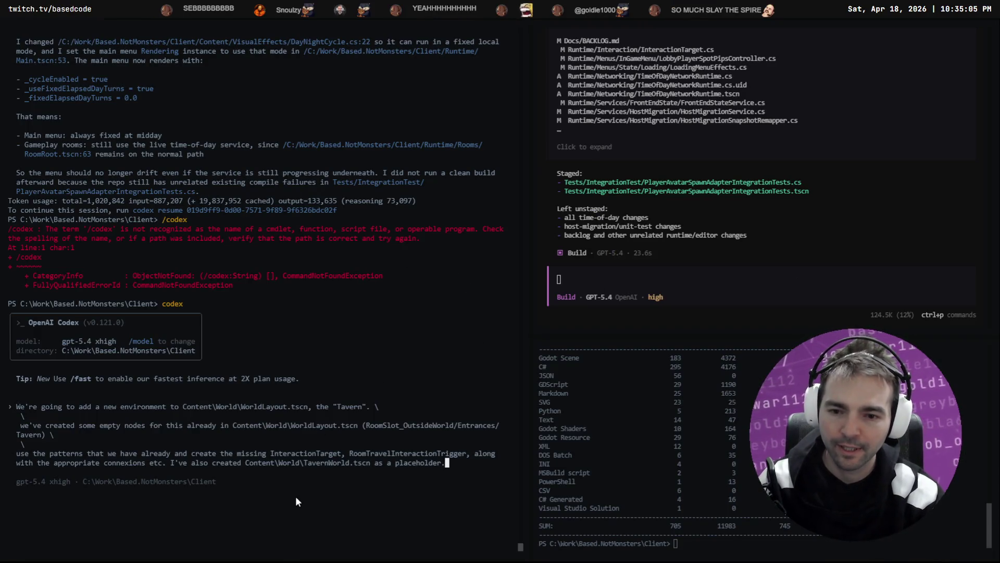
Dictate 'connect everything up appropriately…' on new lines, submit the prompt to Codex, and return to Godot
text(\)
key(Return)
text(\)
key(Return)
key(super+h)
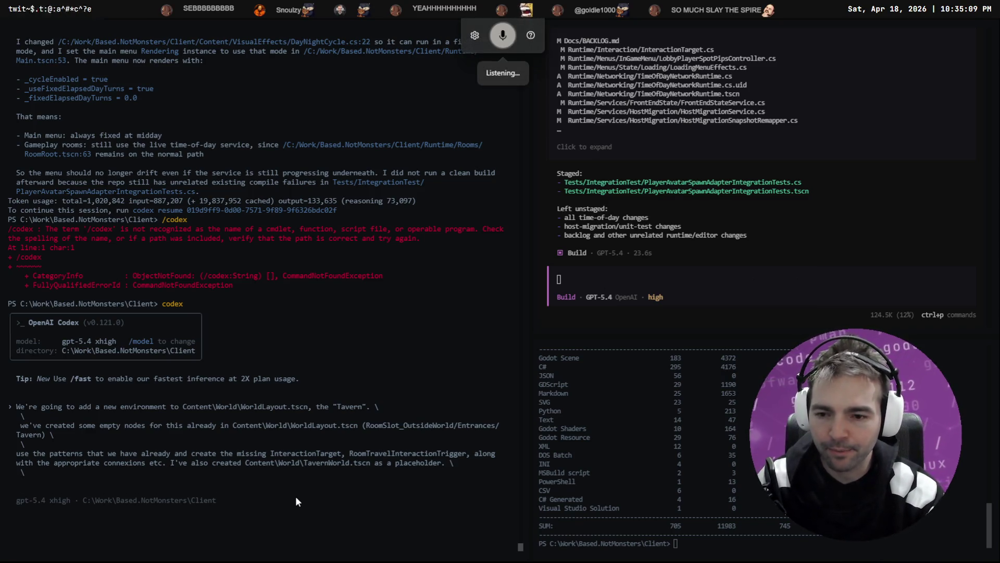
text(connect everything up appropriately)
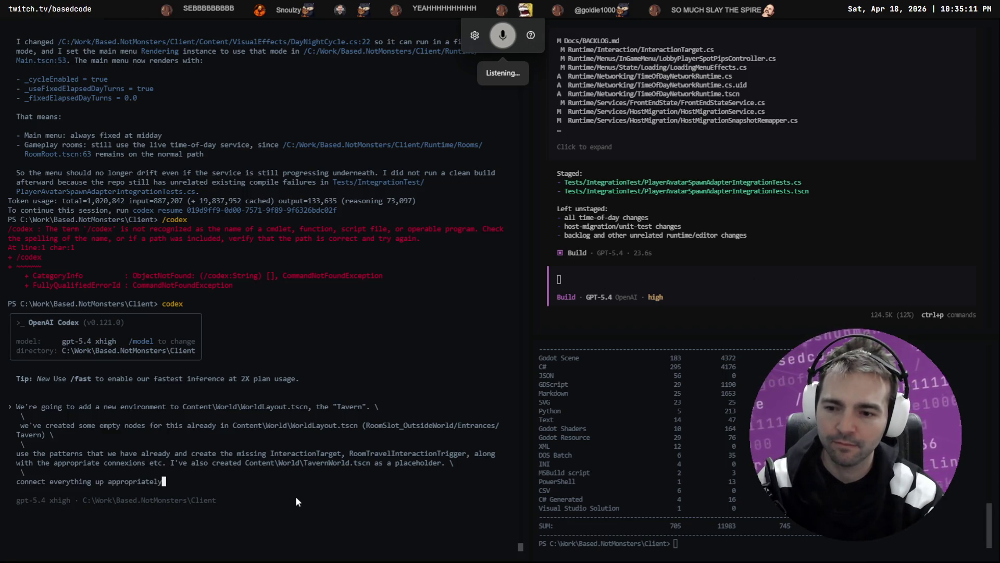
text(. )
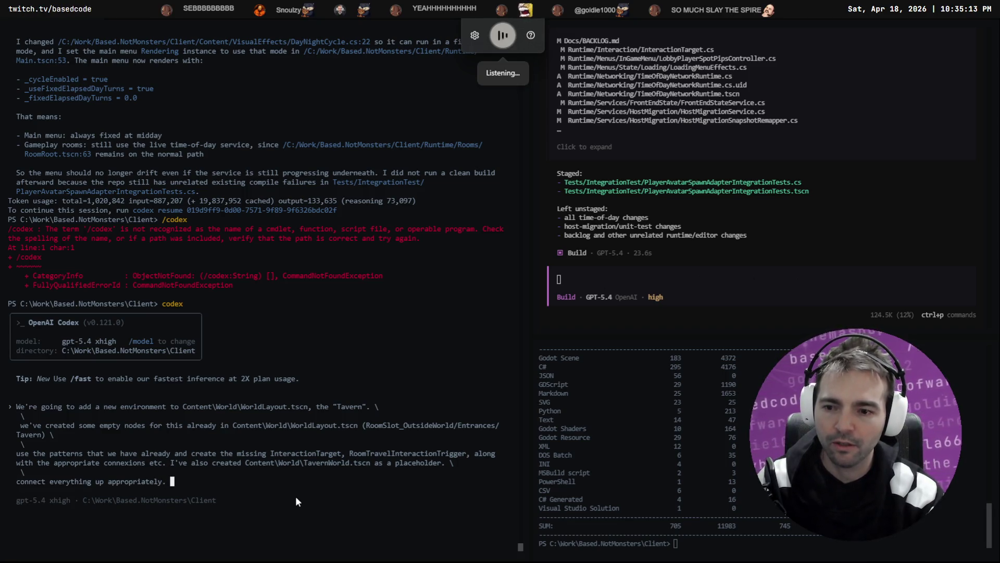
text(use the documentation and existing)
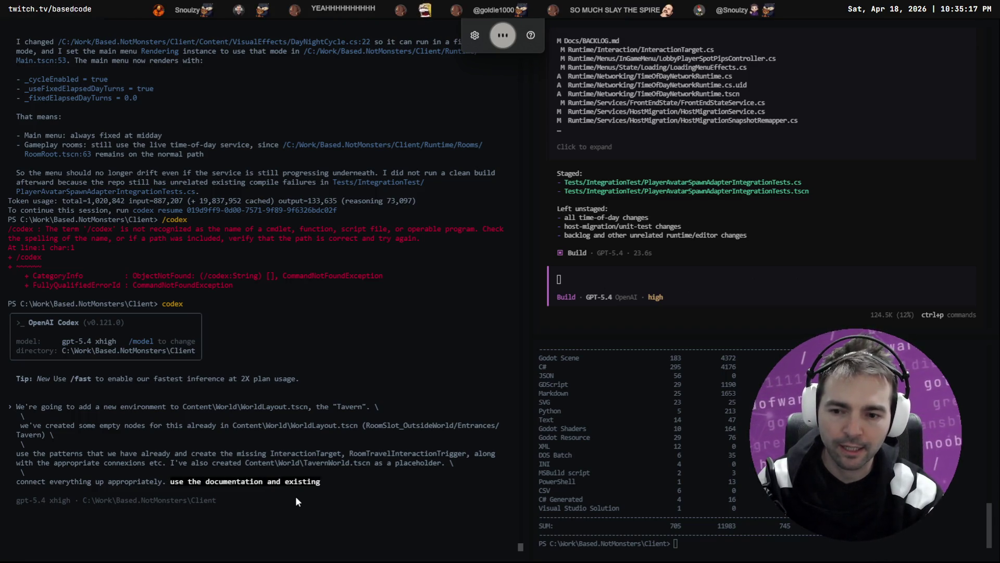
text( scene as a reference for how to)
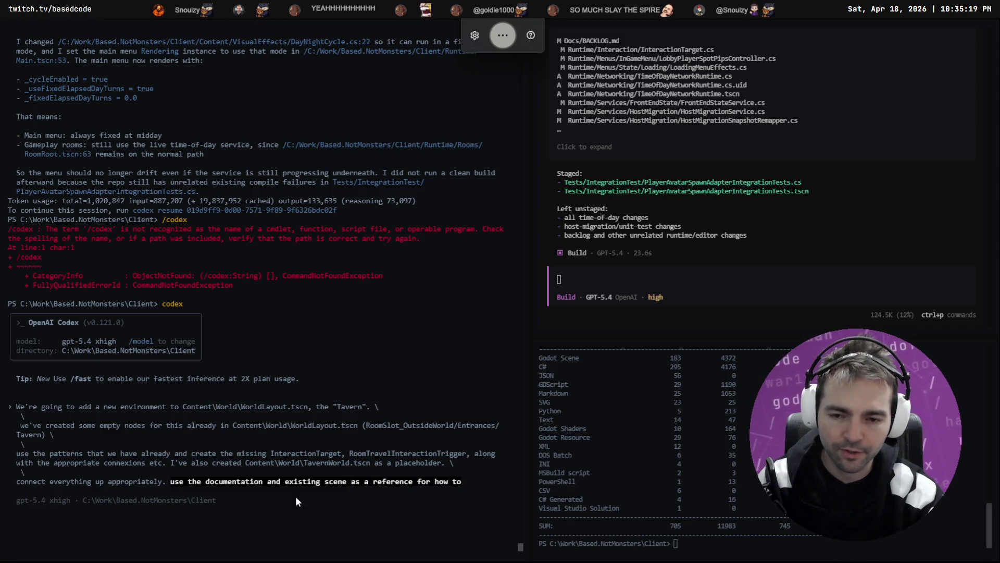
text( this and copy those patterns.)
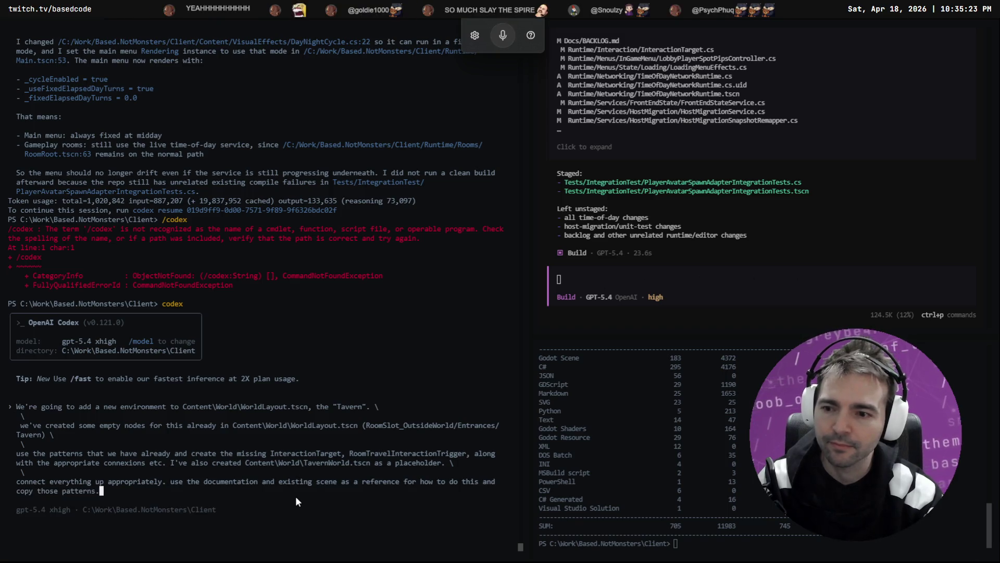
key(Return)
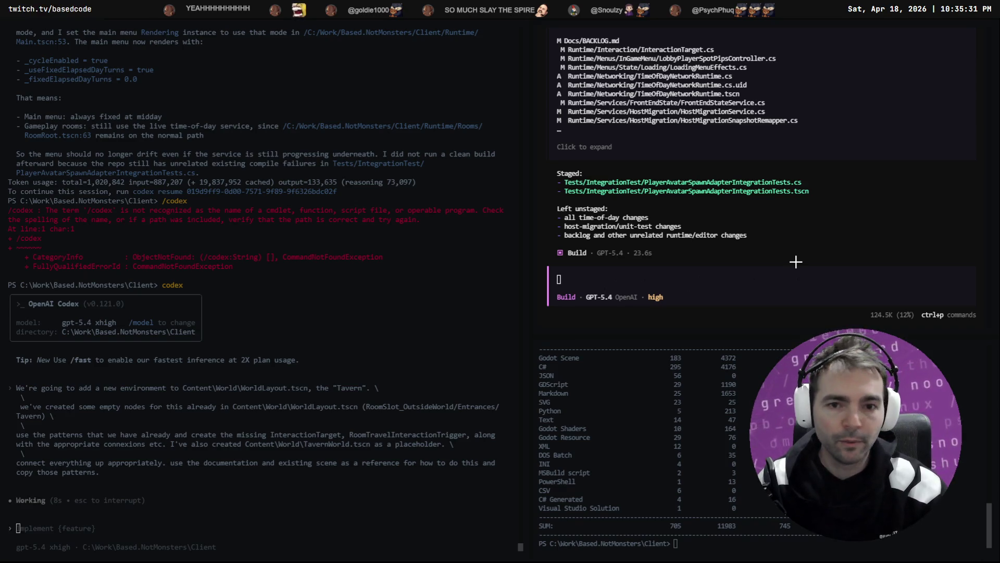
key(alt+Tab)
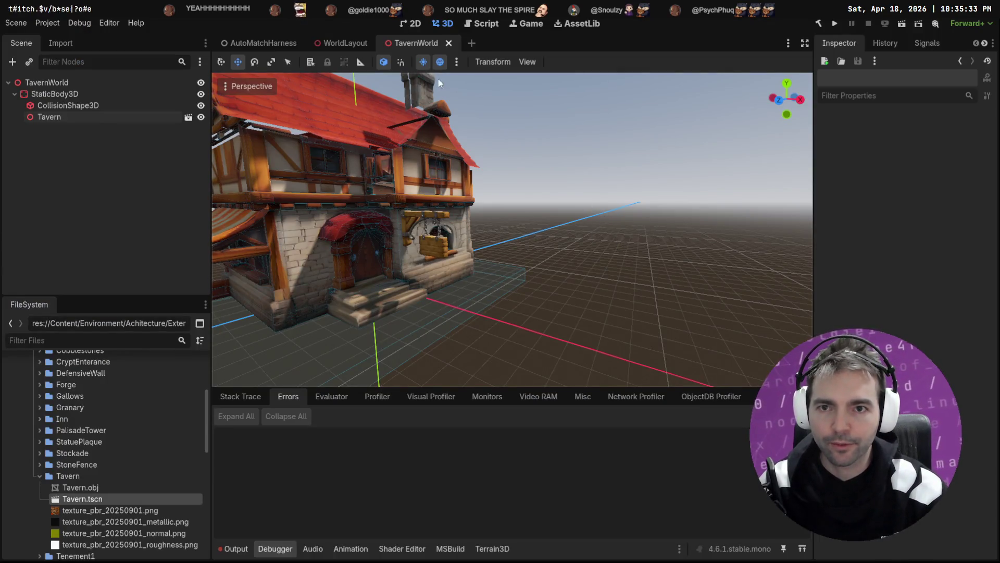
key(ctrl+shift+w)
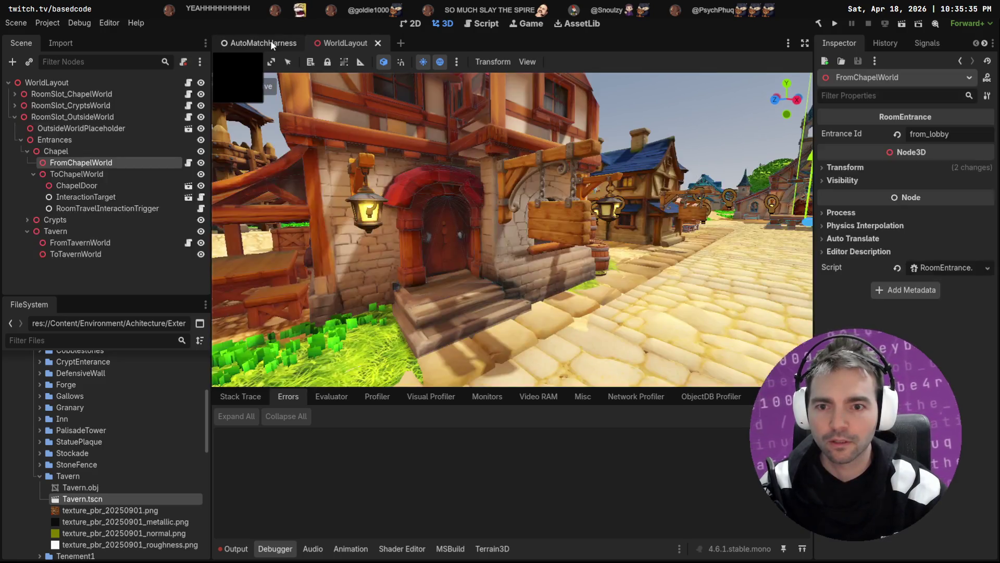
key(f)
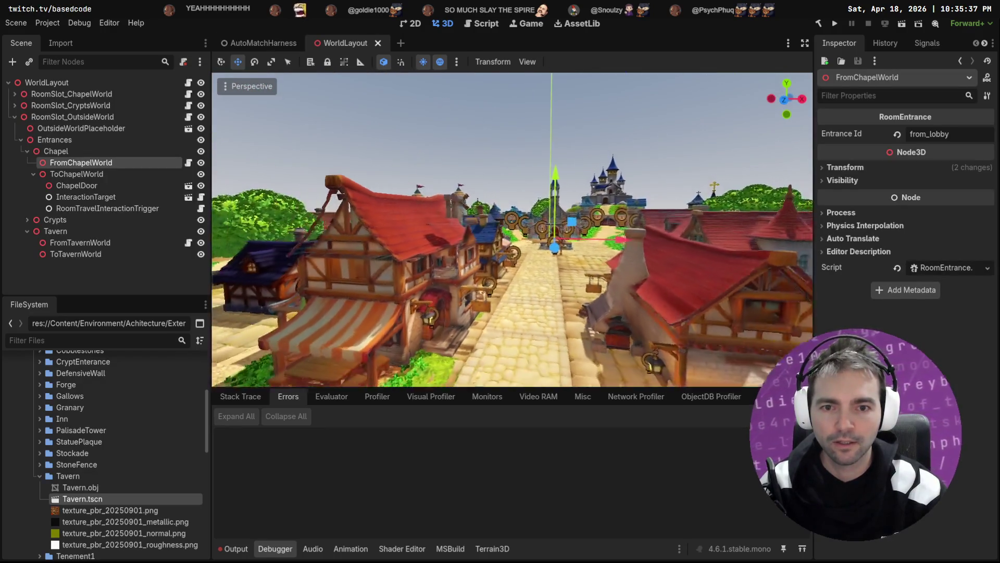
key(s)
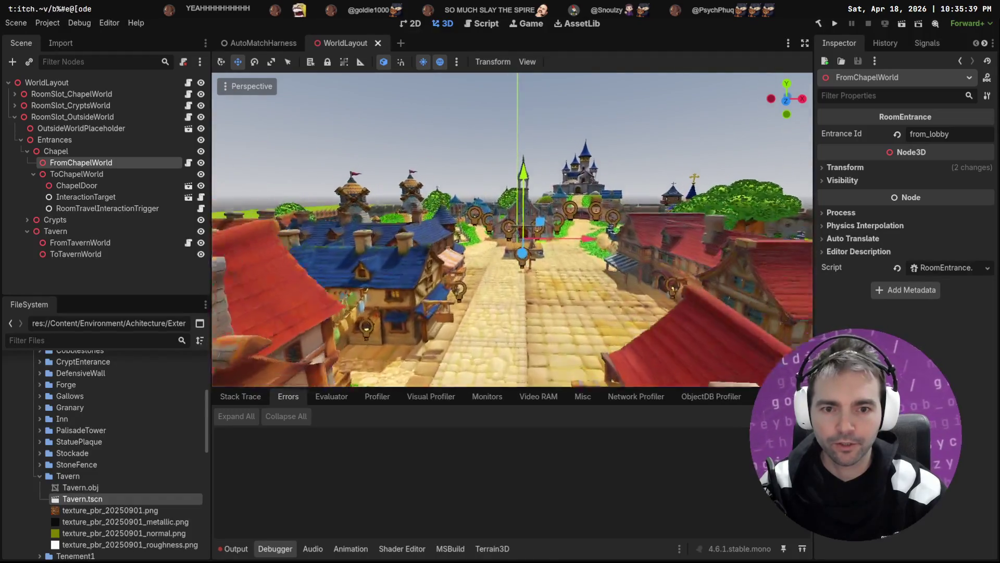
key(w)
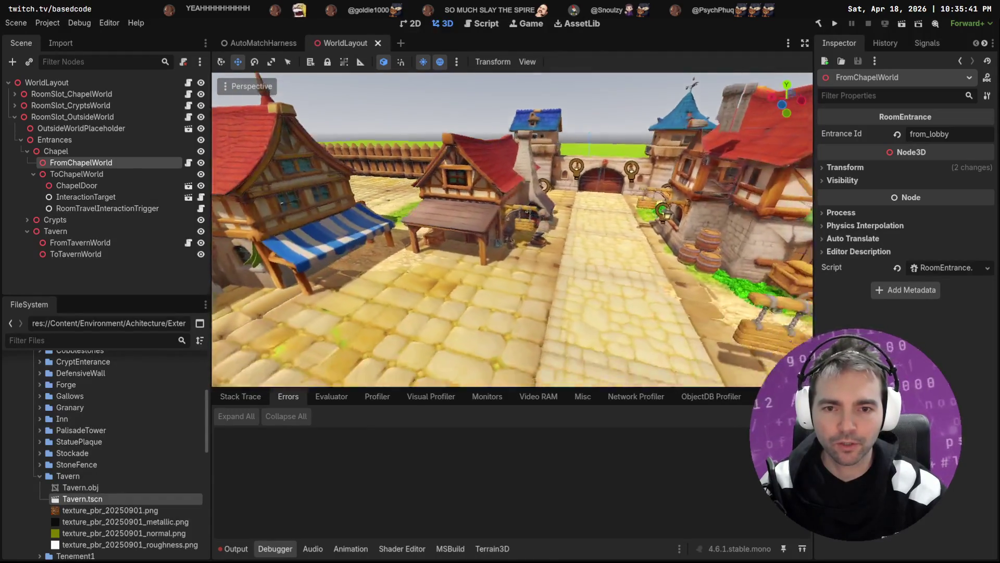
key(w)
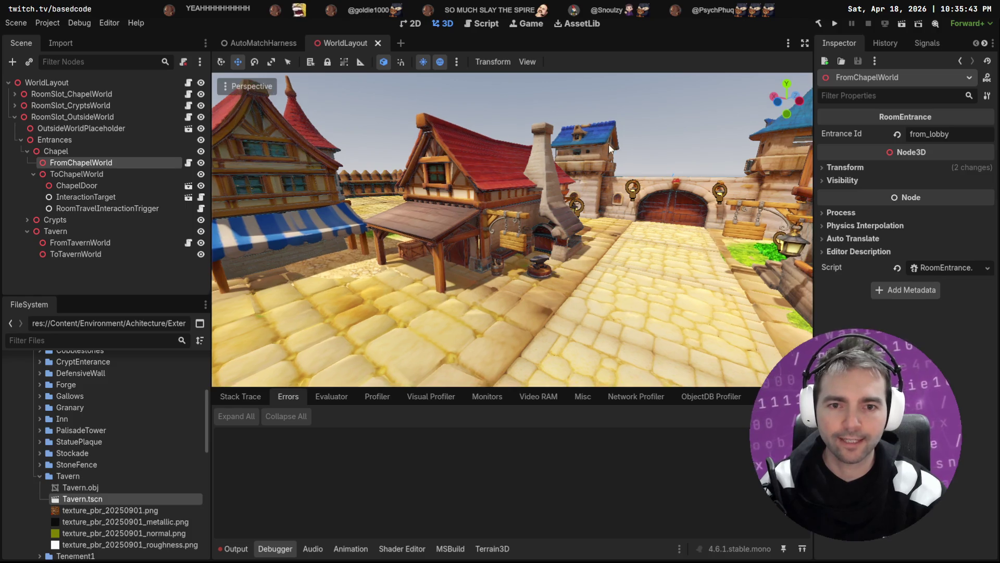
click(649, 135)
key(w)
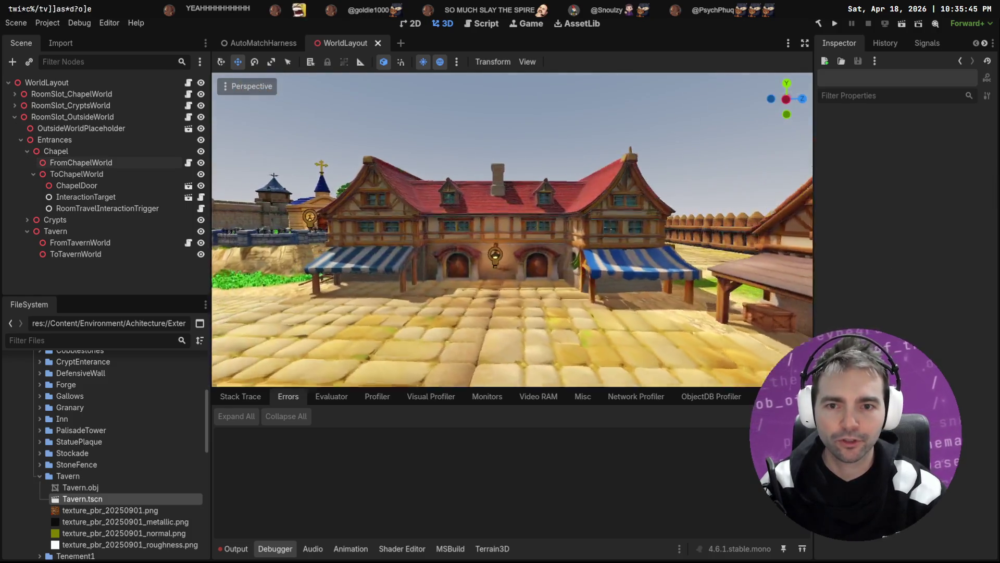
key(w)
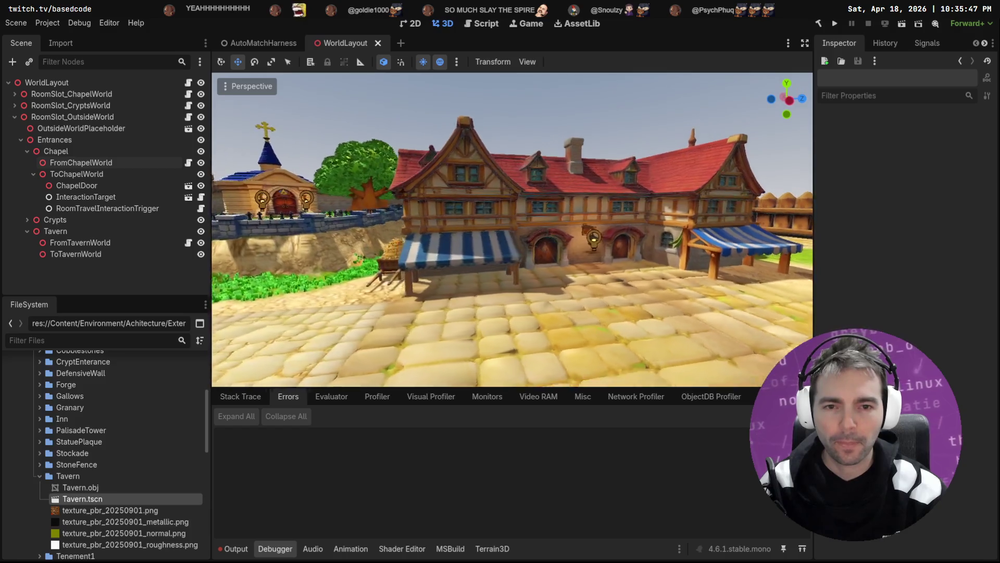
key(w)
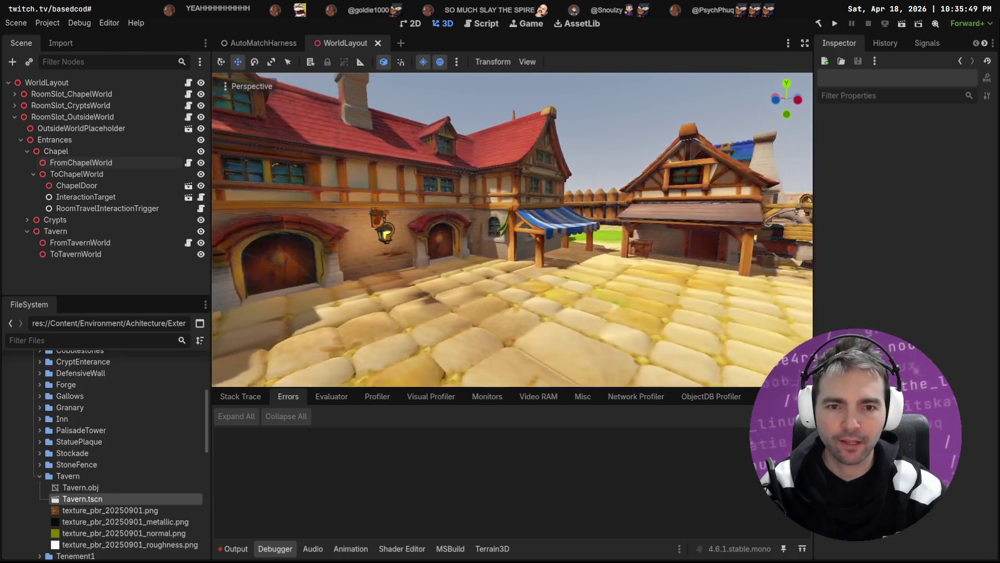
key(s)
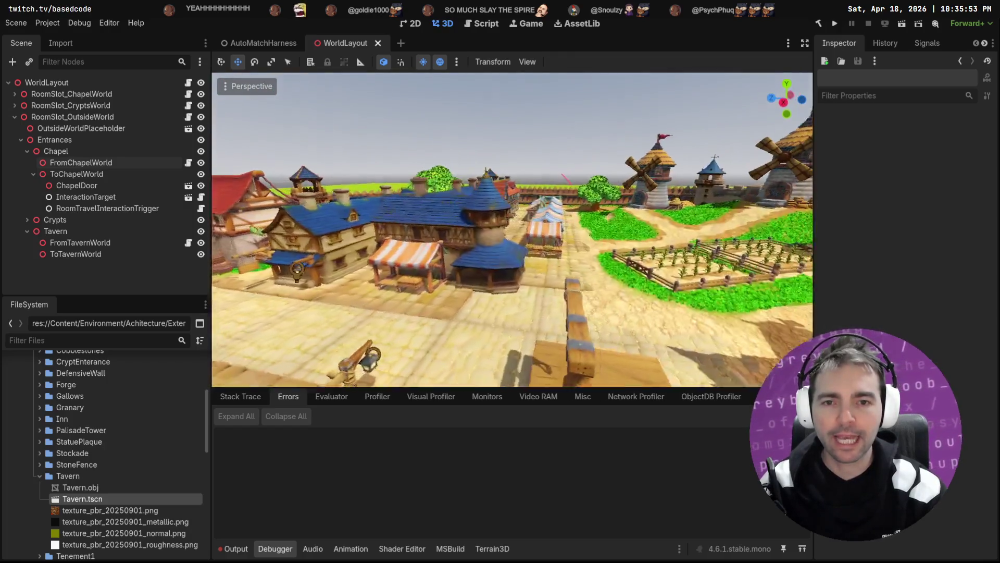
key(w)
key(s)
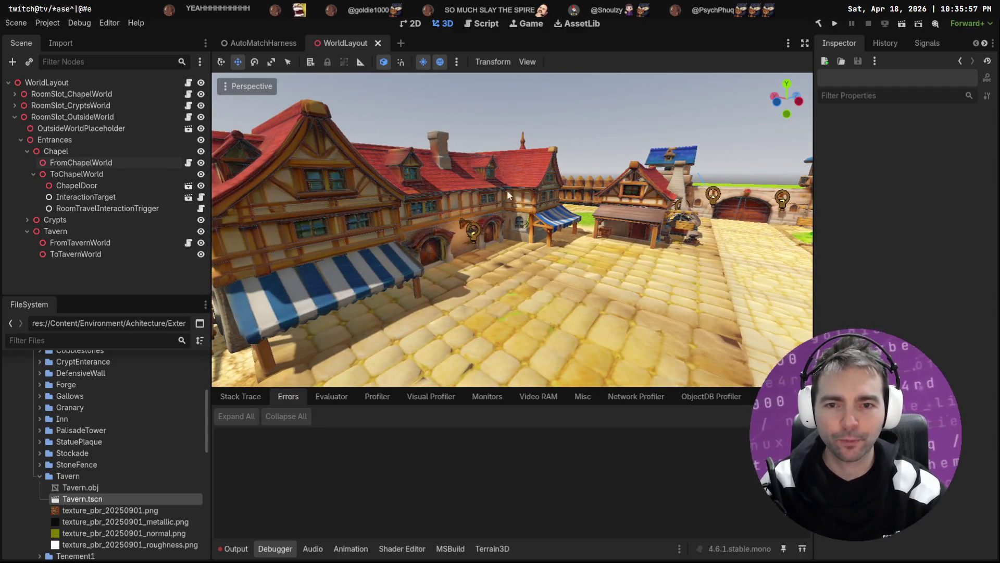
key(w)
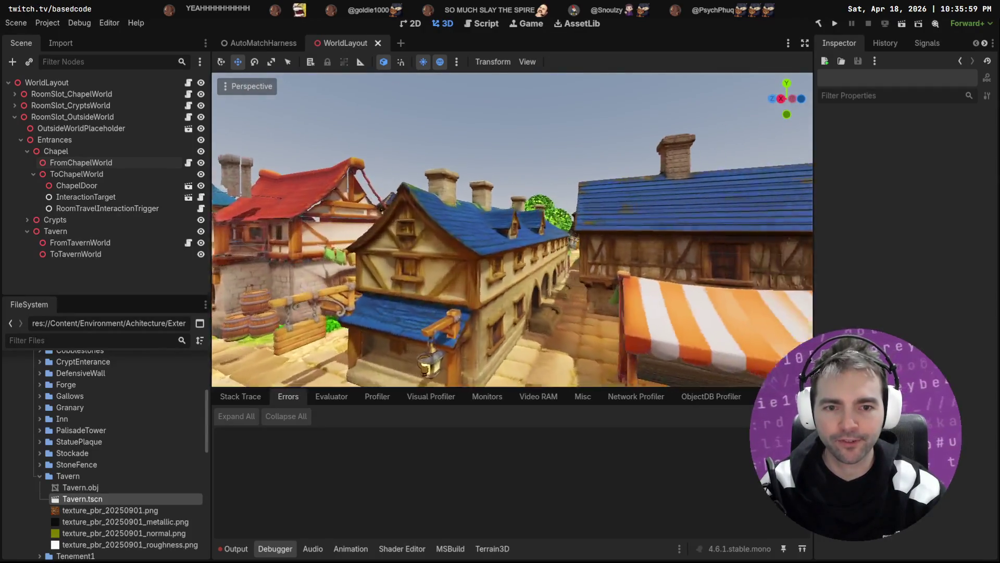
key(s)
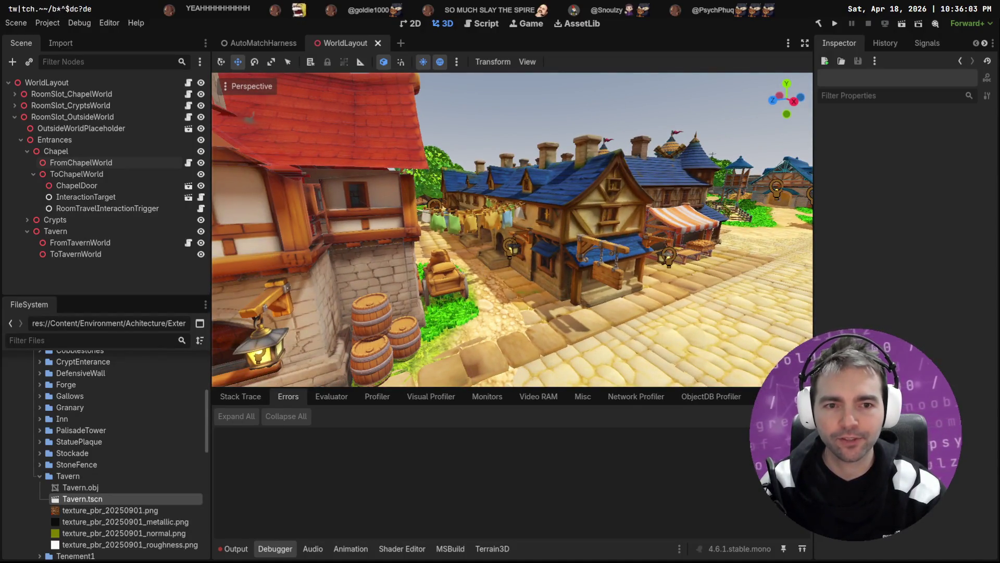
key(w)
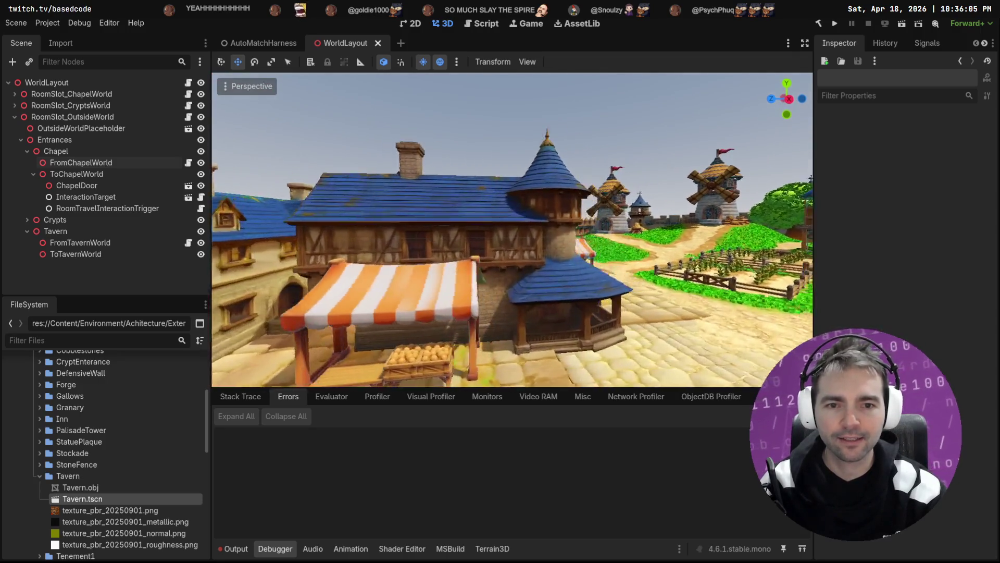
key(w)
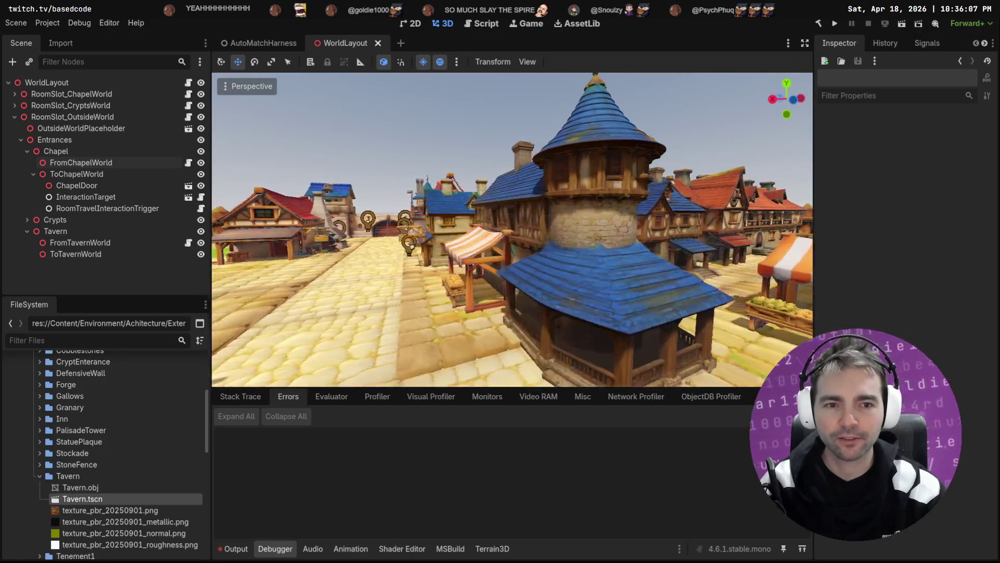
key(w)
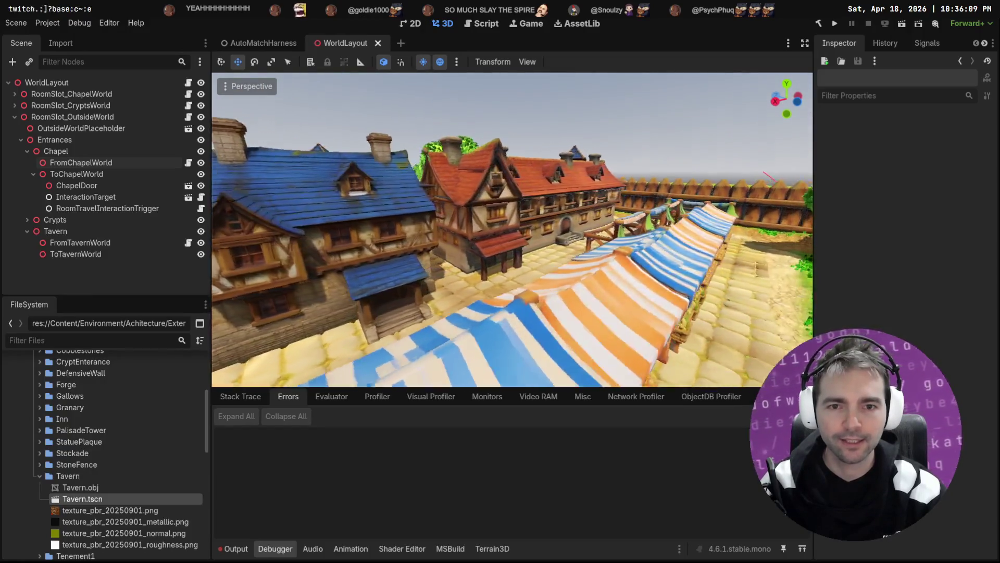
key(e)
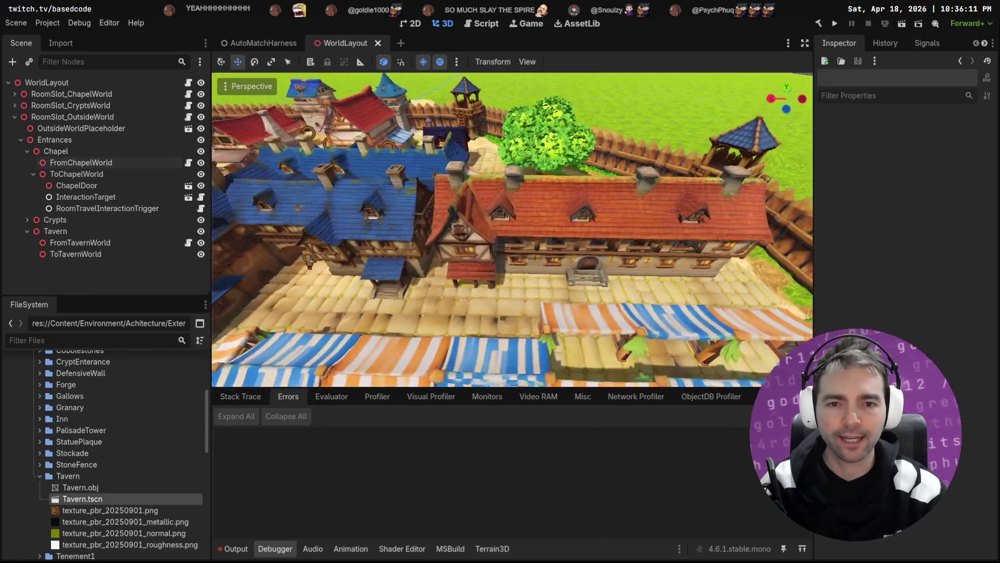
key(s)
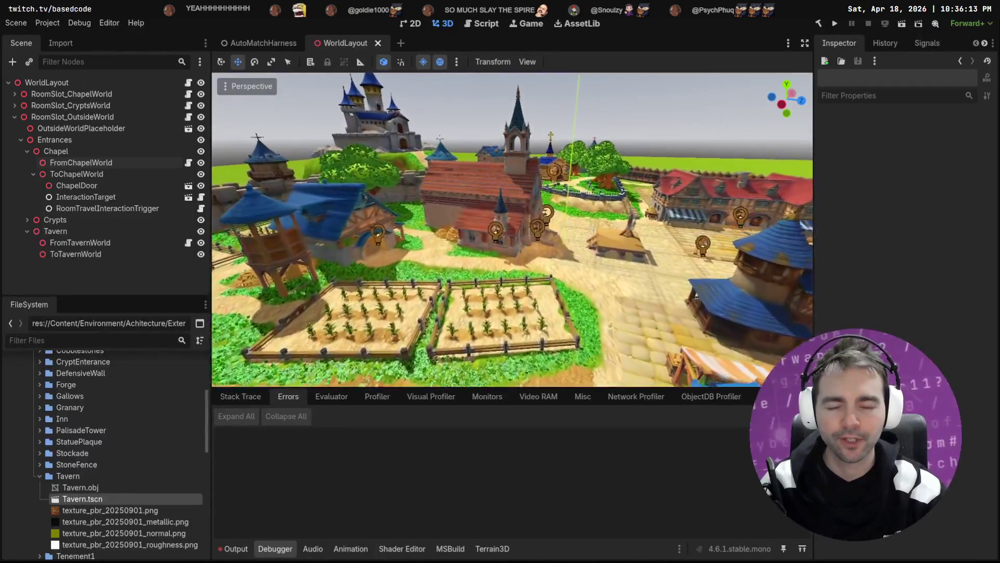
key(w)
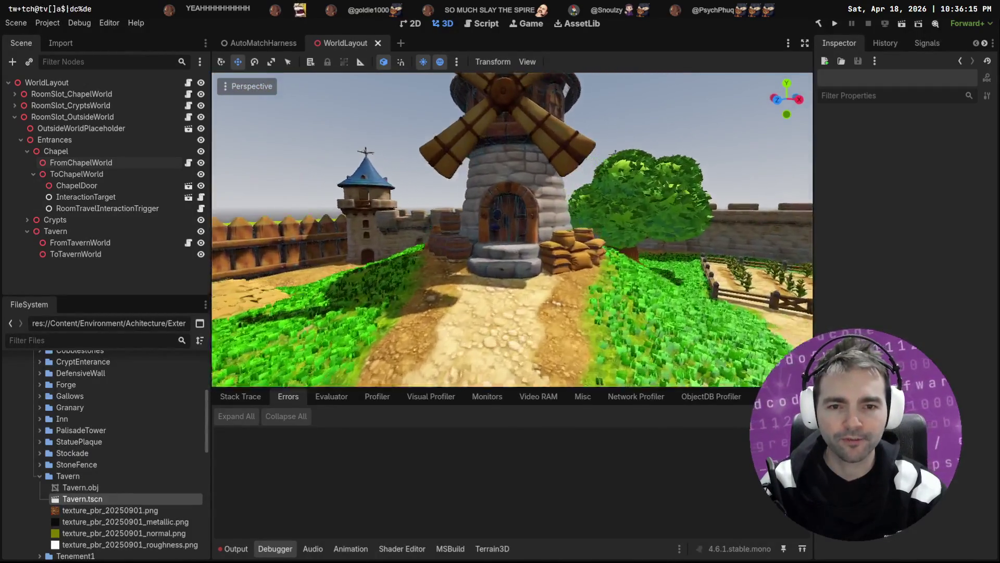
key(e)
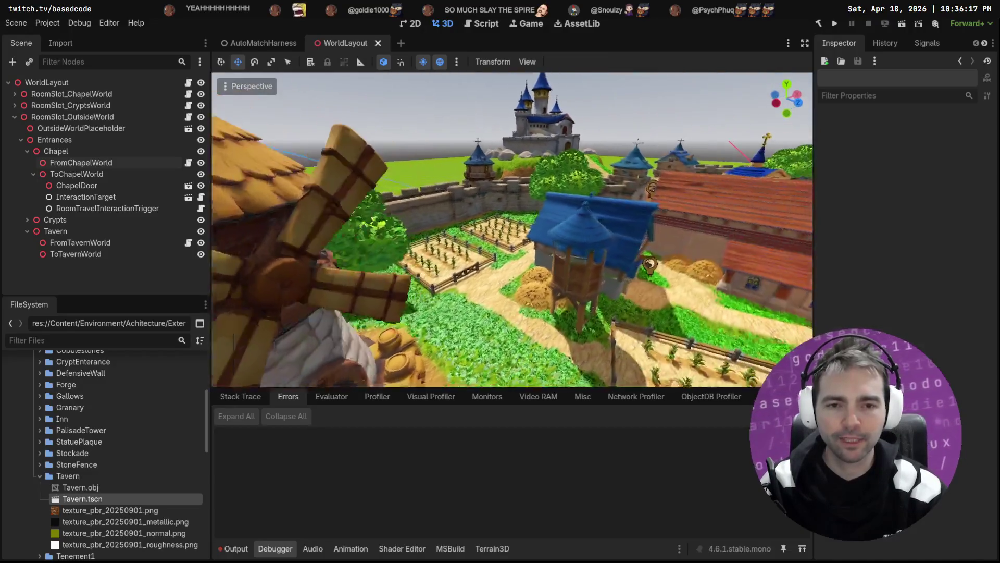
key(w)
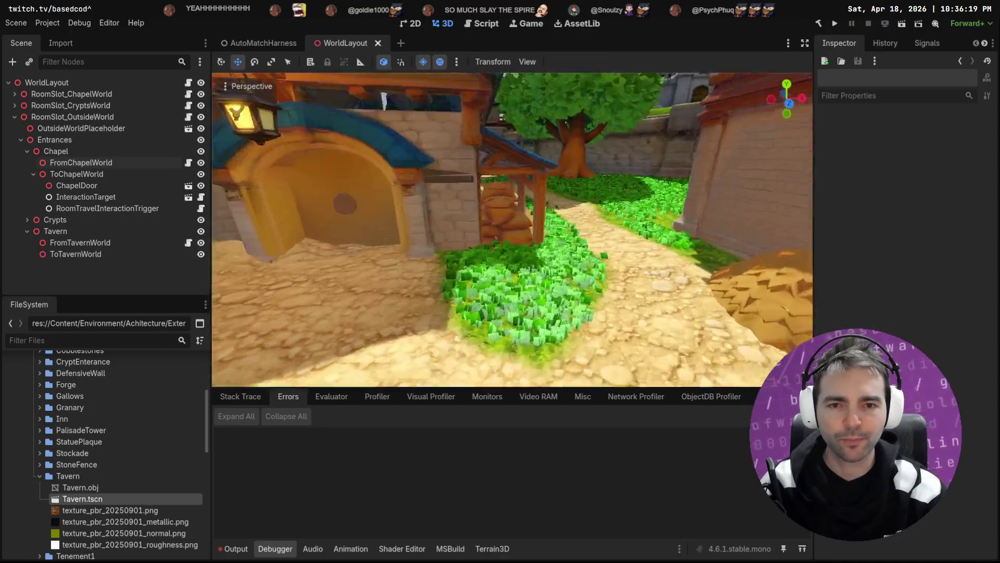
key(w)
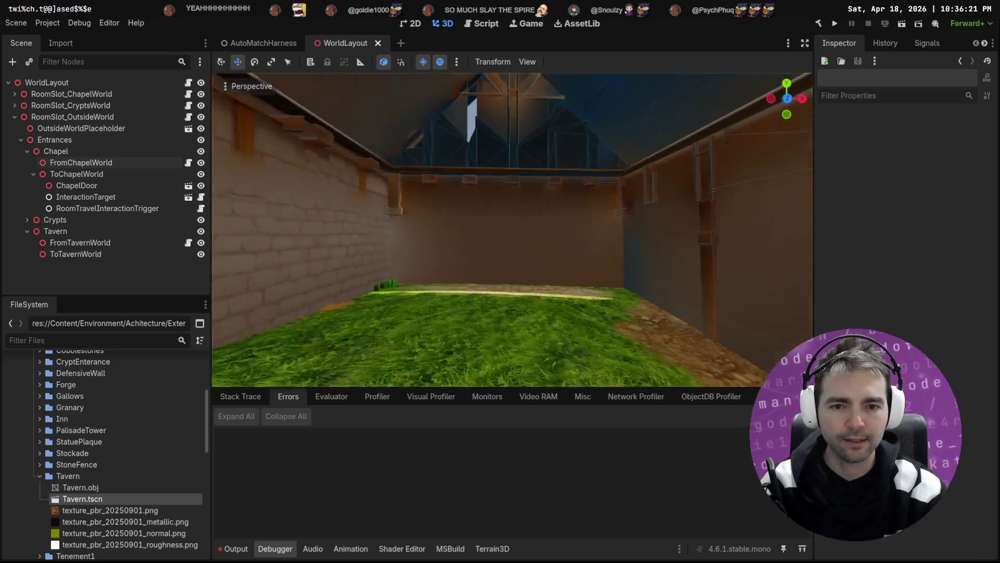
key(s)
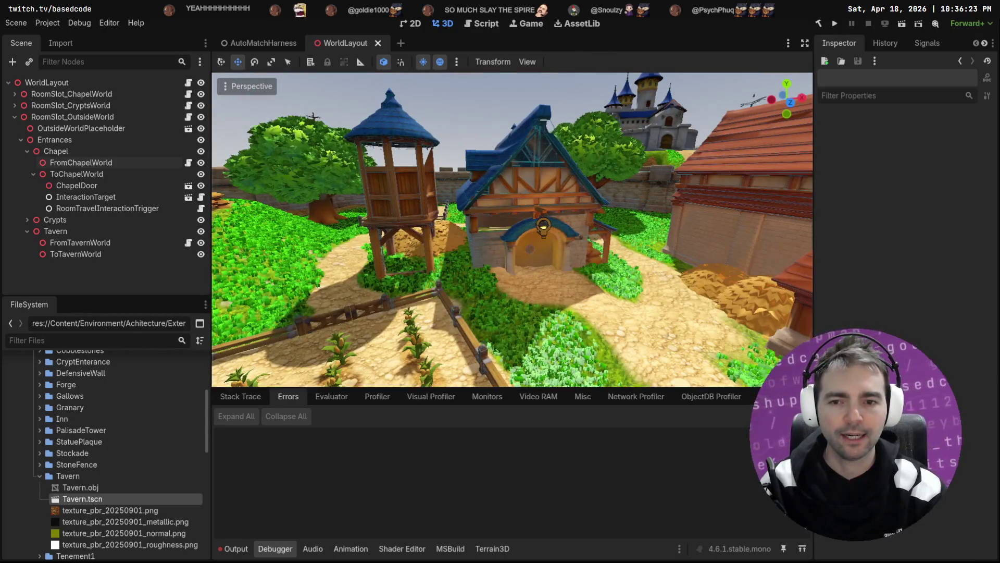
key(w)
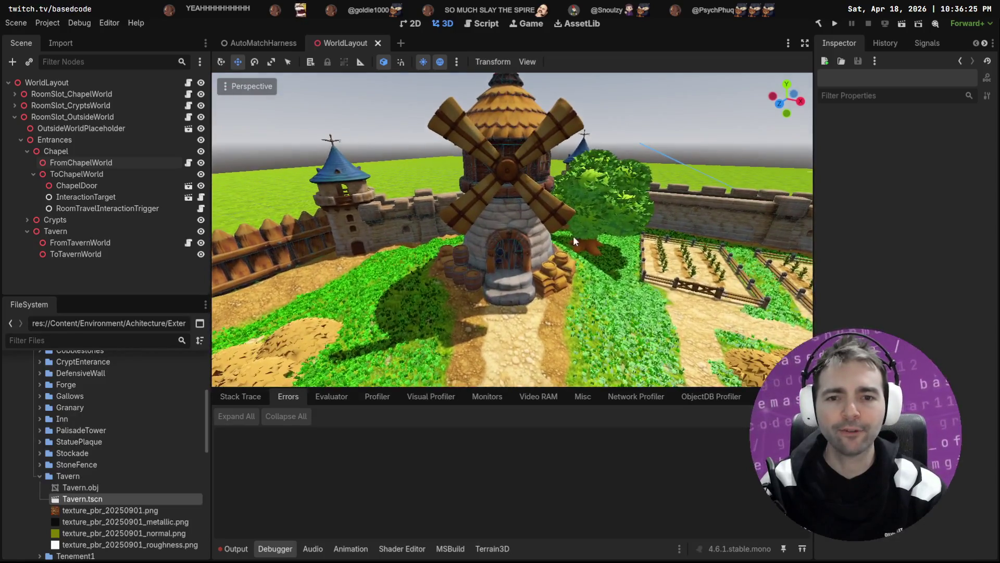
scroll(625, 215, down, 3)
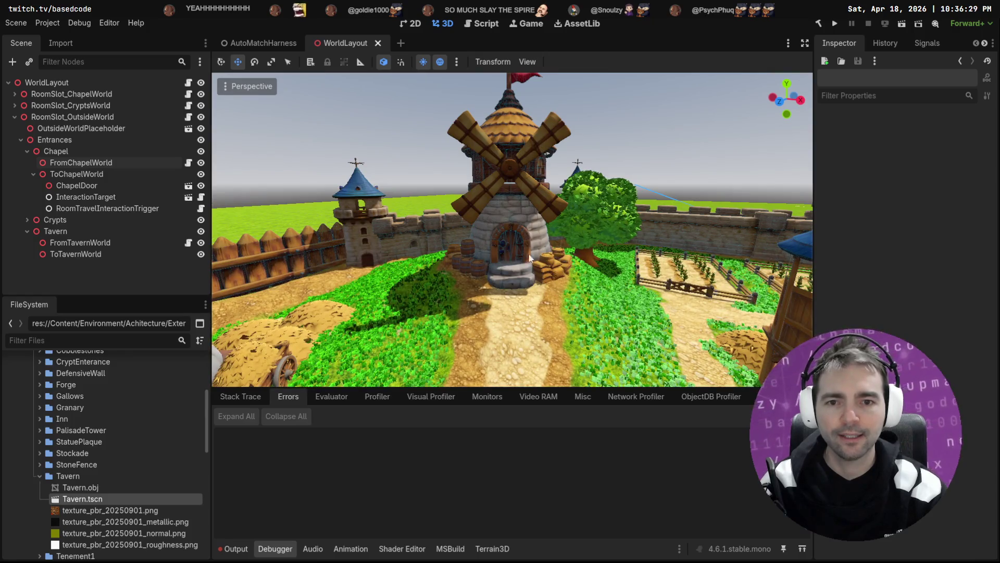
key(w)
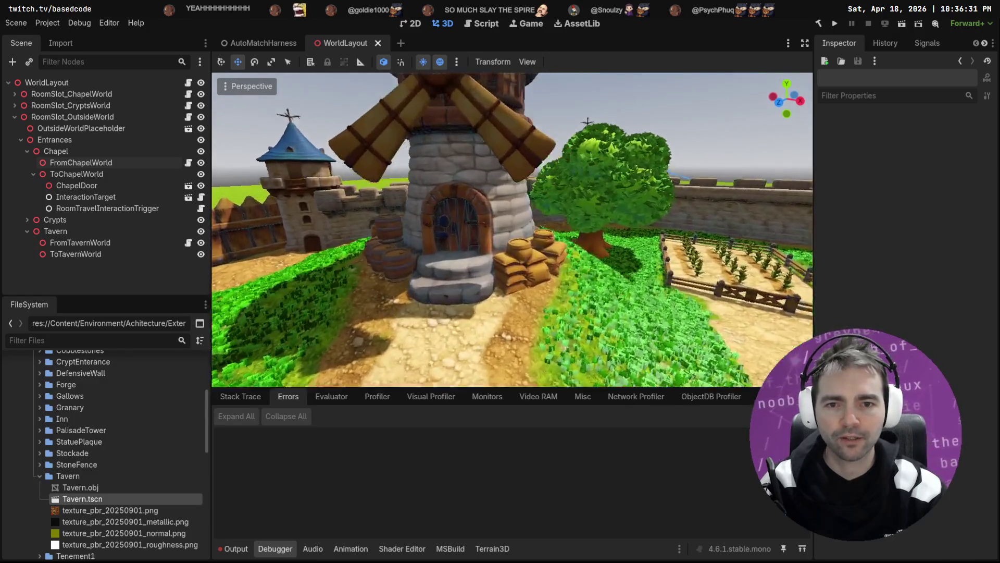
Fly through the village past the windmills, market, town gate and chapel down to the tavern
key(w)
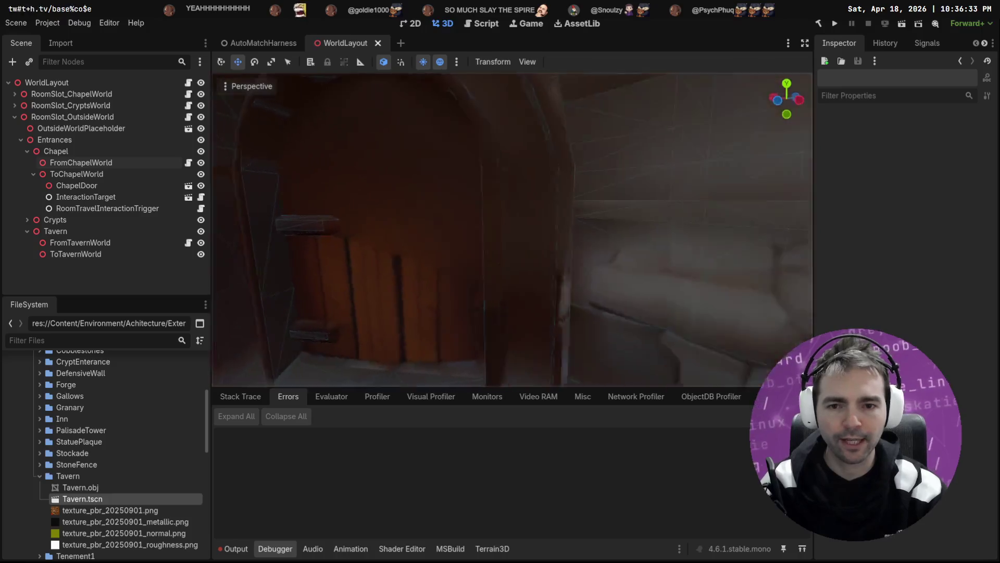
key(w)
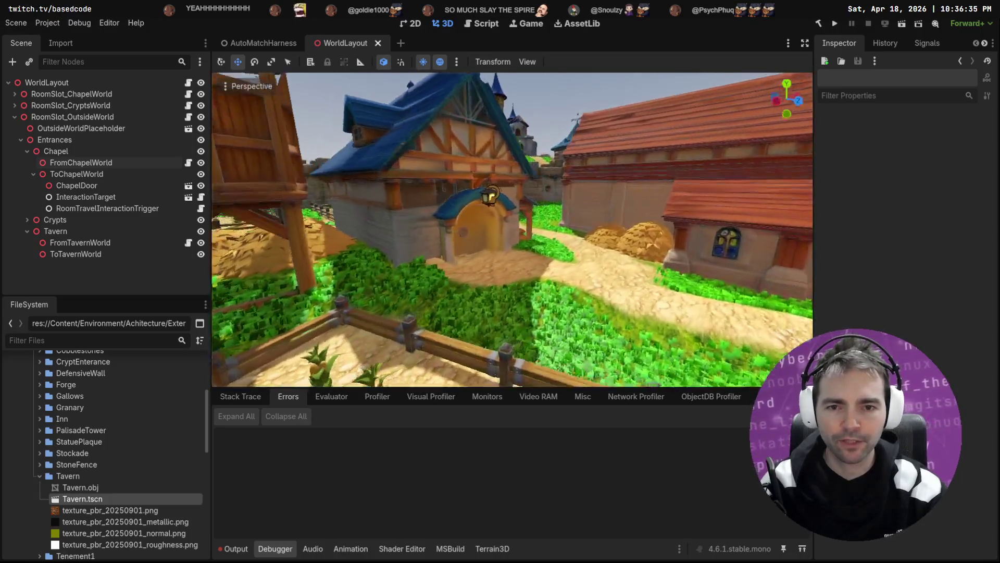
key(w)
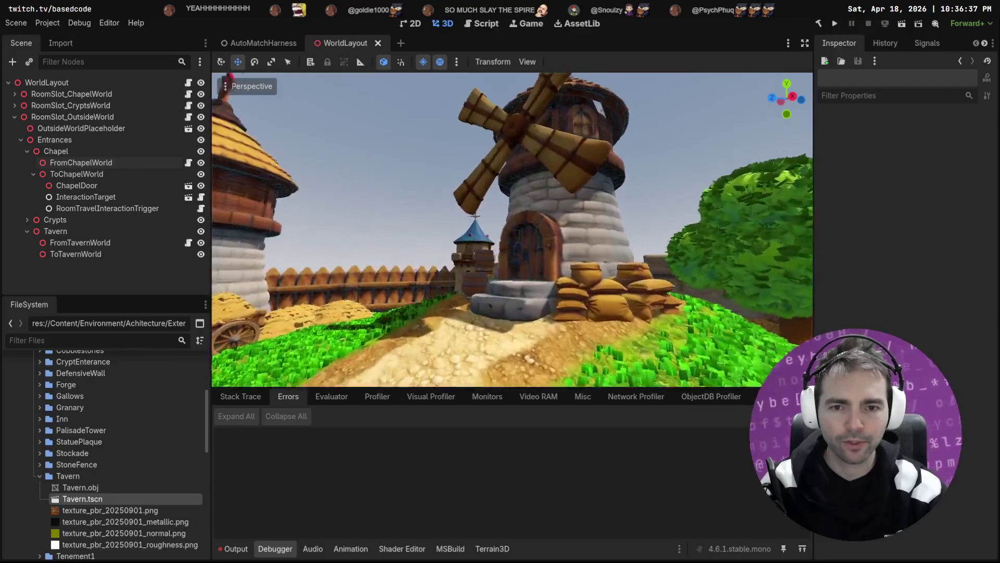
key(w)
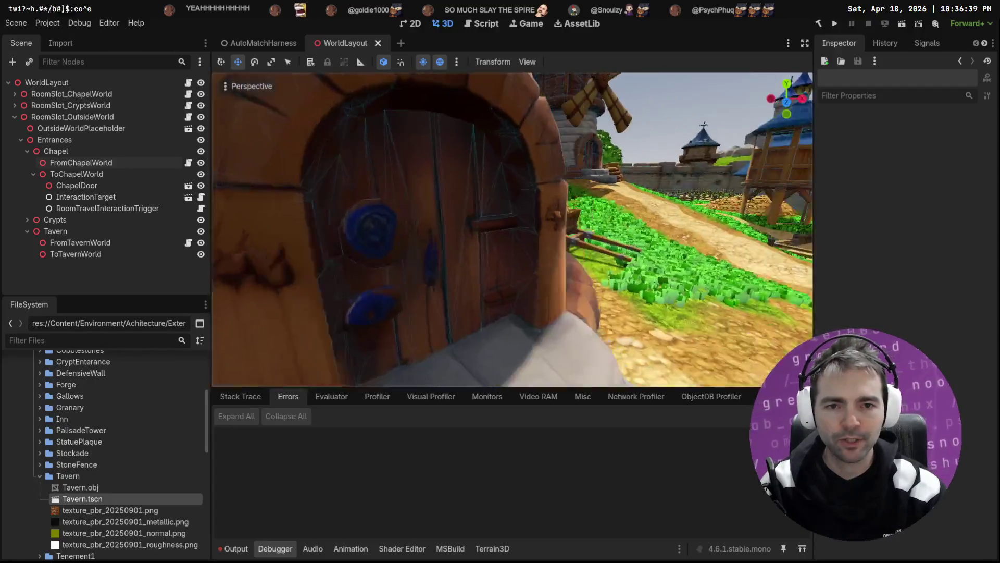
key(w)
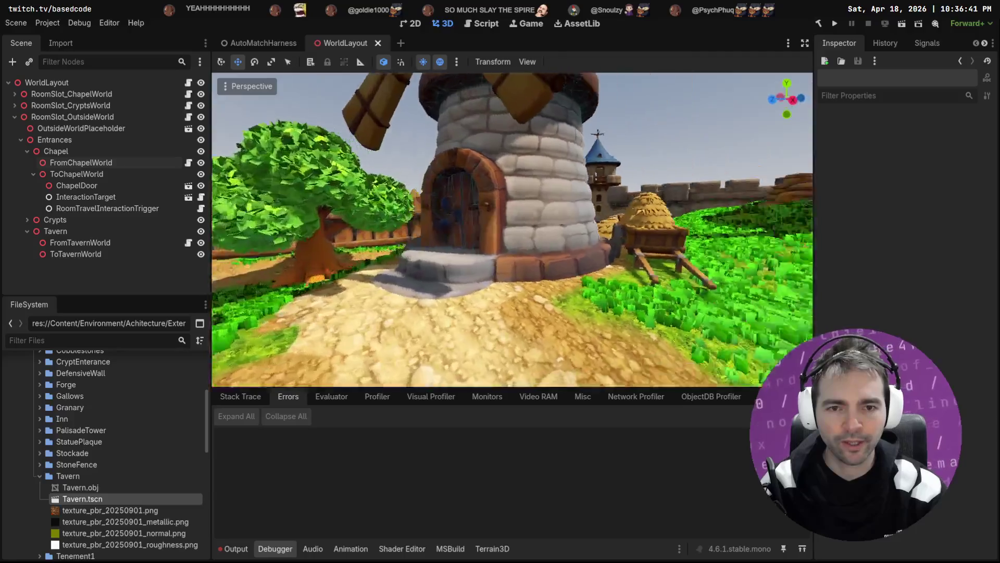
key(w)
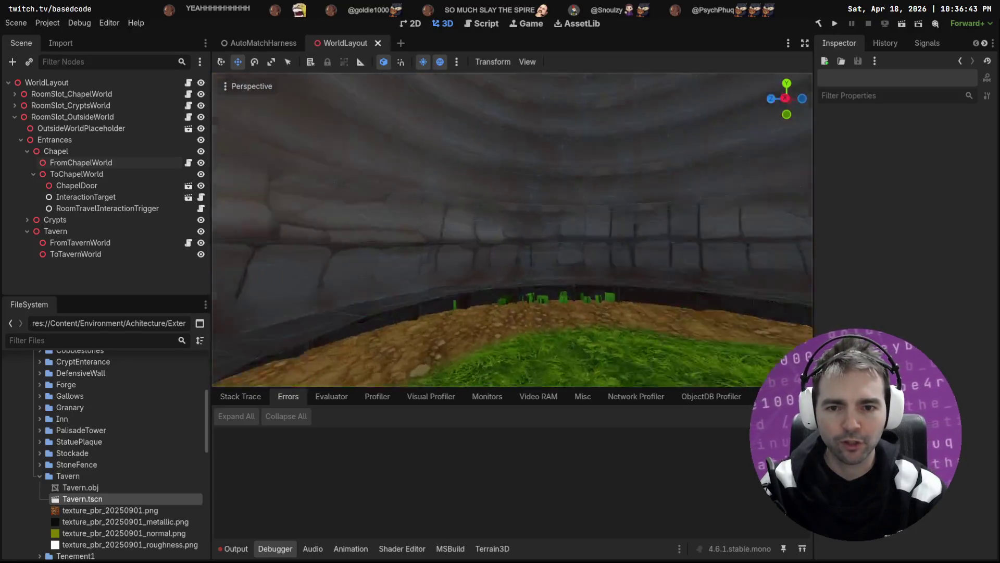
key(w)
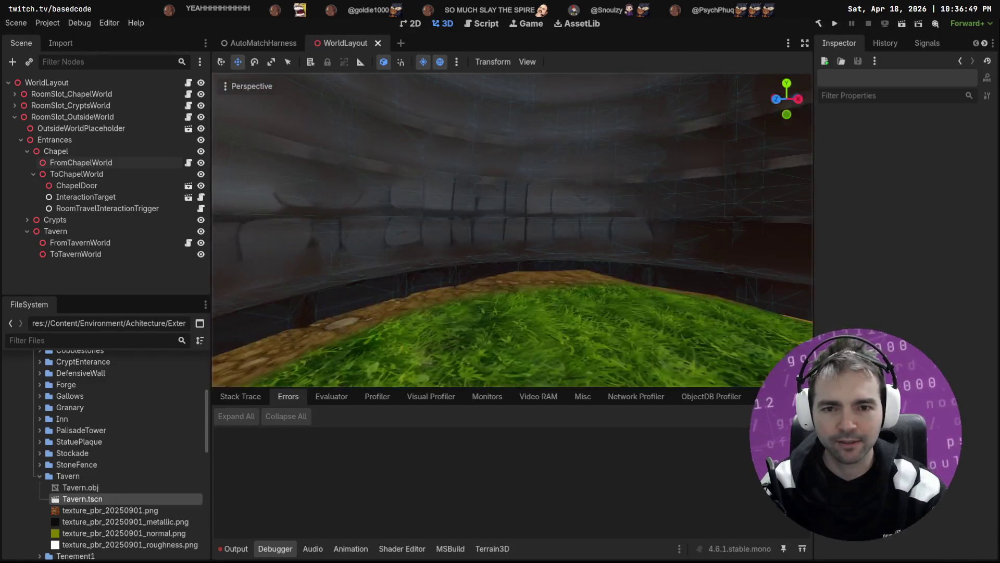
key(w)
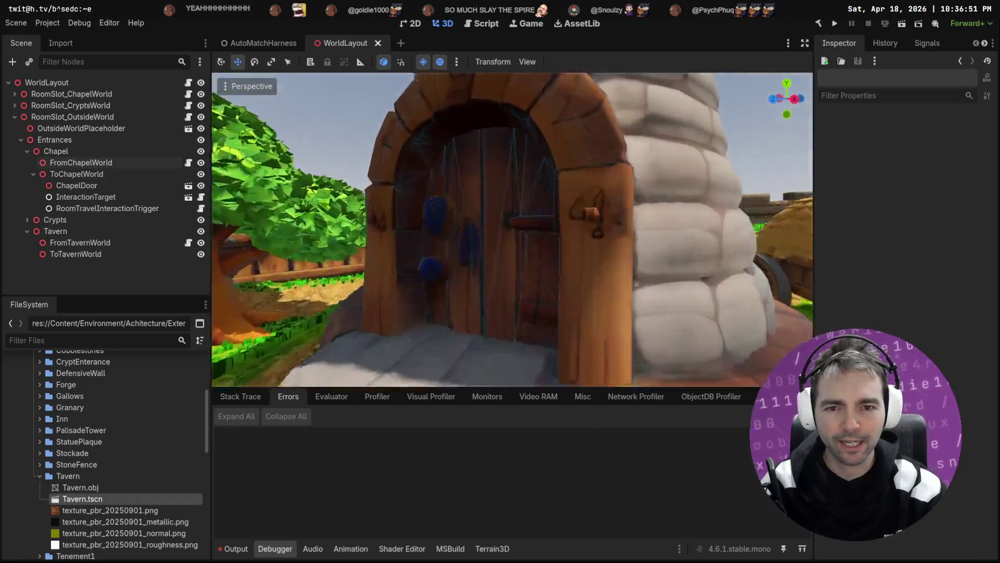
key(w)
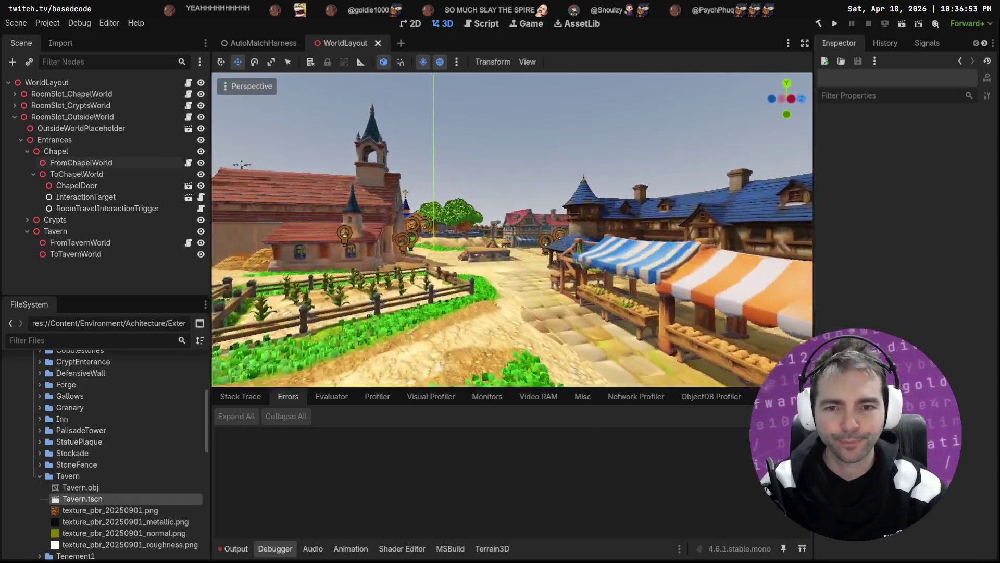
key(w)
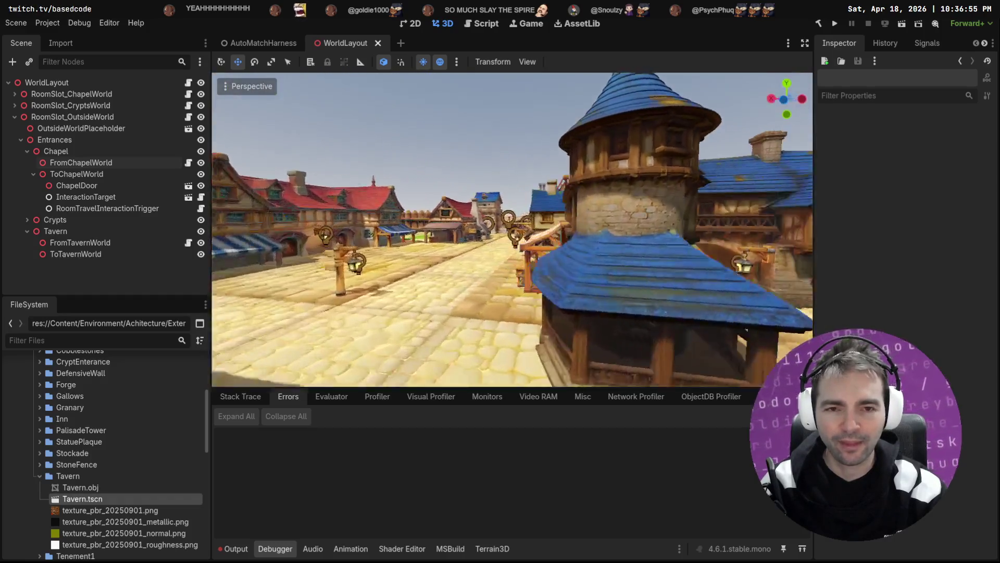
key(w)
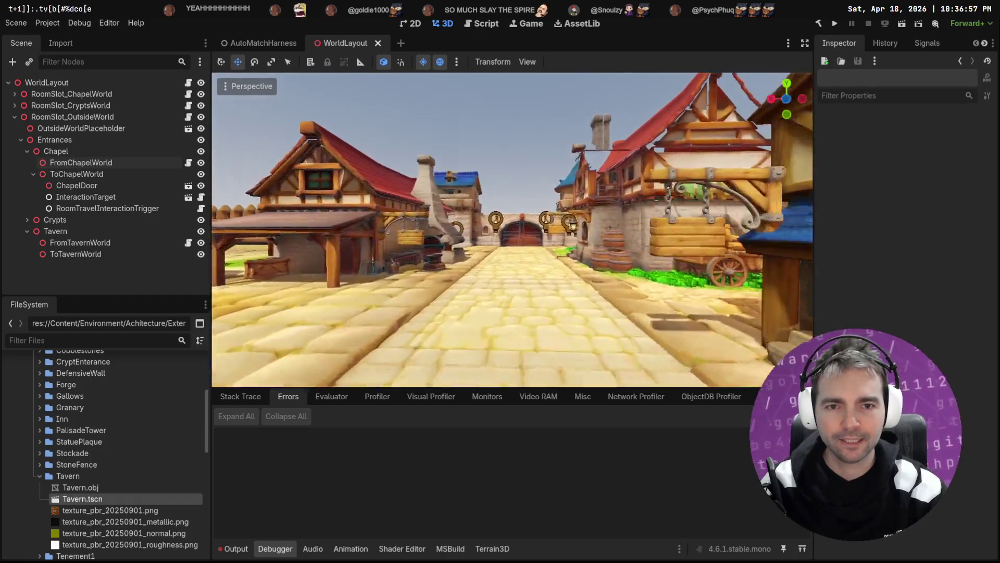
key(w)
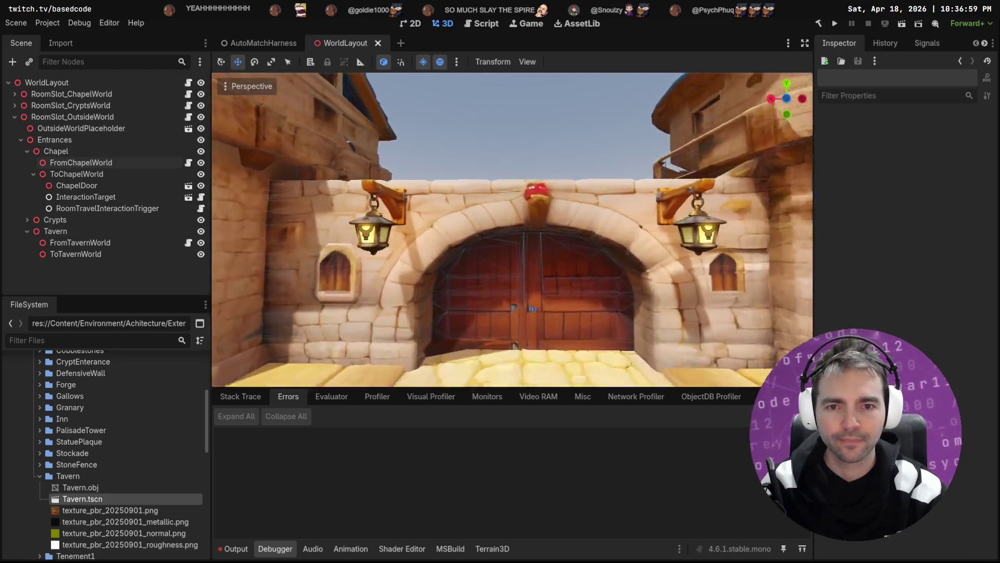
key(w)
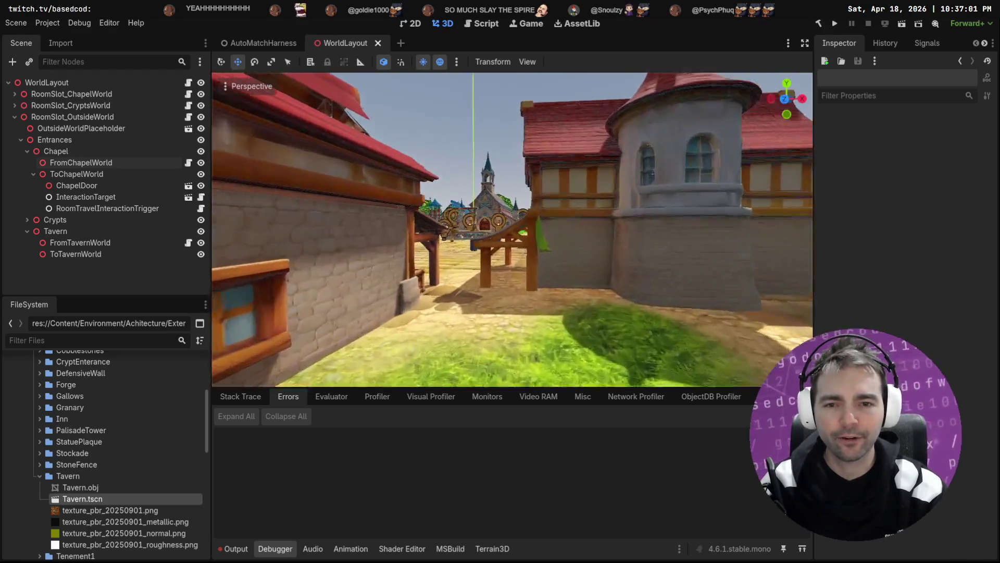
key(w)
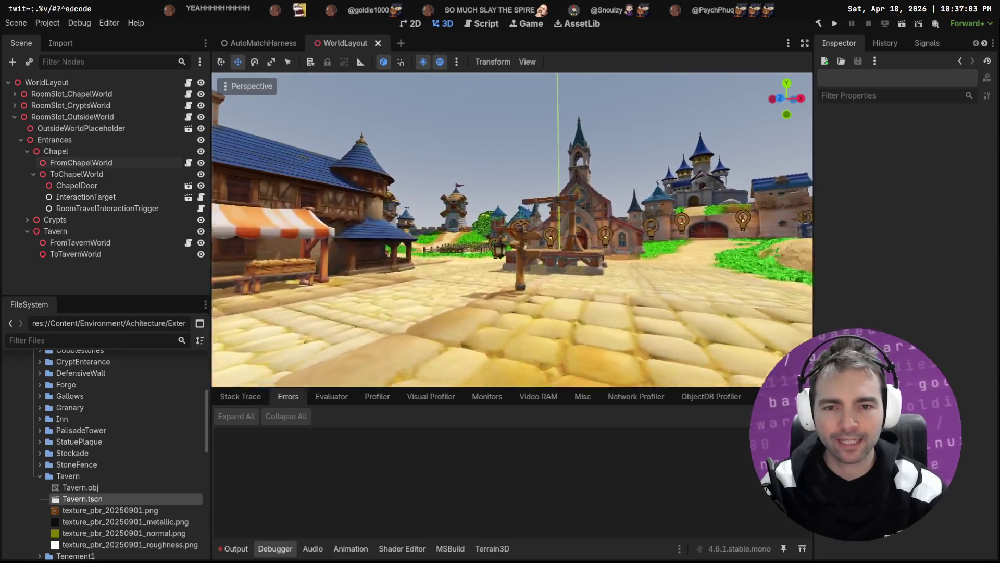
key(w)
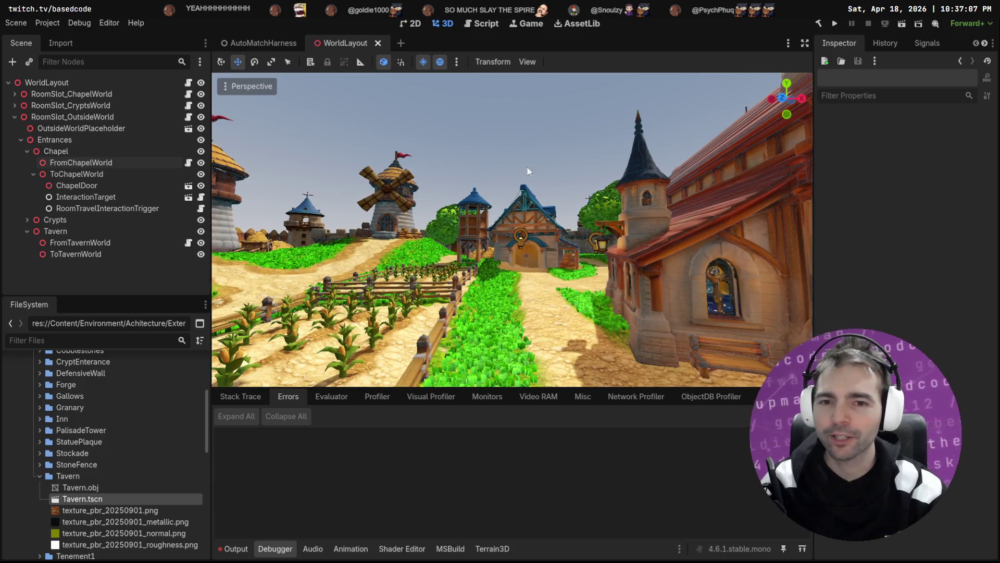
key(w)
key(e)
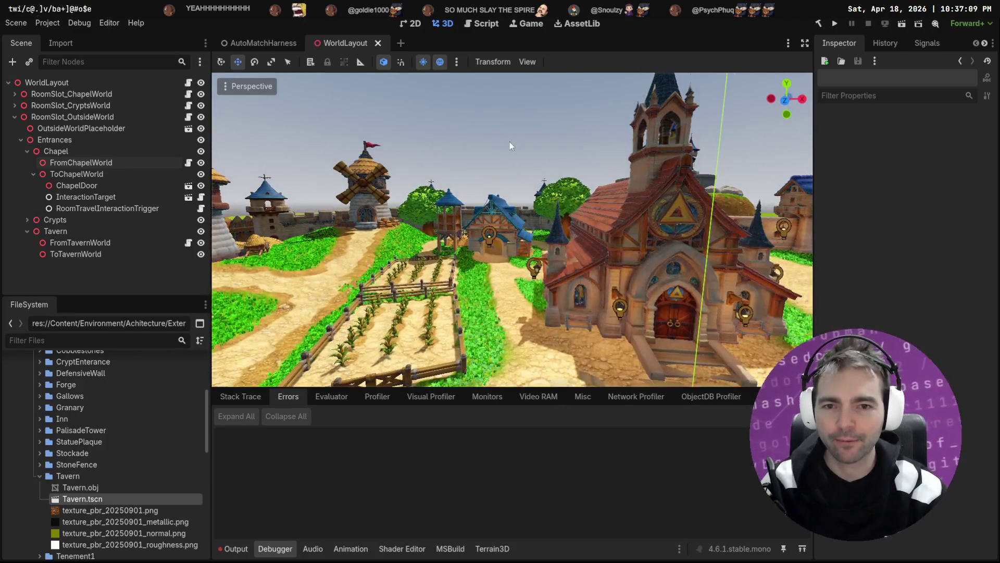
key(w)
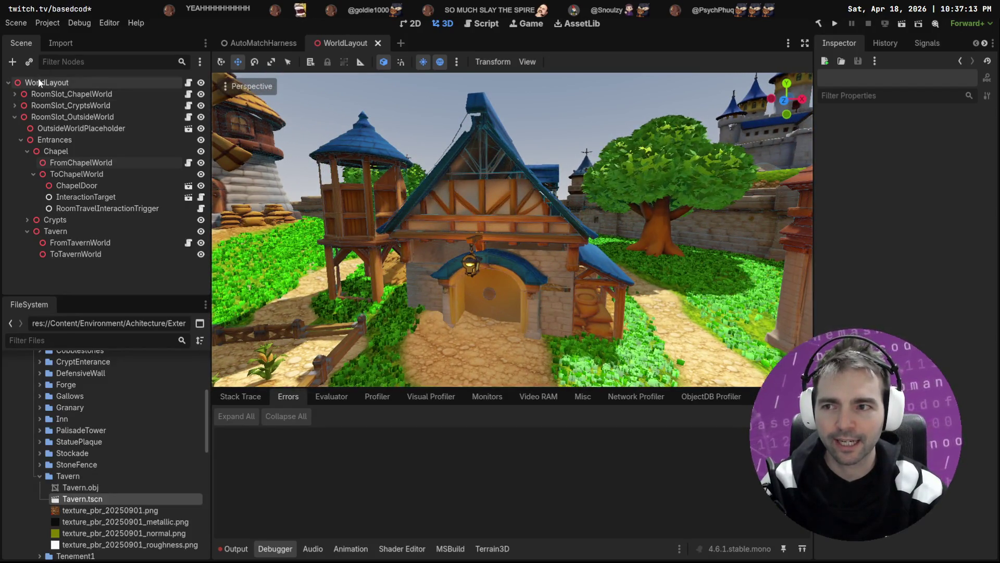
Select WorldLayout's Entrances node, fly toward the chapel, then focus the Codex message input
click(80, 83)
click(85, 137)
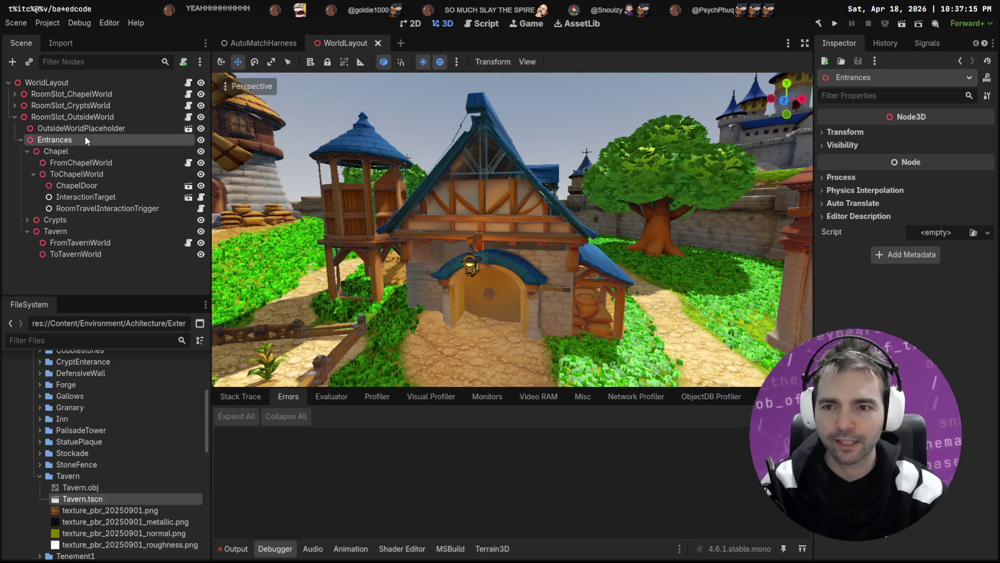
key(shift+f)
key(w)
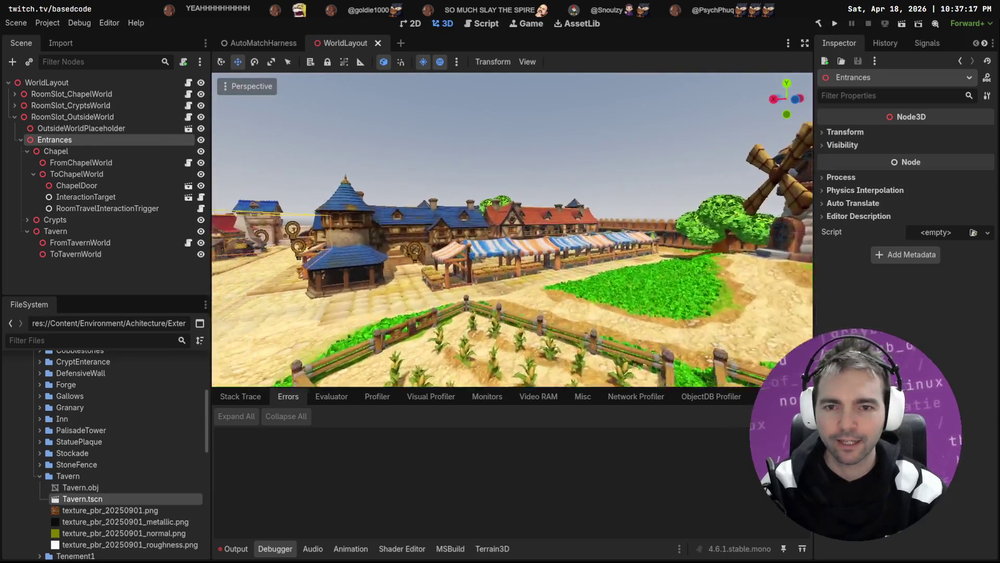
key(w)
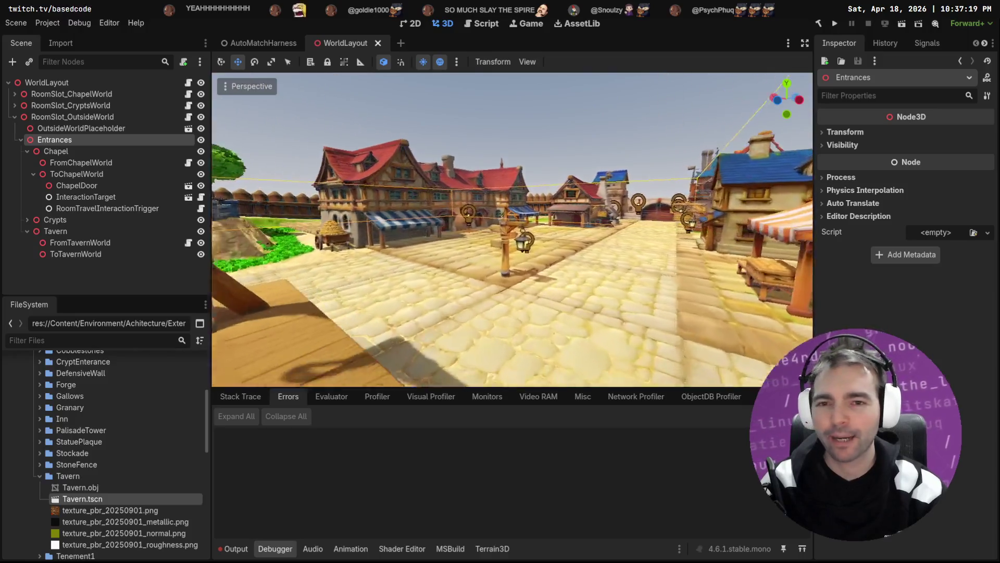
key(w)
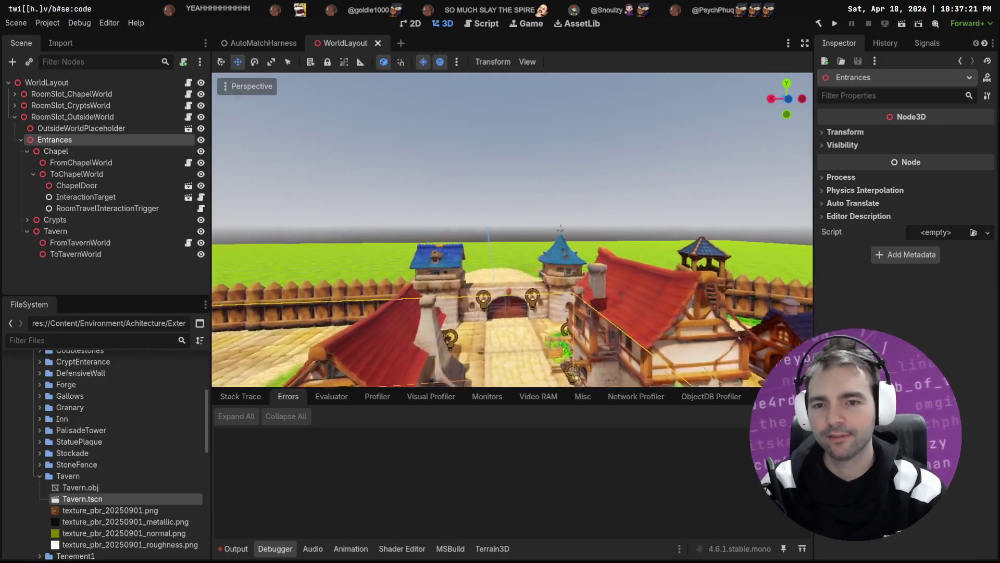
key(w)
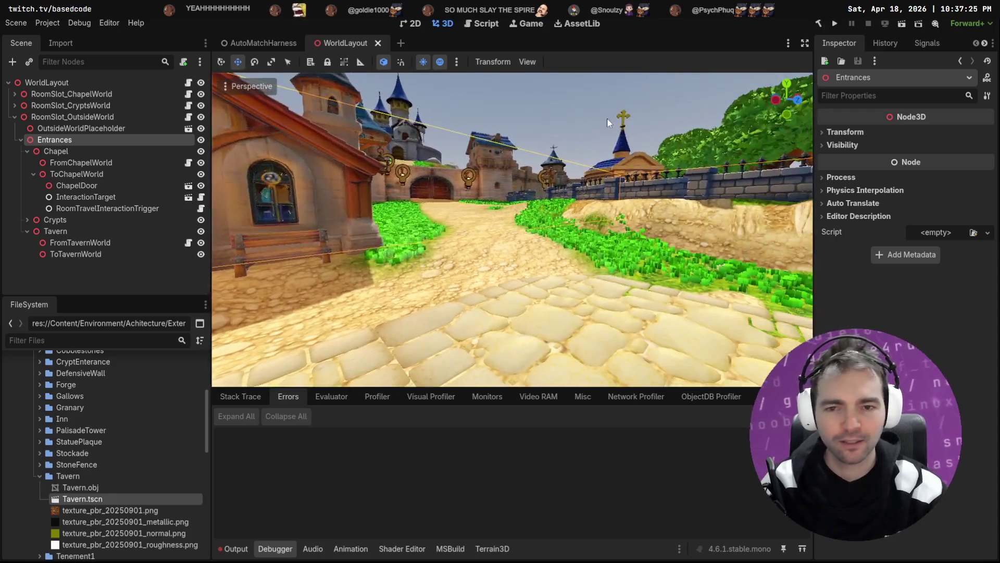
key(alt+Tab)
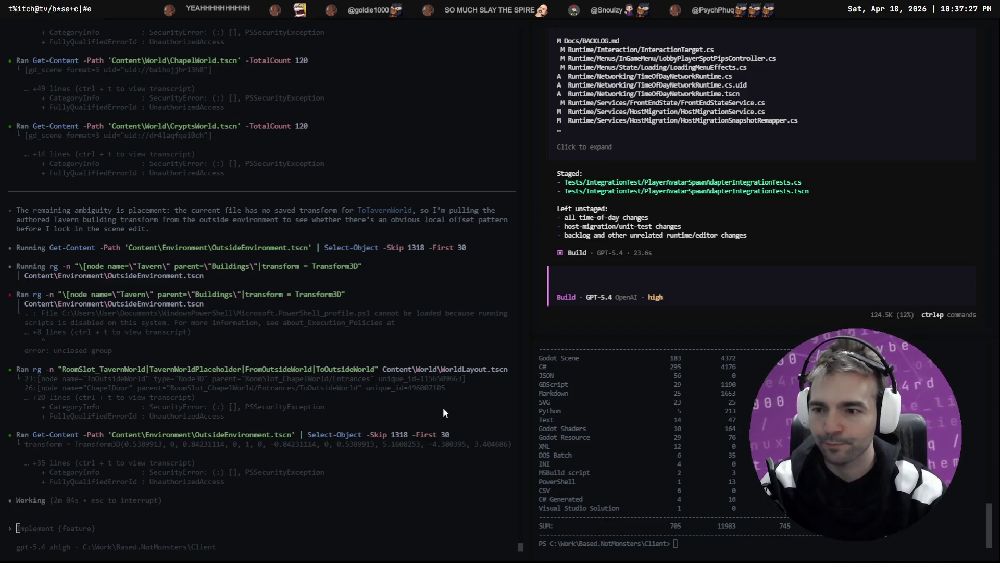
click(648, 293)
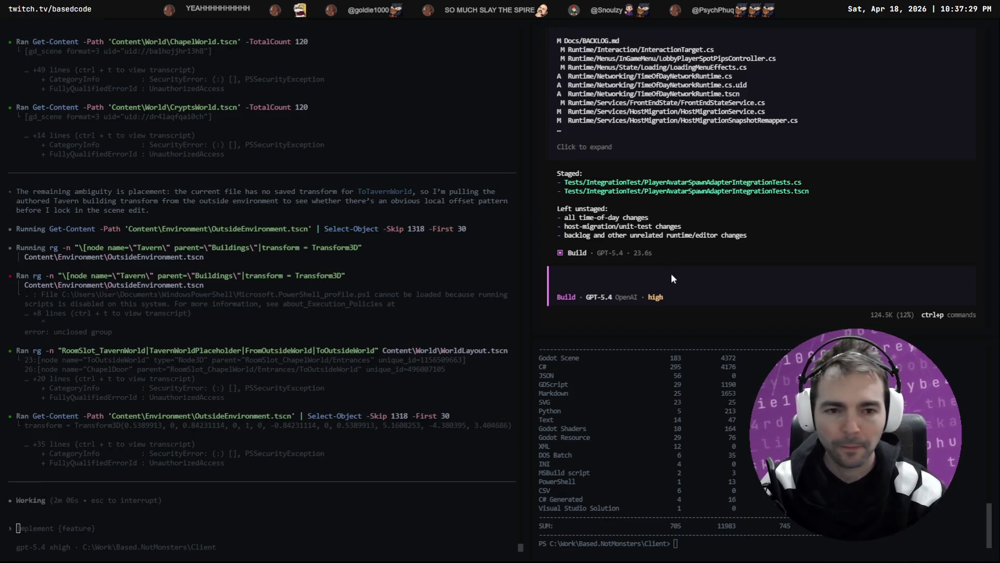
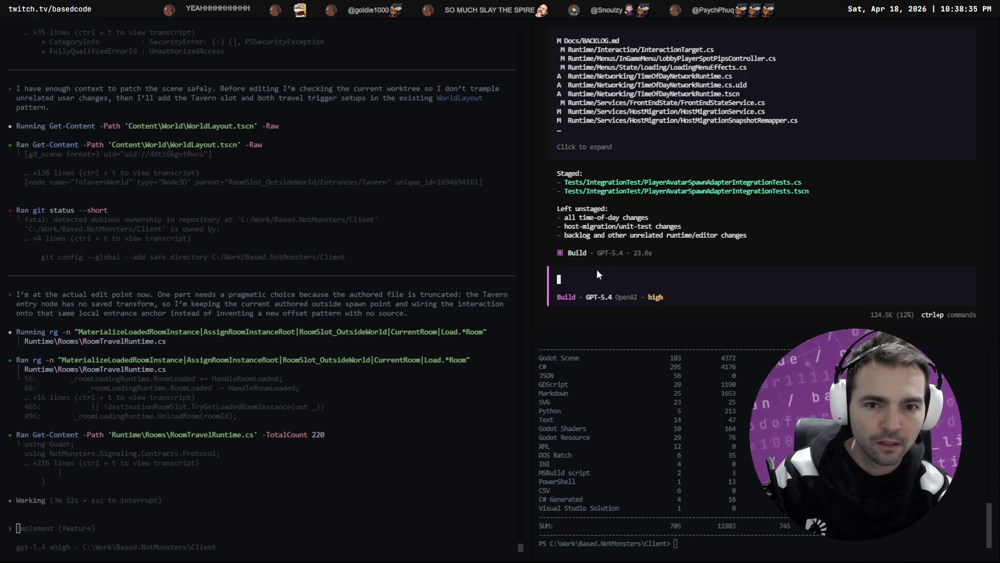
Send the coding agent the message 'Move on with the next test.'
text(M)
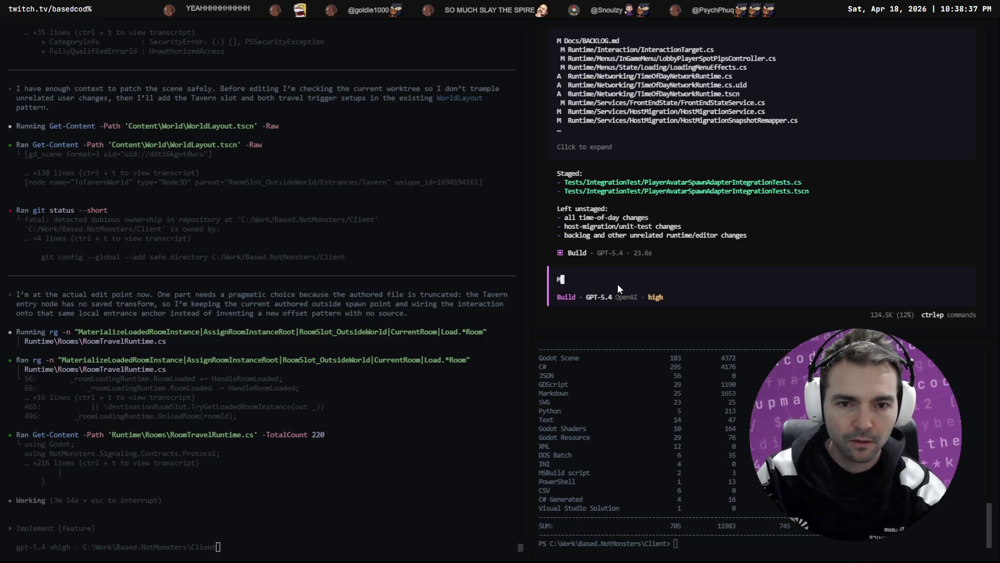
text(ove on)
key(BackSpace)
key(BackSpace)
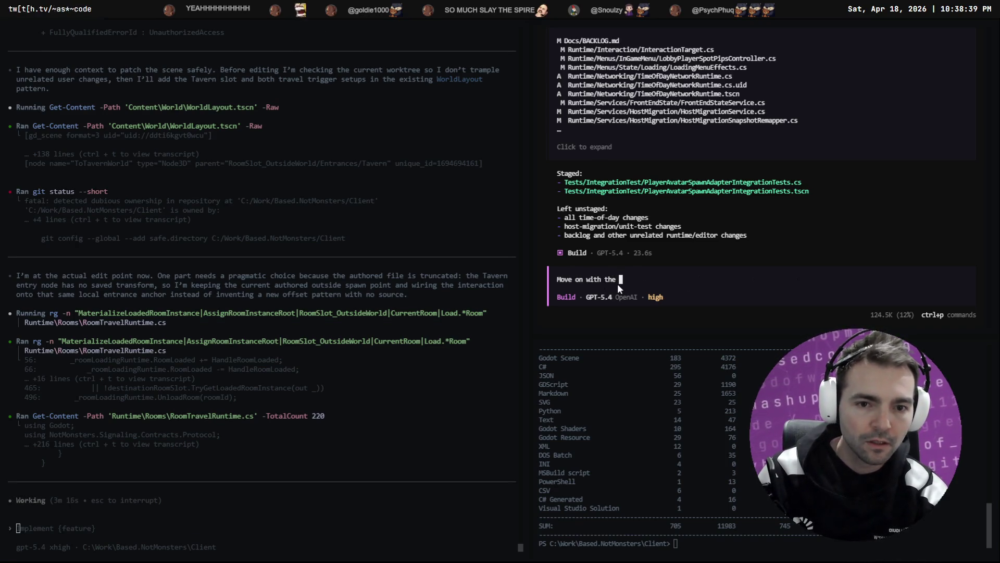
text(xt test)
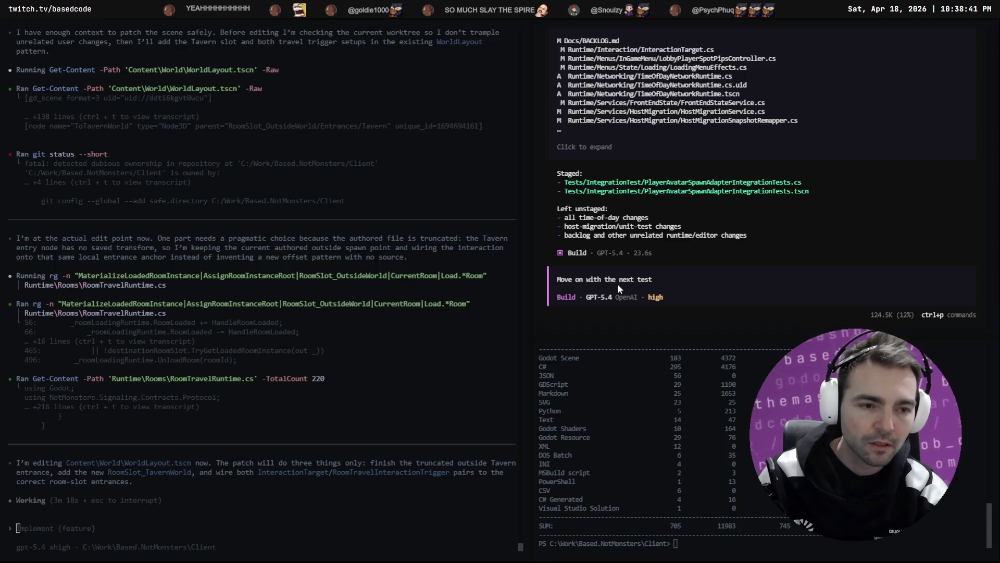
text(.)
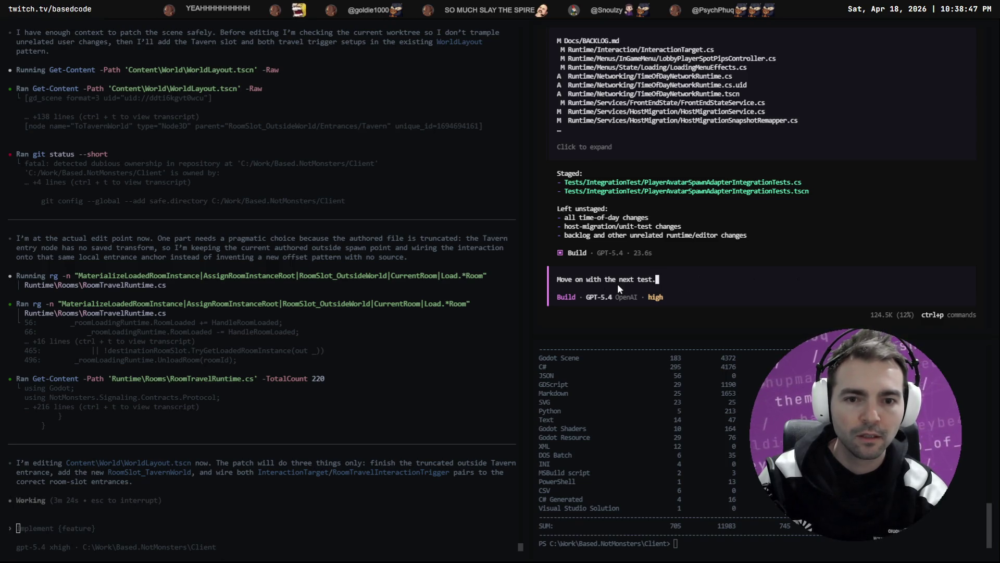
key(Return)
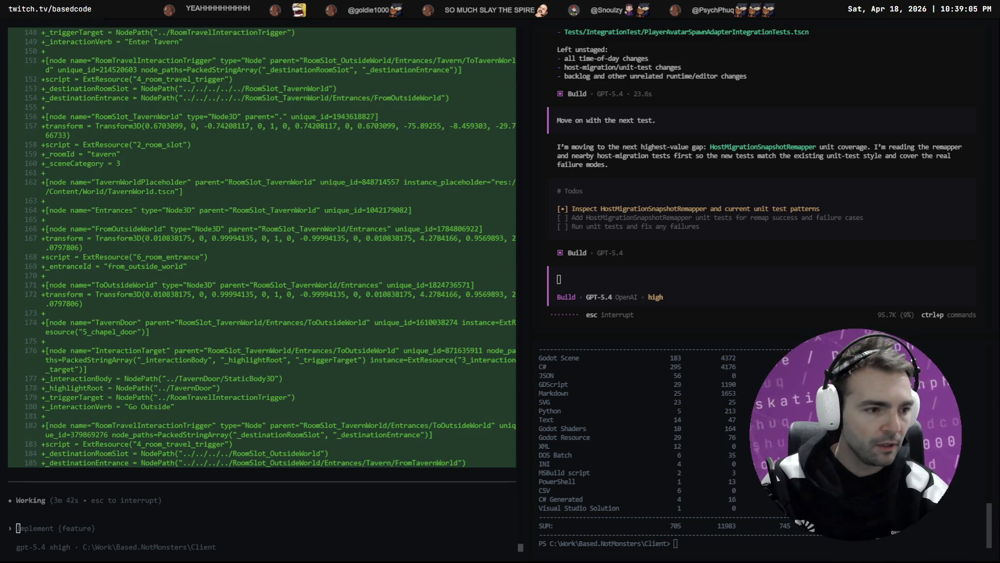
Reload the agent's updated WorldLayout scene from disk and select RoomSlot_OutsideWorld
key(alt+Tab)
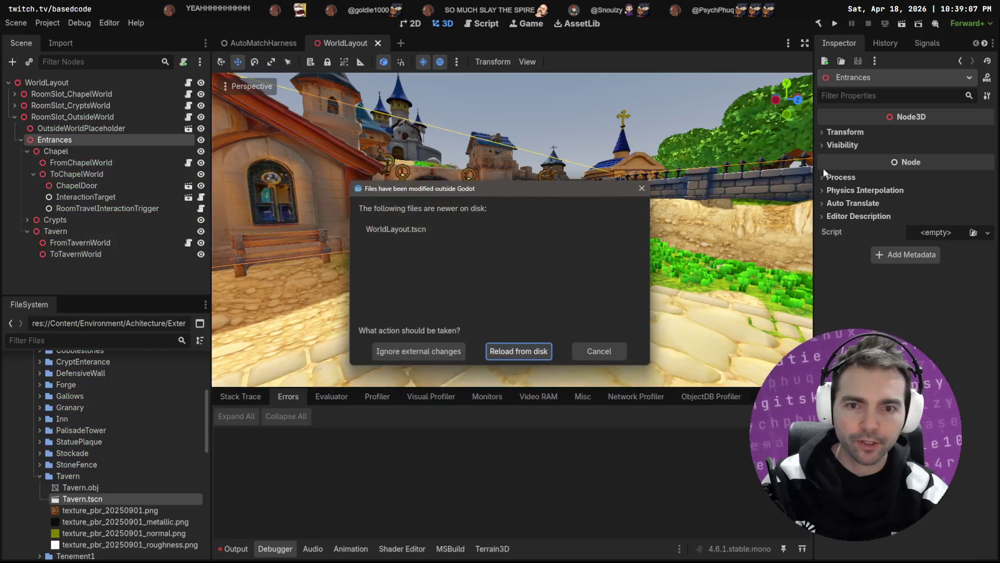
click(527, 355)
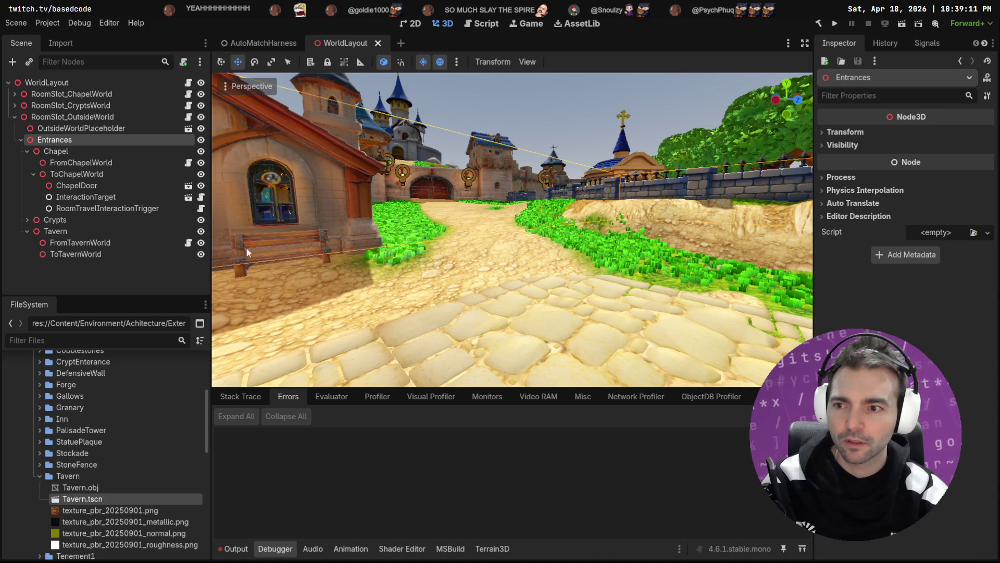
click(78, 117)
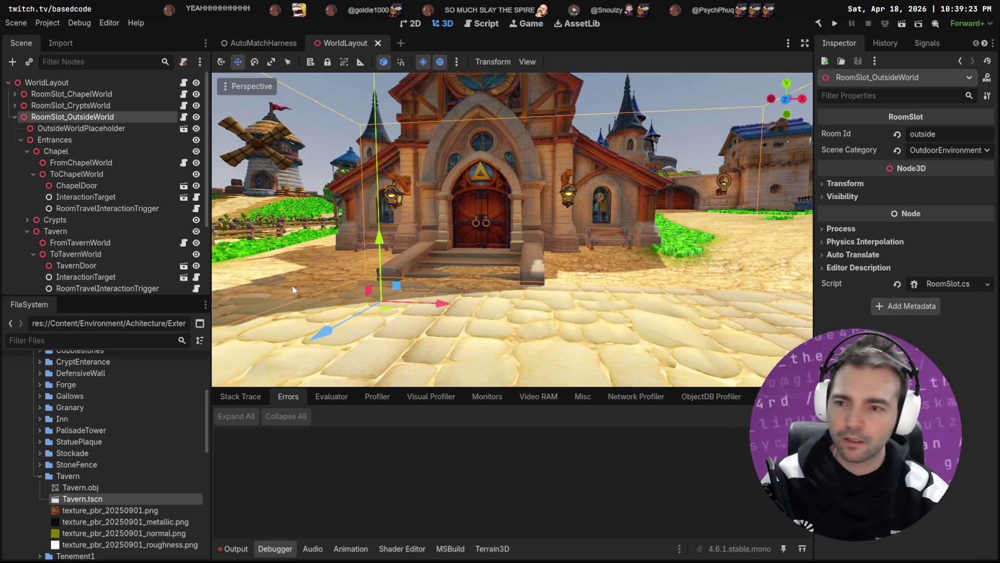
Focus the ToTavernWorld entrance and frame TavernDoor to check its placement
double_click(68, 255)
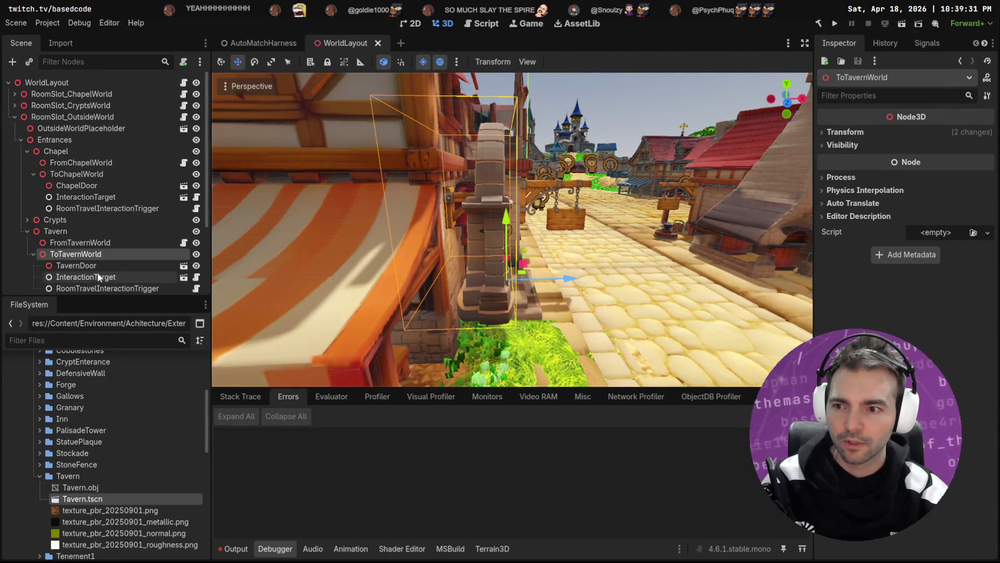
click(133, 268)
right_click(458, 260)
key(w)
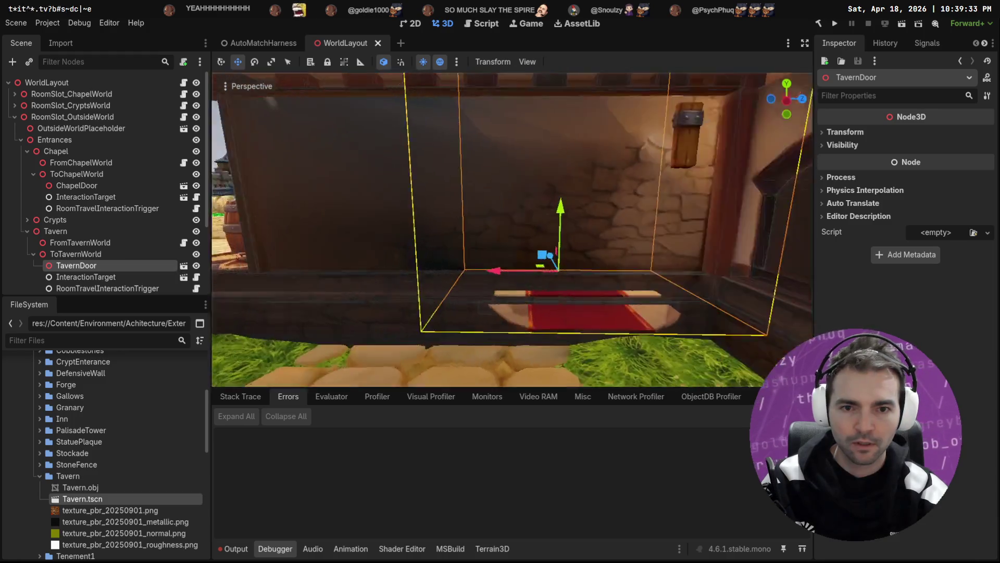
key(s)
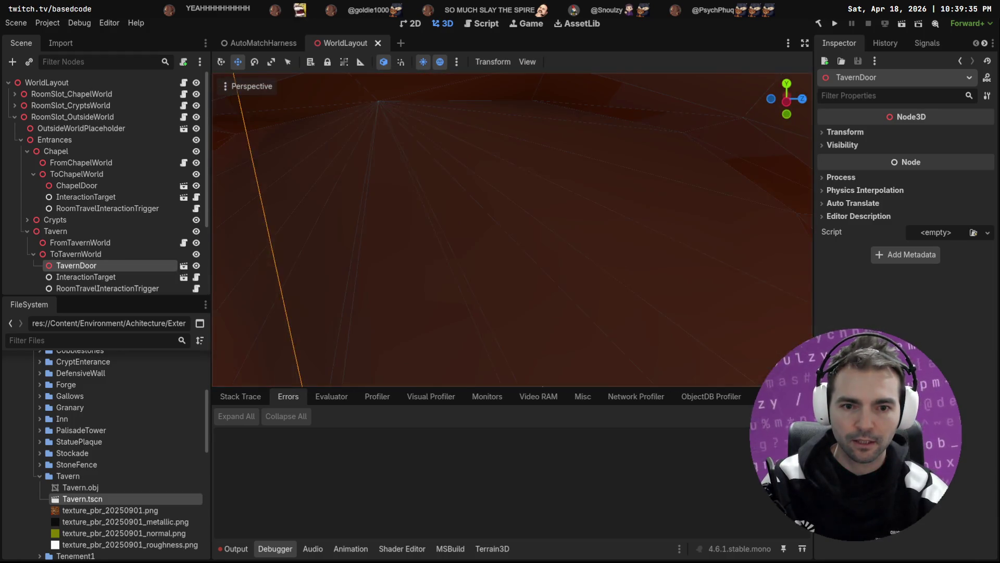
key(f)
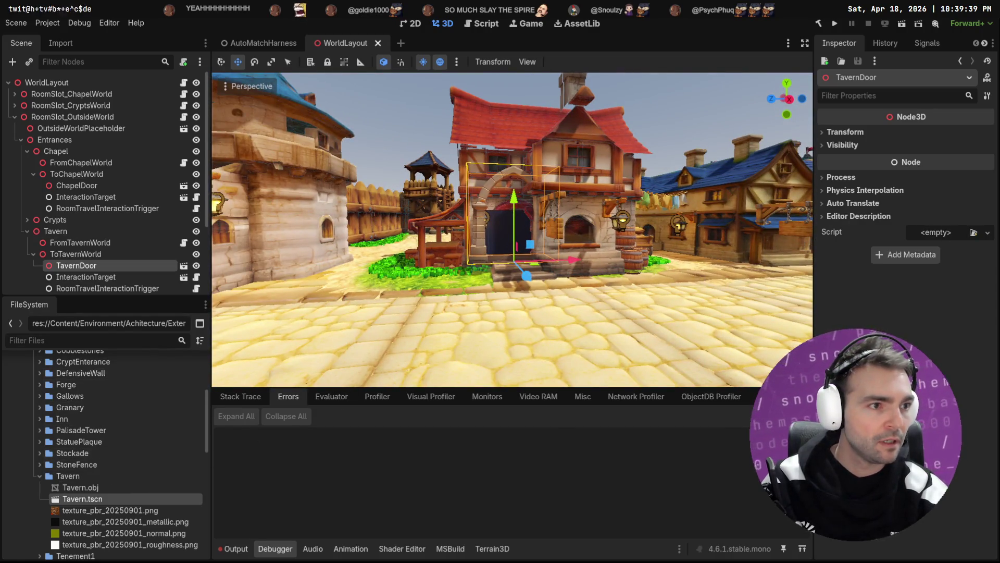
key(alt+Tab)
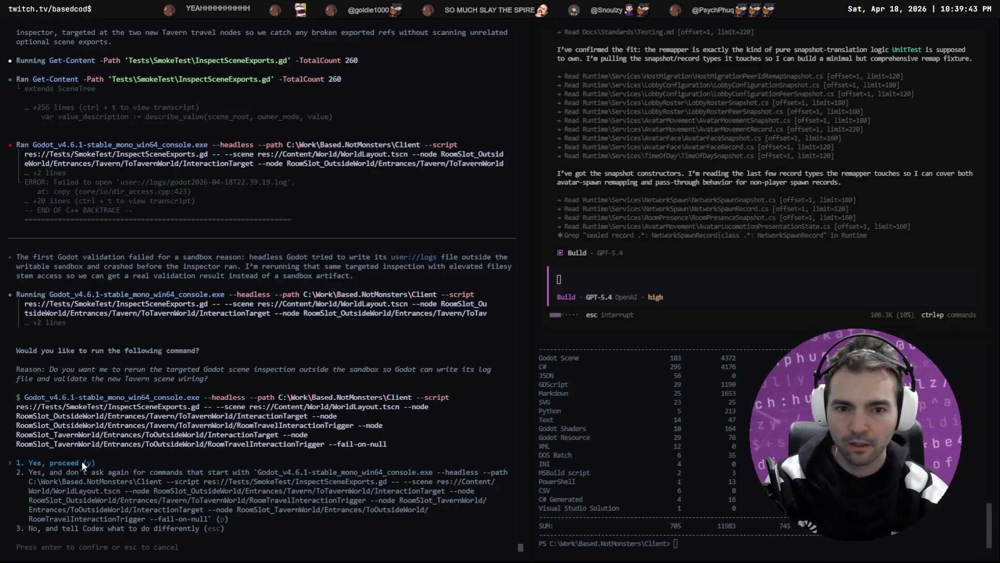
Approve the agent's headless Tavern scene inspection and collapse the Tavern and Exterior folders
key(Return)
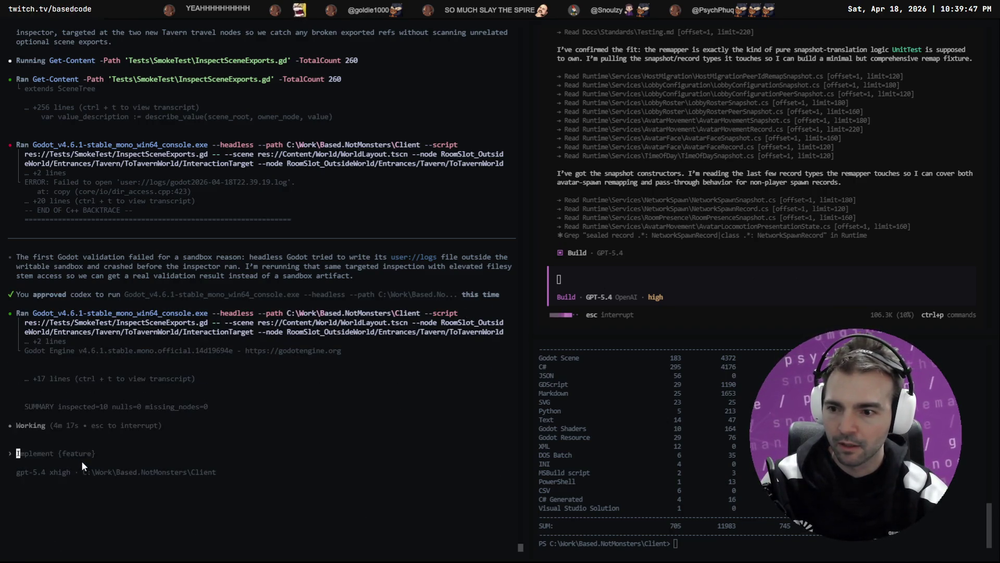
key(alt+Tab)
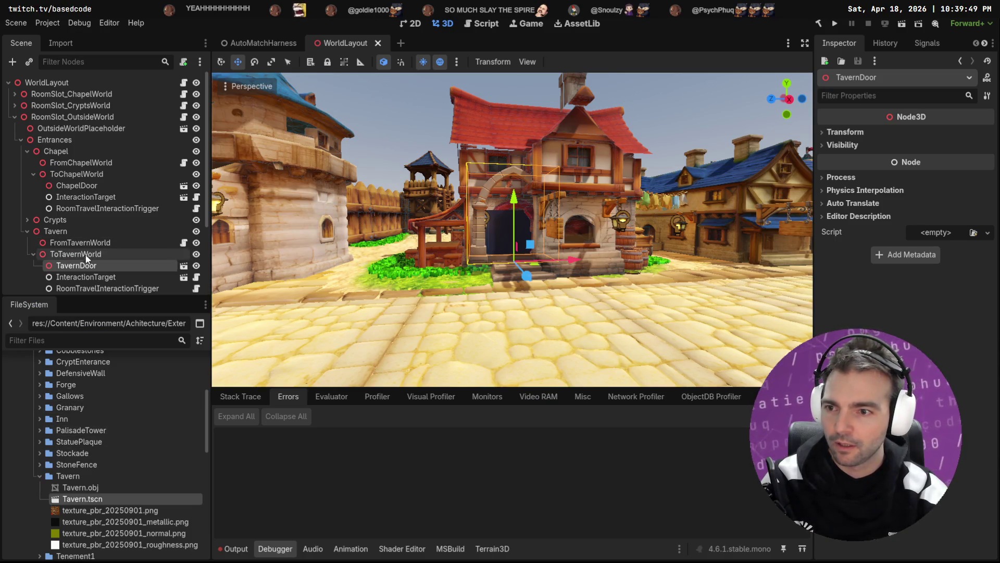
click(41, 474)
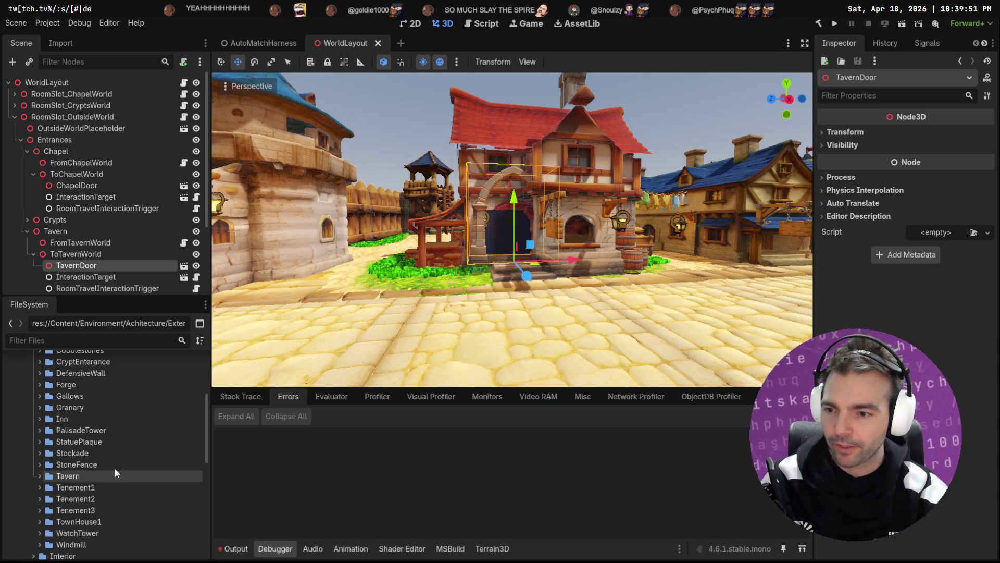
scroll(121, 455, up, 5)
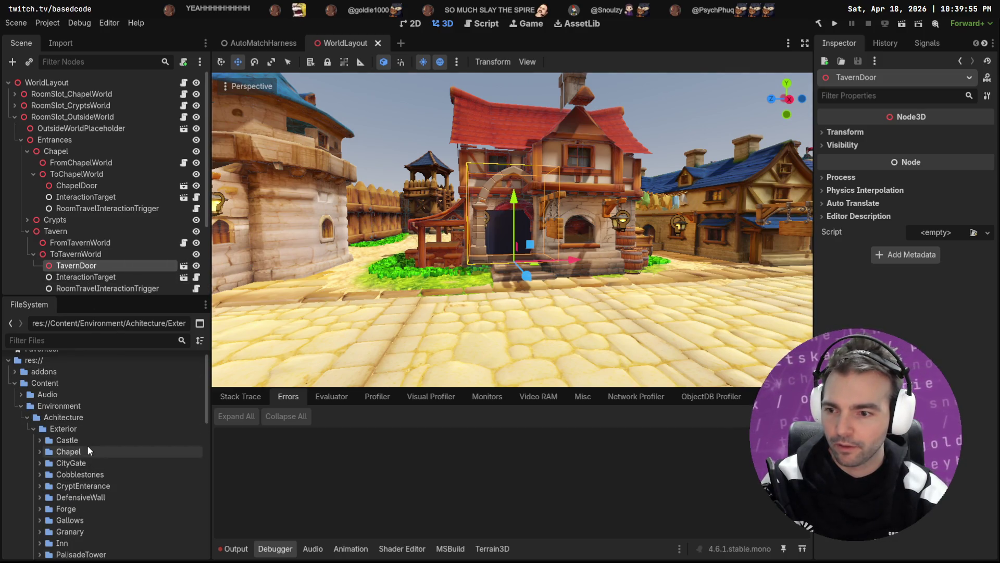
scroll(87, 445, down, 2)
click(33, 404)
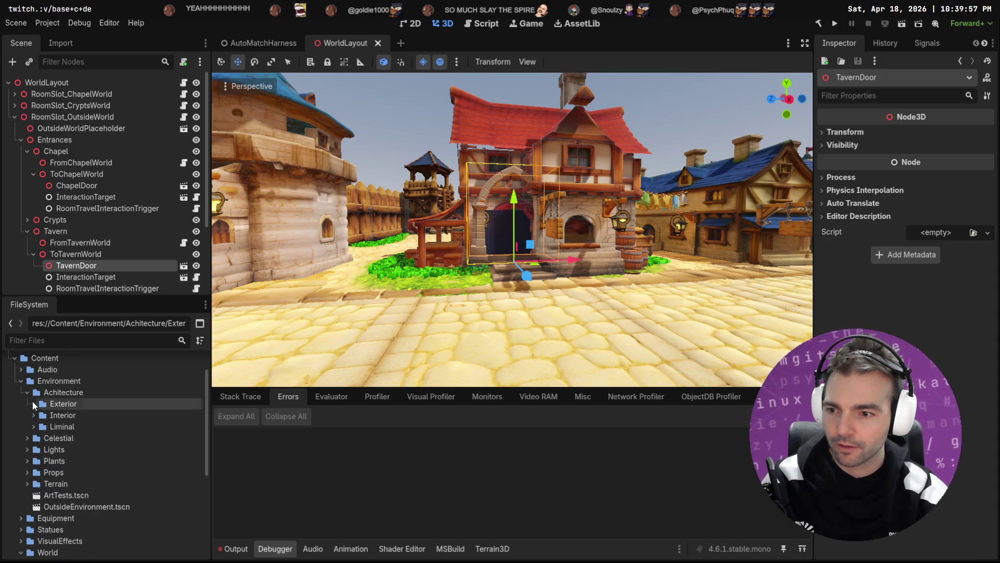
Approve the agent running the RunSmokeTests.bat smoke test suite
key(alt+Tab)
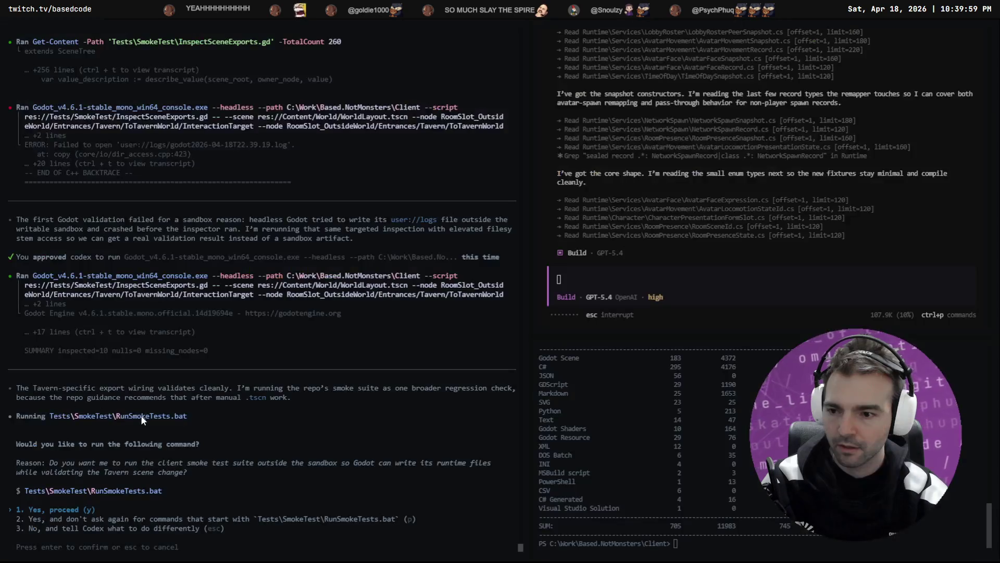
key(Return)
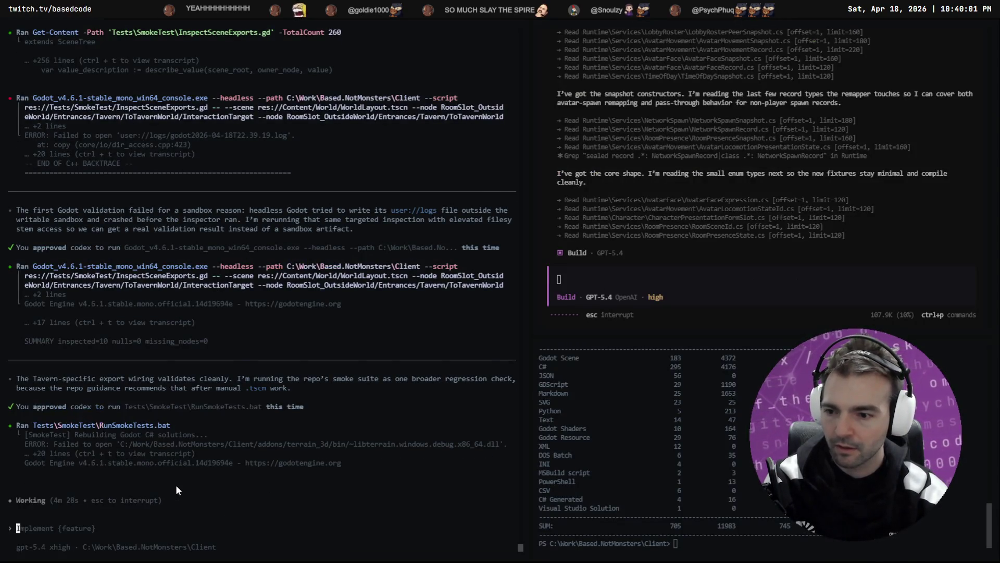
key(alt+Tab)
Expand Liminal > DwellingDoor in the FileSystem dock to show the door files
click(32, 404)
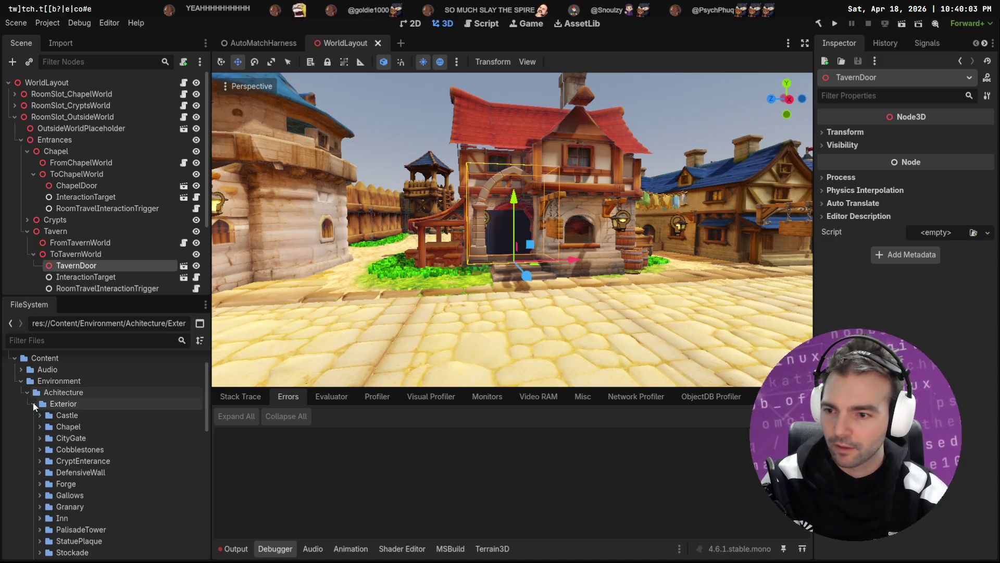
click(33, 404)
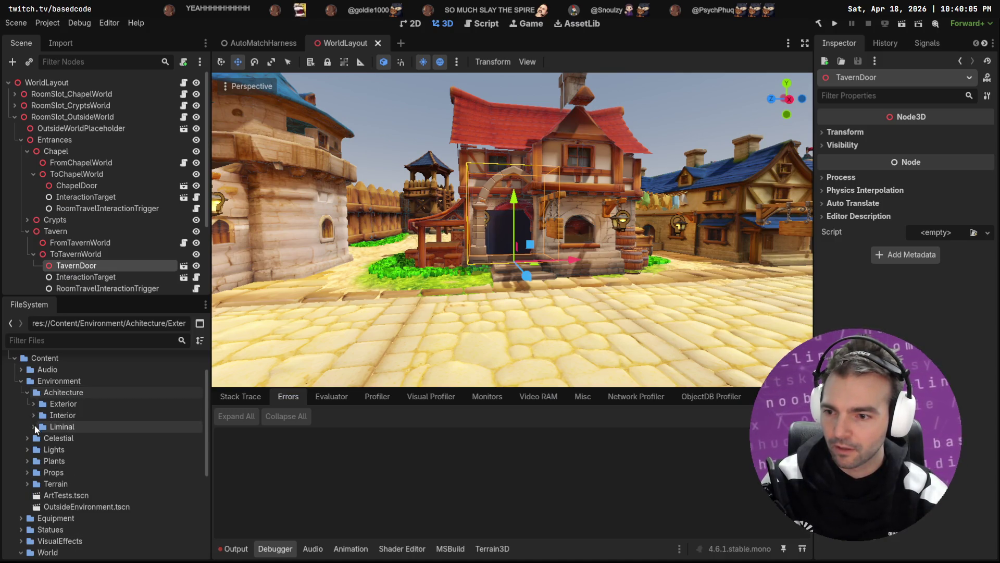
click(34, 426)
click(40, 449)
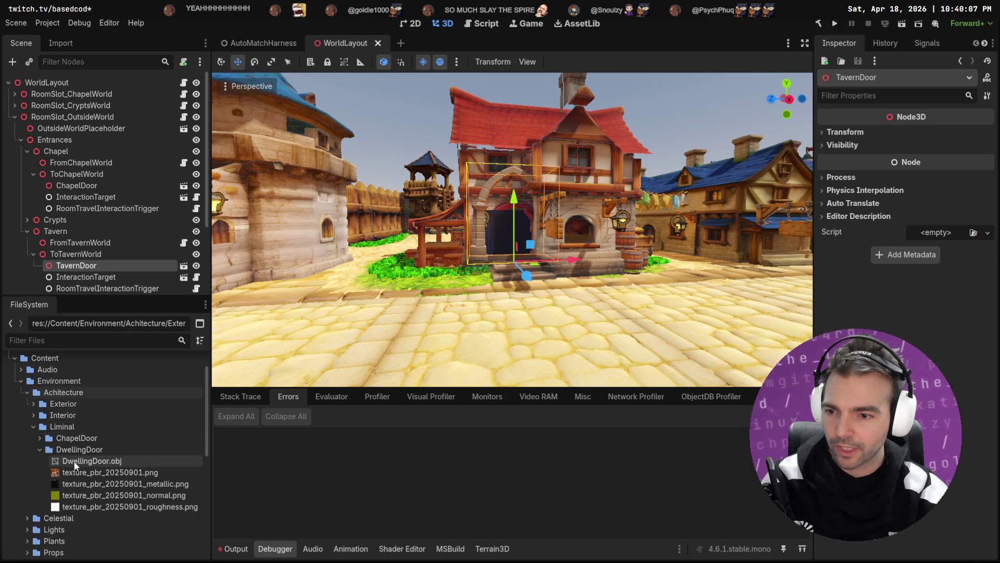
right_click(70, 452)
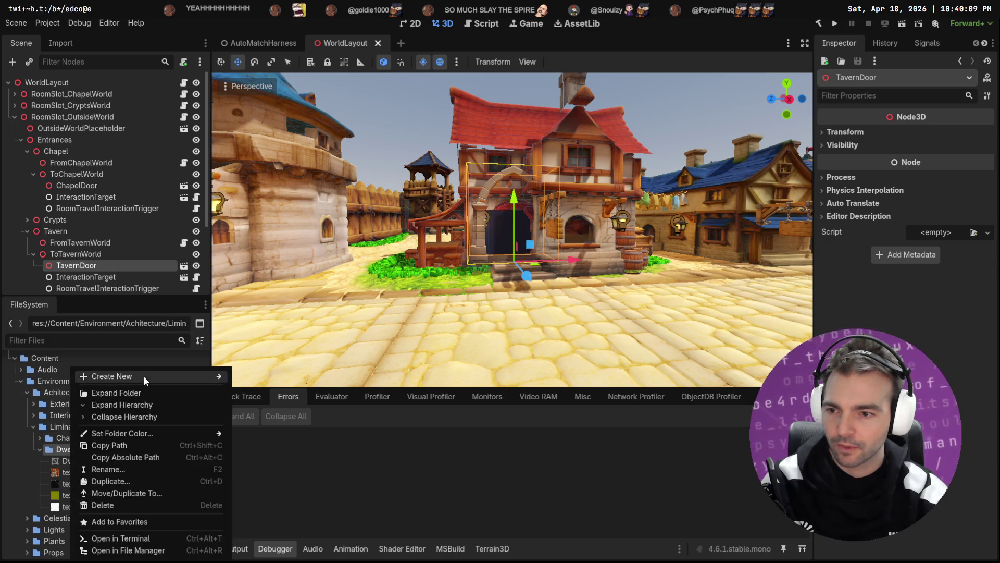
mouse_move(143, 376)
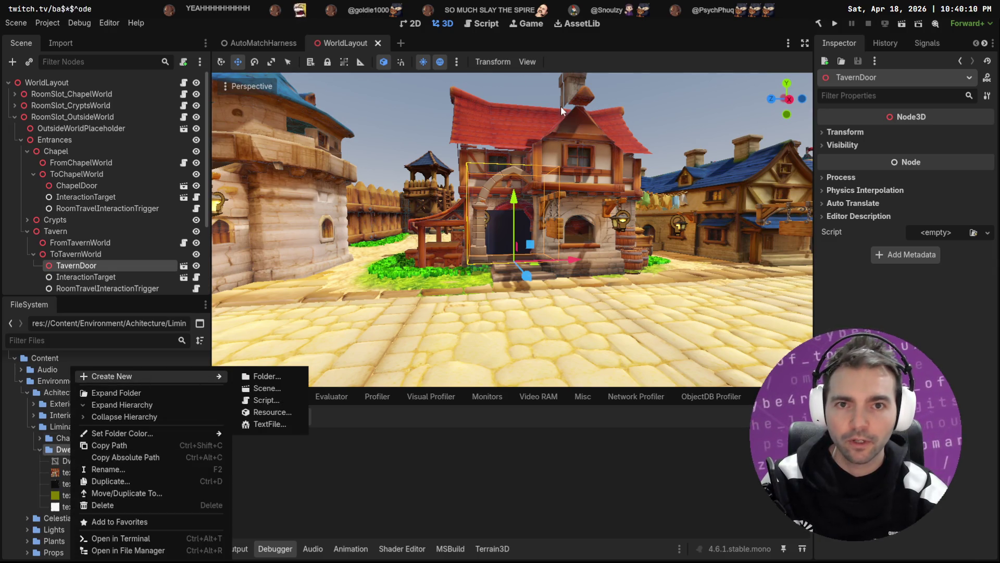
Open ArtTests.tscn via the 'ArtT' file filter, then clear the filter
click(54, 340)
text(Art)
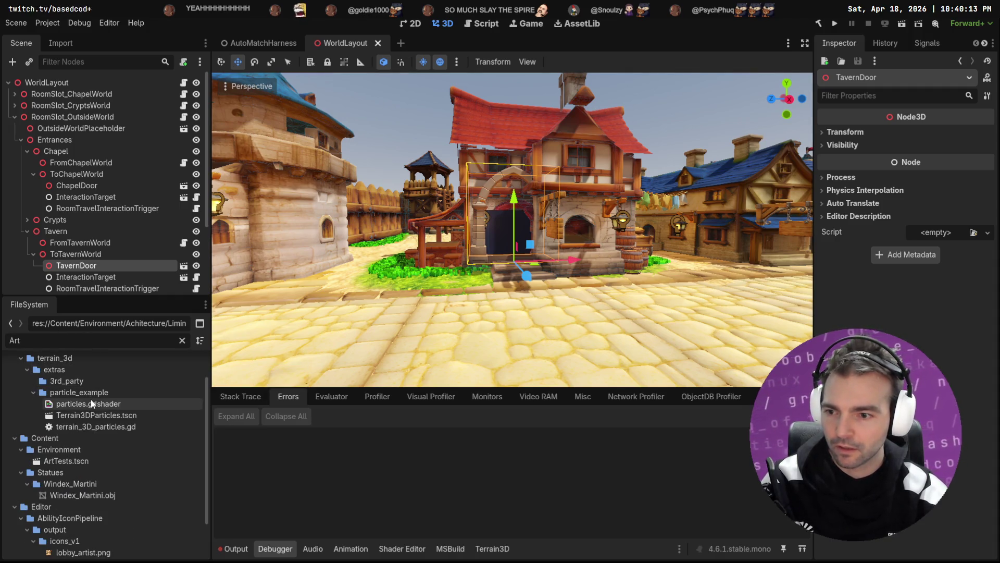
text(T)
click(92, 406)
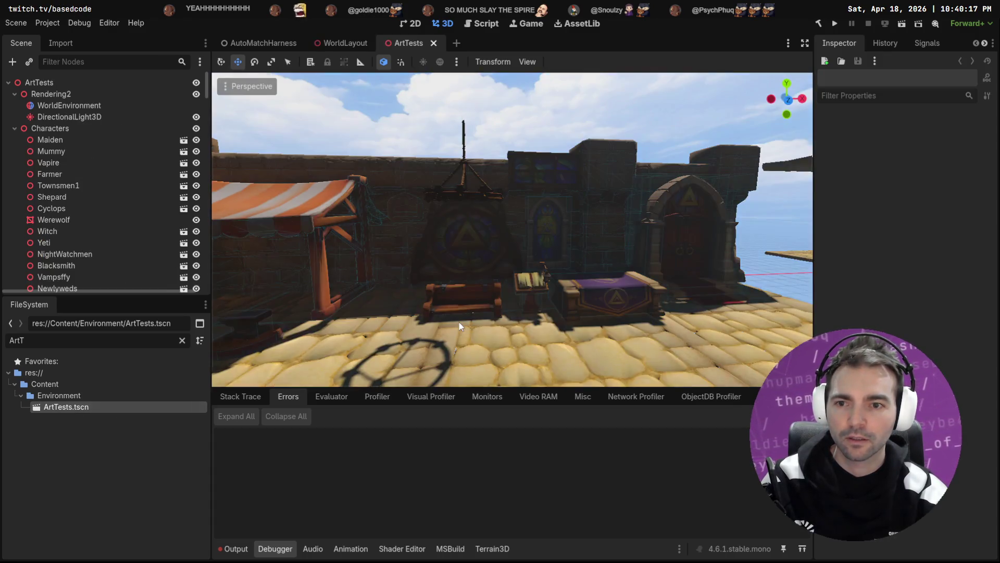
right_click(494, 290)
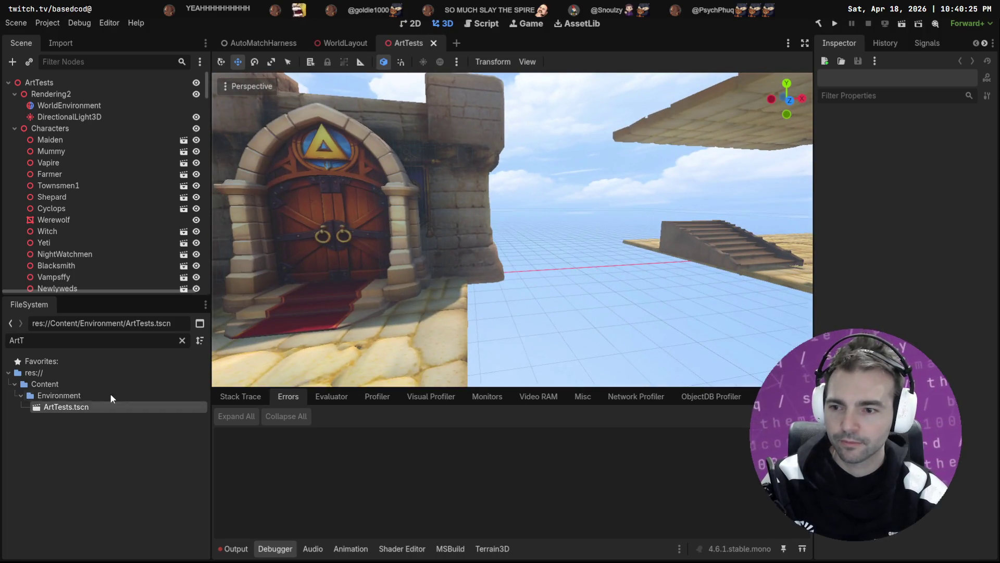
click(182, 339)
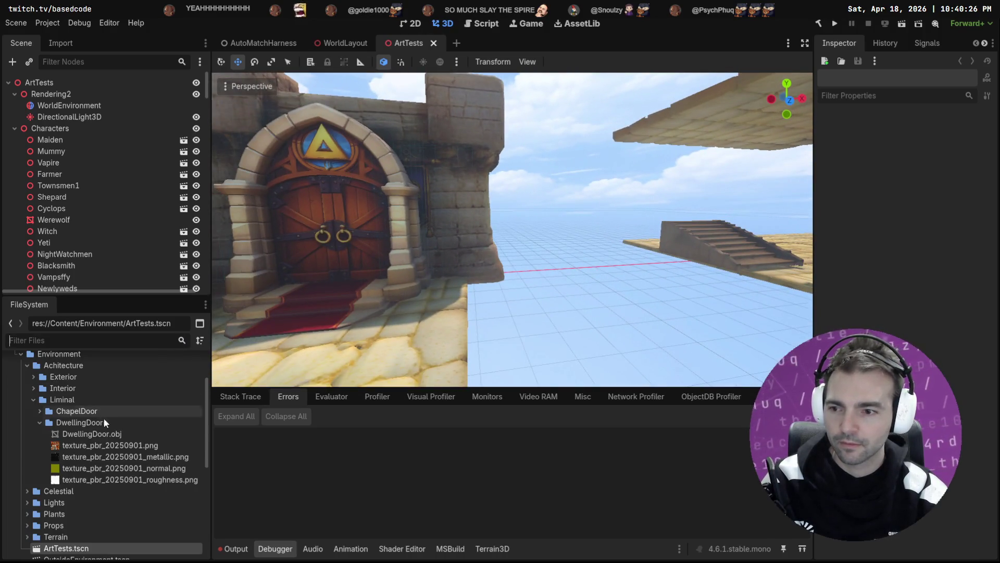
right_click(70, 422)
Create and save a new DwellingDoor scene containing the DwellingDoor.obj mesh
mouse_move(153, 376)
click(276, 387)
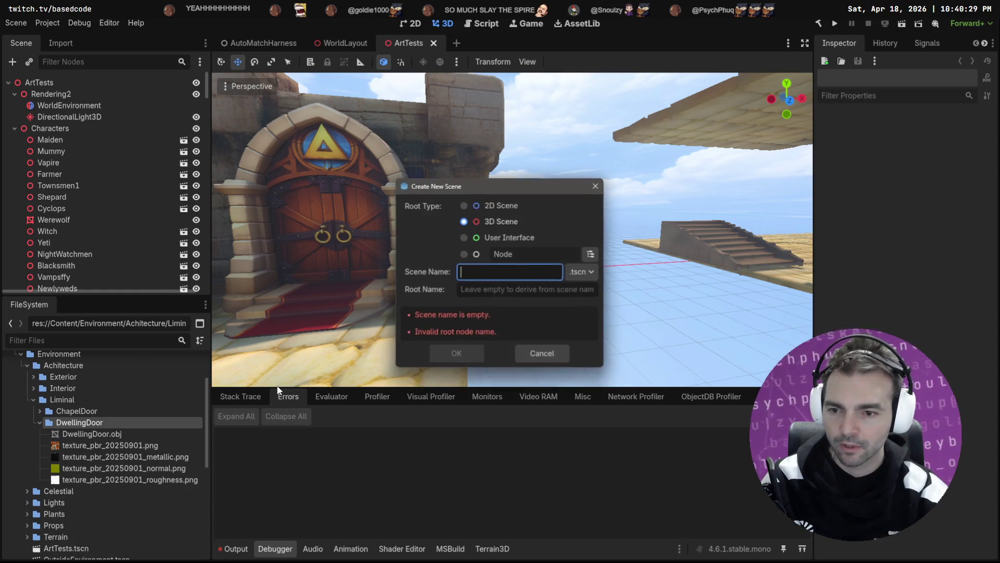
text(Dwelli ngD)
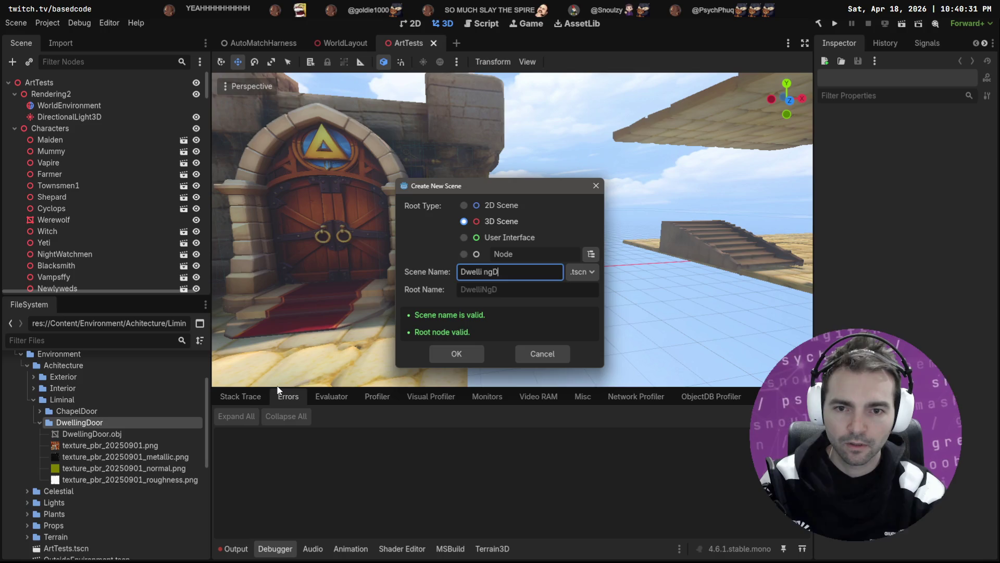
key(Return)
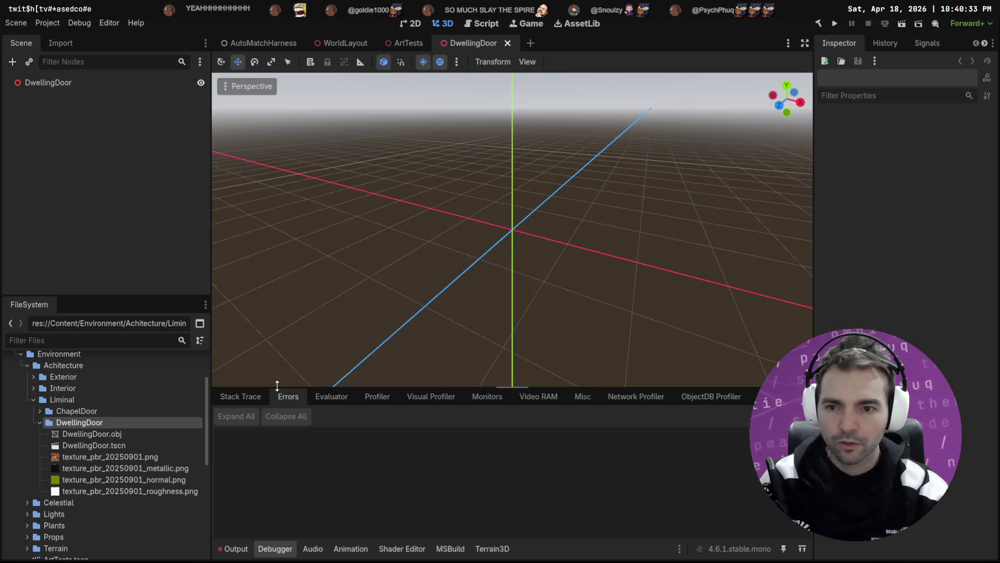
mouse_move(88, 433)
mouse_down()
mouse_move(104, 436)
mouse_move(126, 185)
mouse_move(78, 91)
mouse_move(60, 86)
mouse_up()
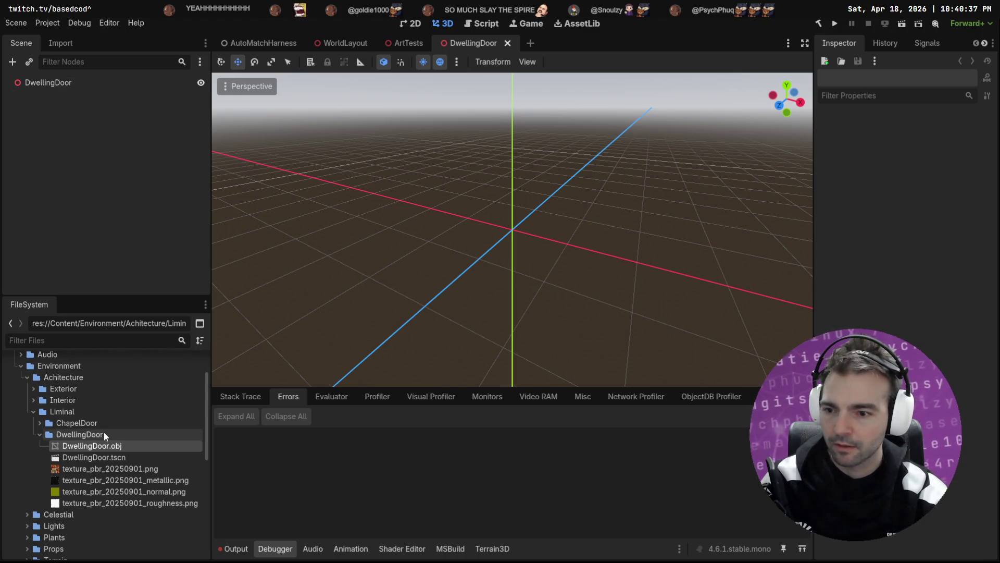
mouse_move(112, 449)
mouse_down()
mouse_move(445, 237)
mouse_move(515, 228)
mouse_up()
drag(513, 154, 533, 100)
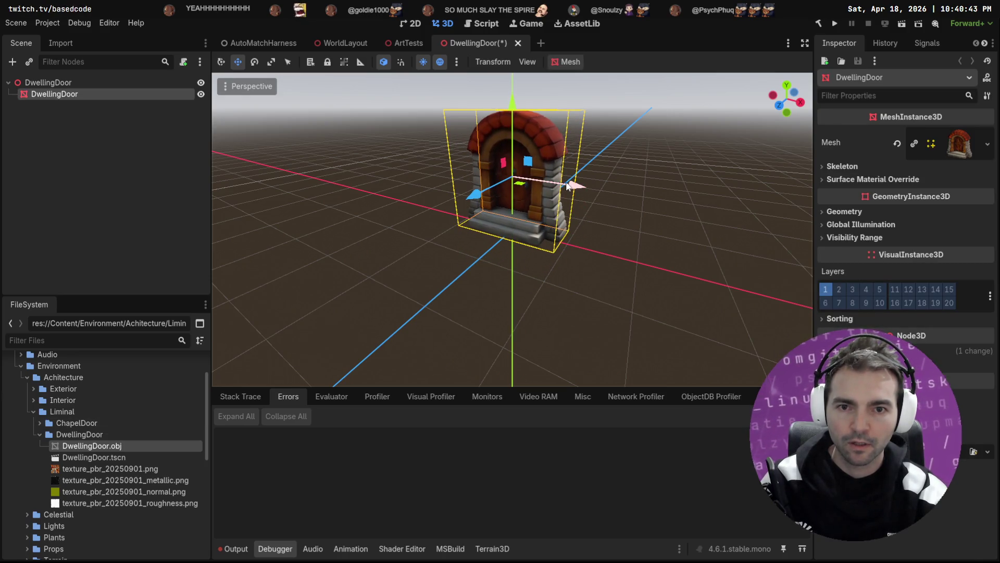
key(ctrl+s)
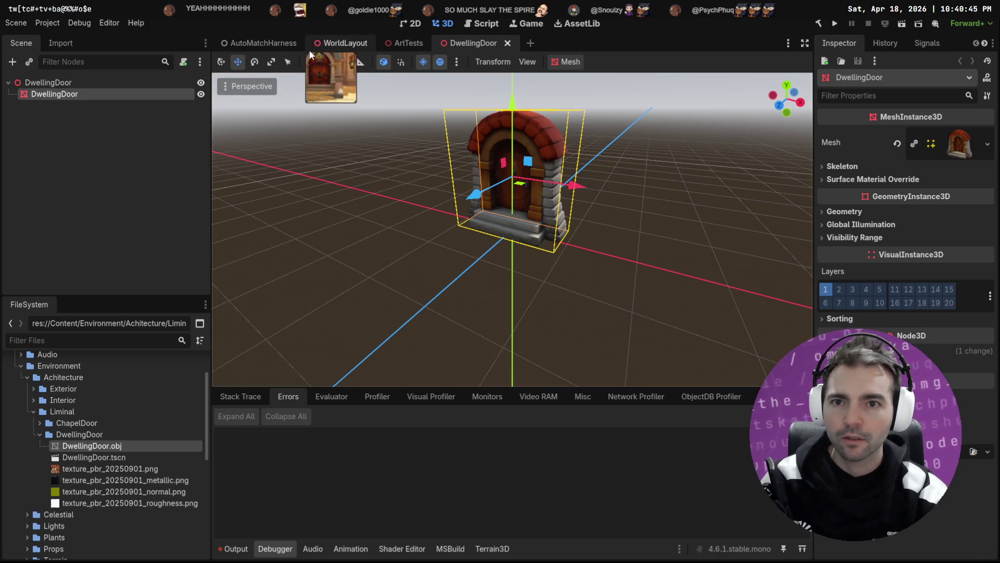
Place a DwellingDoor.tscn instance in ArtTests and show DwellingDoor.obj's import settings
click(407, 44)
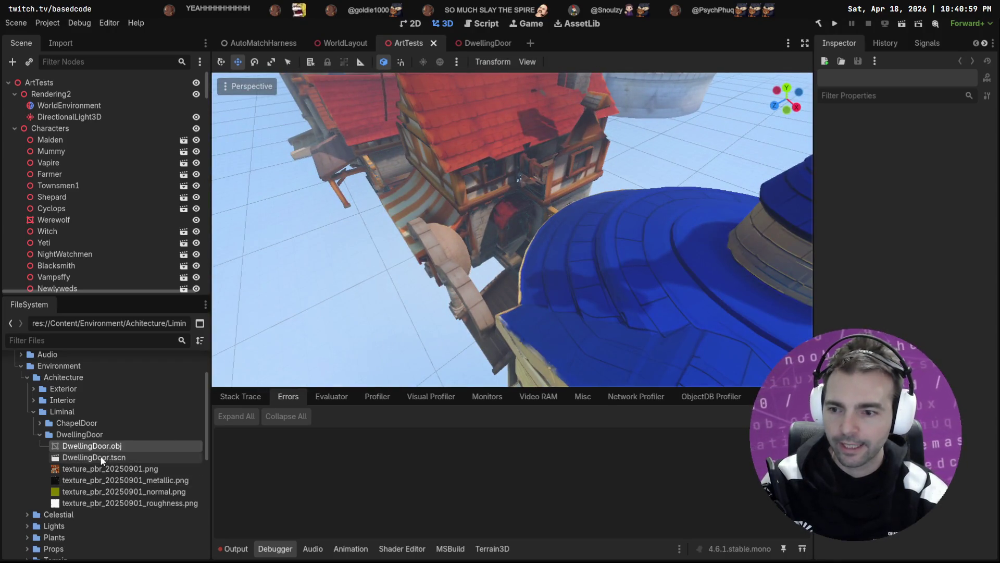
drag(93, 457, 516, 253)
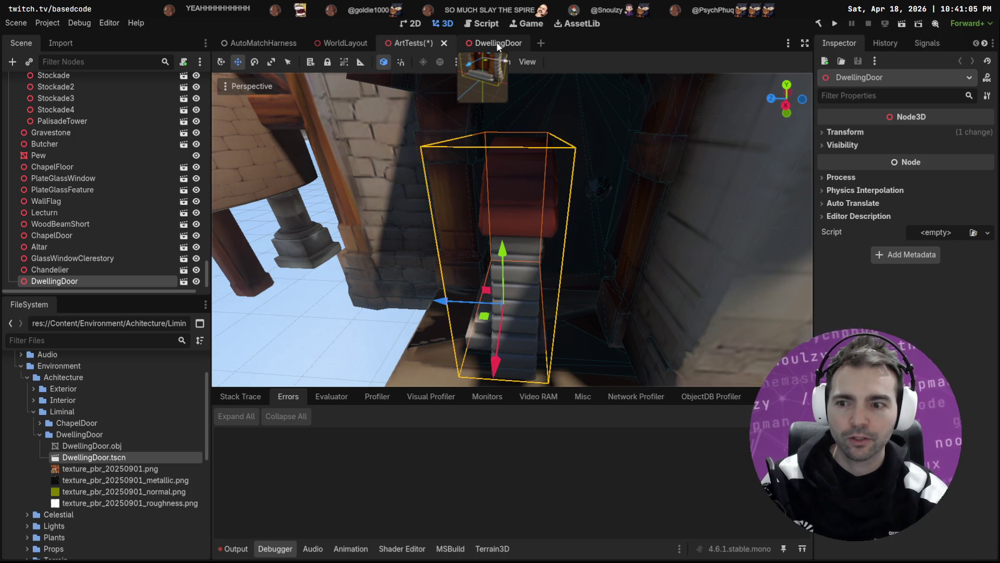
click(119, 435)
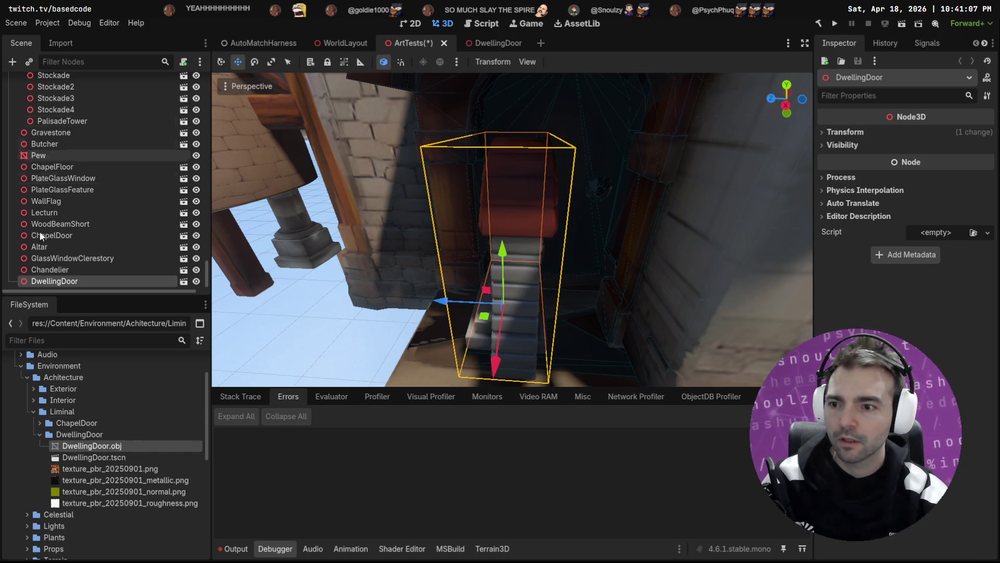
click(60, 43)
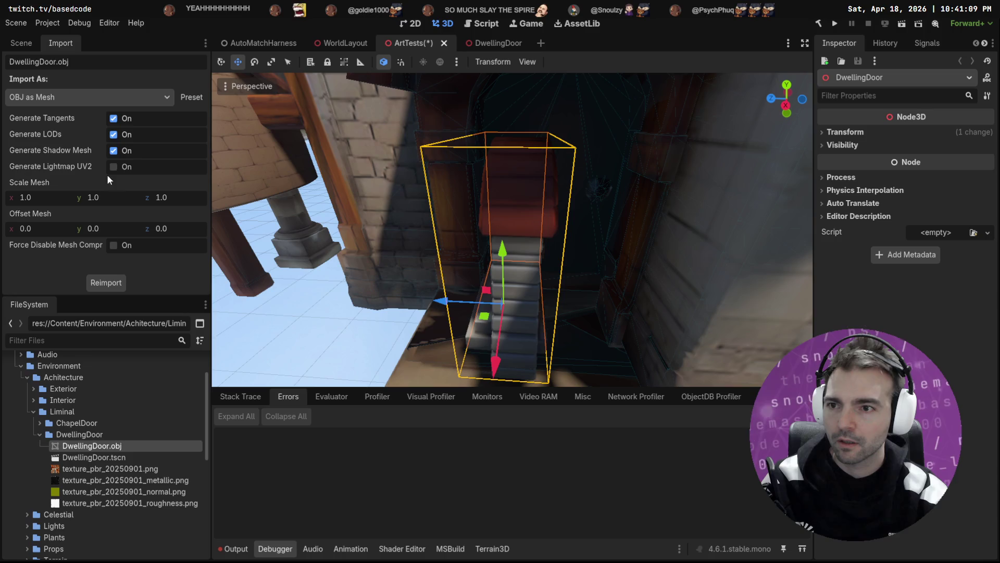
Reimport DwellingDoor.obj with Scale Mesh 2 and raise the door instance
click(31, 197)
text(2)
key(Tab)
text(2)
key(Tab)
text(2)
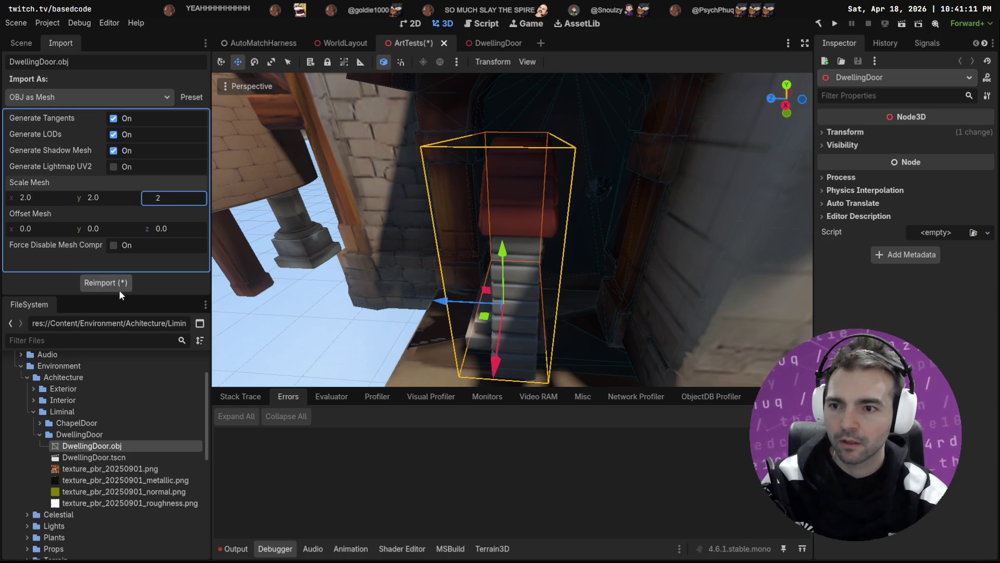
key(Tab)
click(114, 283)
scroll(449, 275, down, 5)
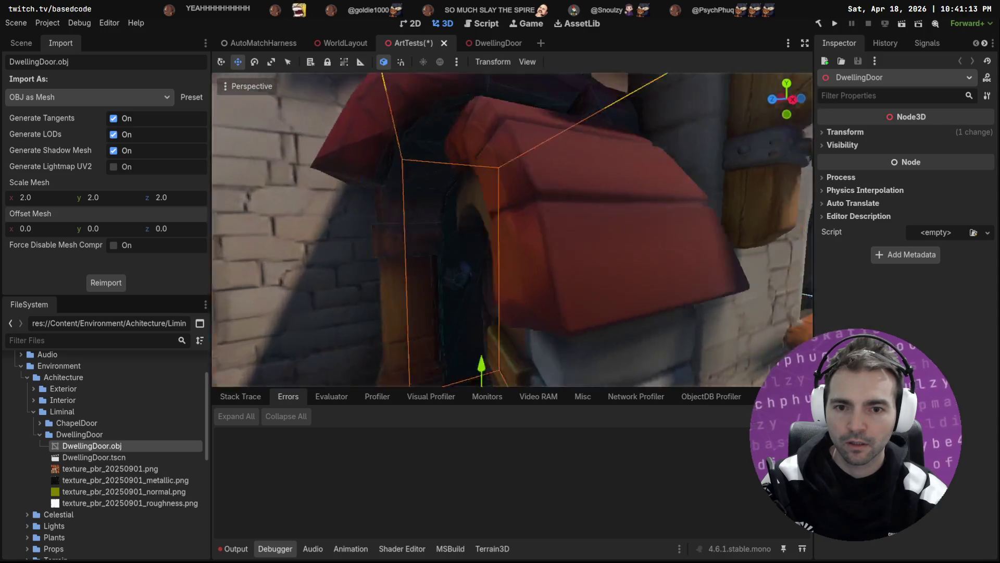
mouse_move(498, 255)
mouse_down()
mouse_move(501, 220)
mouse_move(509, 244)
mouse_move(508, 235)
mouse_move(150, 338)
mouse_up()
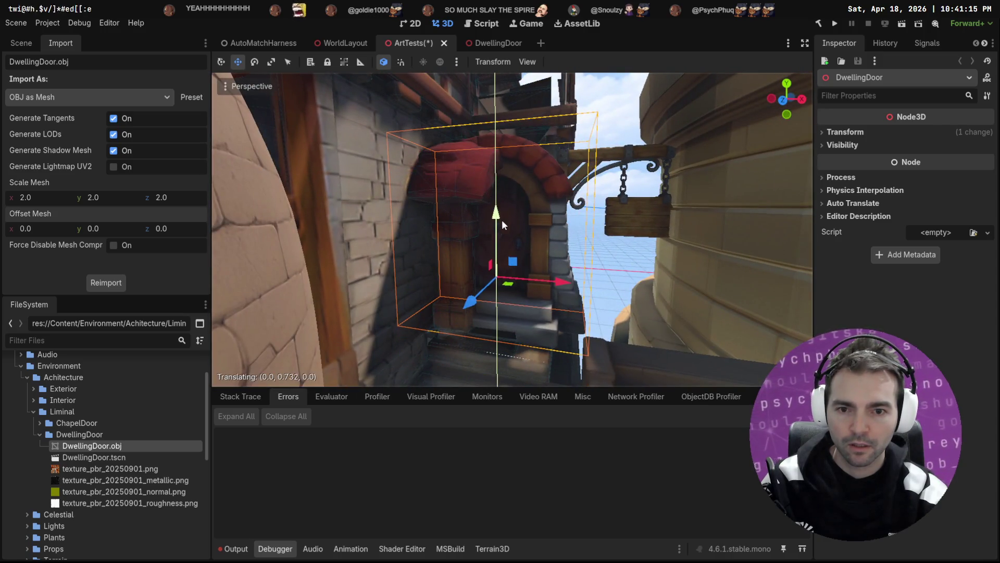
Change Scale Mesh to 2.2 on x, y and z and reimport
click(54, 201)
text(2.2)
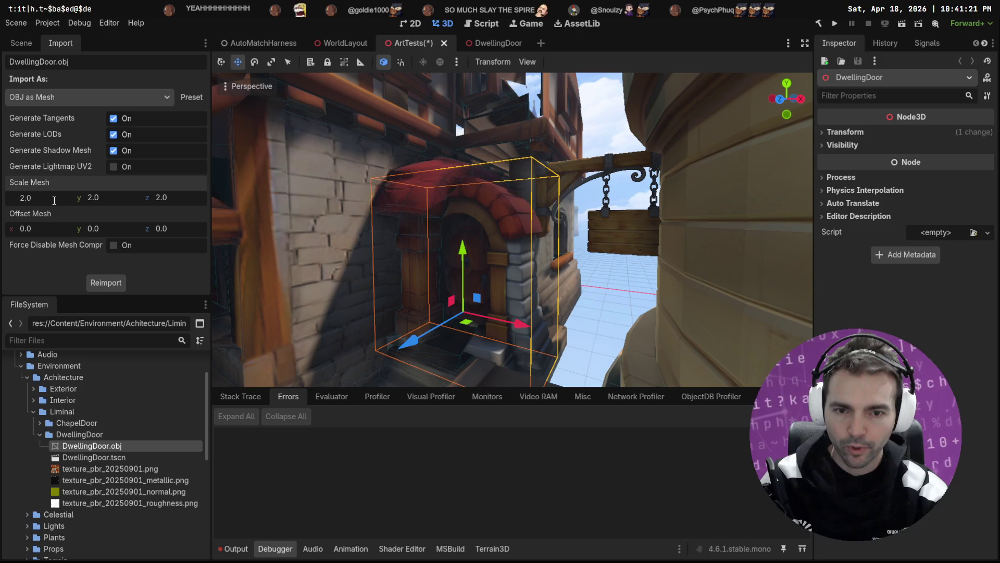
key(Tab)
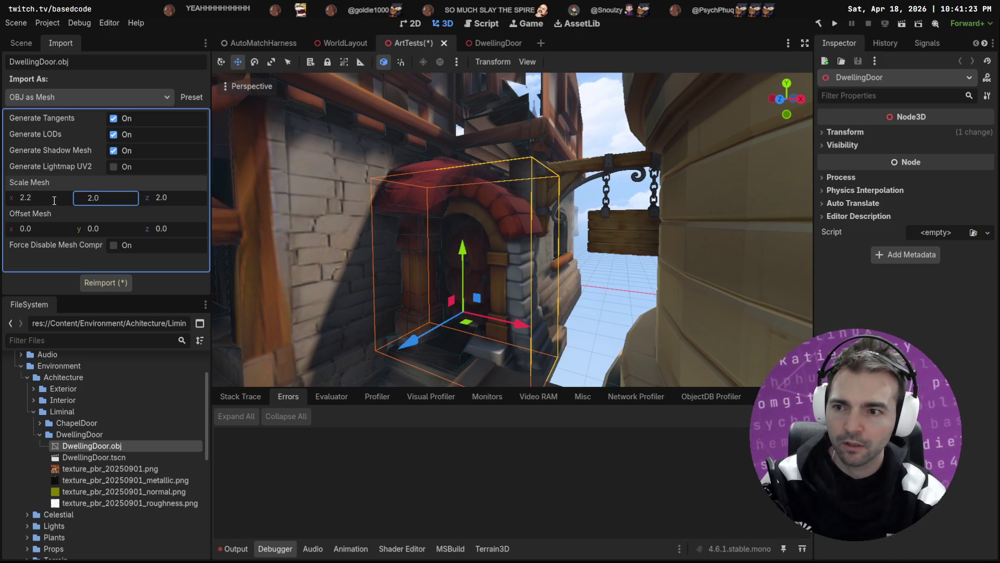
text(2.2)
key(Tab)
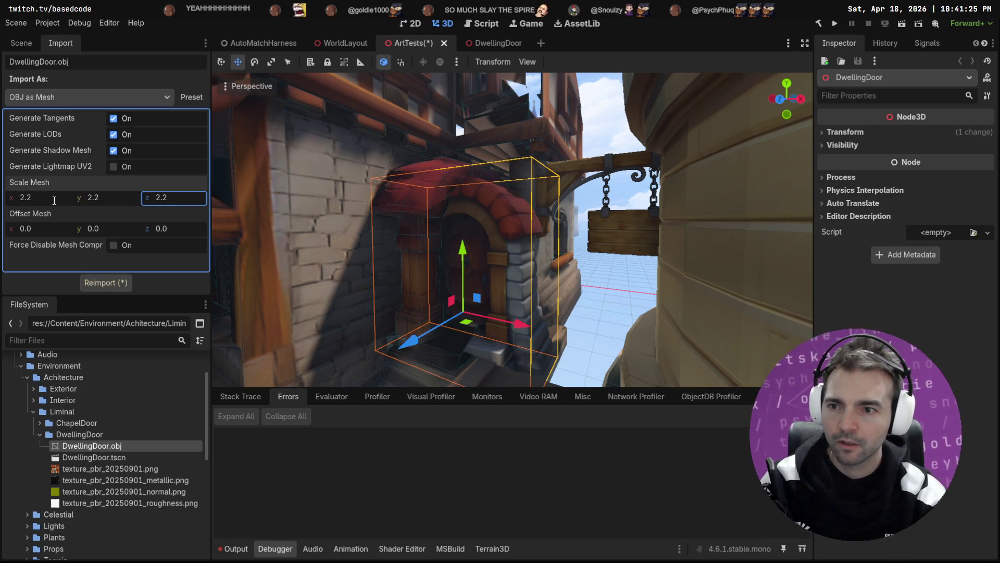
click(108, 284)
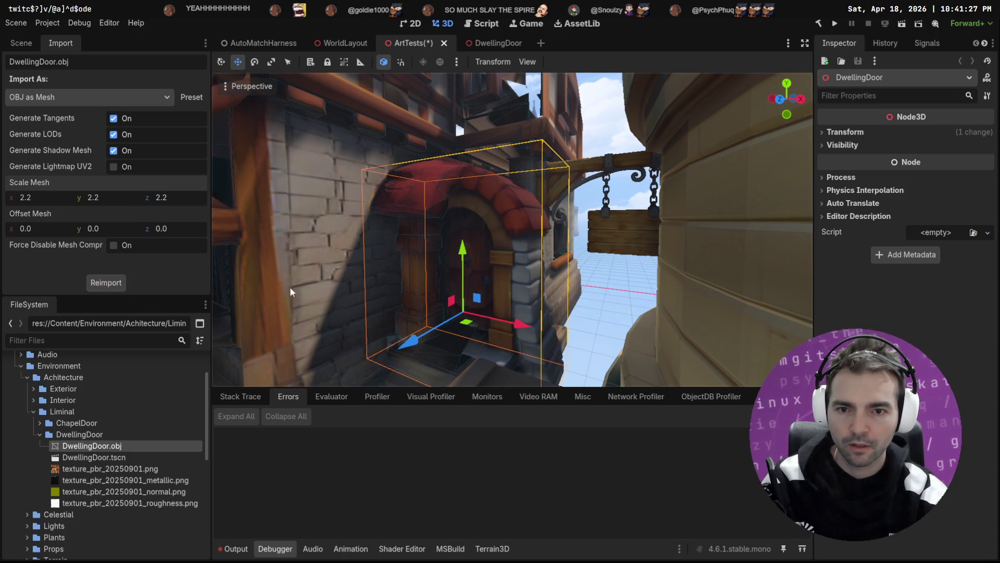
Raise the DwellingDoor slightly and pull the view back over the village
drag(462, 256, 465, 246)
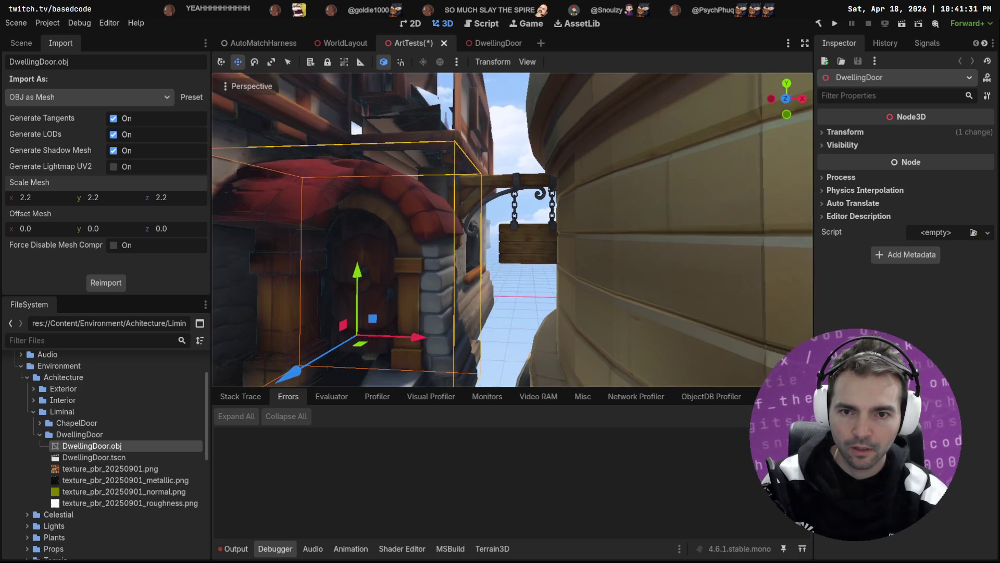
key(s)
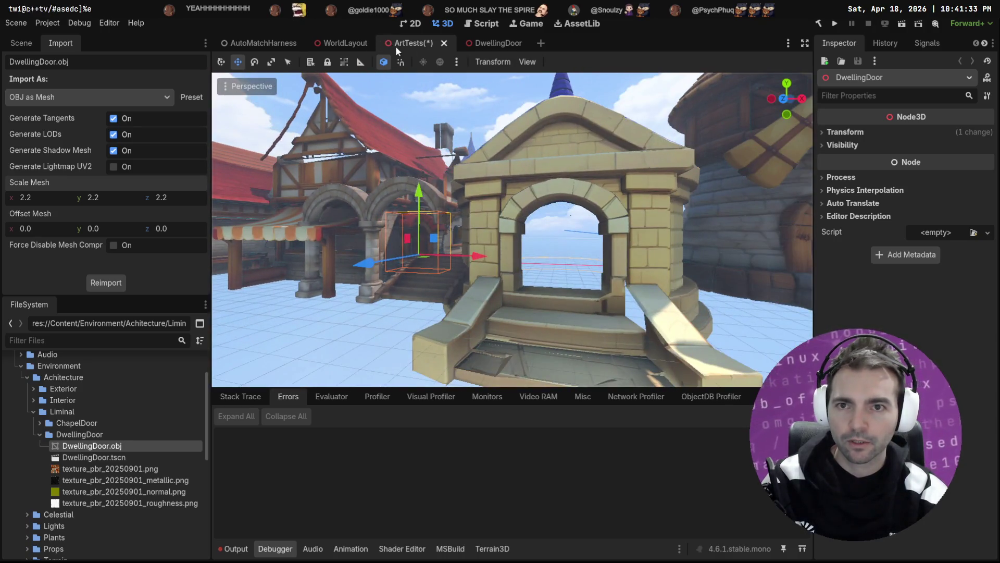
key(s)
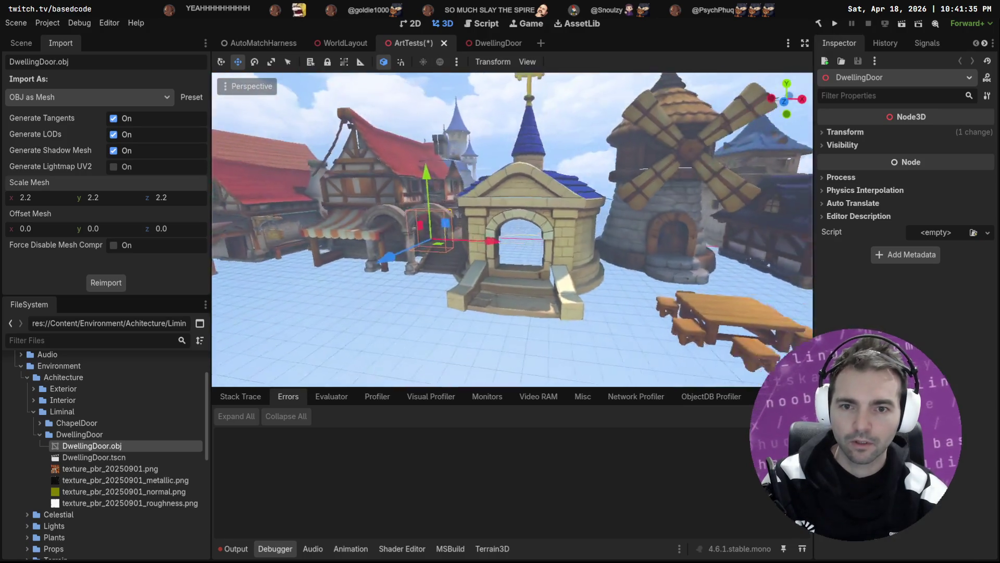
key(w)
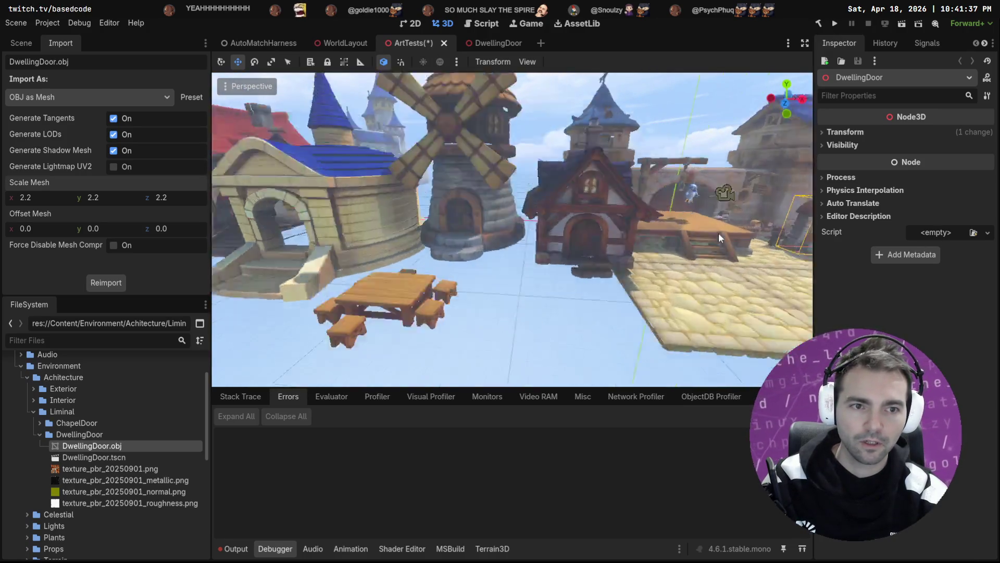
key(a)
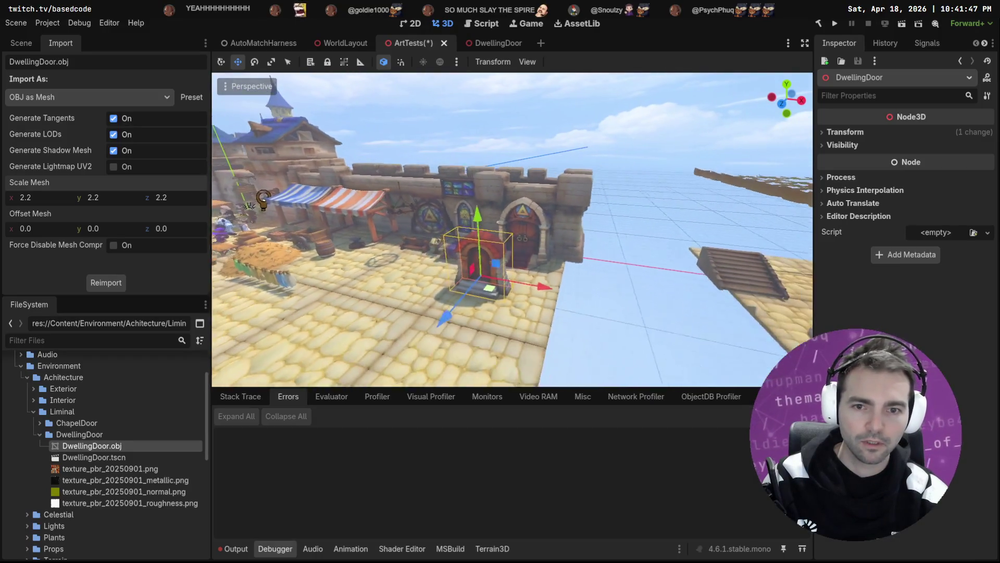
Slide the door beside the arched double door and save ArtTests
mouse_move(560, 296)
mouse_down()
mouse_move(656, 293)
mouse_move(631, 302)
mouse_move(604, 290)
mouse_move(590, 259)
mouse_up()
key(f)
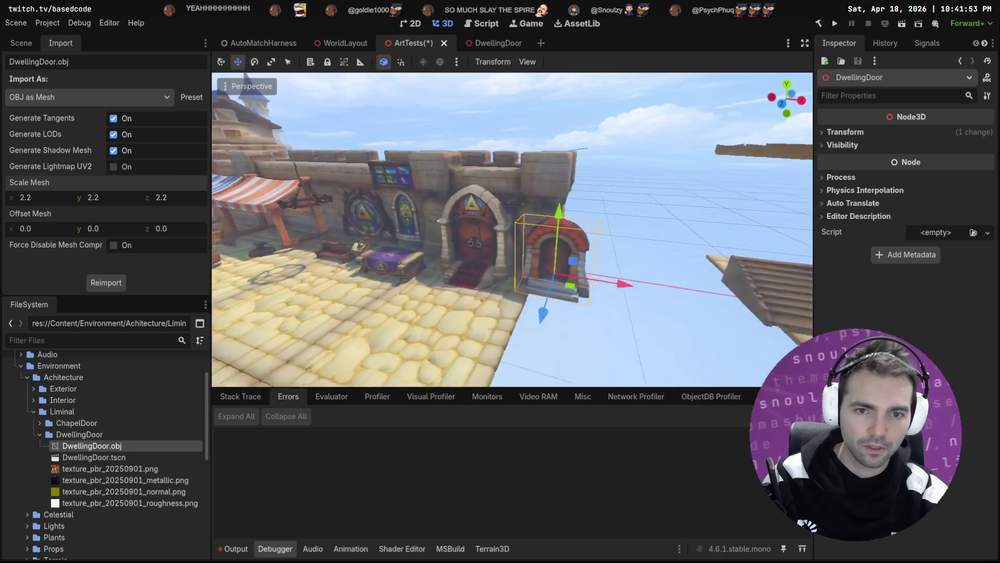
key(ctrl+s)
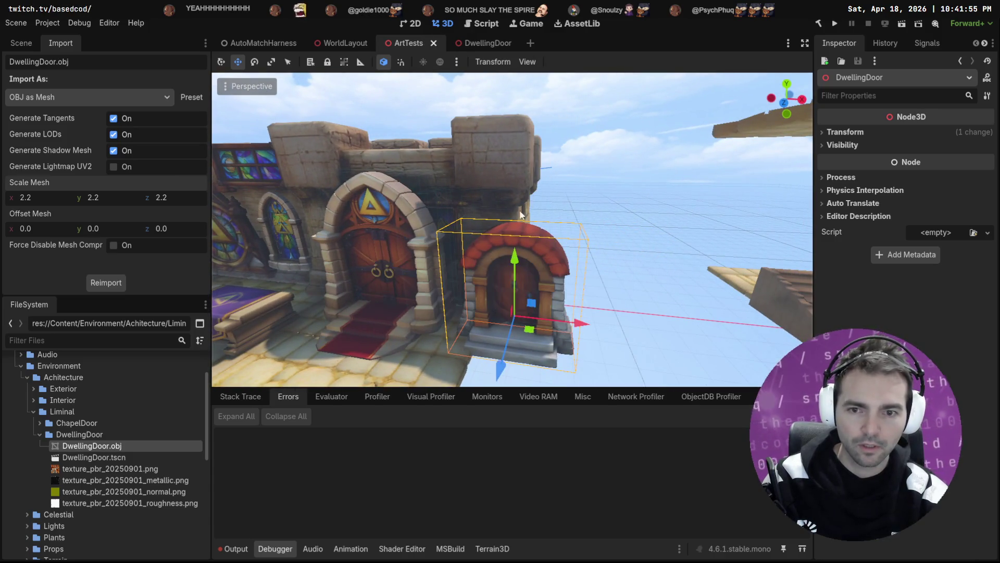
click(487, 50)
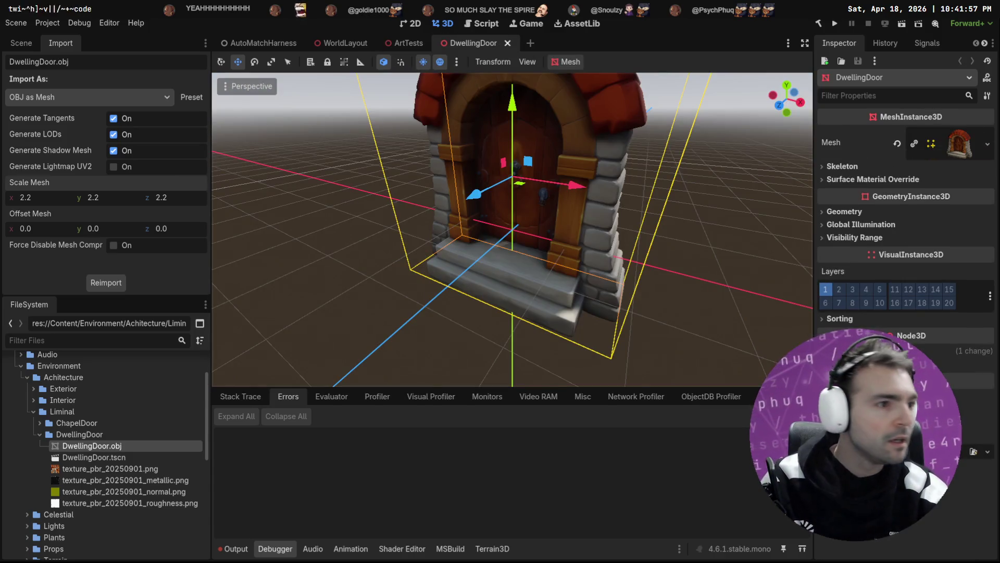
Approve the coding agent's smoke-test run
key(alt+Tab)
key(Return)
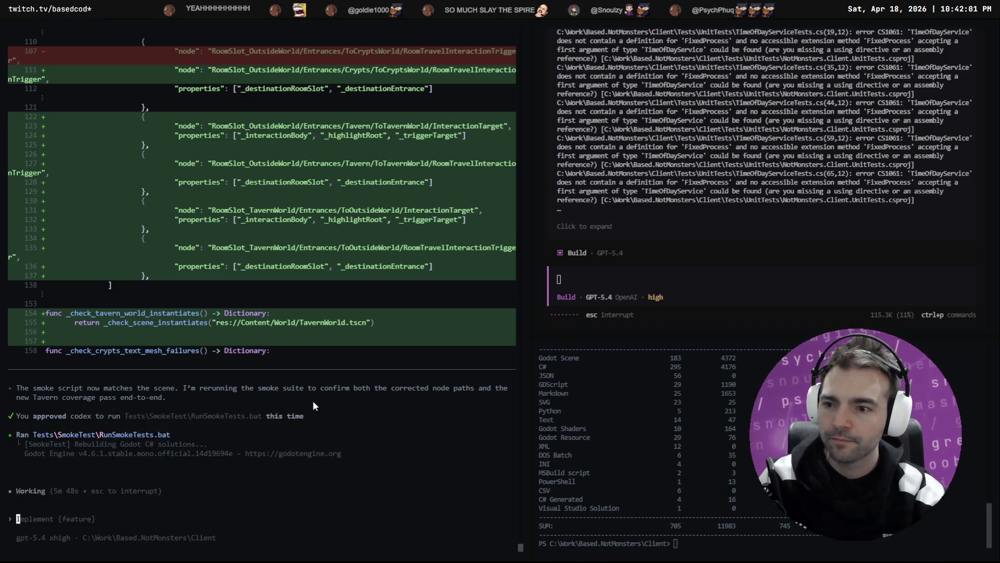
key(alt+Tab)
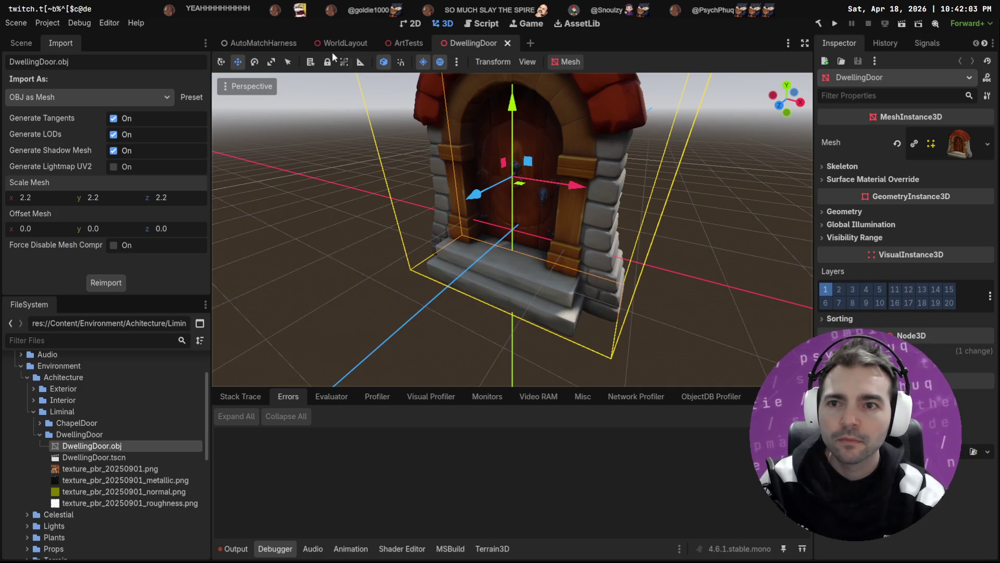
In WorldLayout, drop a DwellingDoor.tscn instance onto TavernDoor under ToTavernWorld
click(339, 46)
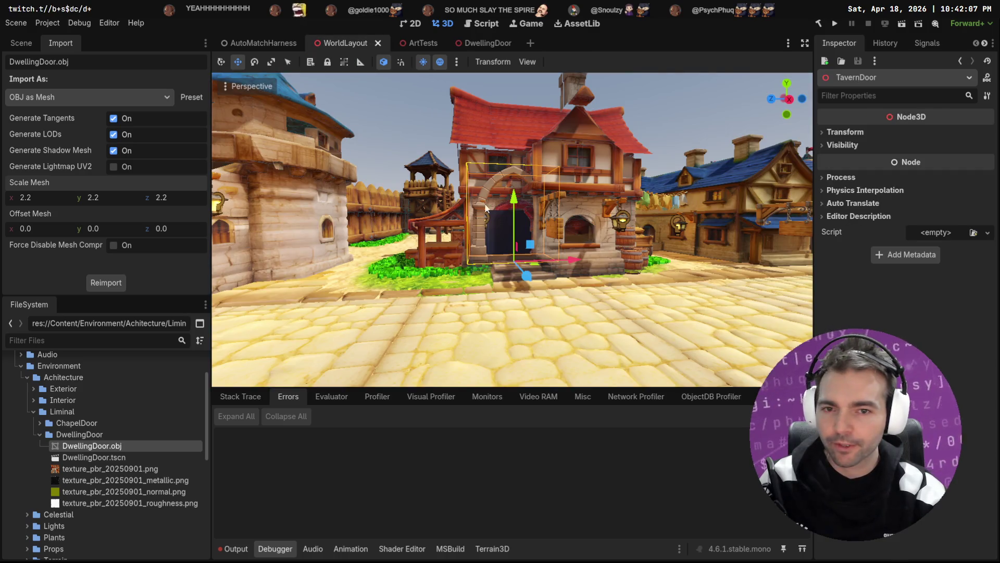
drag(485, 207, 234, 203)
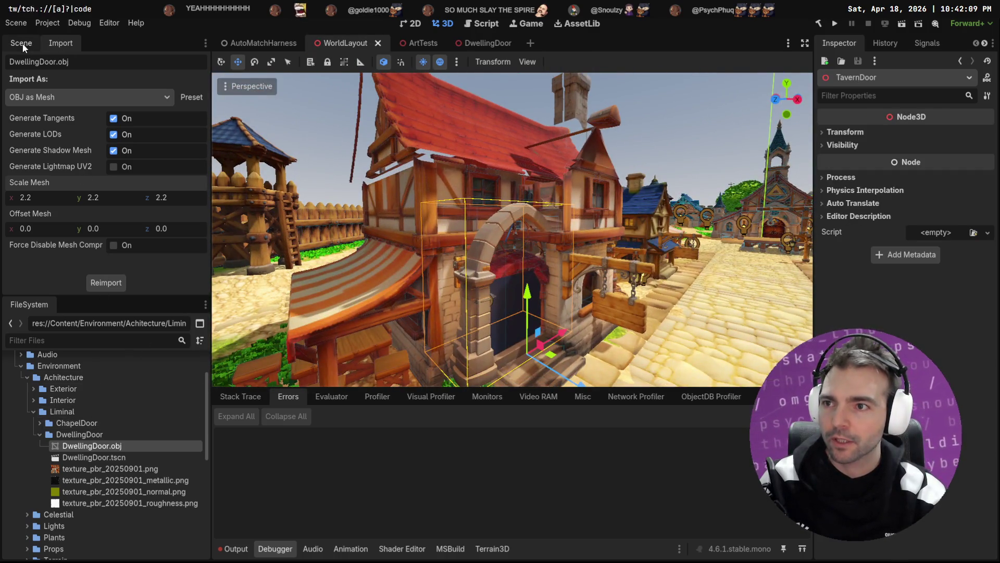
click(22, 43)
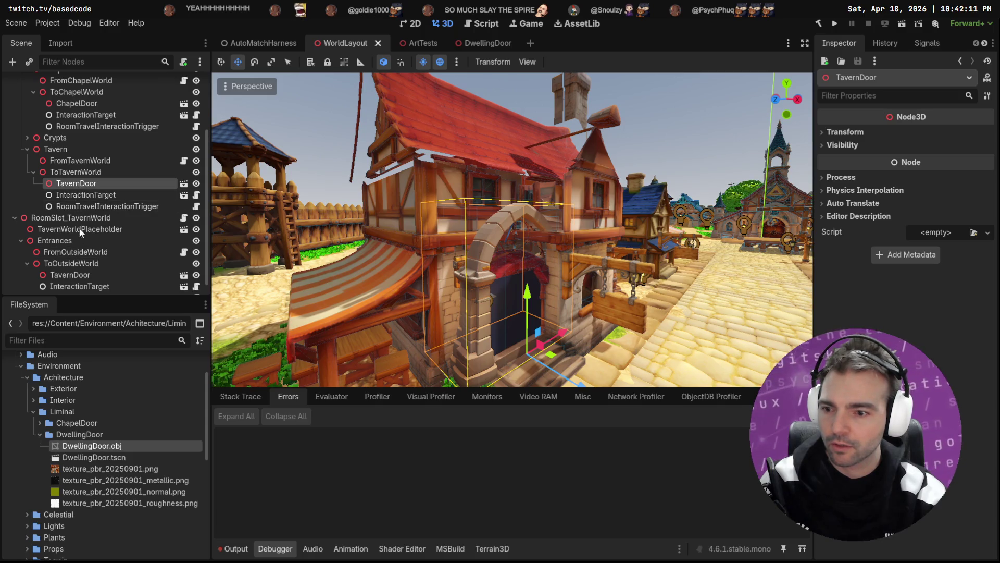
mouse_move(91, 457)
mouse_down()
mouse_move(105, 404)
mouse_move(98, 177)
mouse_up()
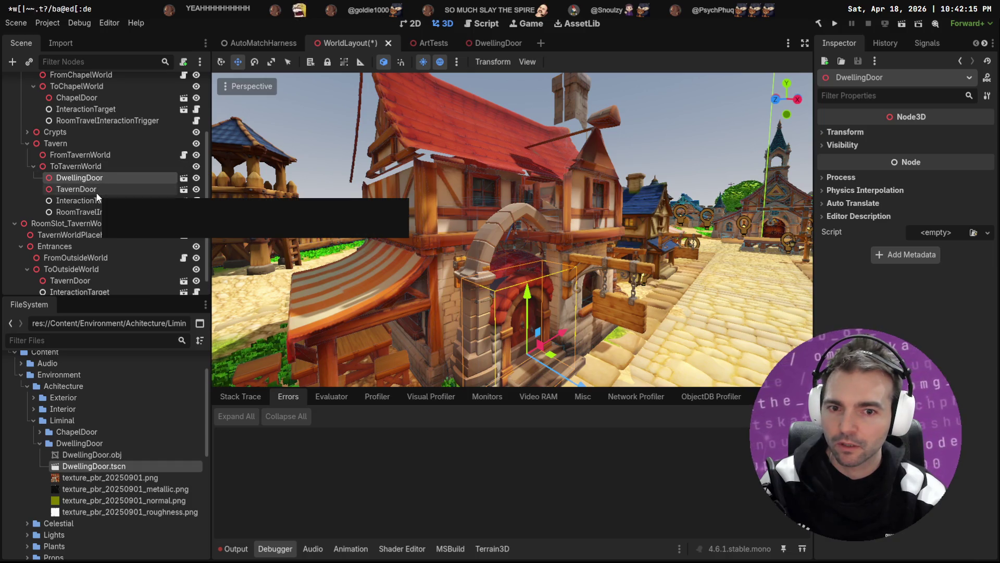
Set the tavern InteractionTarget's Highlight Root to DwellingDoor
click(95, 190)
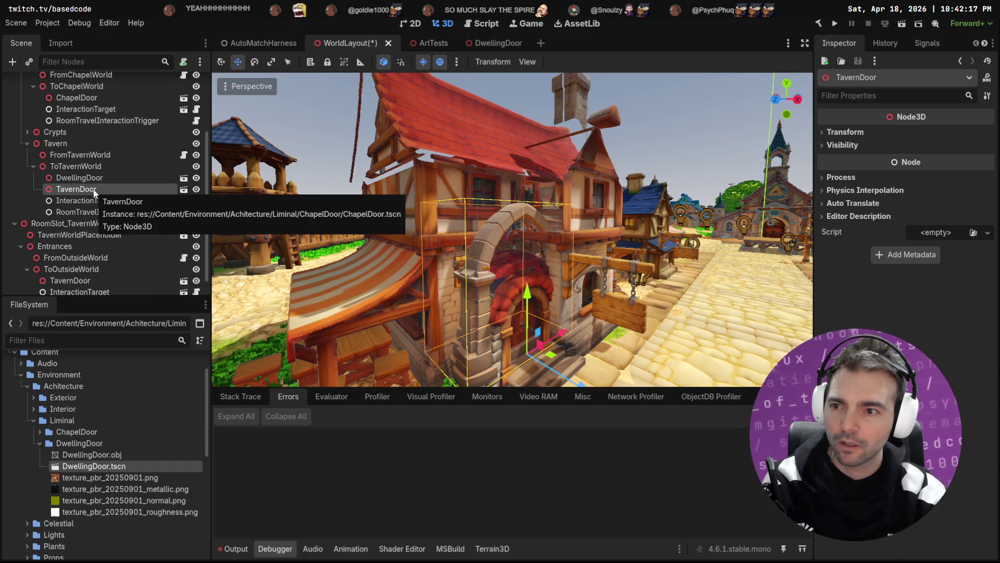
click(91, 202)
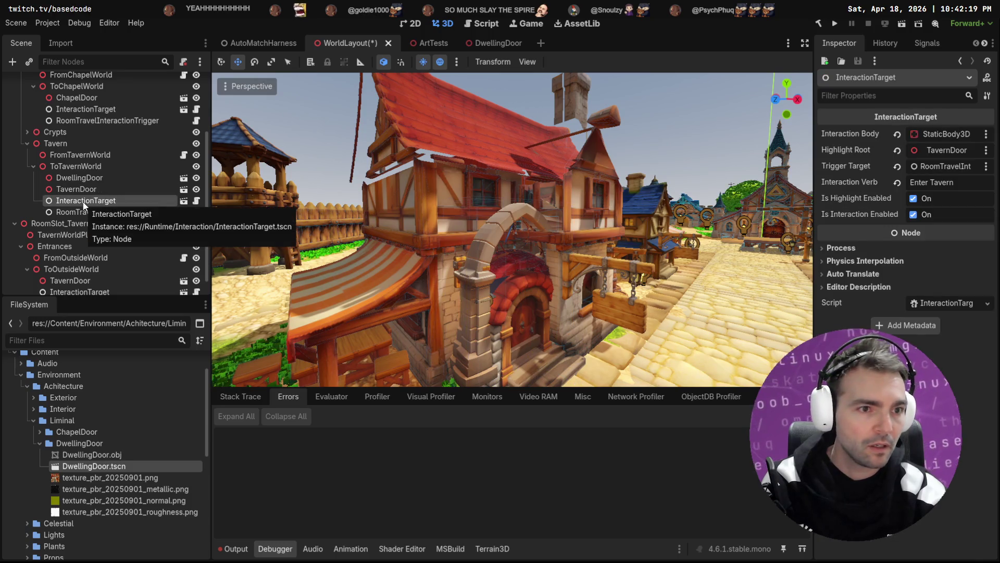
click(95, 189)
click(93, 203)
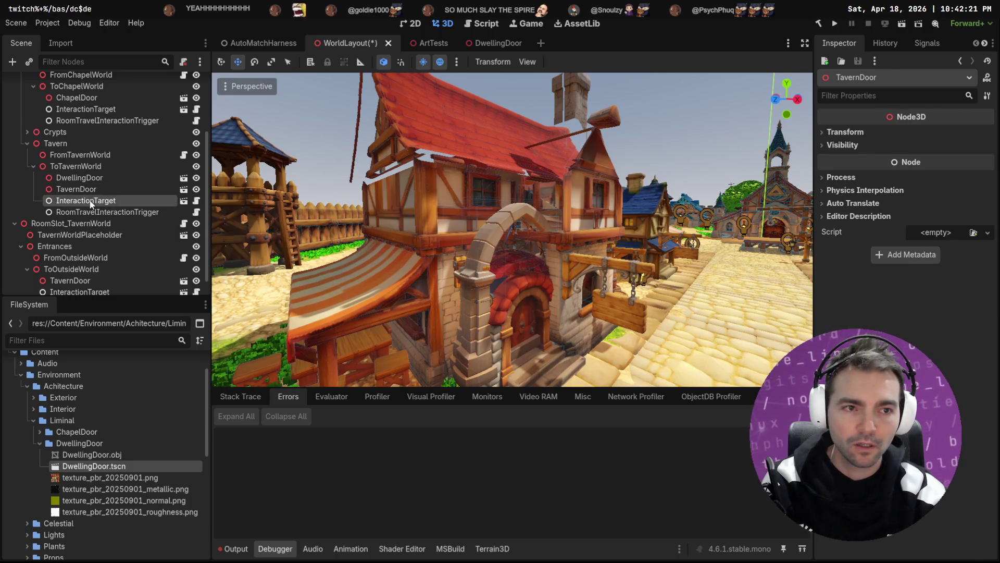
drag(79, 178, 961, 151)
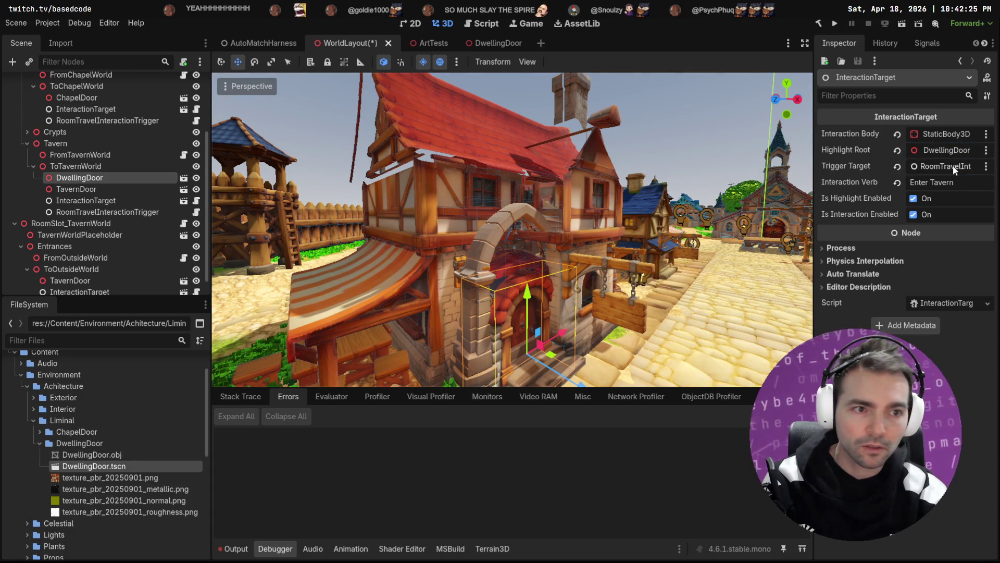
click(103, 205)
click(102, 213)
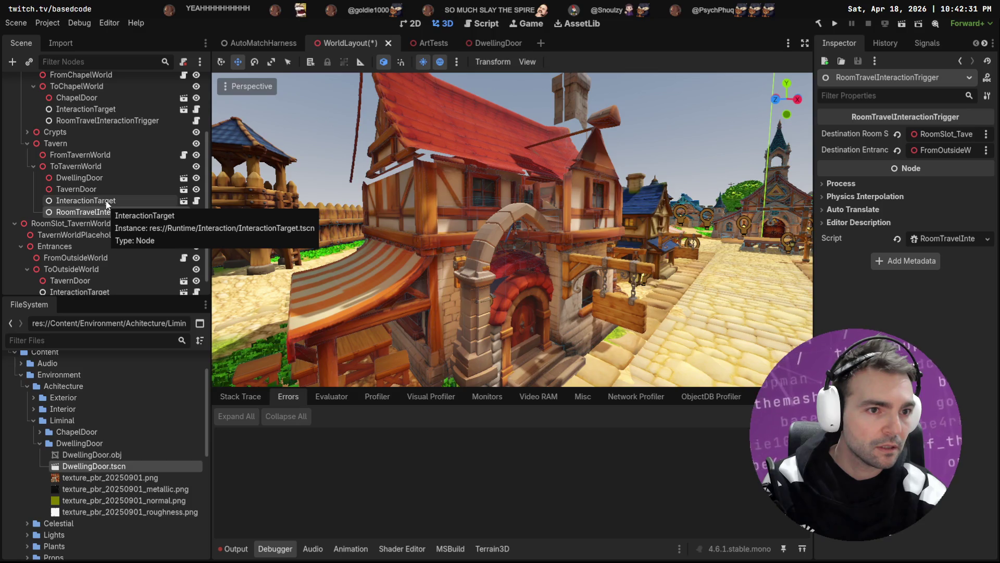
click(107, 203)
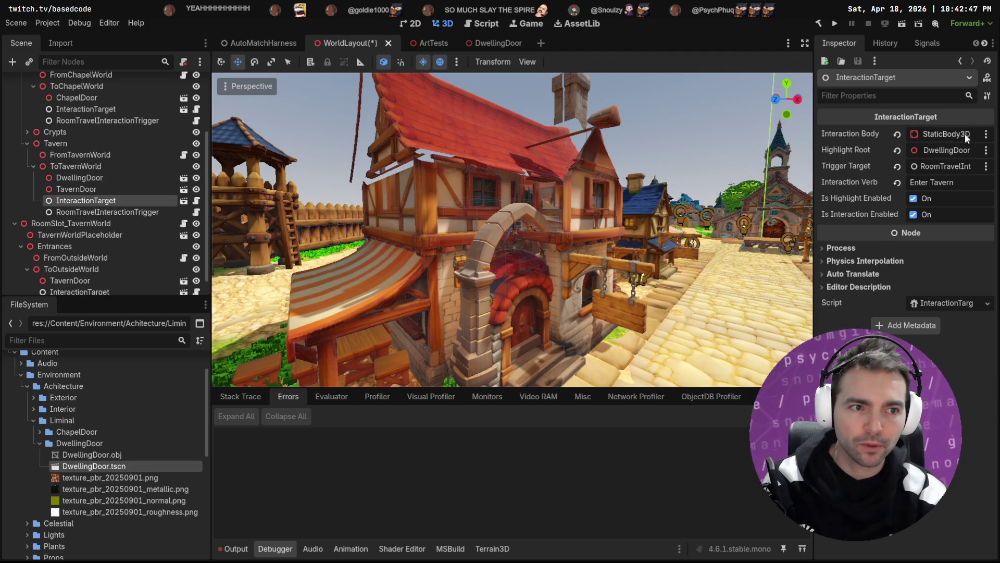
Change the Interaction Body path to ../DwellingDoor/StaticBody3D
click(986, 134)
click(954, 176)
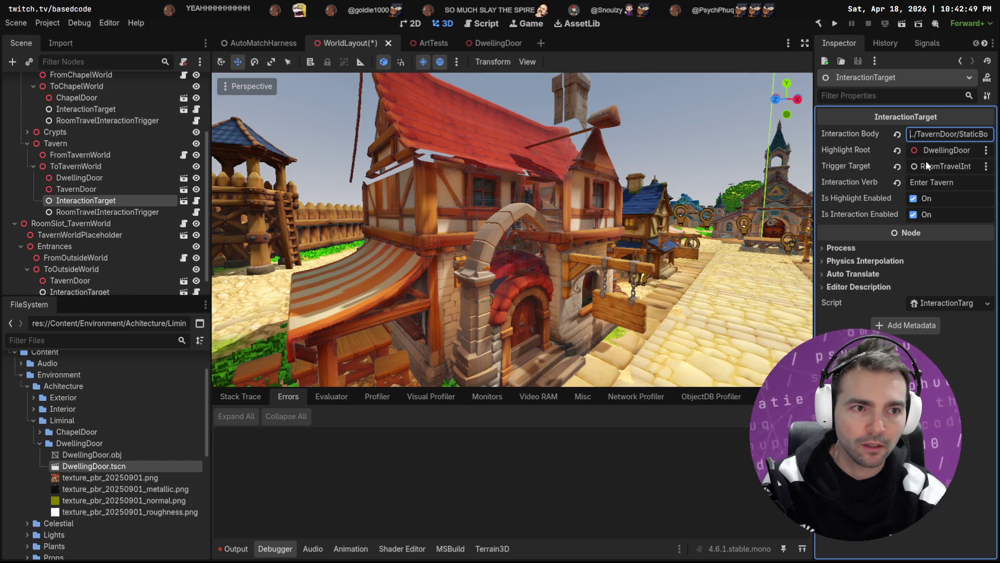
drag(961, 139, 992, 136)
click(945, 135)
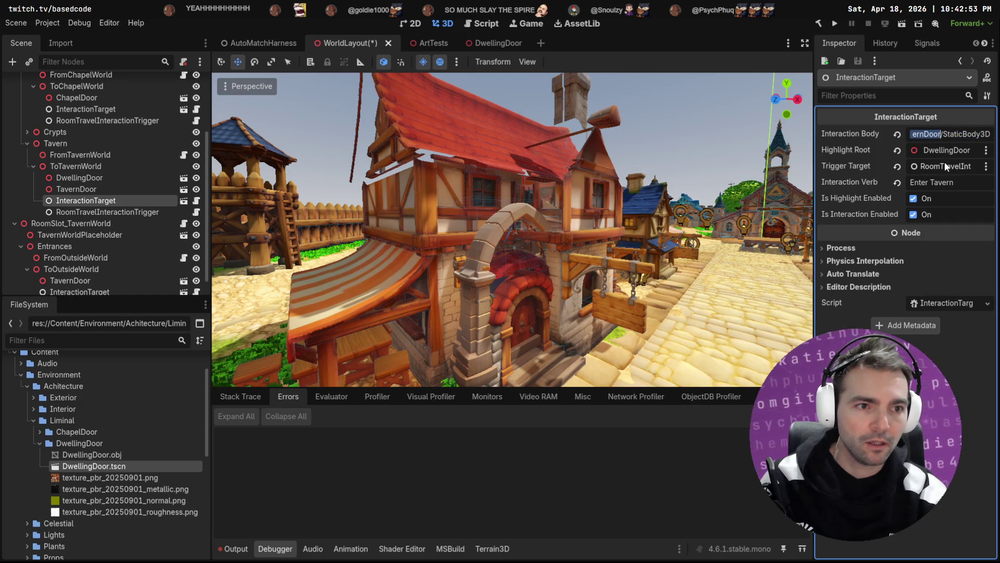
key(ctrl+BackSpace)
text(DwellingDoor)
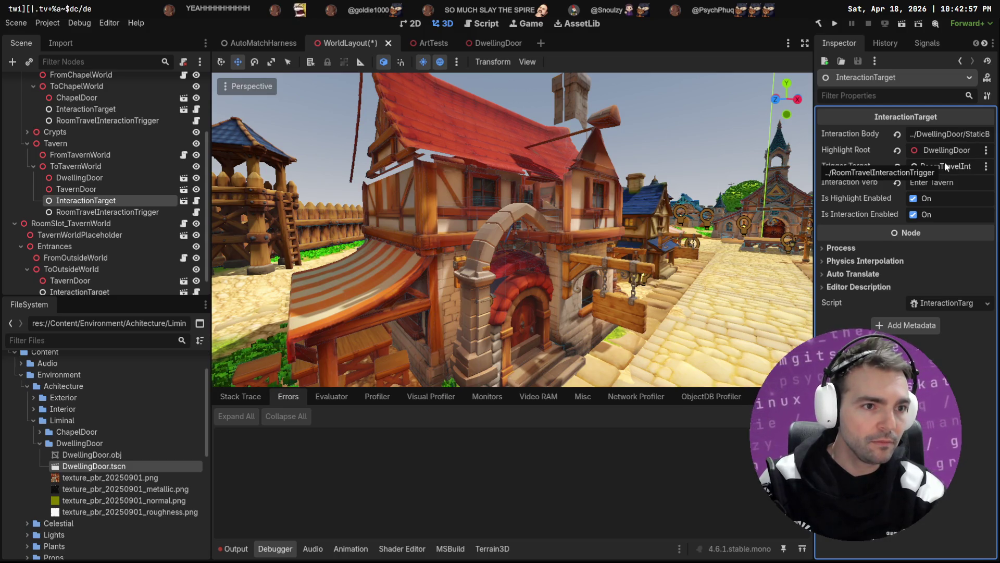
key(Return)
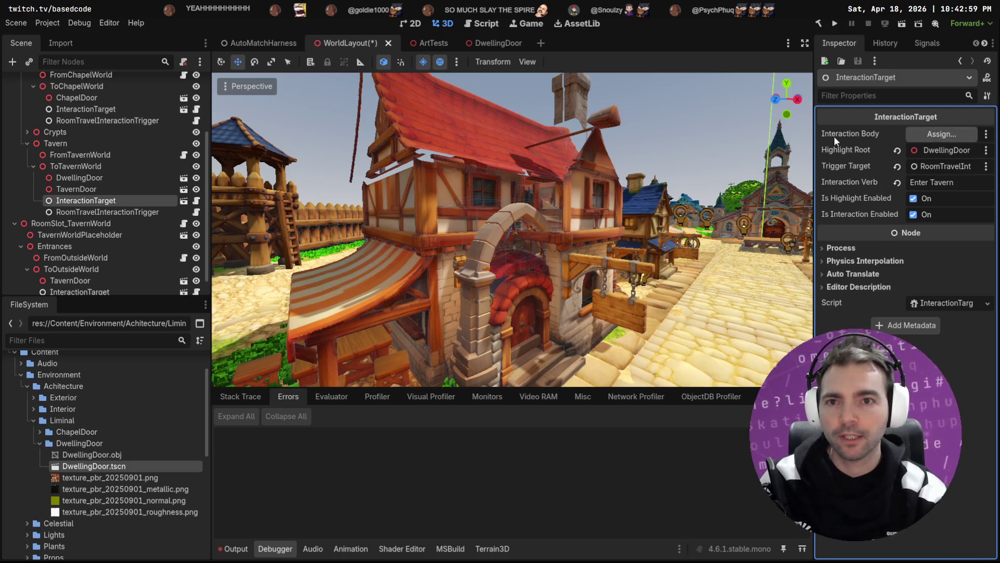
click(494, 41)
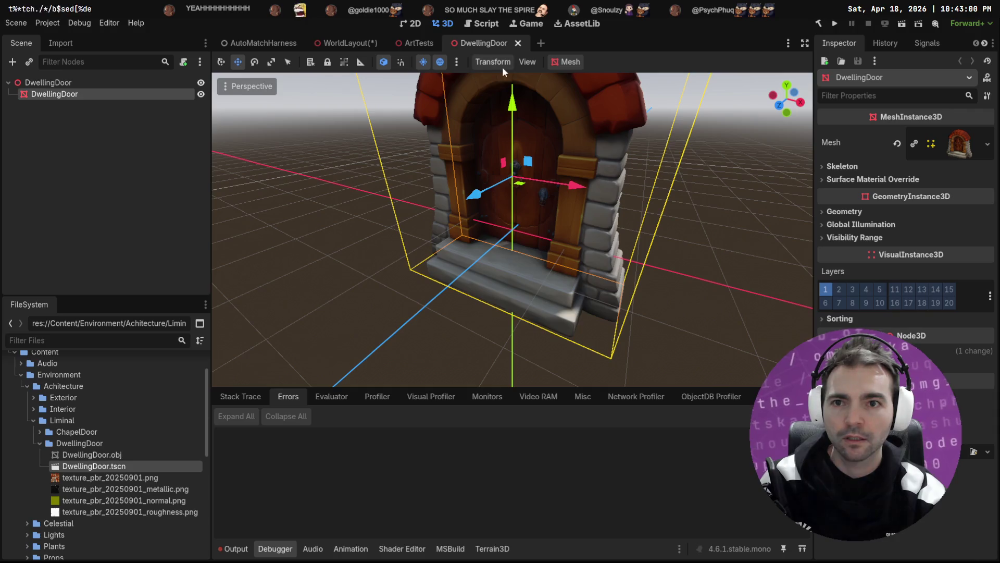
Add a StaticBody3D child under the DwellingDoor root
right_click(65, 86)
click(123, 94)
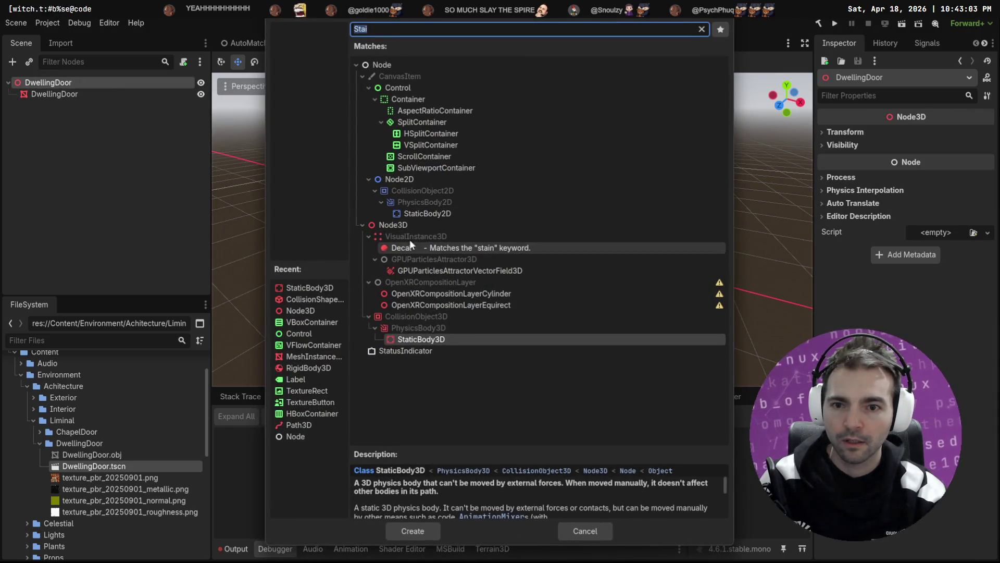
text(Static)
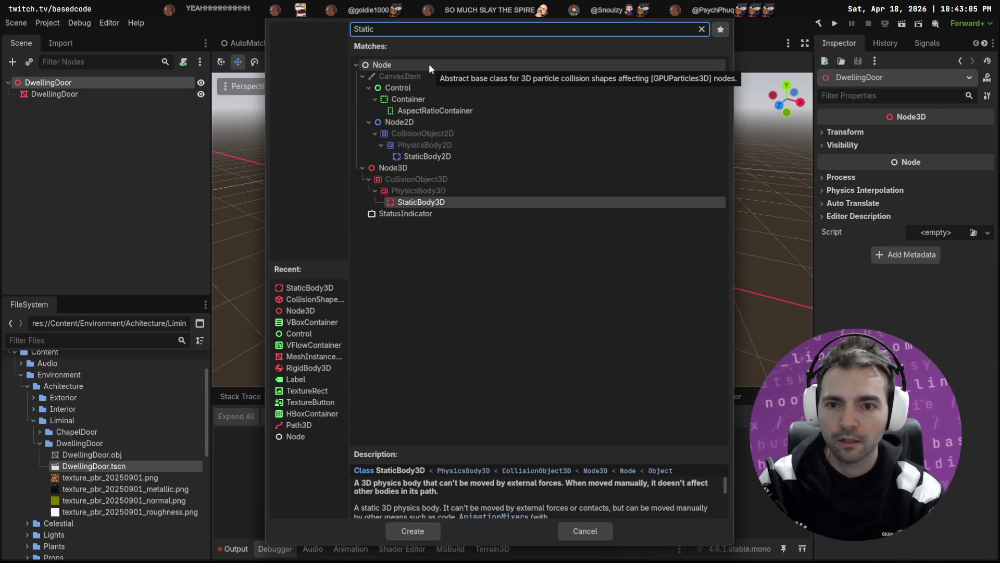
key(Return)
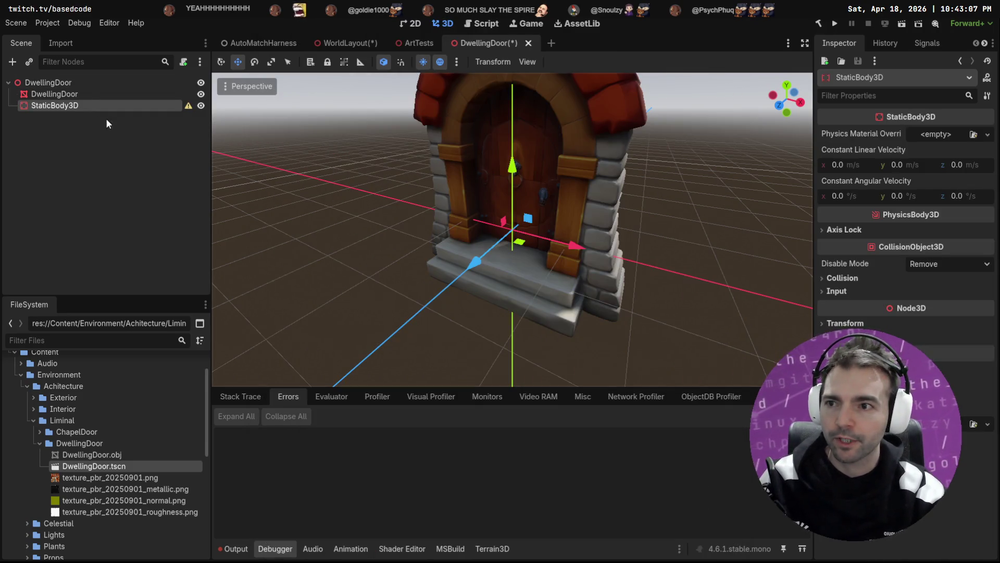
right_click(104, 83)
click(109, 92)
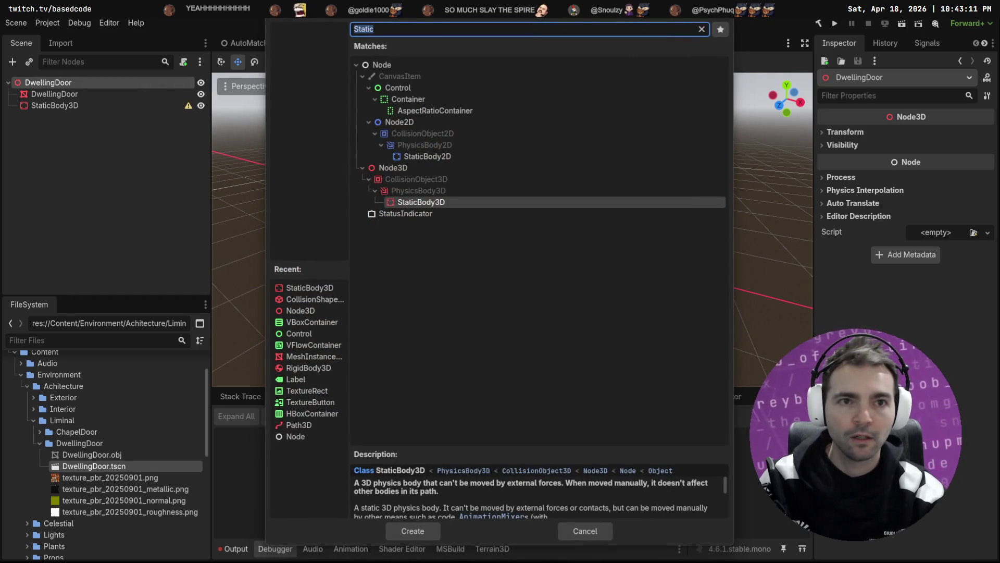
key(Escape)
right_click(74, 110)
key(Escape)
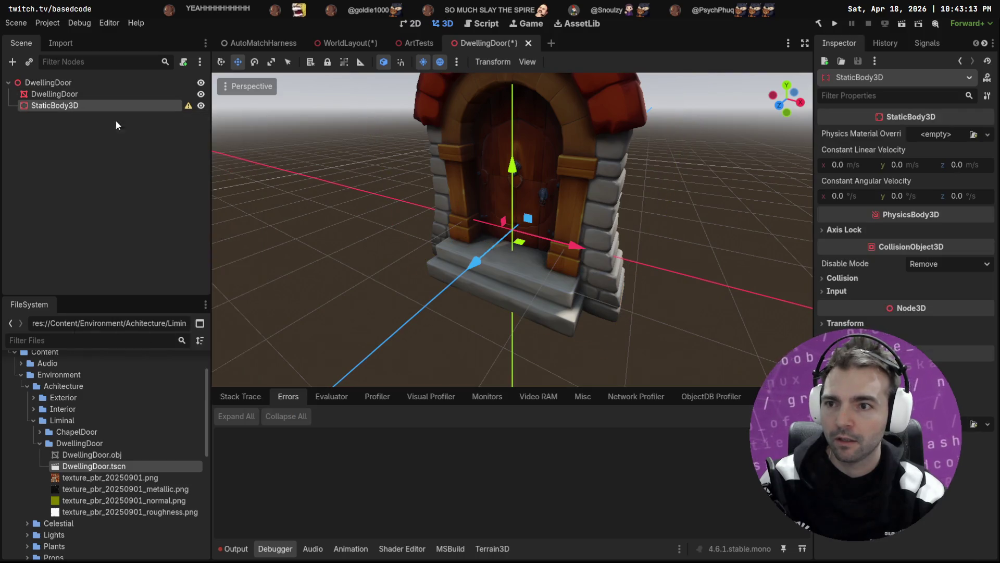
Try a MeshInstance3D with a BoxMesh under StaticBody3D, then undo and delete it
key(ctrl+a)
text(Mesh)
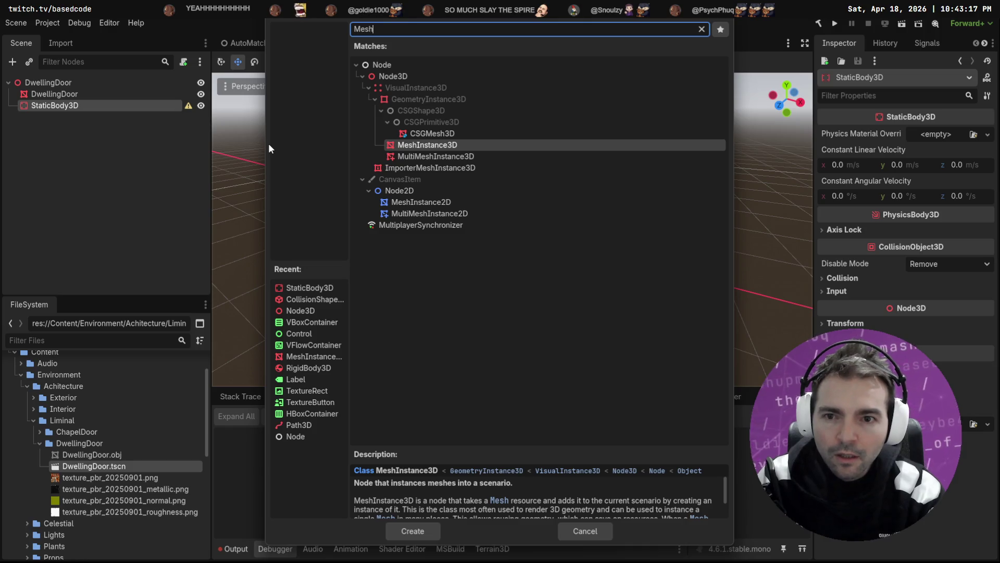
key(Return)
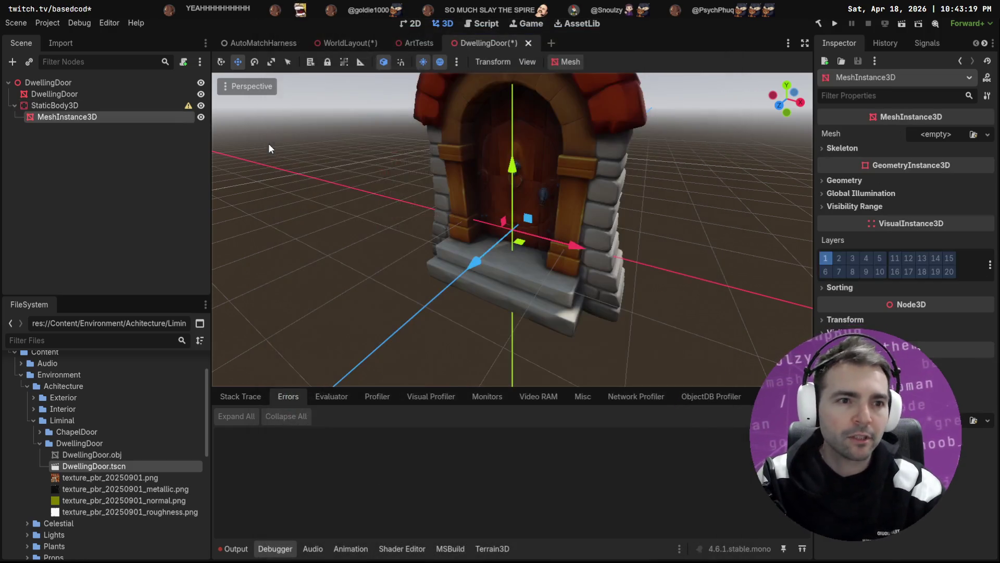
click(987, 136)
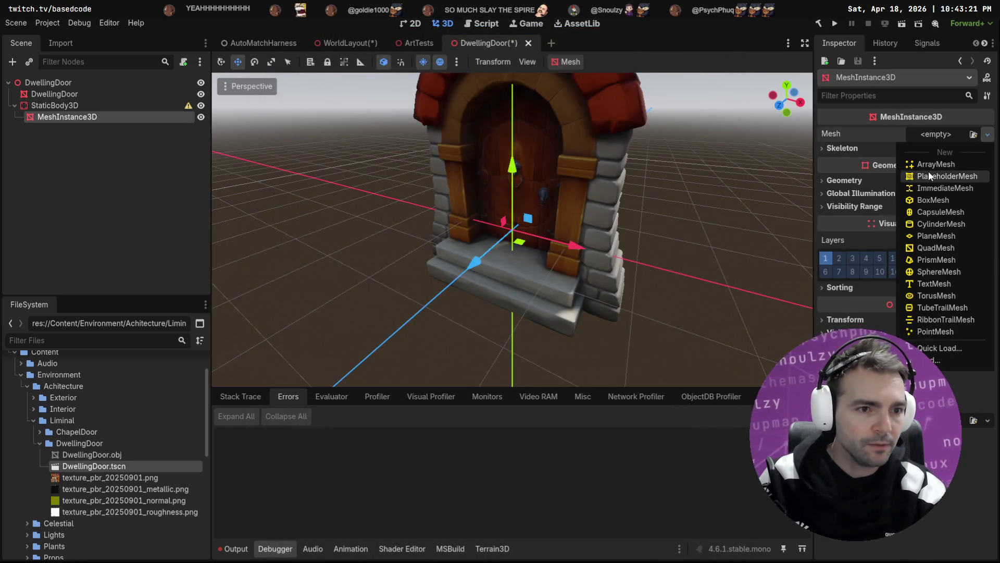
click(930, 202)
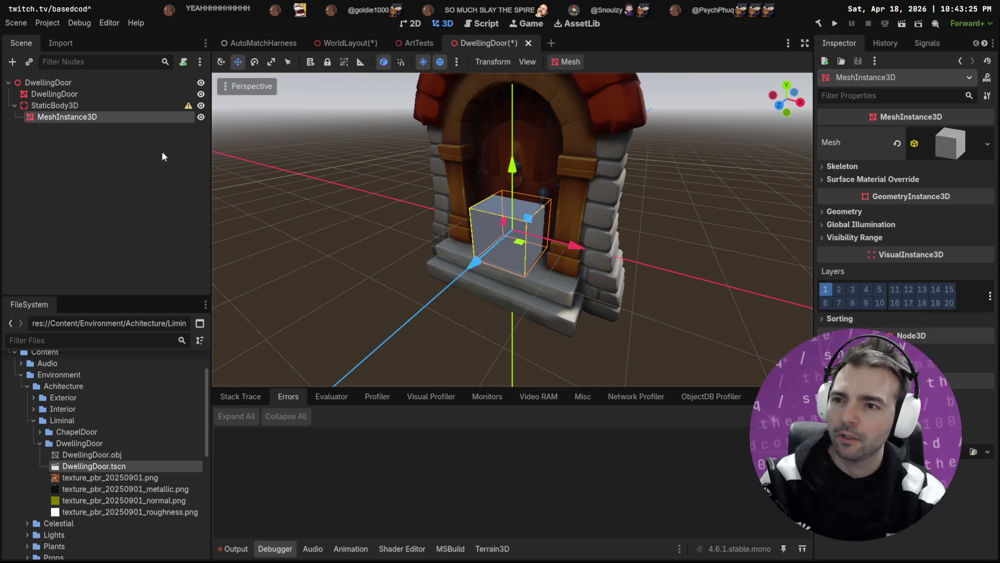
key(ctrl+z)
key(ctrl+z)
click(87, 116)
key(Delete)
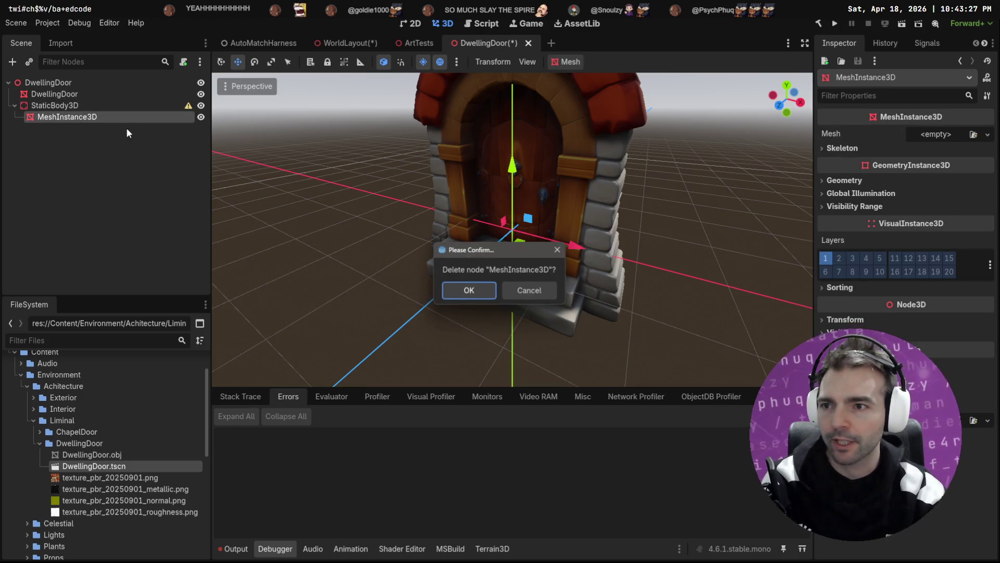
key(Return)
Search for a collider or box child node for StaticBody3D, then cancel
right_click(85, 102)
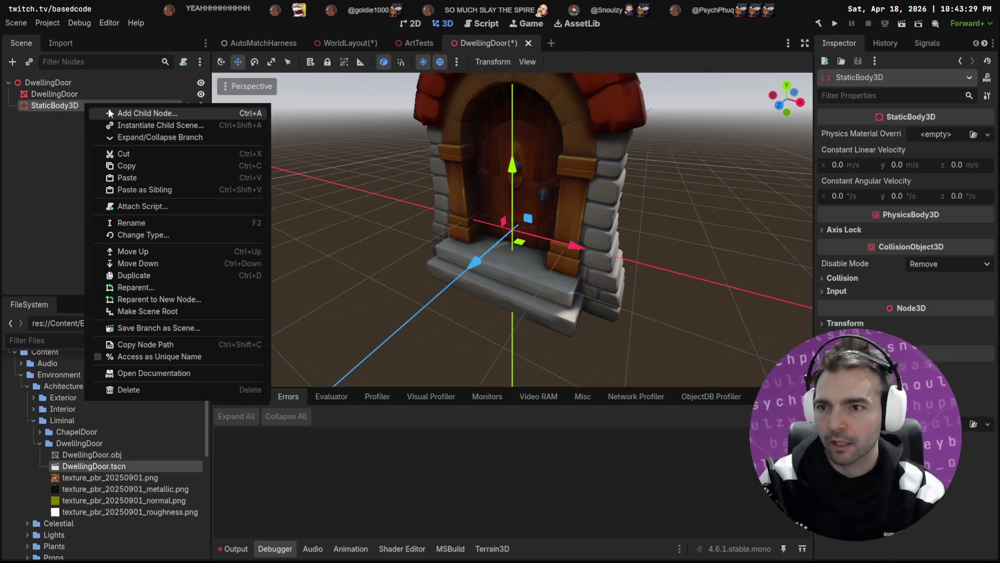
click(110, 112)
text(Collid)
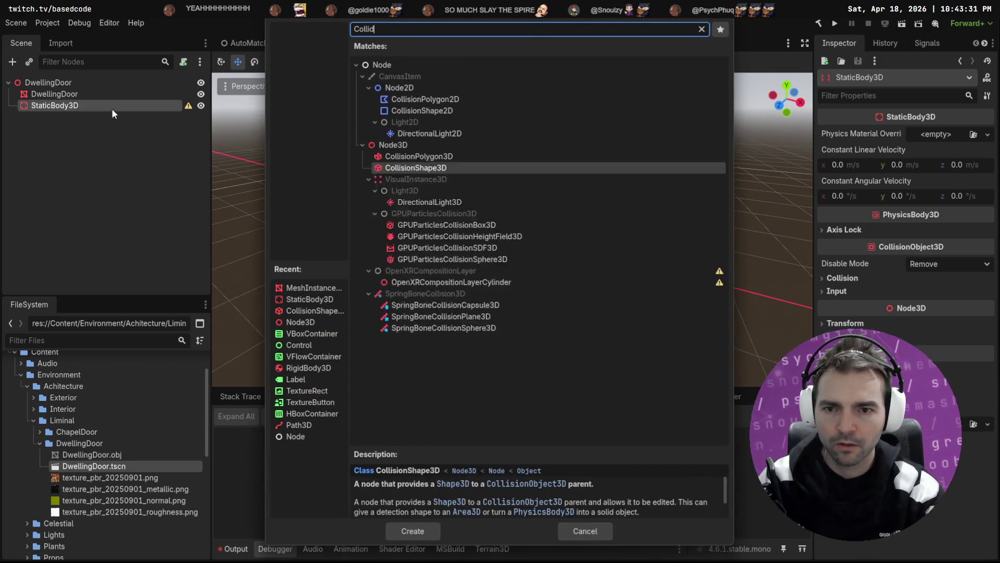
text(er)
key(ctrl+a)
text(Box)
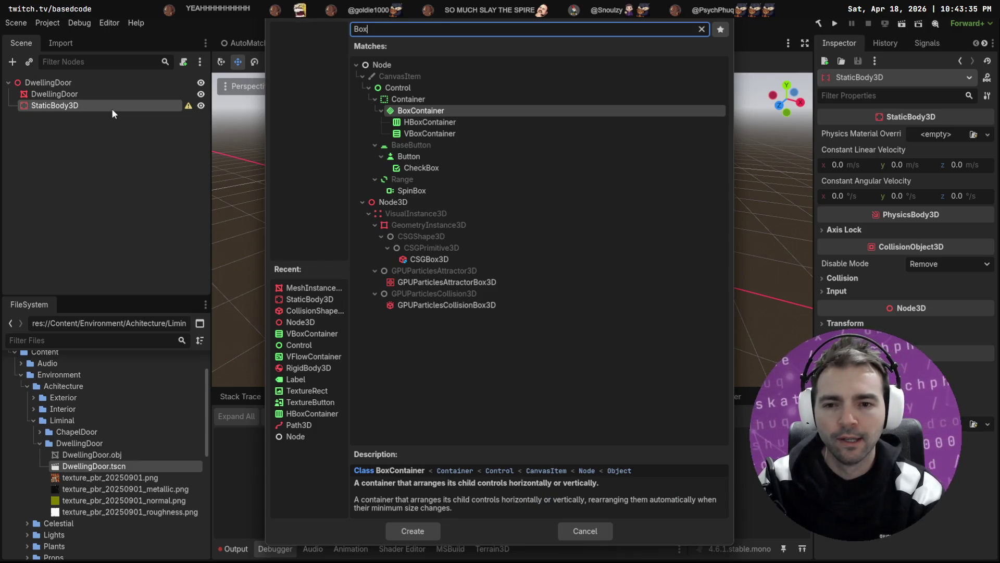
key(BackSpace)
key(BackSpace)
key(BackSpace)
key(Escape)
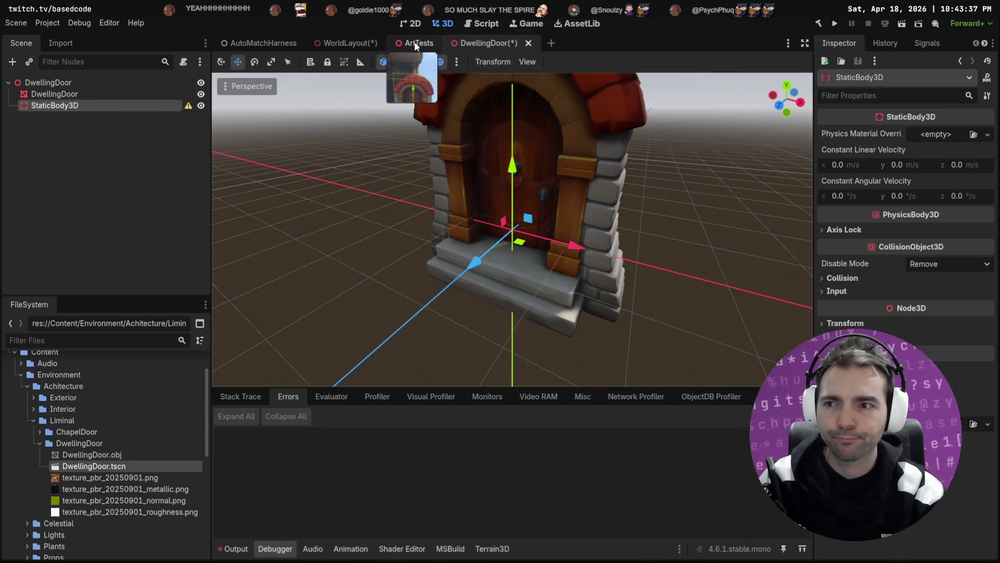
Open the ChapelDoor scene for reference, then come back to the DwellingDoor scene
click(416, 45)
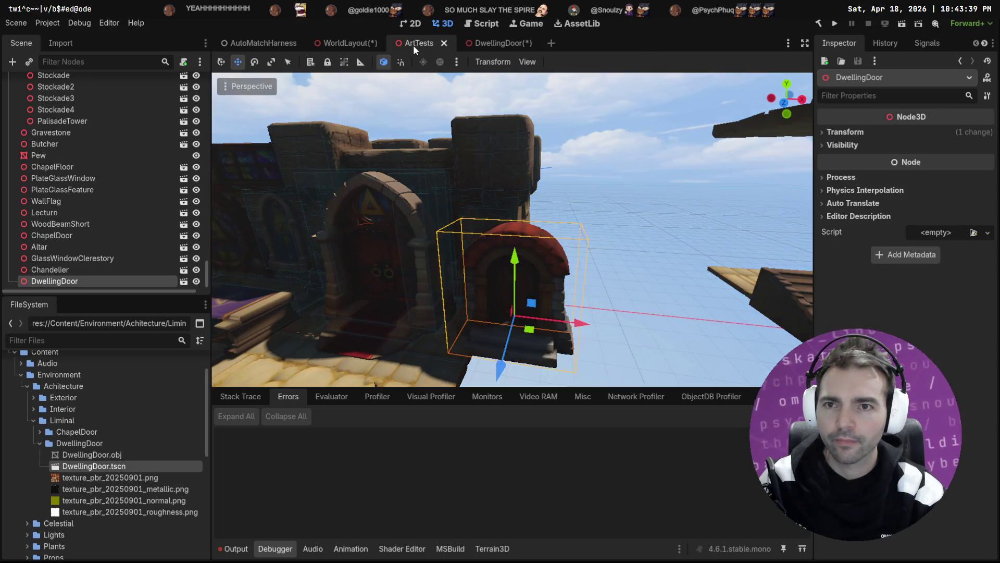
click(485, 41)
click(323, 44)
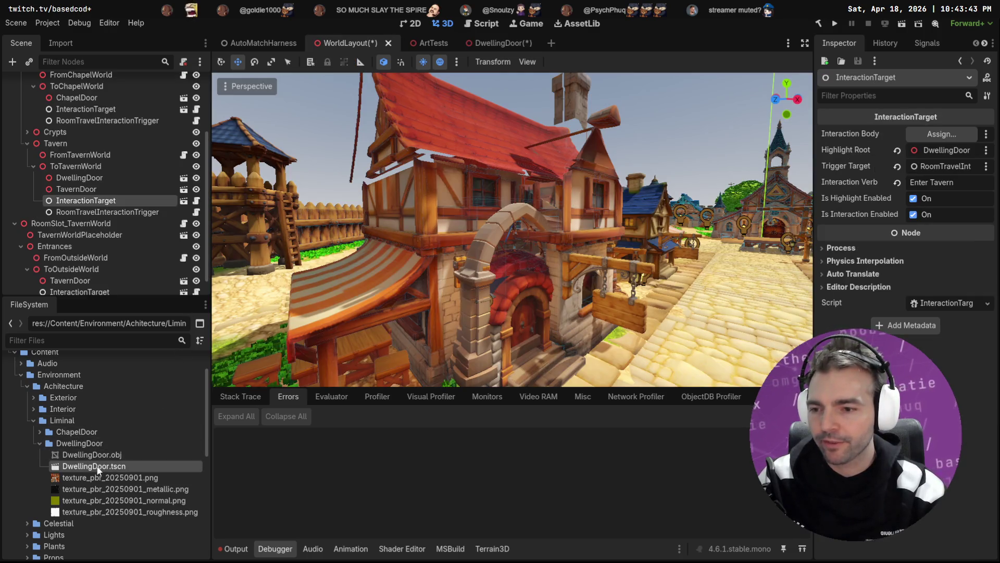
click(39, 432)
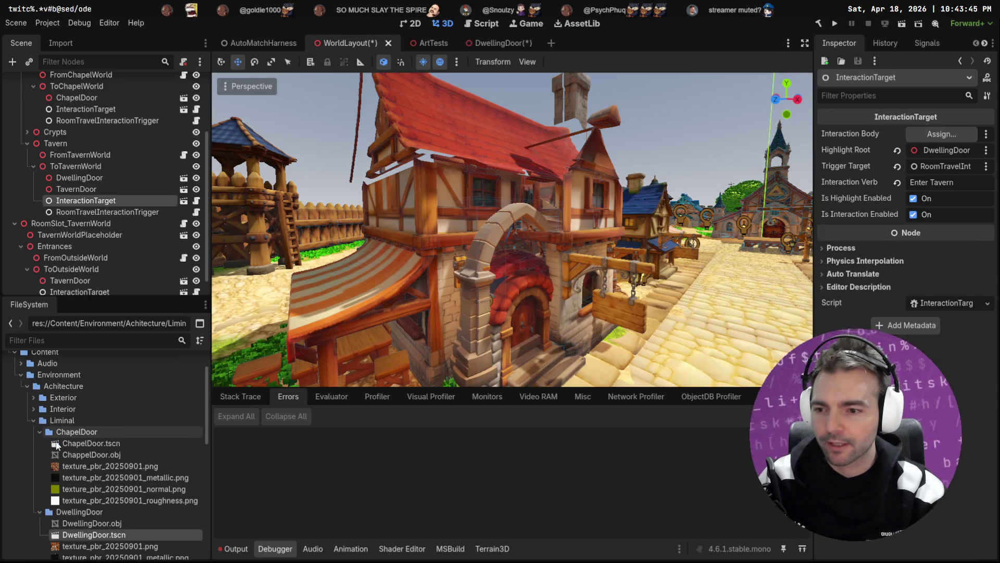
double_click(91, 442)
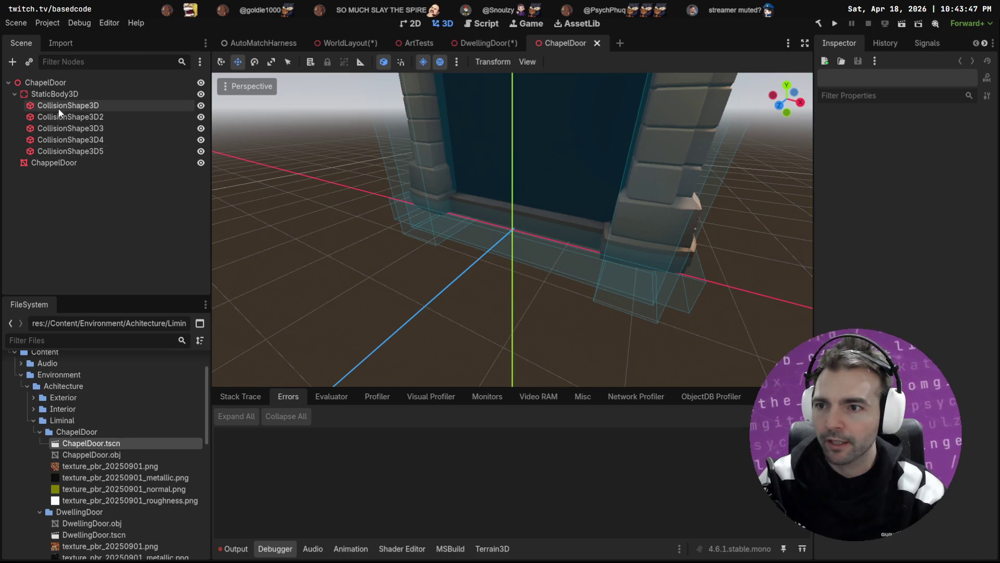
click(489, 43)
Add a CollisionShape3D child under StaticBody3D and give it a new BoxShape3D
right_click(102, 106)
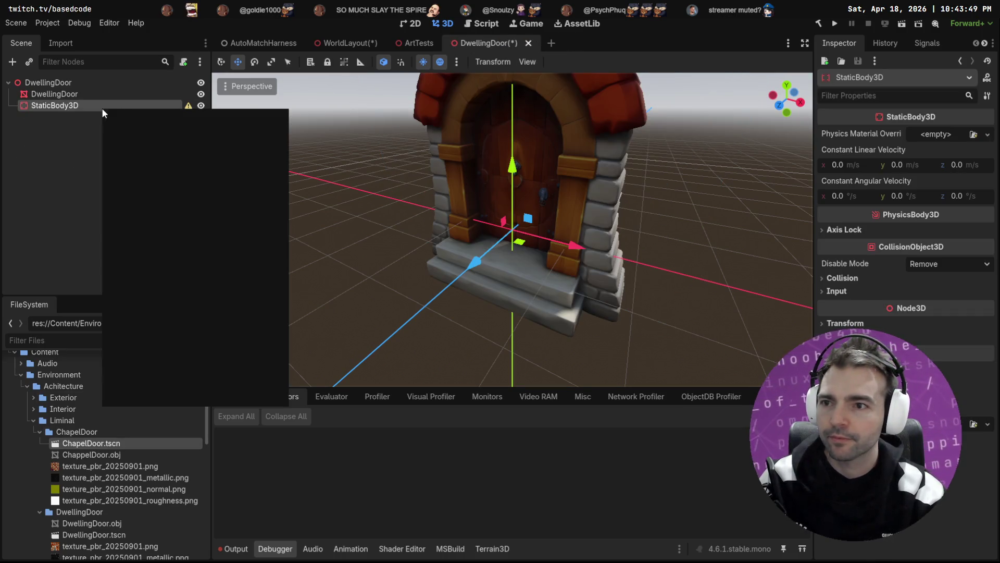
click(144, 112)
text(Collisiop)
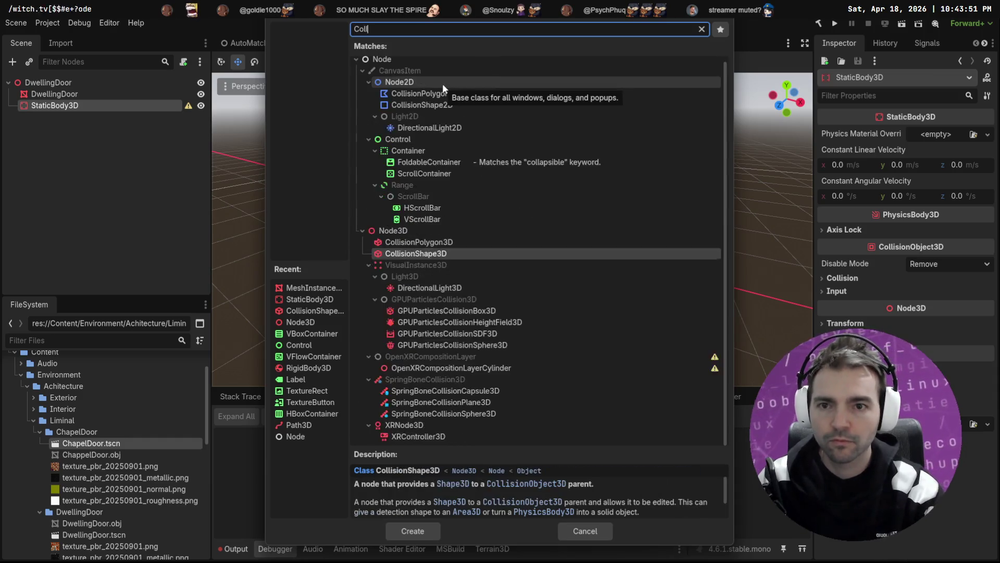
key(Return)
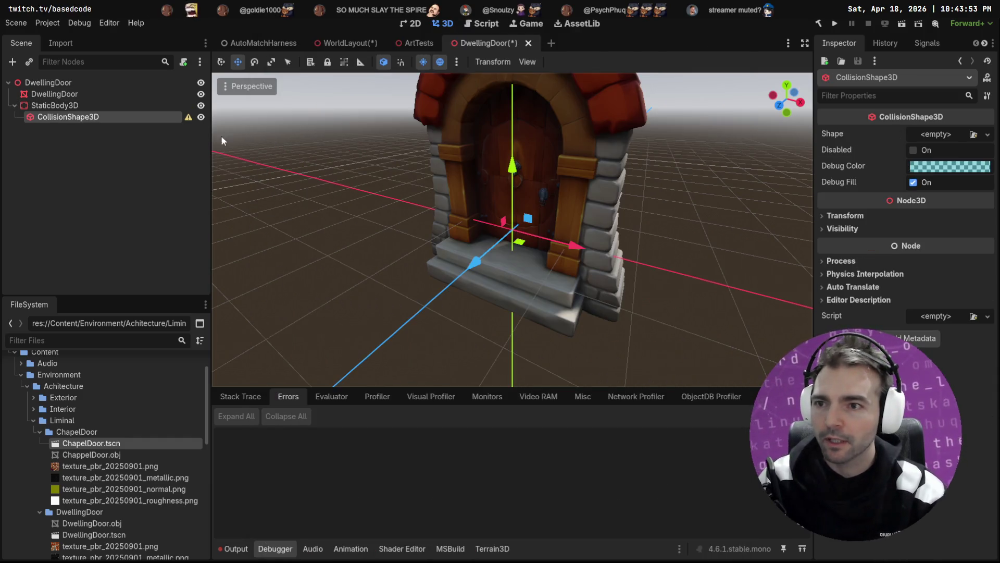
click(987, 135)
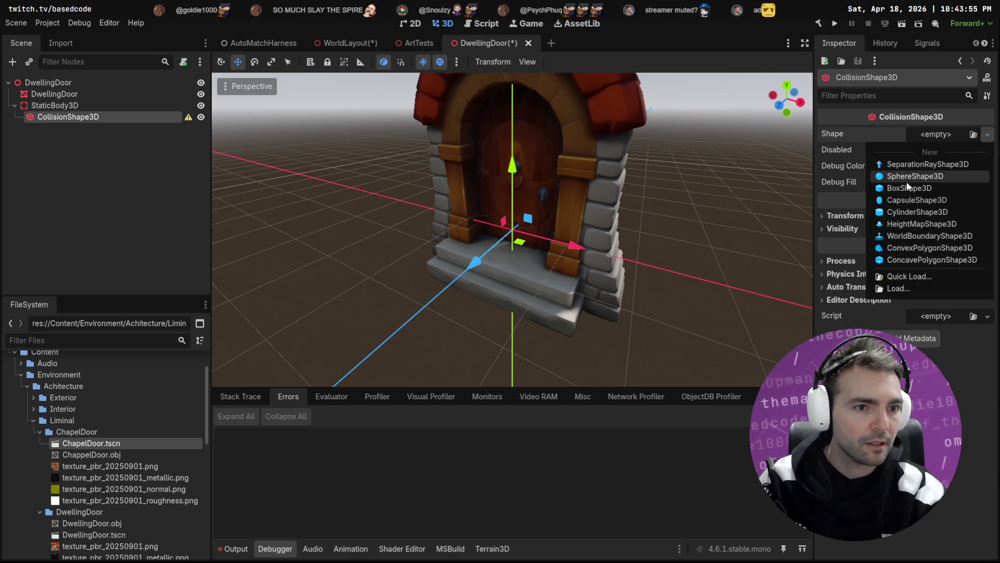
click(932, 188)
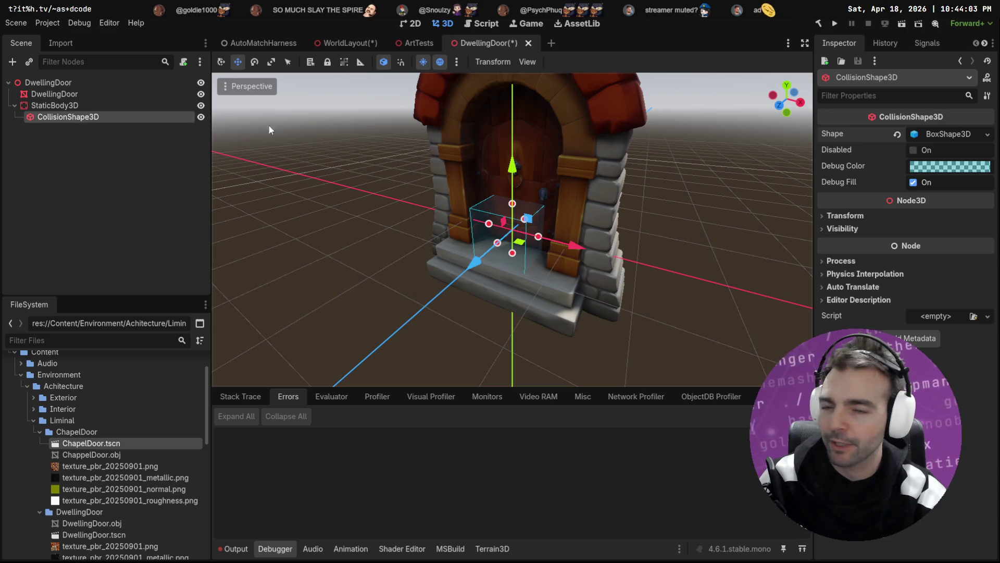
Widen the door's collision box on both sides, raise its top and extend its bottom down
drag(538, 241, 611, 256)
drag(491, 224, 446, 210)
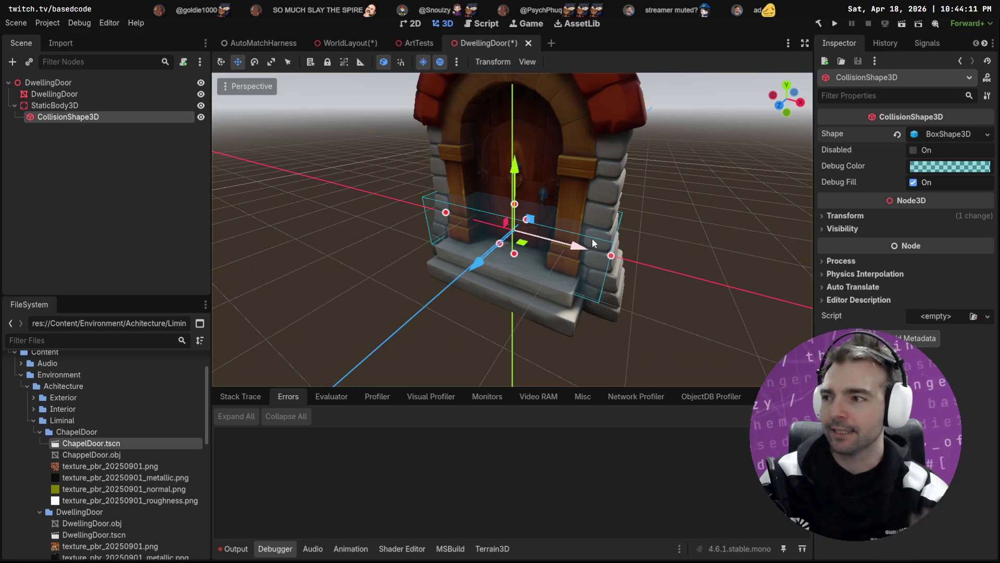
mouse_move(516, 206)
mouse_down()
mouse_move(554, 69)
mouse_move(510, 46)
mouse_up()
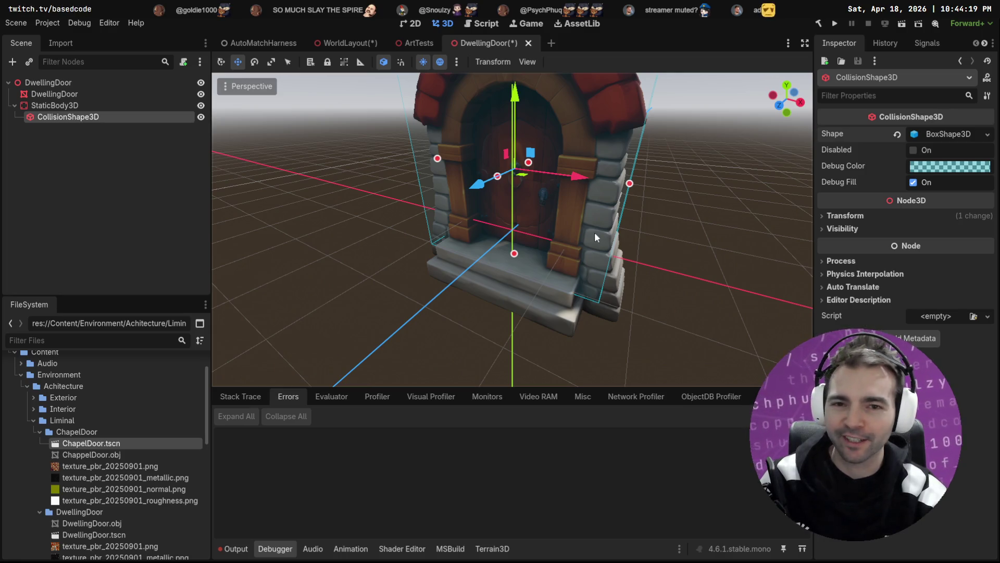
mouse_move(596, 237)
mouse_down()
mouse_move(417, 240)
mouse_move(475, 293)
mouse_up()
mouse_move(496, 249)
mouse_down()
mouse_move(584, 250)
mouse_move(515, 276)
mouse_move(531, 257)
mouse_move(573, 269)
mouse_move(473, 258)
mouse_up()
drag(483, 254, 480, 254)
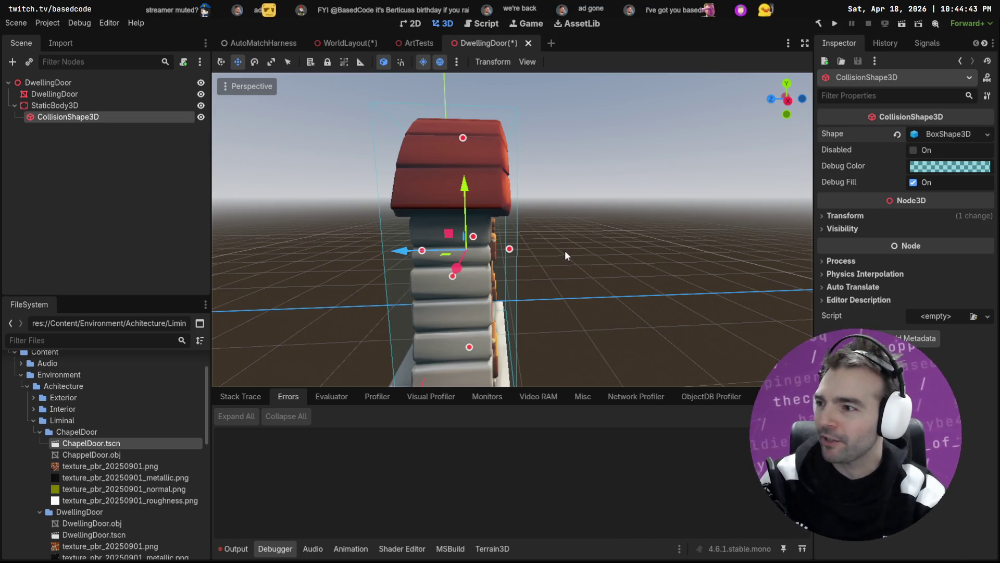
drag(592, 244, 459, 250)
scroll(427, 327, up, 5)
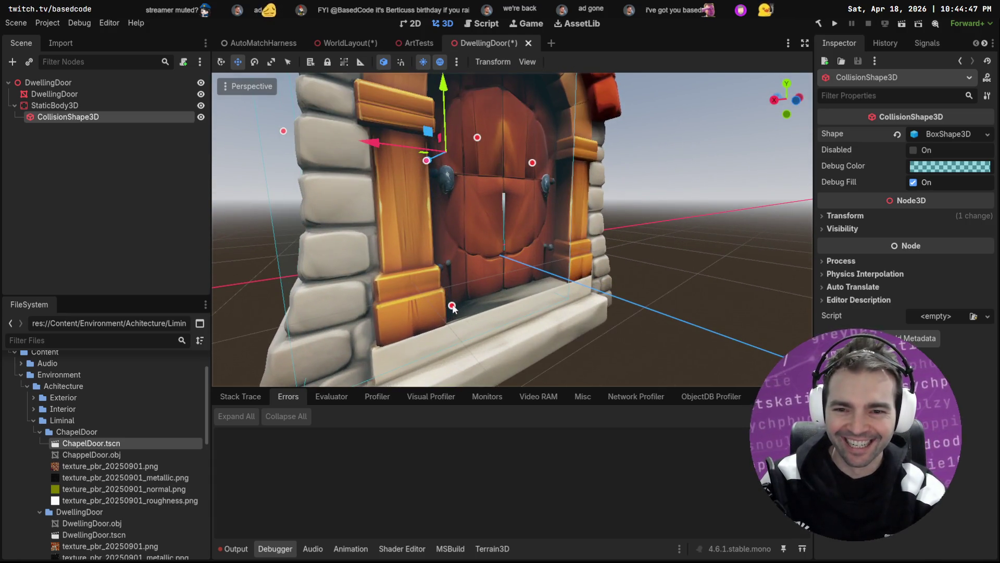
mouse_move(452, 307)
mouse_down()
mouse_move(462, 333)
mouse_move(592, 331)
mouse_move(586, 358)
mouse_move(417, 362)
mouse_up()
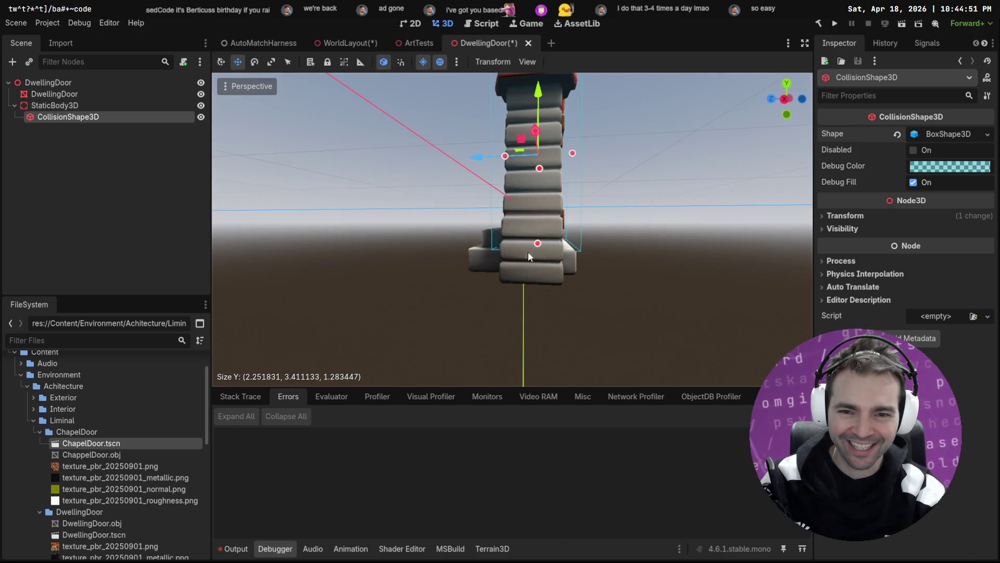
mouse_move(538, 246)
mouse_down()
mouse_move(541, 260)
mouse_move(500, 261)
mouse_up()
scroll(496, 275, down, 3)
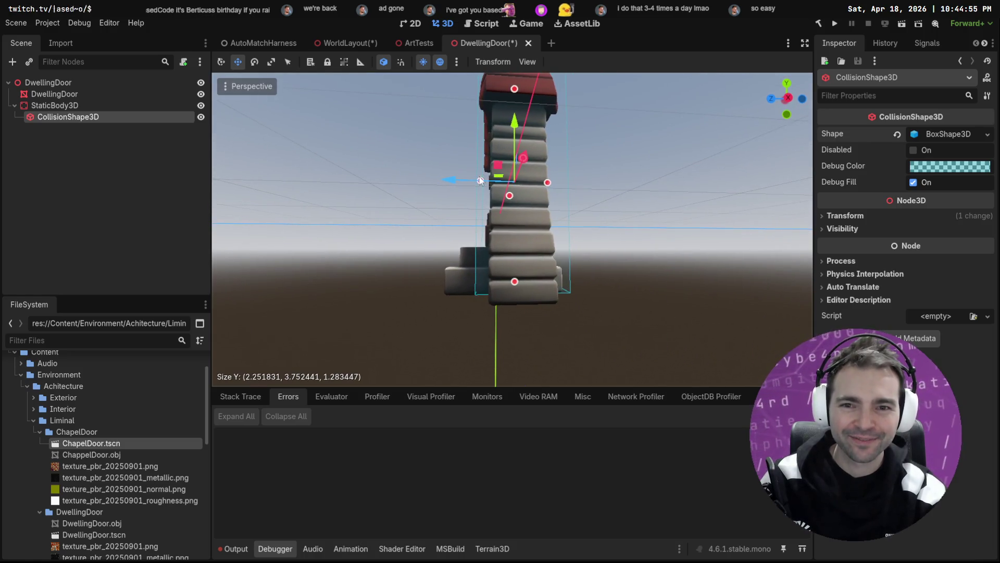
Thin the box to about 0.36 deep and widen it to about 3.25 to cover the arch
mouse_move(479, 180)
mouse_down()
mouse_move(461, 186)
mouse_move(485, 194)
mouse_up()
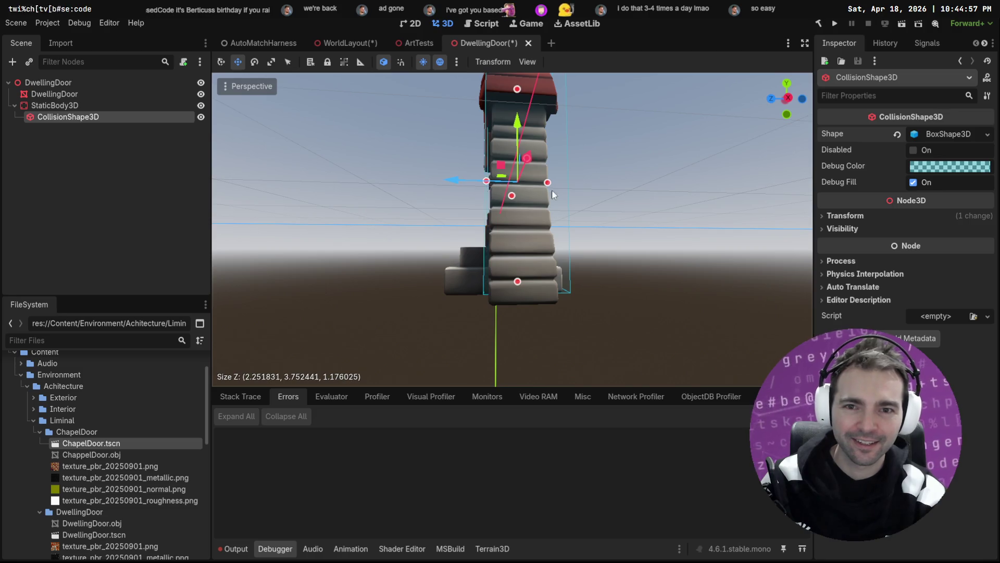
mouse_move(552, 189)
mouse_down()
mouse_move(469, 213)
mouse_move(550, 209)
mouse_up()
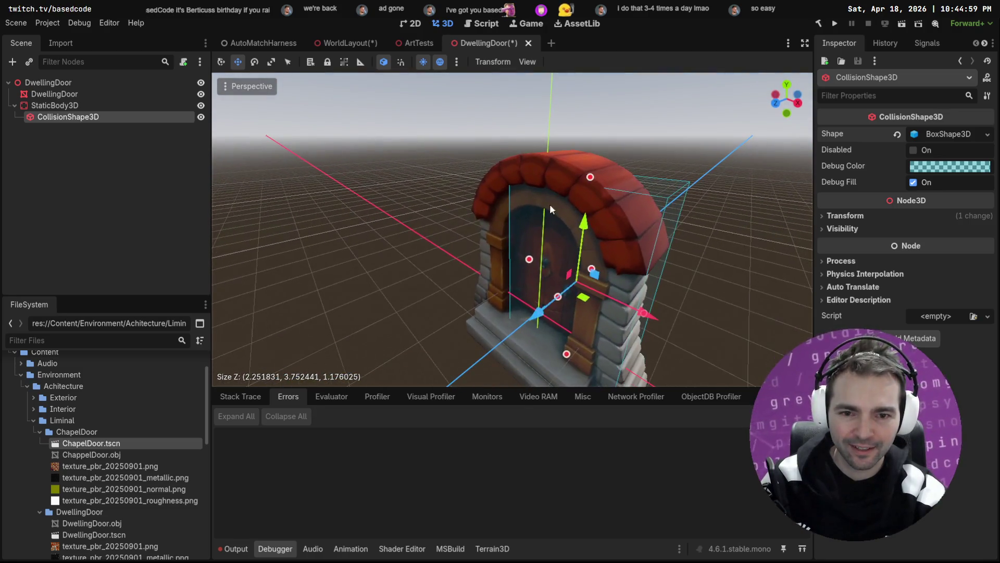
drag(560, 298, 580, 299)
mouse_move(521, 234)
mouse_down()
mouse_move(610, 235)
mouse_move(568, 293)
mouse_up()
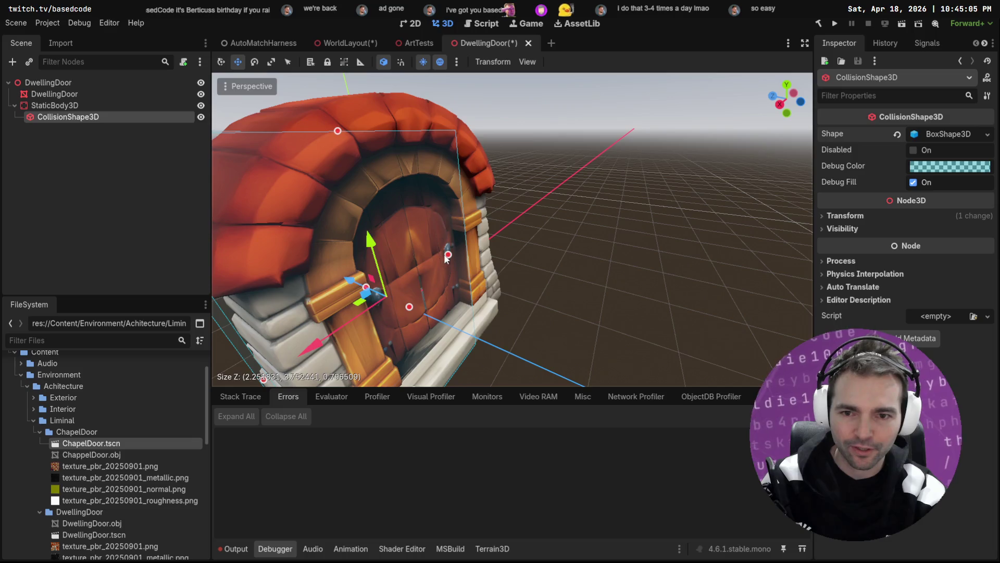
mouse_move(446, 256)
mouse_down()
mouse_move(420, 249)
mouse_move(482, 248)
mouse_up()
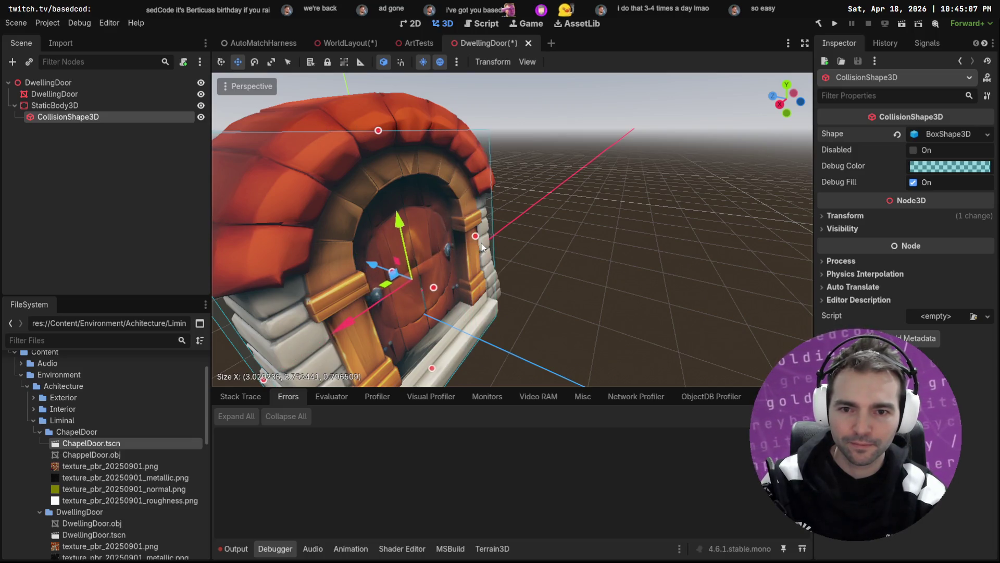
mouse_move(434, 286)
mouse_down()
mouse_move(397, 280)
mouse_move(510, 302)
mouse_up()
scroll(525, 188, down, 3)
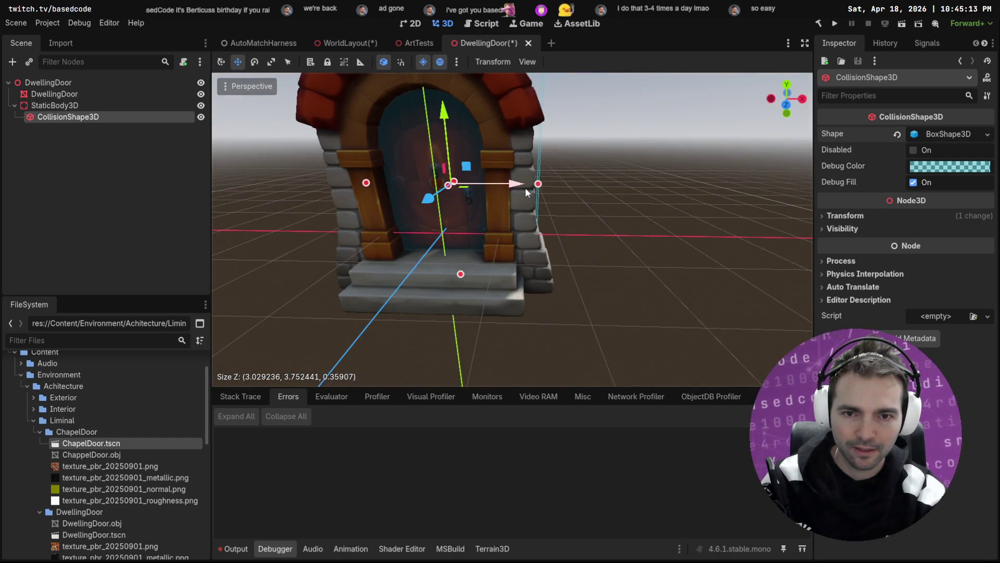
drag(540, 186, 473, 276)
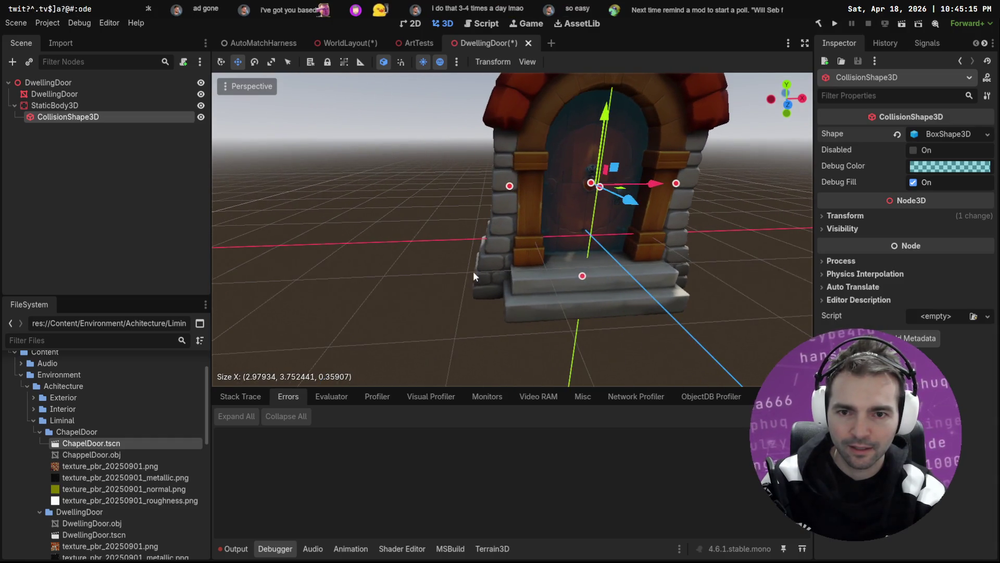
mouse_move(508, 188)
mouse_down()
mouse_move(487, 188)
mouse_move(485, 203)
mouse_move(495, 287)
mouse_up()
drag(509, 252, 513, 217)
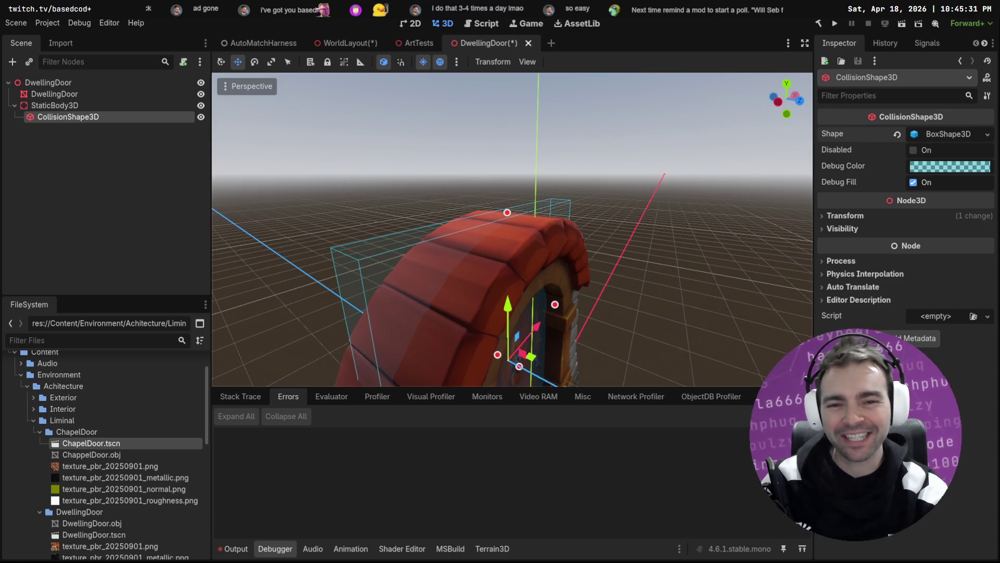
key(KP_1)
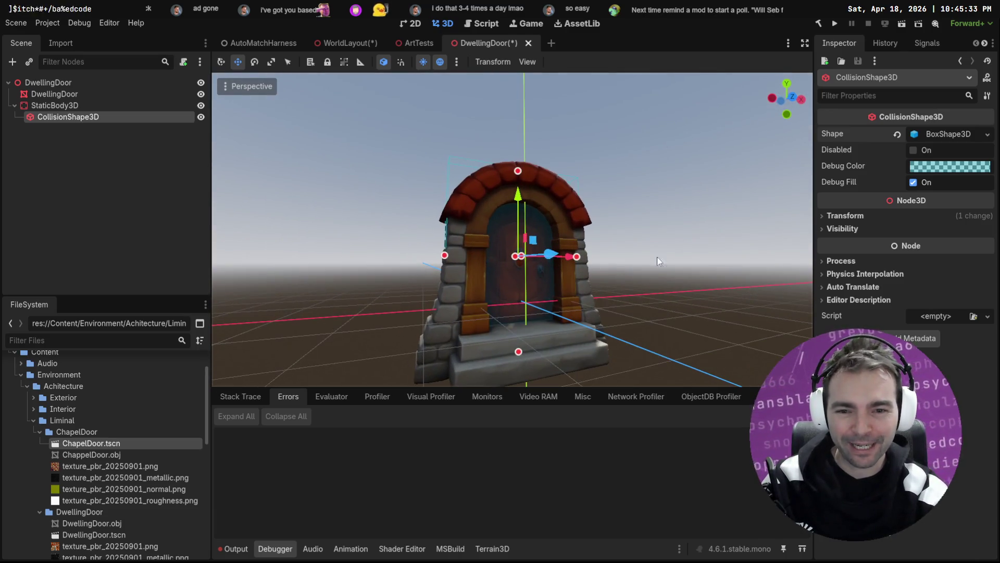
Pull the first collision box's bottom edge down slightly
click(527, 360)
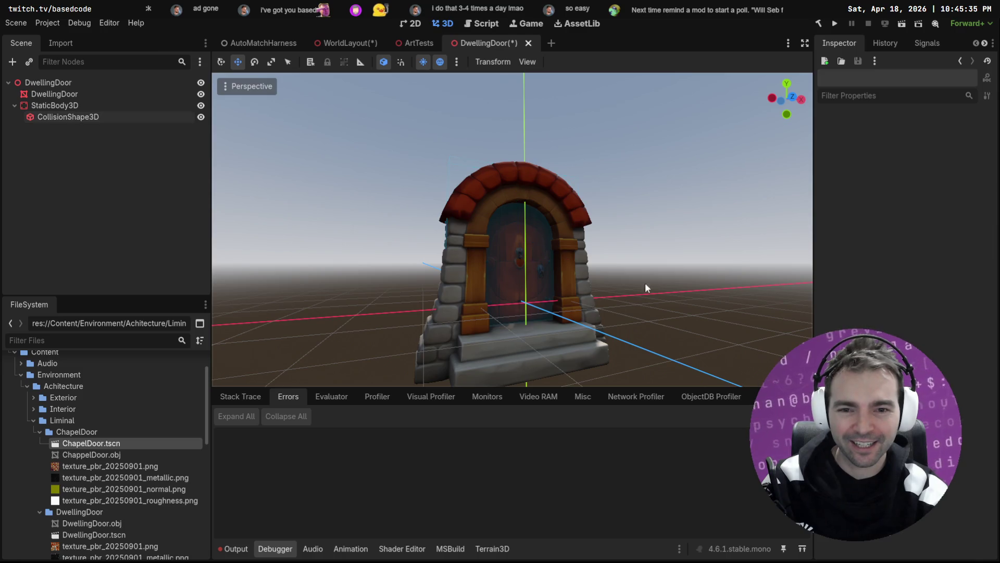
click(88, 106)
click(88, 117)
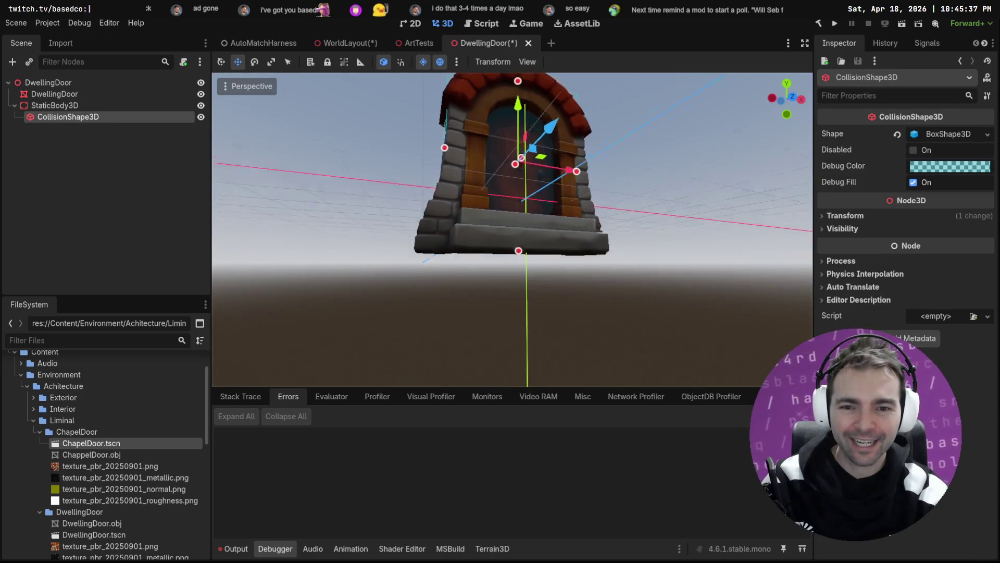
drag(519, 244, 525, 249)
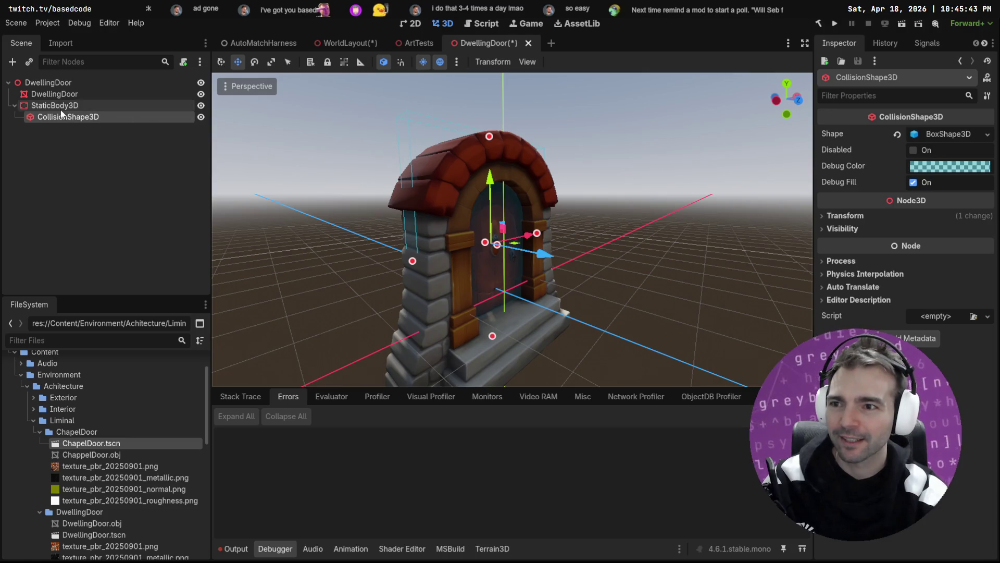
Add a second box CollisionShape3D sized as a narrow, tall box over the left pillar
click(61, 106)
right_click(61, 110)
key(Escape)
key(ctrl+a)
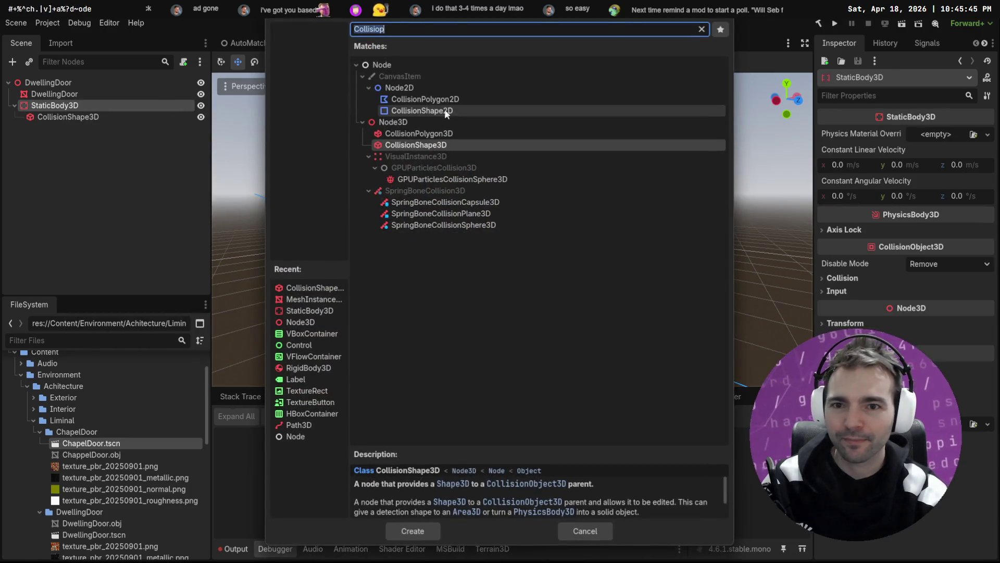
double_click(455, 142)
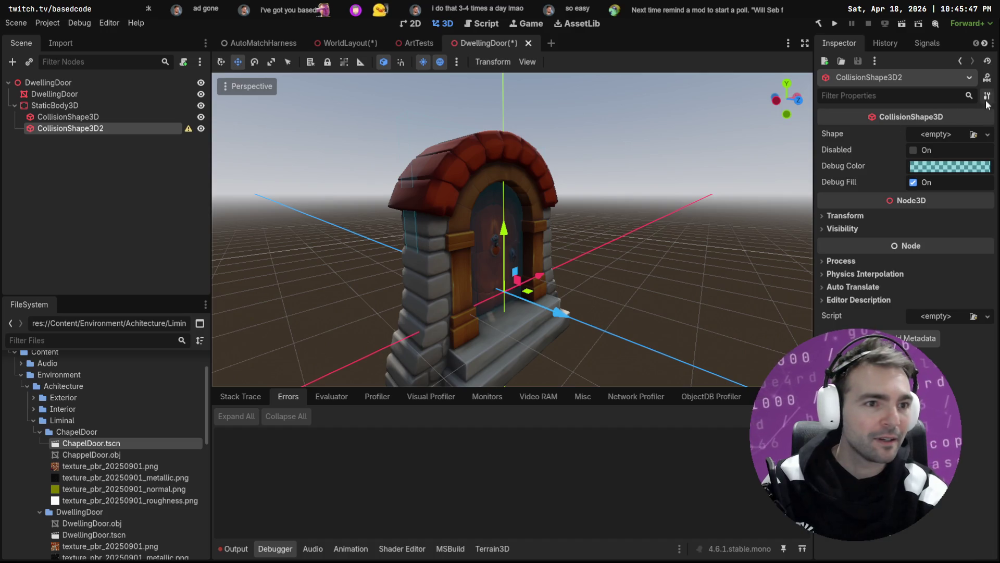
click(988, 135)
click(928, 187)
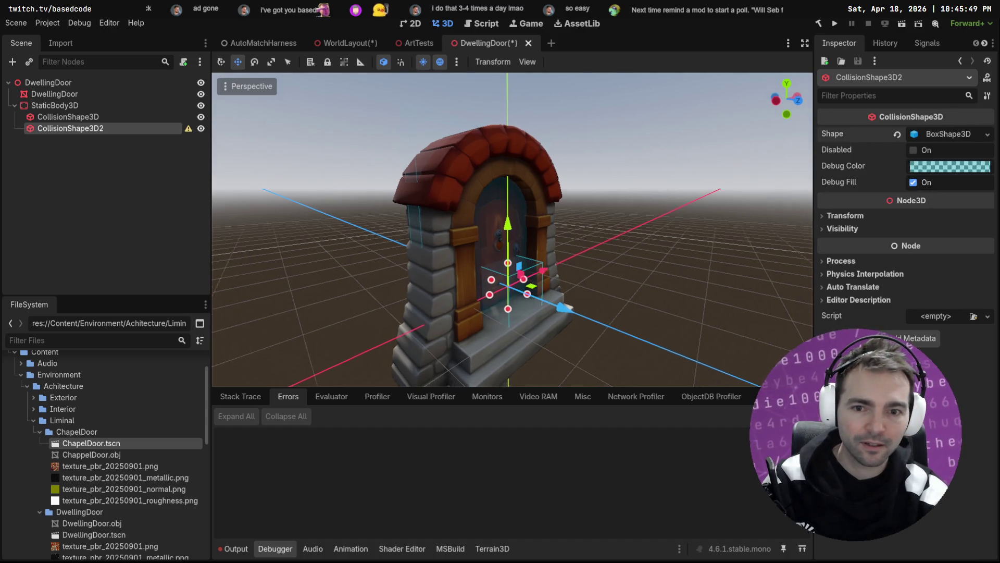
drag(486, 240, 444, 244)
mouse_move(545, 228)
mouse_down()
mouse_move(484, 237)
mouse_move(461, 131)
mouse_move(460, 91)
mouse_move(469, 89)
mouse_up()
drag(472, 257, 465, 280)
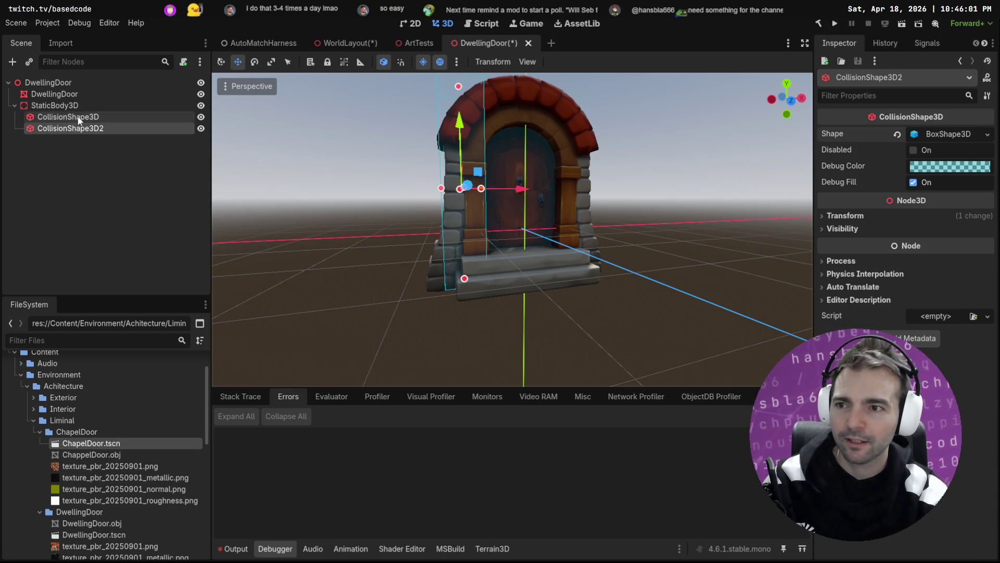
Duplicate the pillar box and move the copy along +X onto the right pillar
key(ctrl+d)
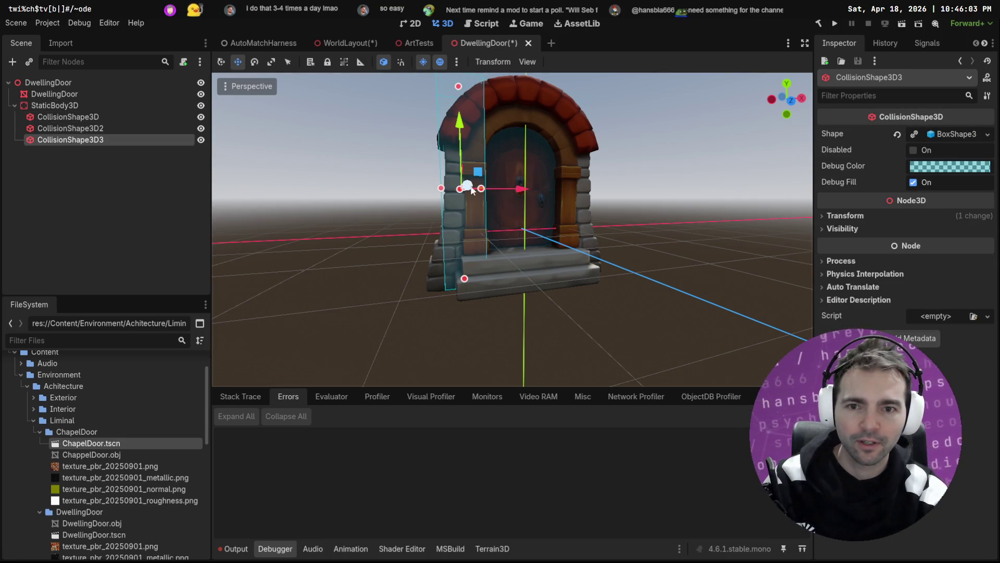
mouse_move(472, 190)
mouse_down()
mouse_move(552, 186)
mouse_move(618, 203)
mouse_up()
scroll(618, 203, up, 5)
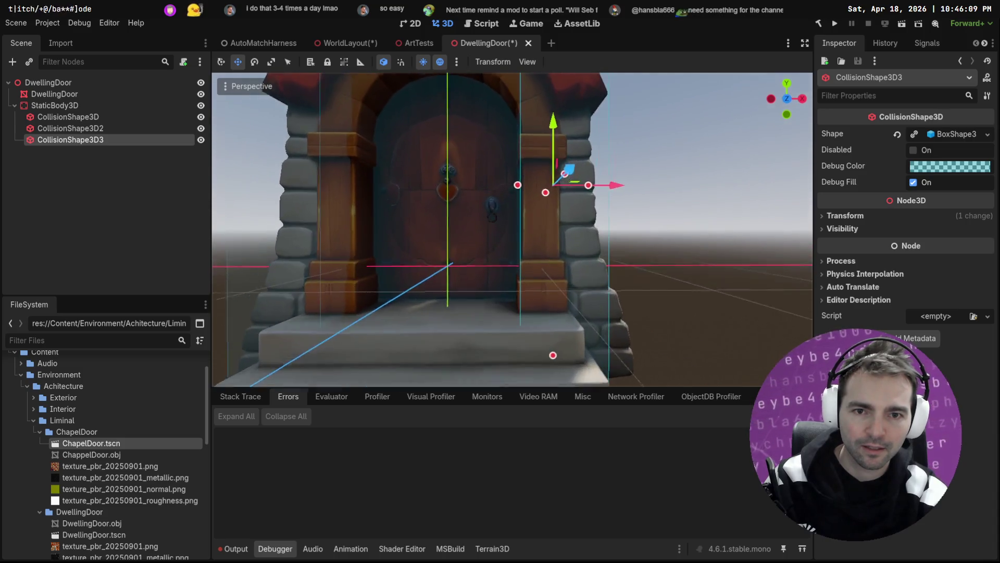
scroll(513, 230, down, 5)
mouse_move(513, 229)
mouse_down()
mouse_move(573, 229)
mouse_move(615, 208)
mouse_up()
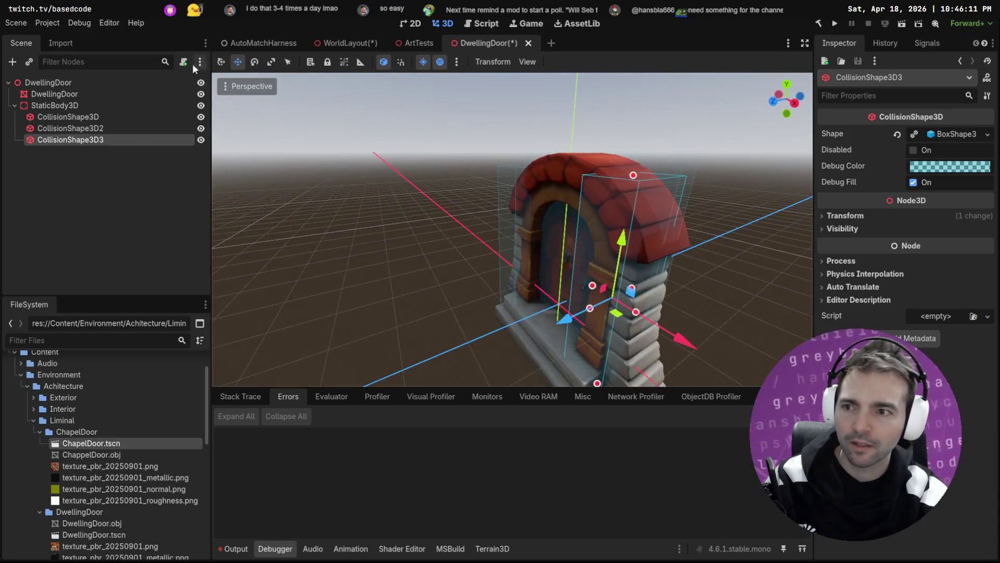
Add a fourth box CollisionShape3D under StaticBody3D and set its height to about 1.69
right_click(79, 106)
click(185, 117)
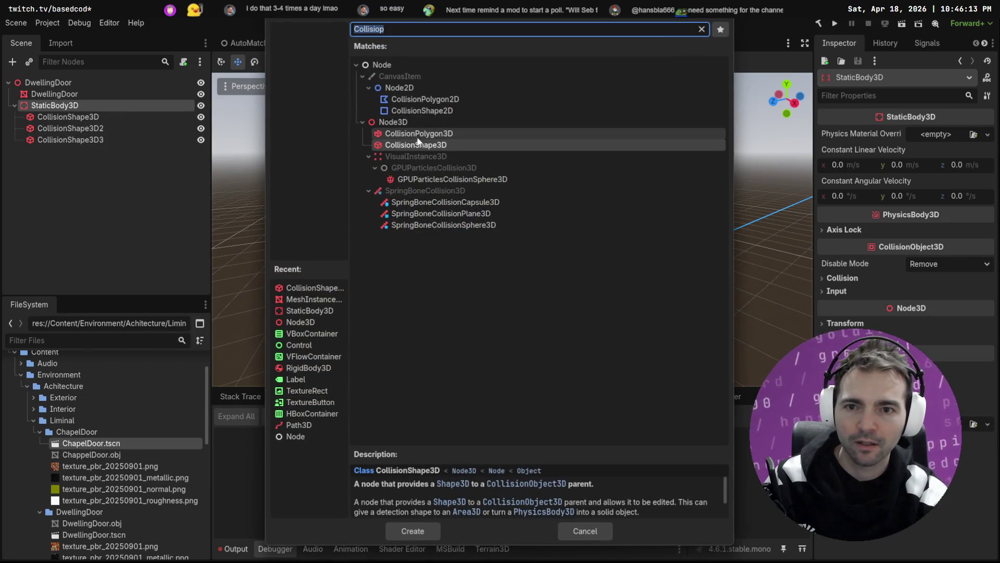
double_click(417, 145)
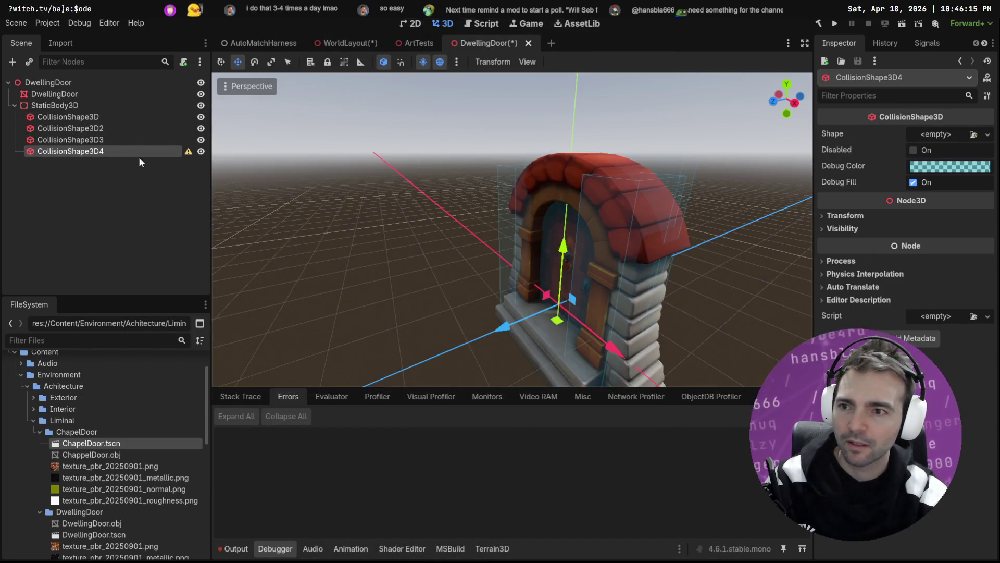
click(988, 136)
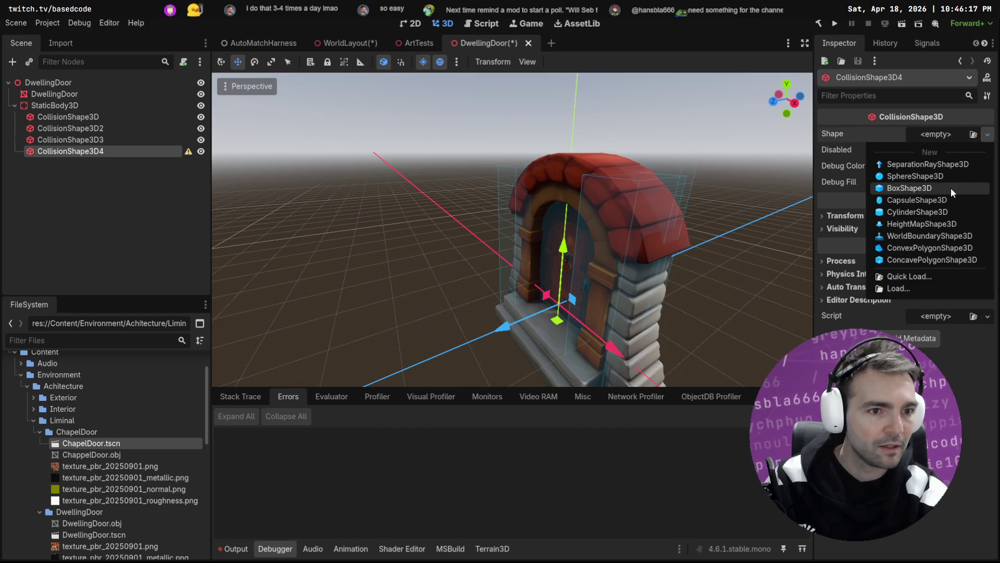
click(951, 188)
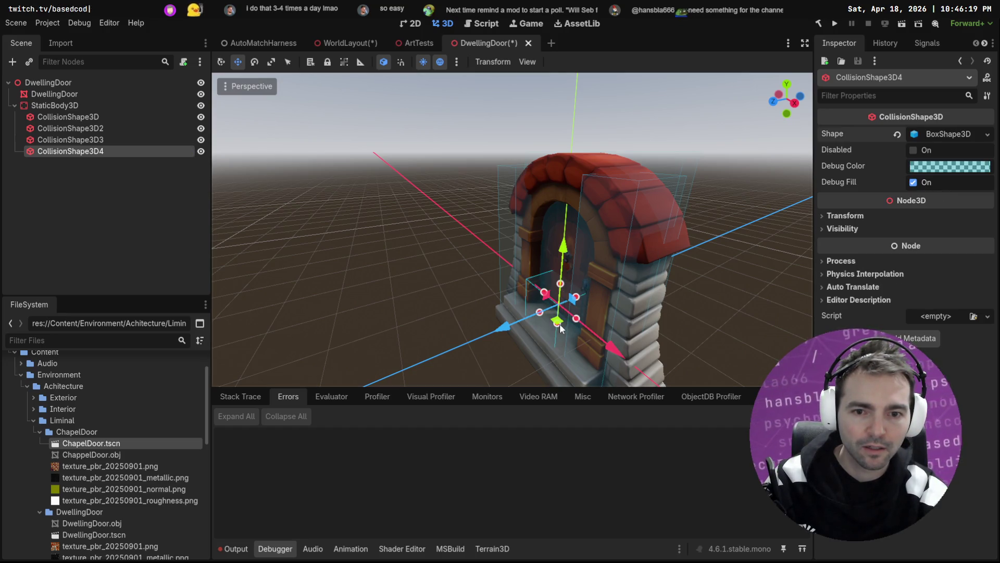
drag(560, 328, 562, 368)
scroll(511, 229, up, 5)
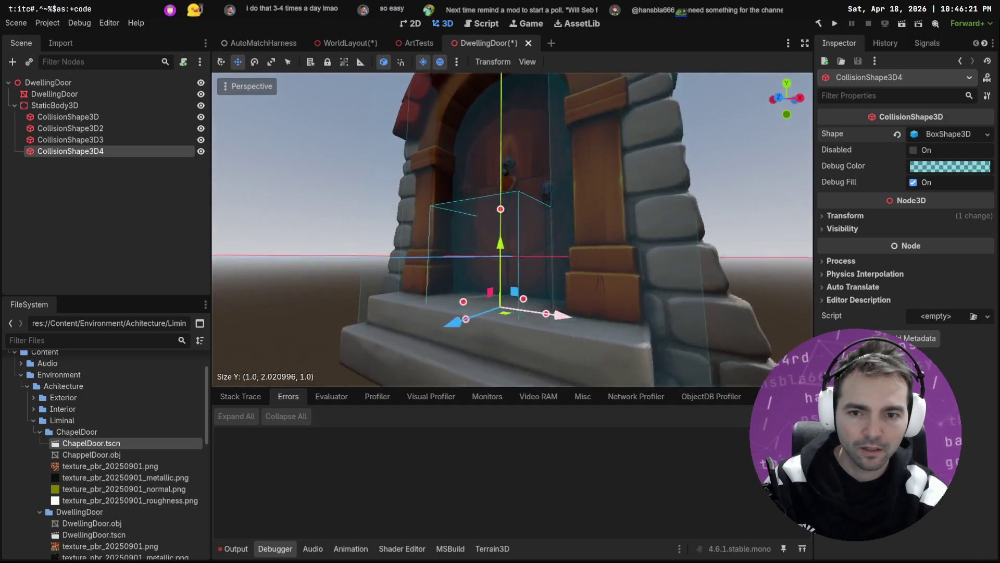
scroll(525, 341, down, 3)
drag(494, 324, 495, 295)
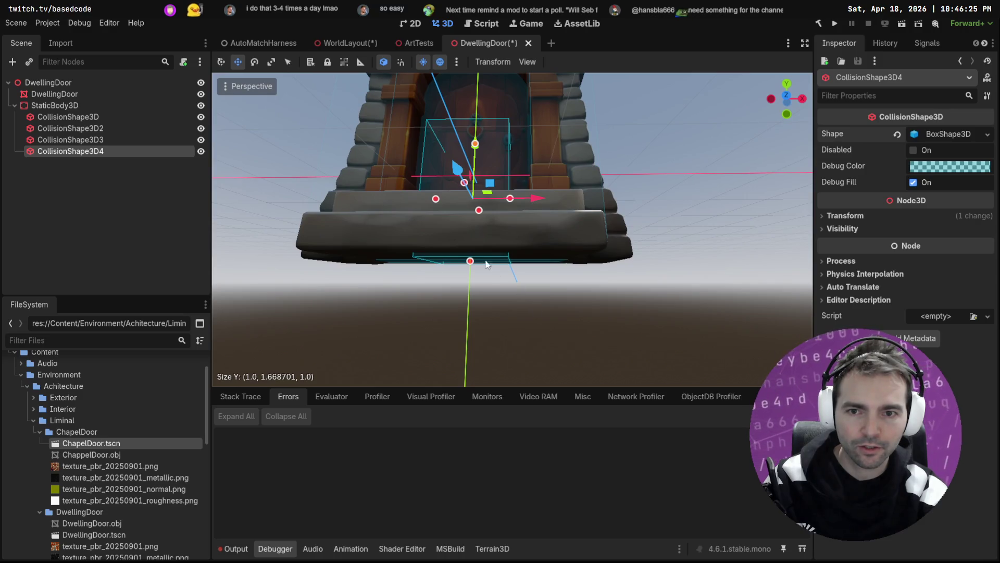
Save the DwellingDoor scene and fly to the tavern doorway in WorldLayout
click(90, 95)
ctrl+click(88, 103)
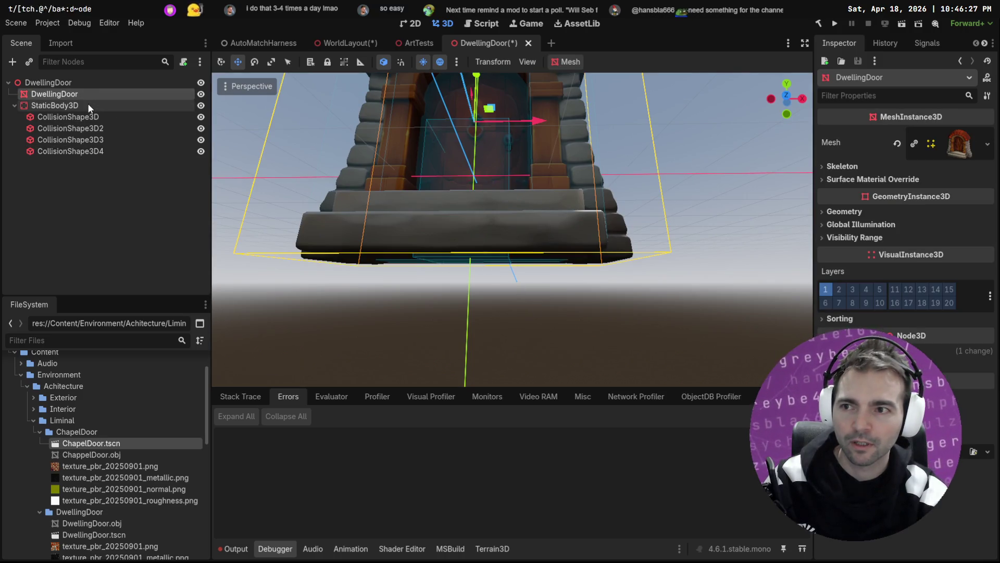
mouse_move(496, 165)
mouse_down()
mouse_move(480, 85)
mouse_move(506, 21)
mouse_move(510, 31)
mouse_up()
key(ctrl+s)
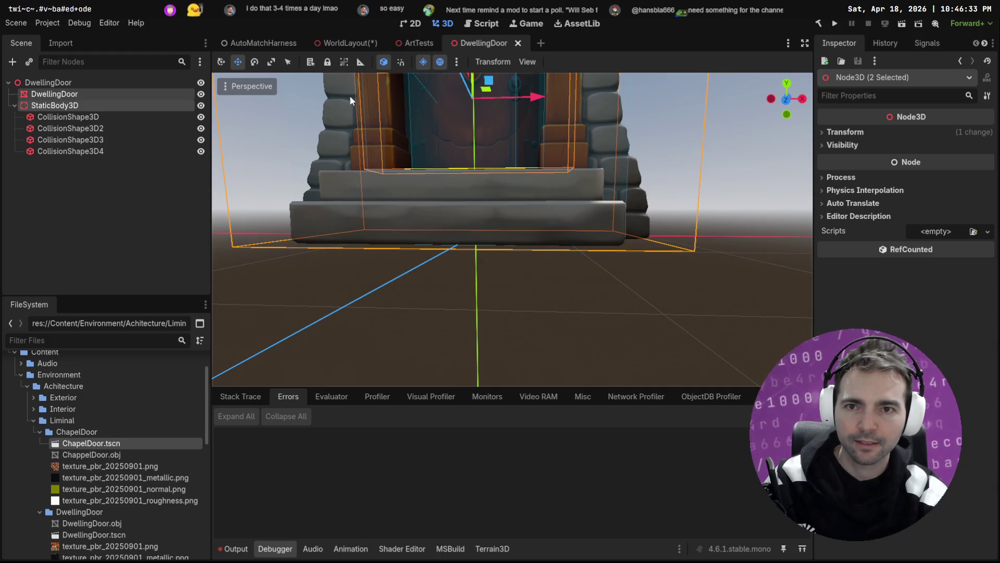
click(348, 43)
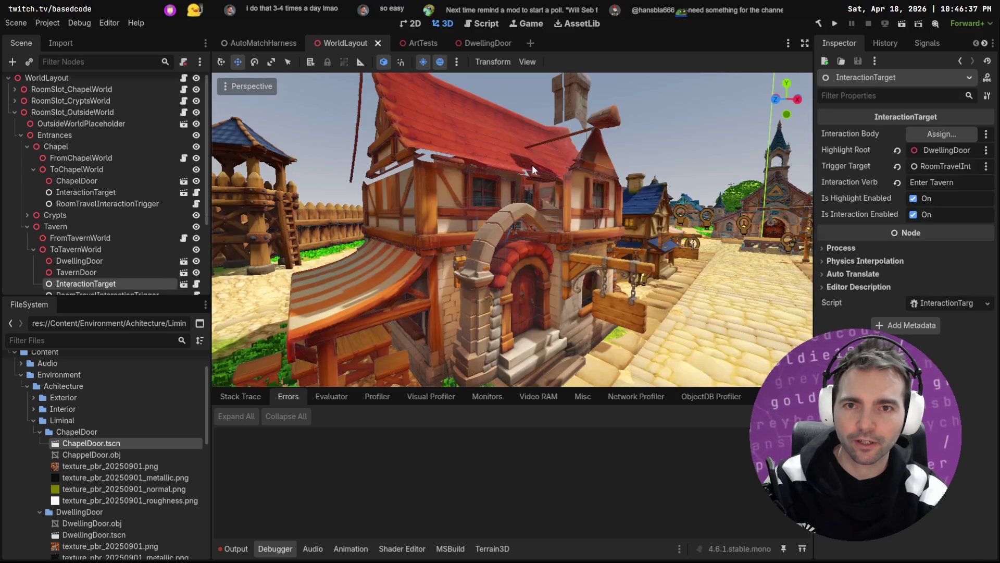
key(w)
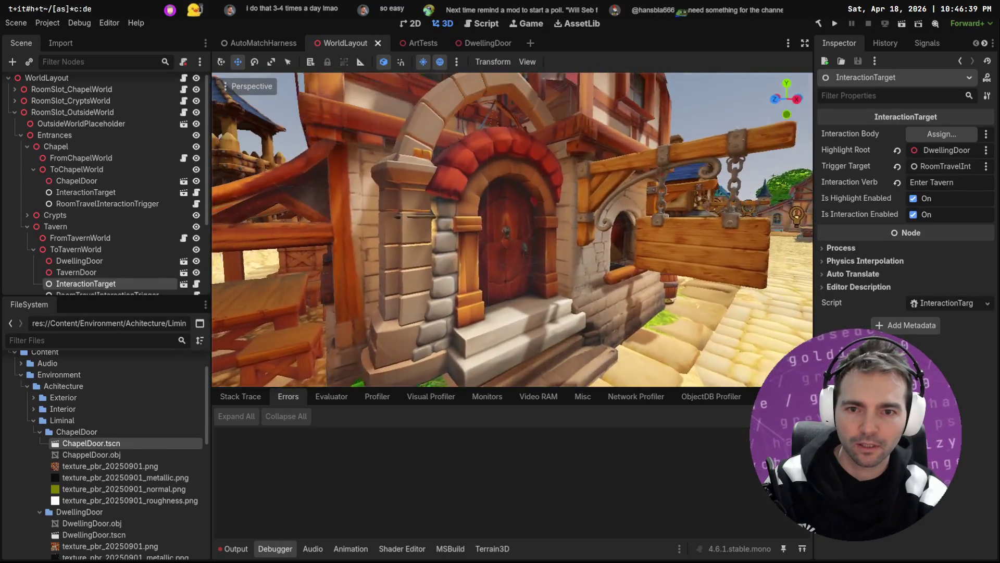
Lower the tavern's DwellingDoor about 0.8 and shift it about 0.26 along Z onto the steps
scroll(110, 244, down, 1)
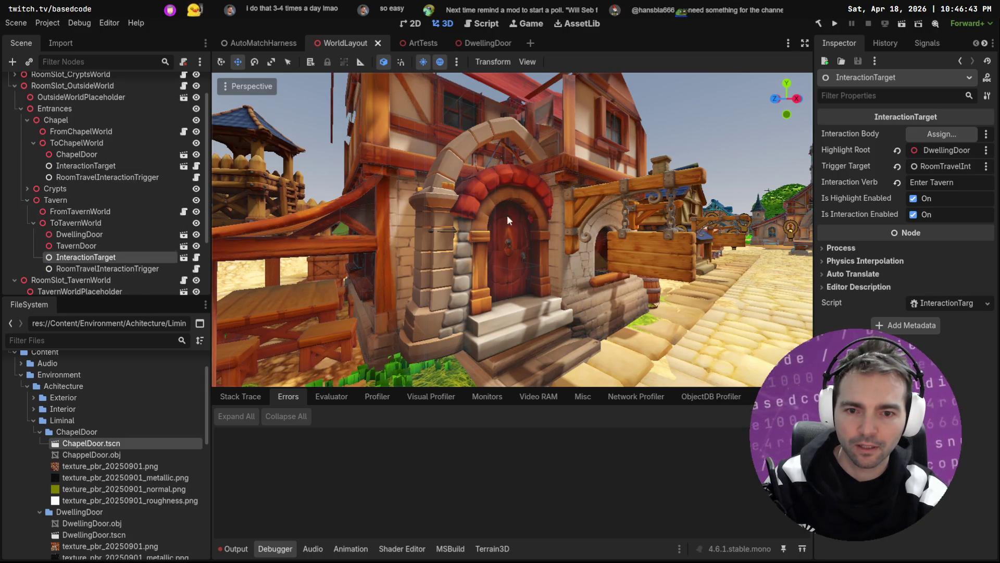
scroll(104, 239, down, 1)
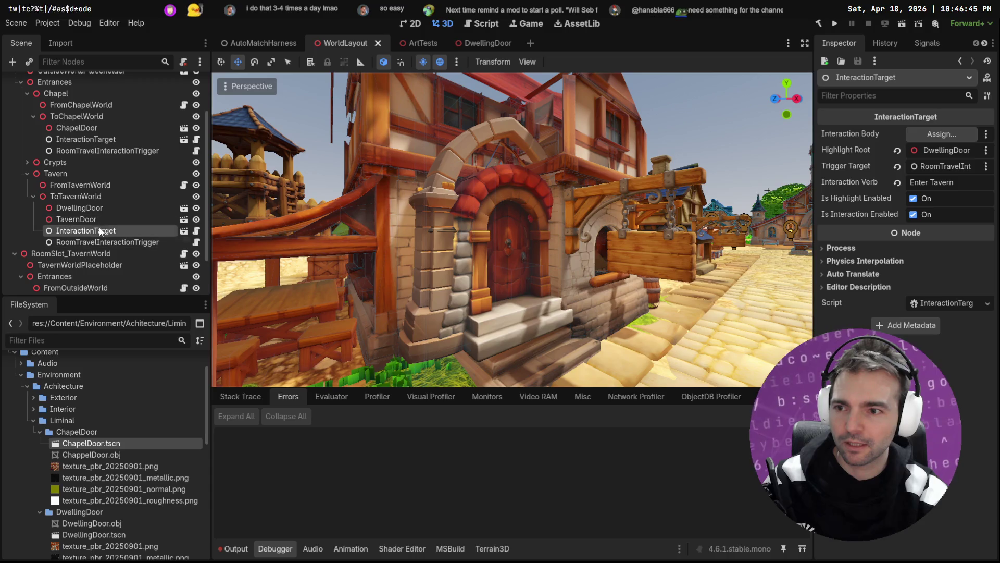
click(151, 207)
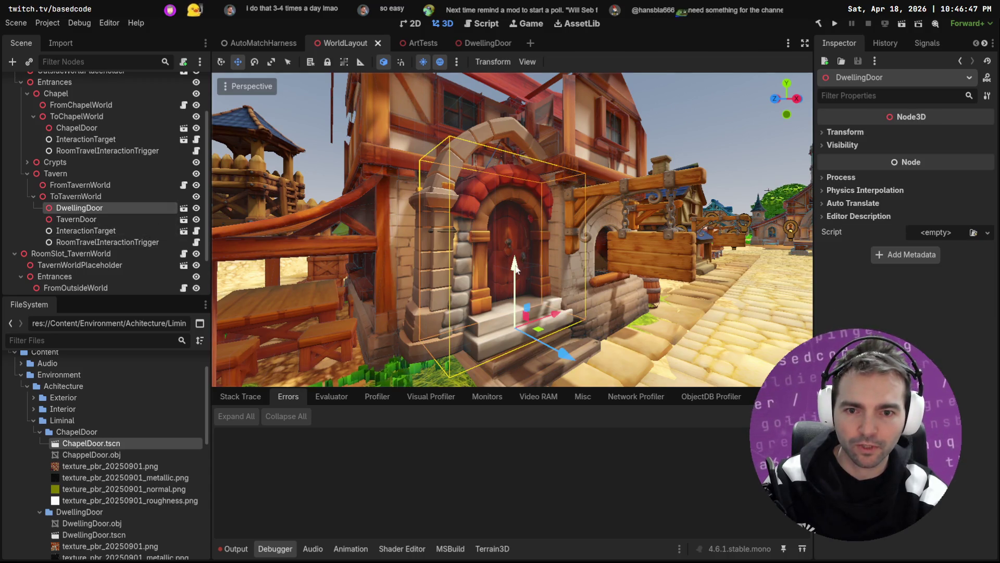
drag(514, 267, 519, 309)
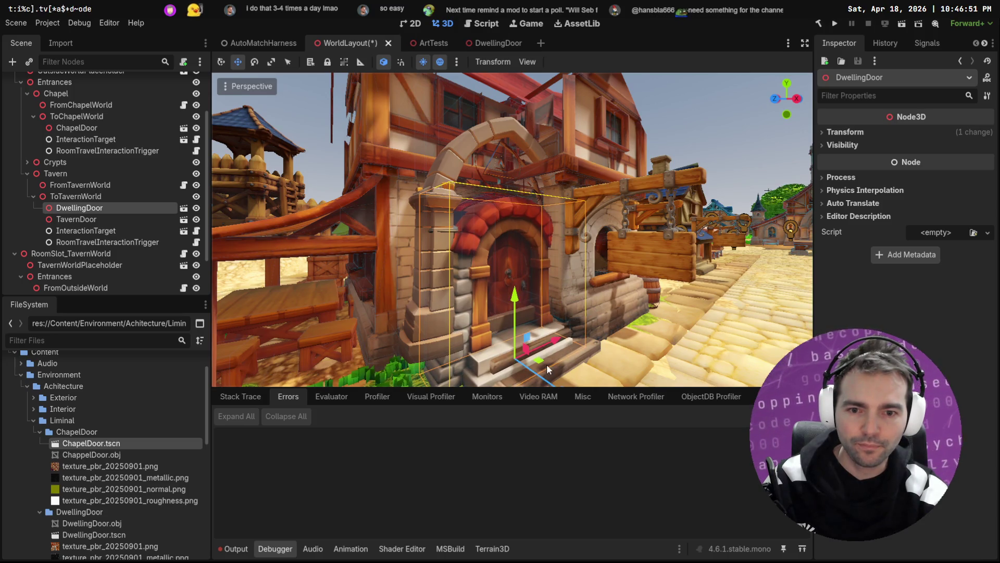
mouse_move(547, 369)
mouse_down()
mouse_move(610, 351)
mouse_move(617, 370)
mouse_up()
scroll(513, 229, up, 5)
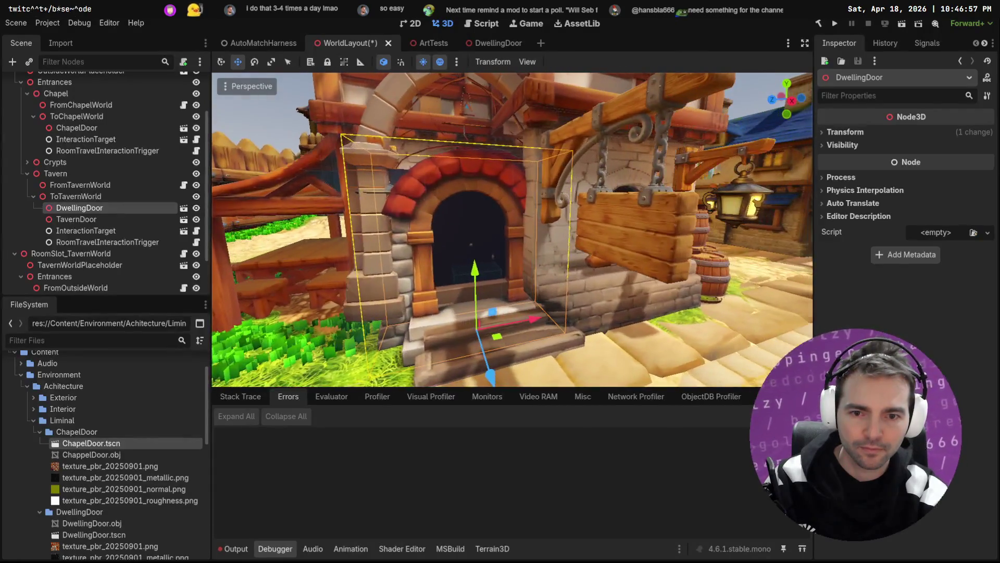
drag(602, 324, 631, 324)
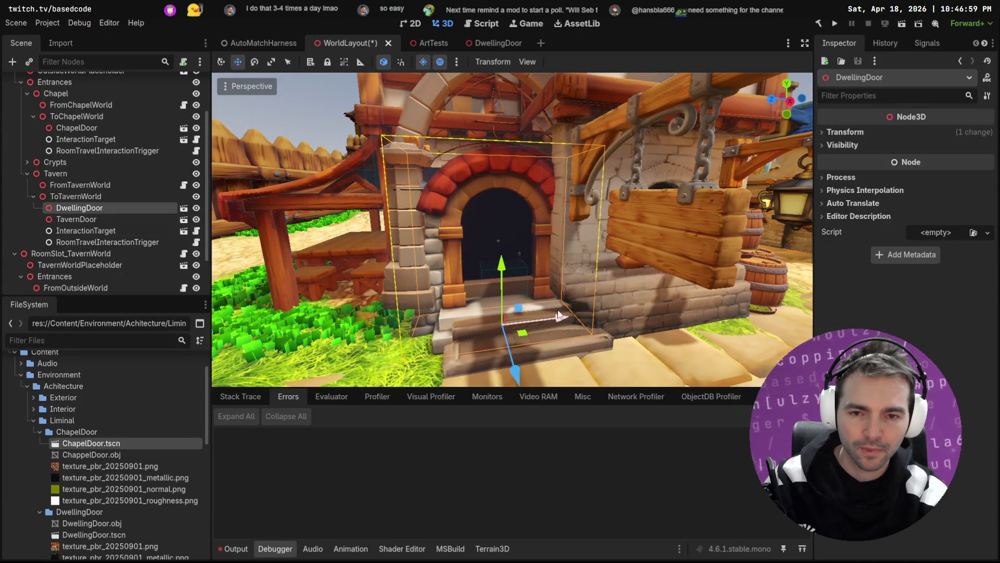
drag(565, 317, 563, 317)
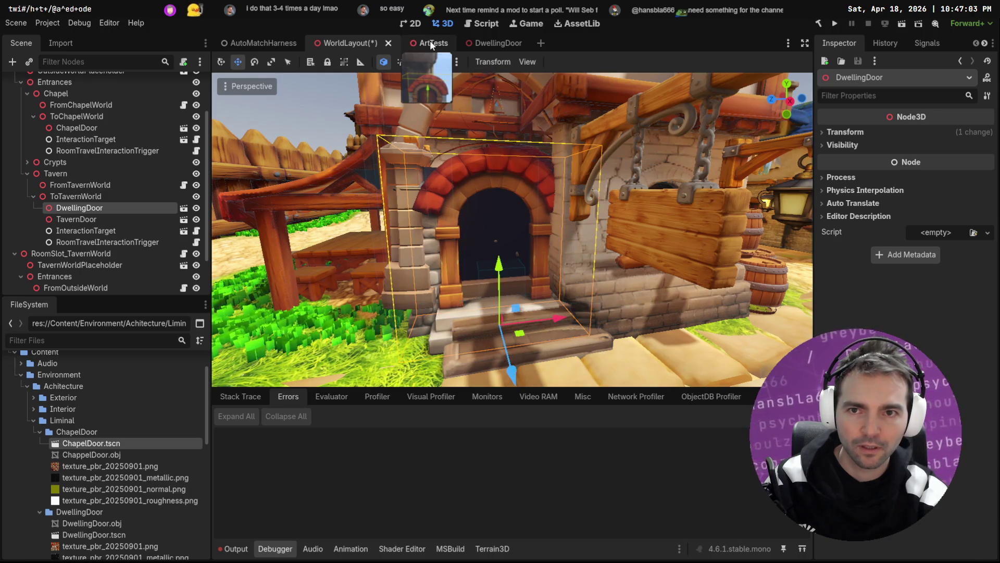
scroll(513, 229, up, 3)
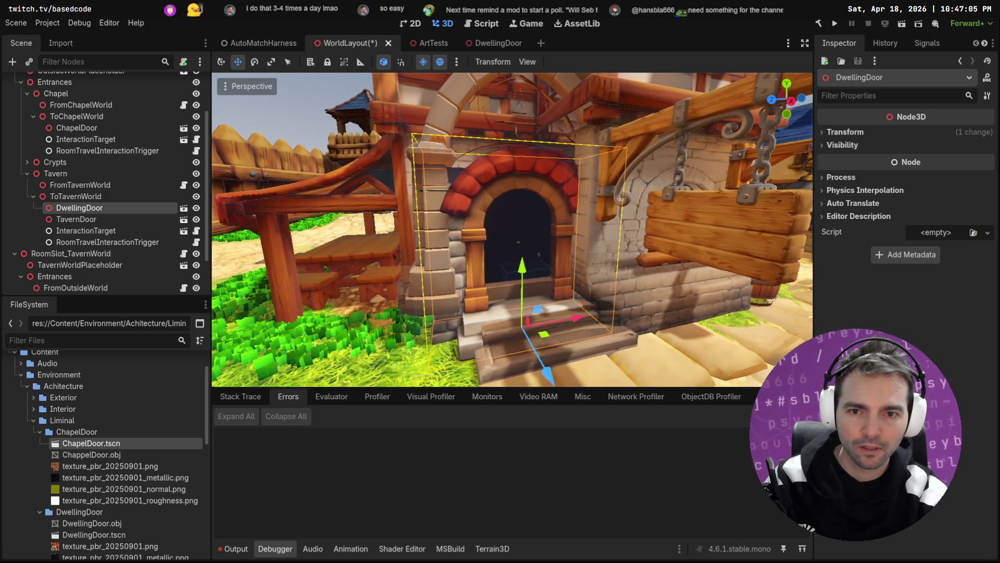
click(483, 43)
Resize CollisionShape3D4 to about 2.99 wide, step height, and 1.04 deep
scroll(477, 177, down, 2)
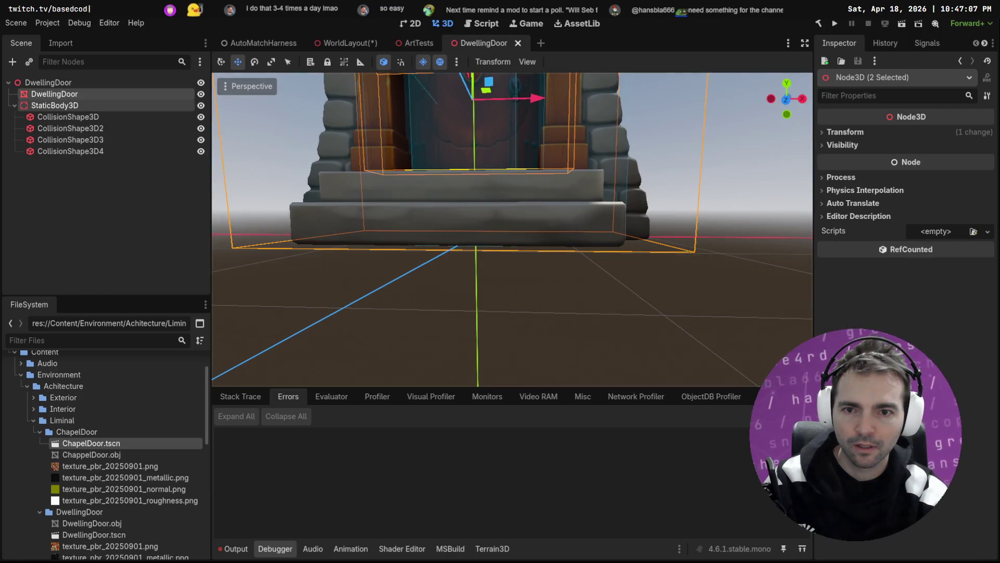
mouse_move(477, 178)
mouse_down()
mouse_move(533, 237)
mouse_move(479, 243)
mouse_up()
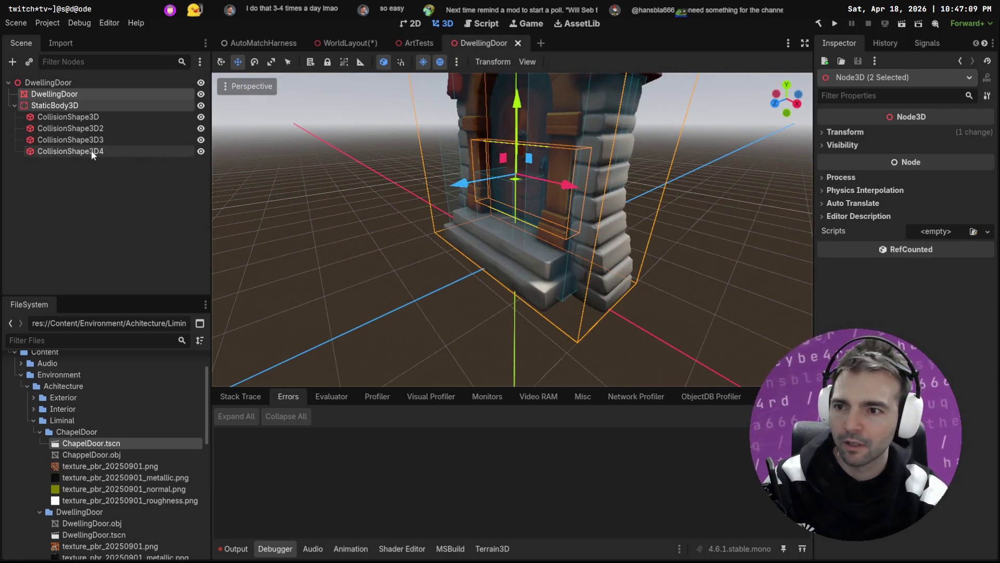
click(501, 230)
scroll(499, 283, down, 2)
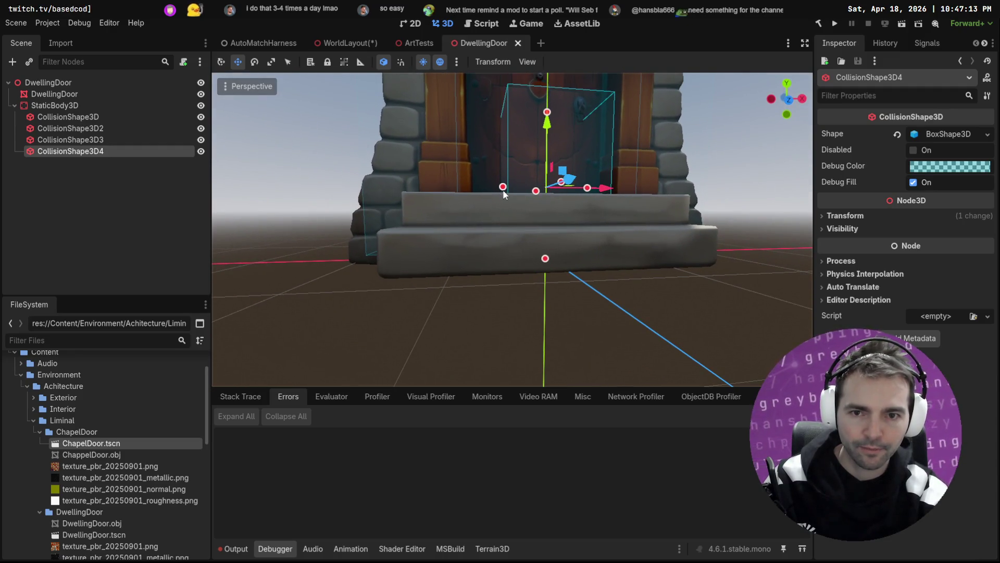
drag(506, 188, 402, 198)
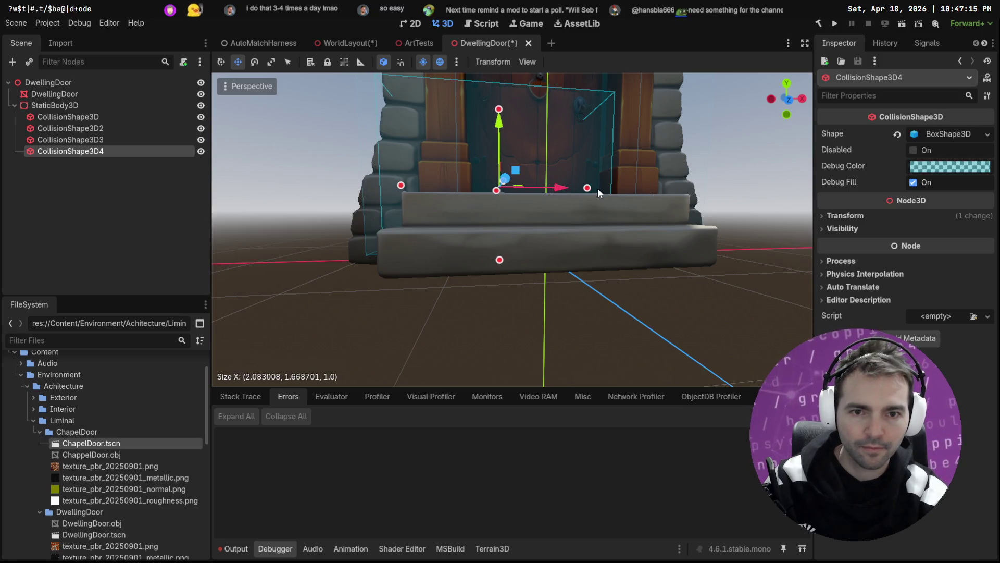
mouse_move(589, 188)
mouse_down()
mouse_move(692, 205)
mouse_move(583, 214)
mouse_up()
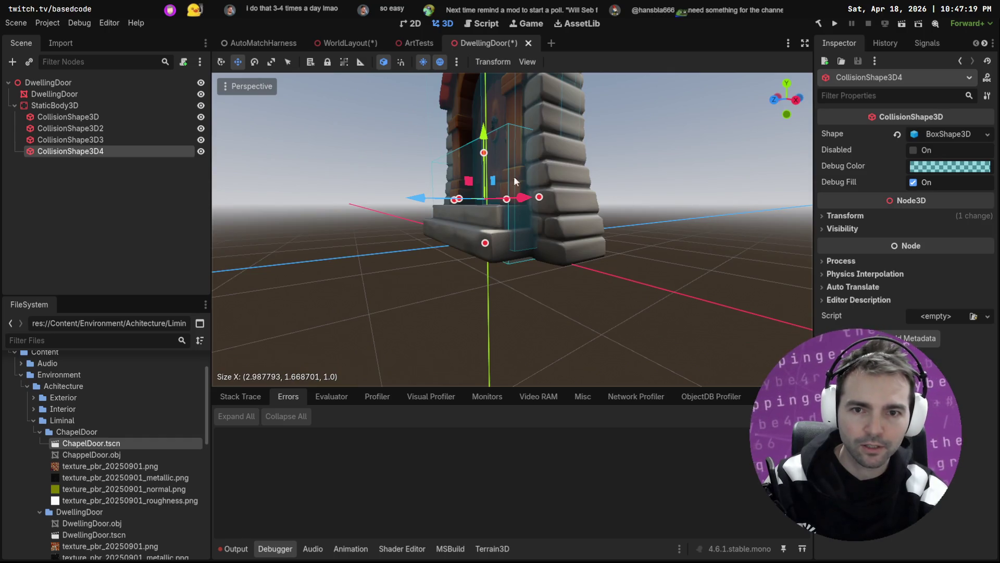
mouse_move(489, 156)
mouse_down()
mouse_move(492, 209)
mouse_move(436, 232)
mouse_move(584, 239)
mouse_move(559, 248)
mouse_move(579, 252)
mouse_move(499, 257)
mouse_up()
drag(590, 259, 453, 262)
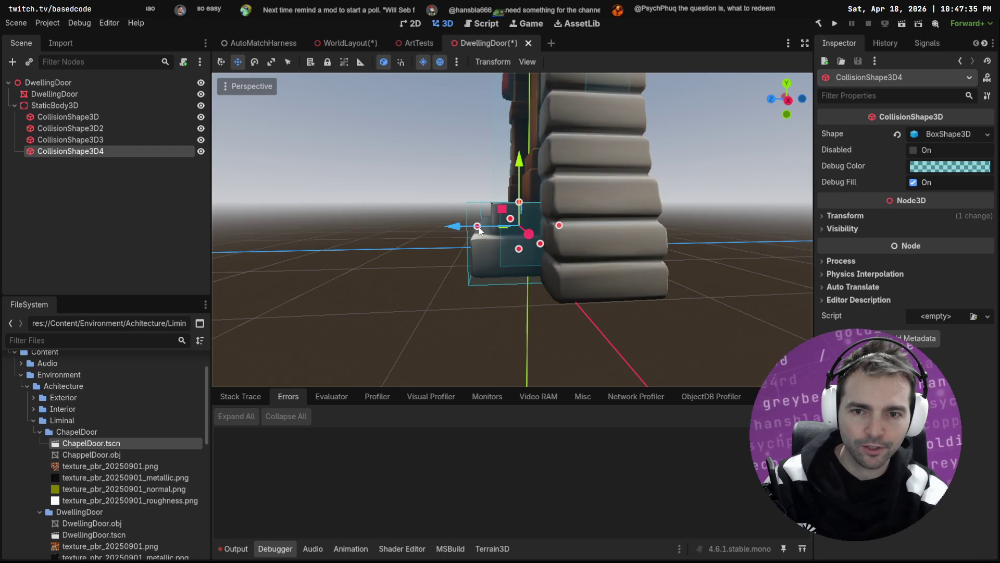
drag(478, 228, 542, 238)
click(105, 144)
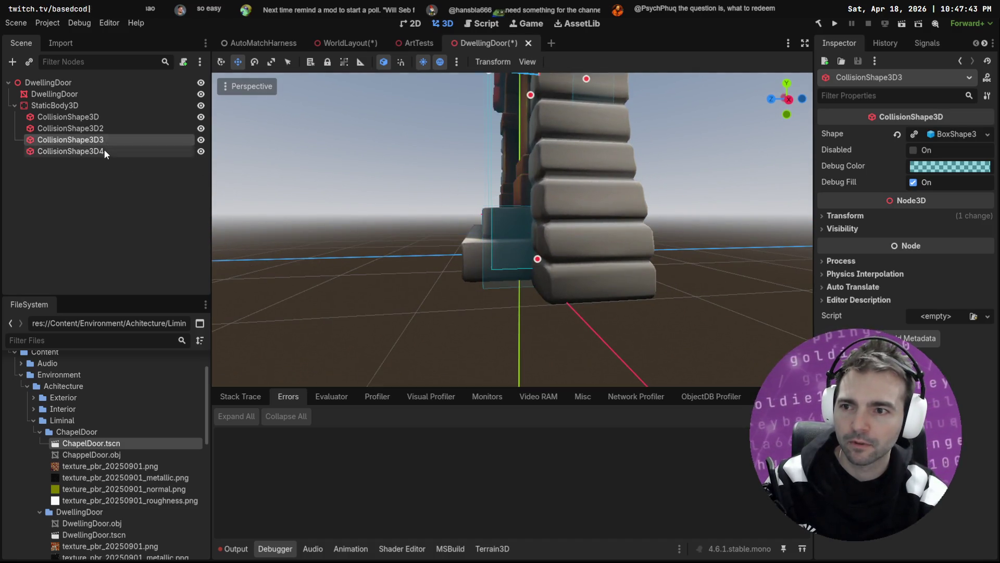
click(104, 151)
Add a fifth CollisionShape3D under StaticBody3D with a new BoxShape3D
click(92, 105)
right_click(172, 105)
click(224, 116)
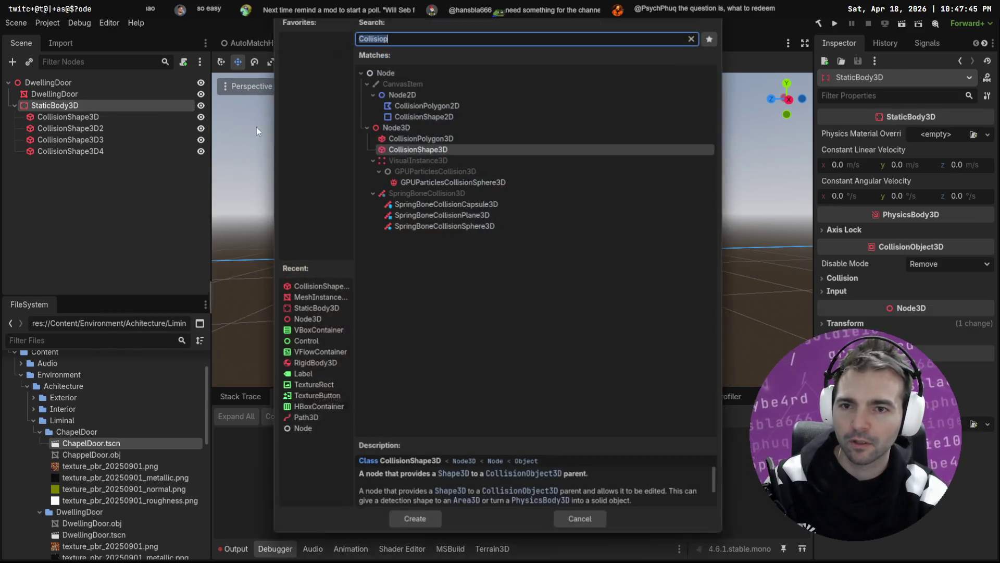
double_click(454, 145)
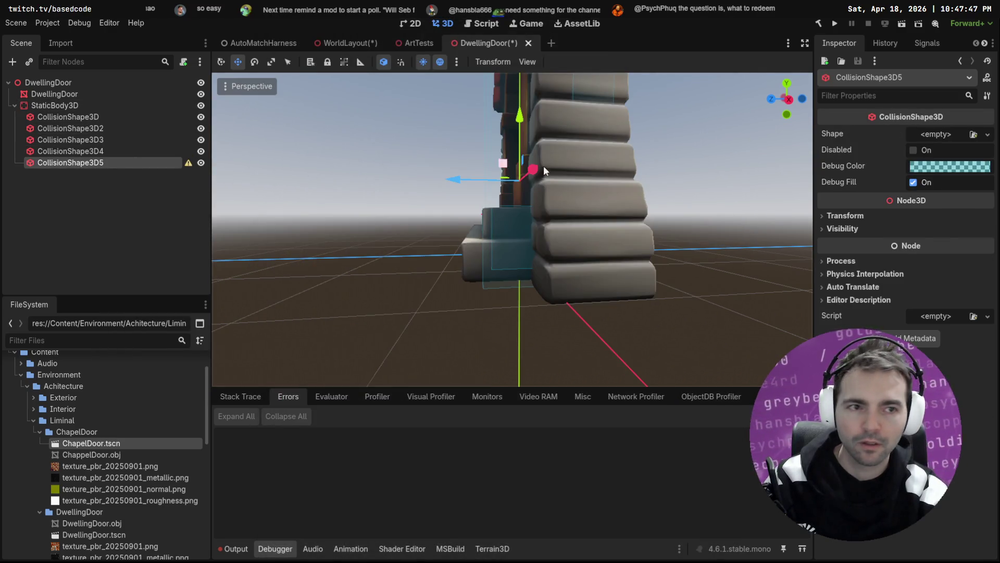
click(987, 134)
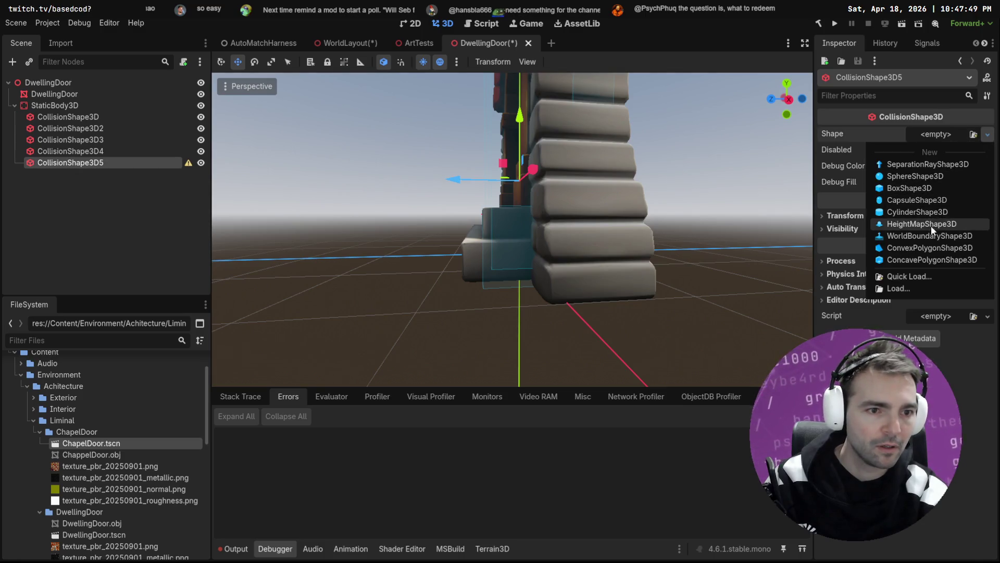
click(933, 188)
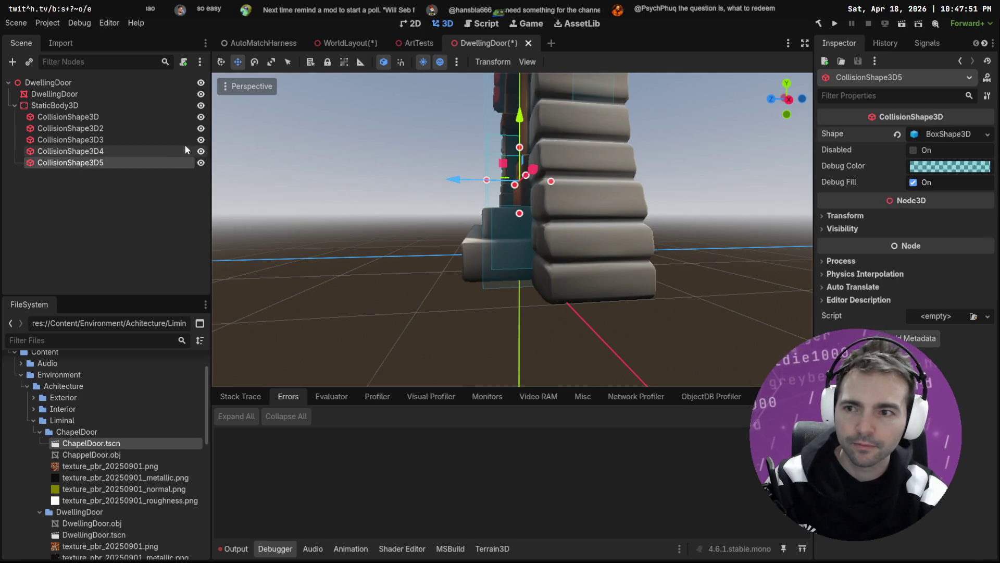
Look over the shape resource options of CollisionShape3D4 and CollisionShape3D5 without changing them
click(95, 155)
click(958, 136)
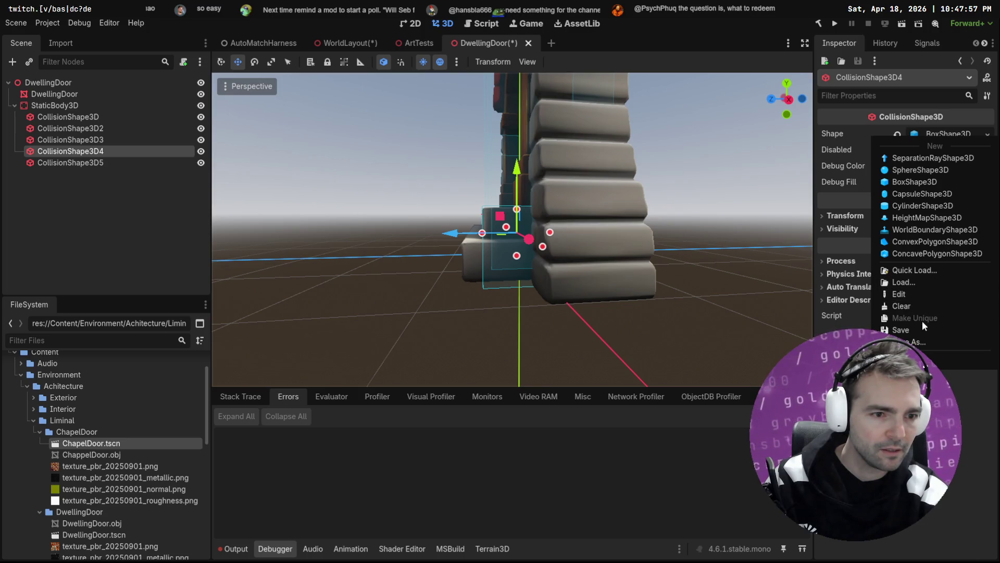
click(90, 164)
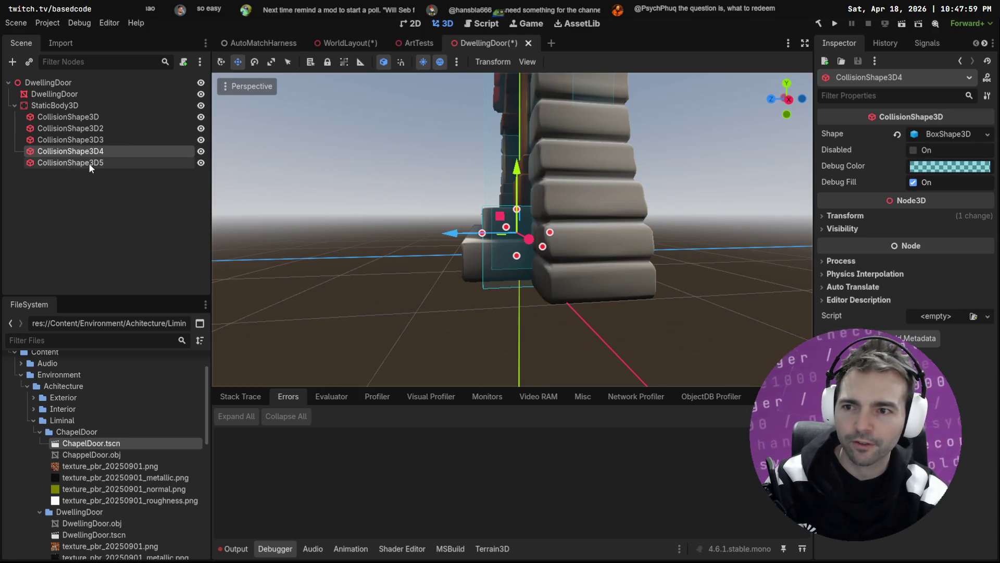
click(952, 133)
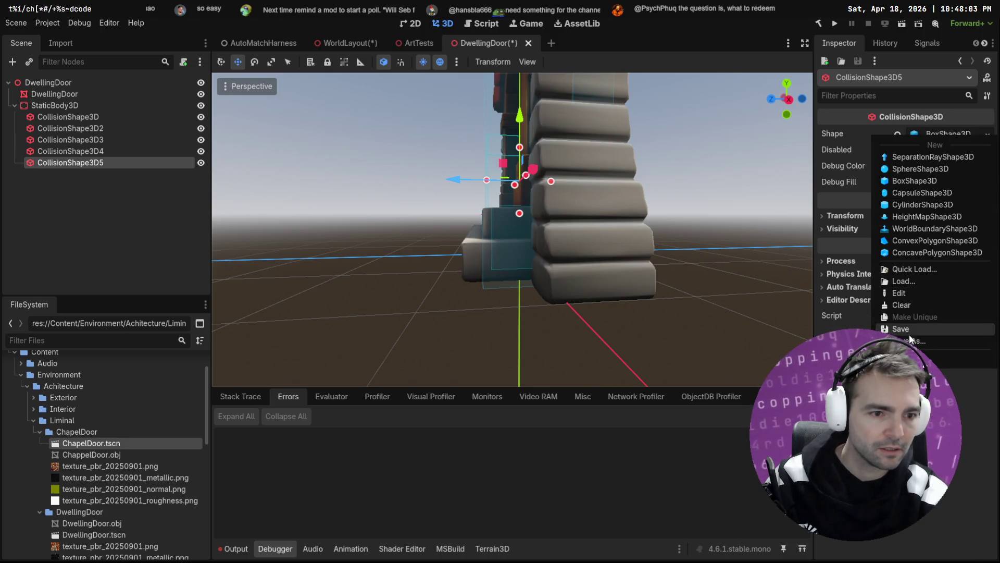
click(521, 150)
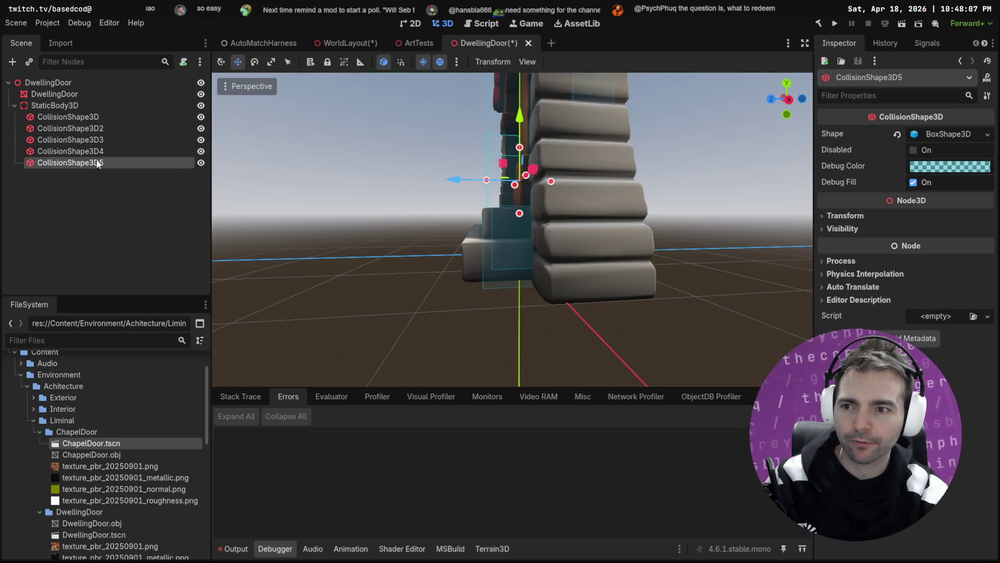
Resize the fifth collision box to about 2.92 × 0.33 × 1.29 over the bottom step and save
drag(521, 150, 510, 238)
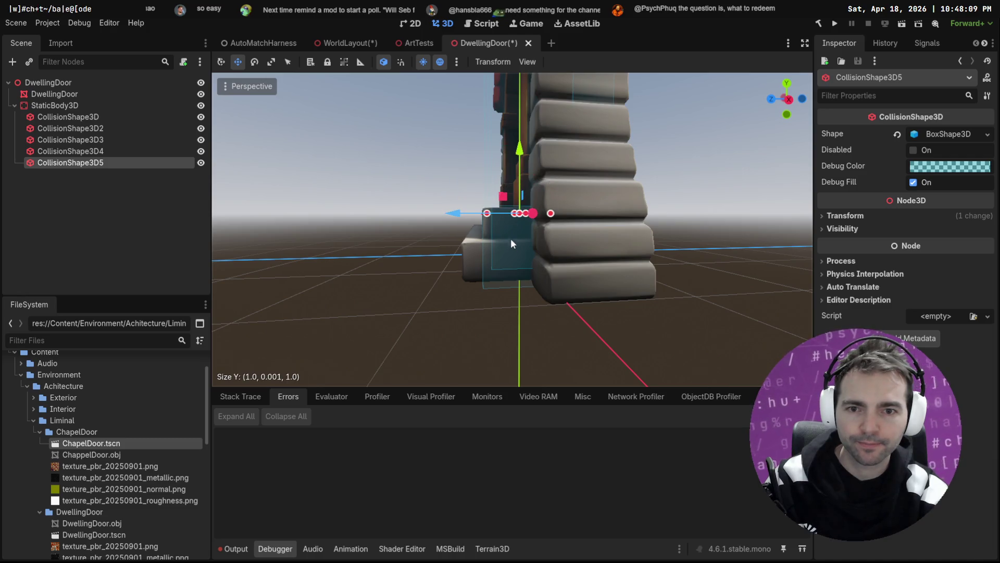
key(ctrl+z)
key(f)
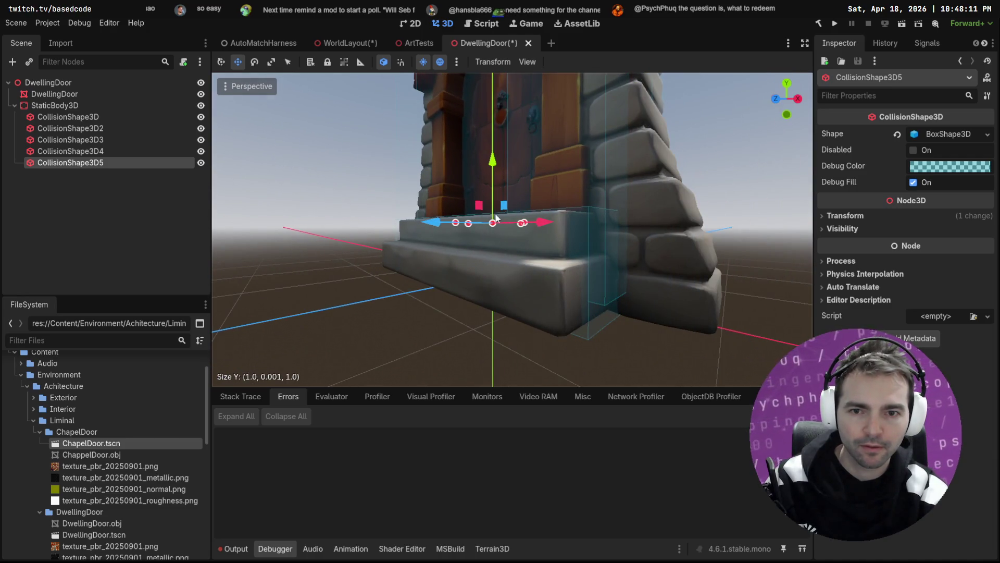
drag(493, 268, 504, 280)
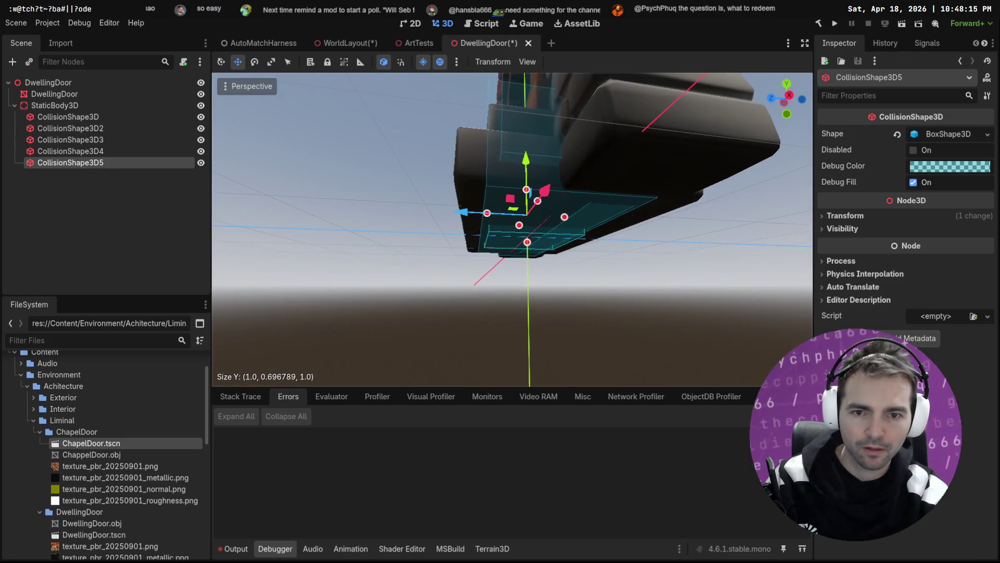
drag(527, 246, 527, 240)
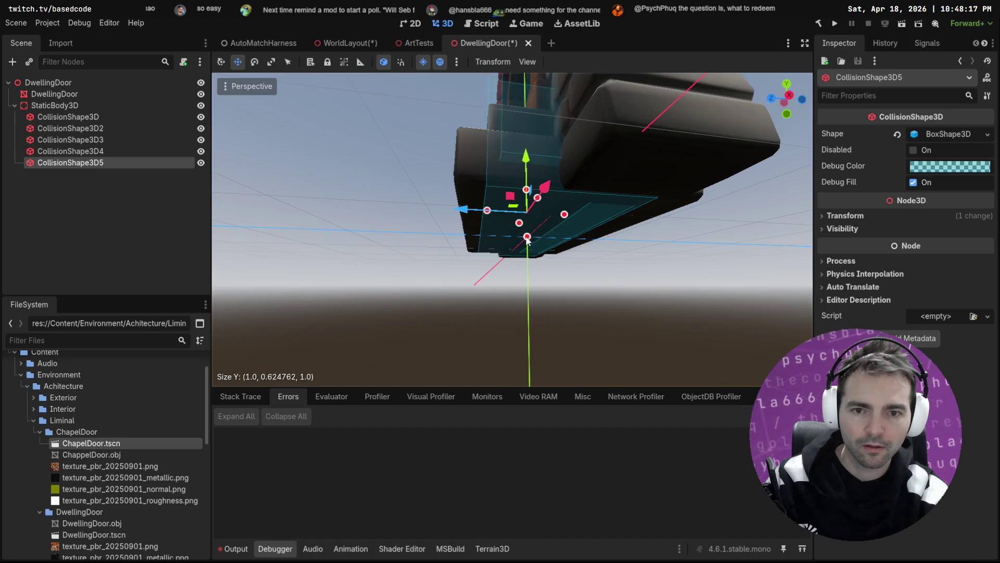
mouse_move(487, 210)
mouse_down()
mouse_move(453, 213)
mouse_move(482, 212)
mouse_up()
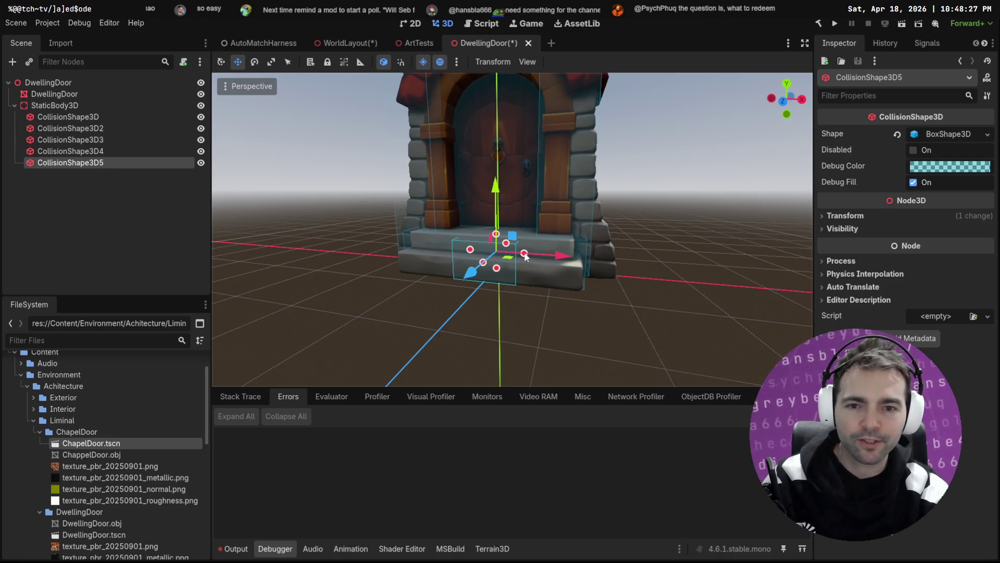
drag(525, 257, 583, 263)
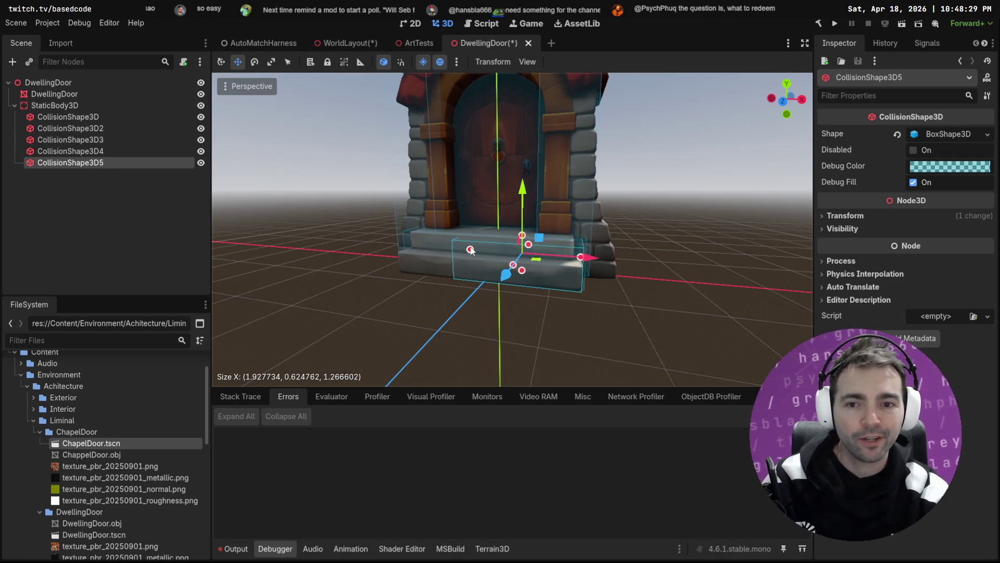
mouse_move(471, 251)
mouse_down()
mouse_move(424, 246)
mouse_move(495, 251)
mouse_up()
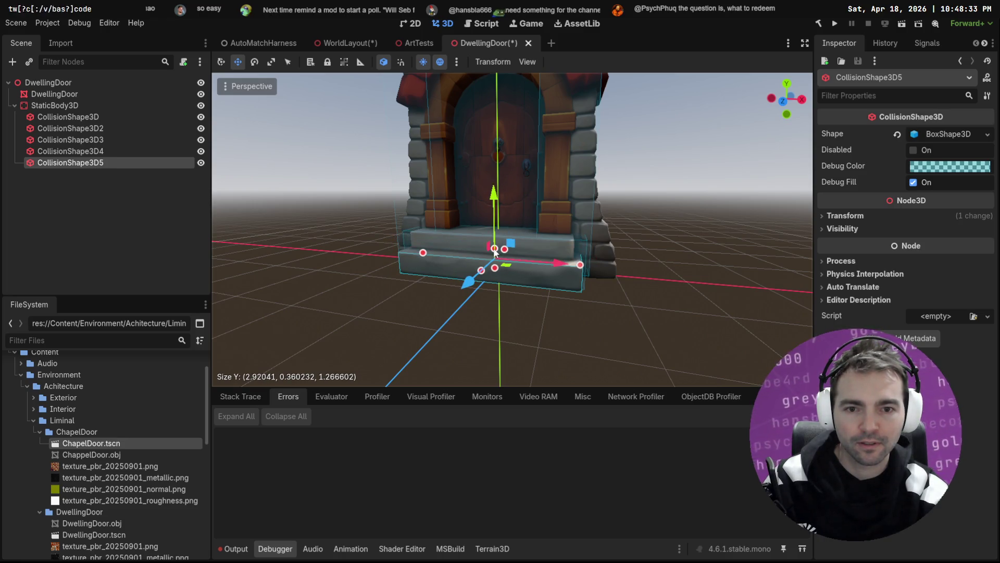
scroll(412, 252, up, 5)
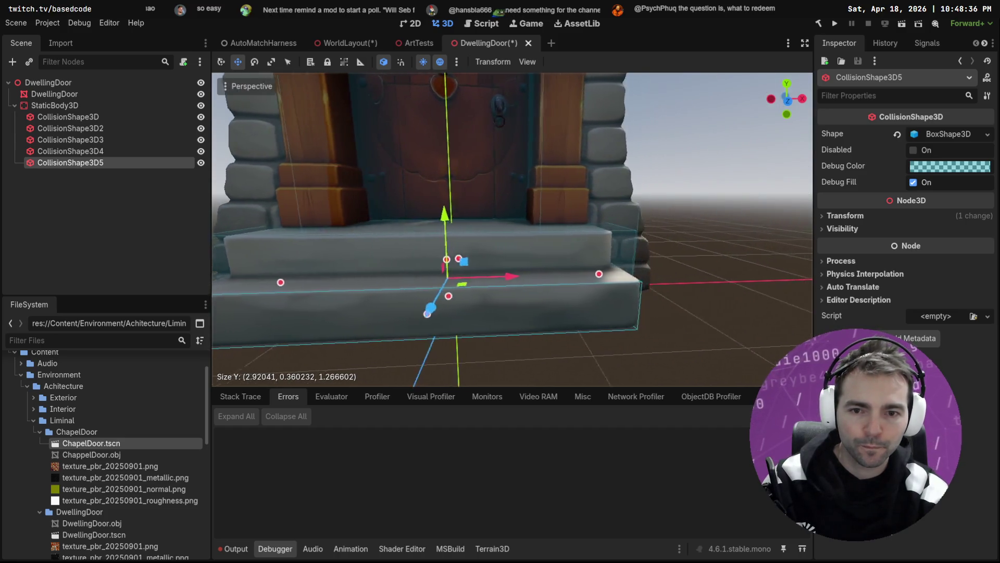
mouse_move(412, 252)
mouse_down()
mouse_move(485, 276)
mouse_move(520, 270)
mouse_up()
drag(458, 259, 455, 259)
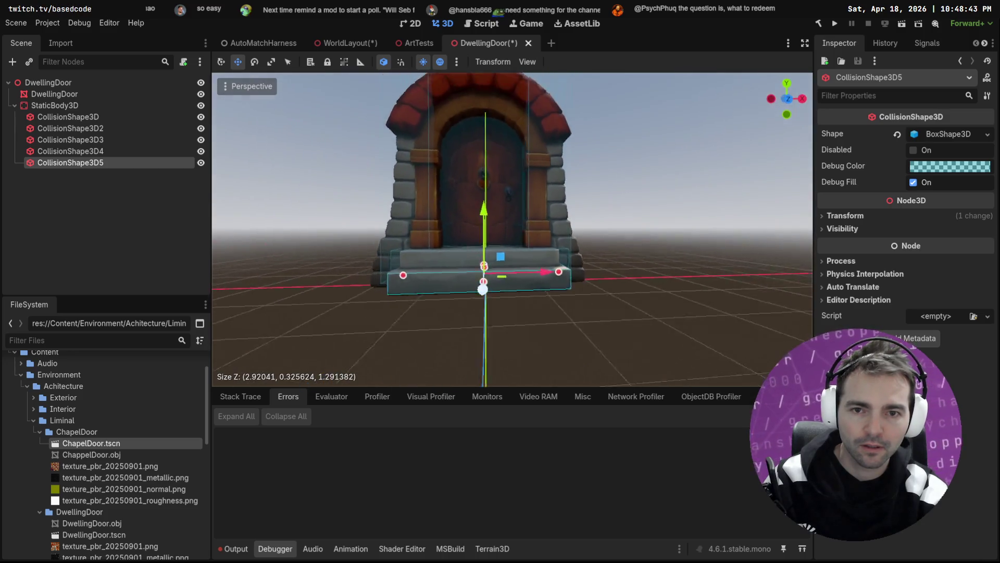
key(ctrl+s)
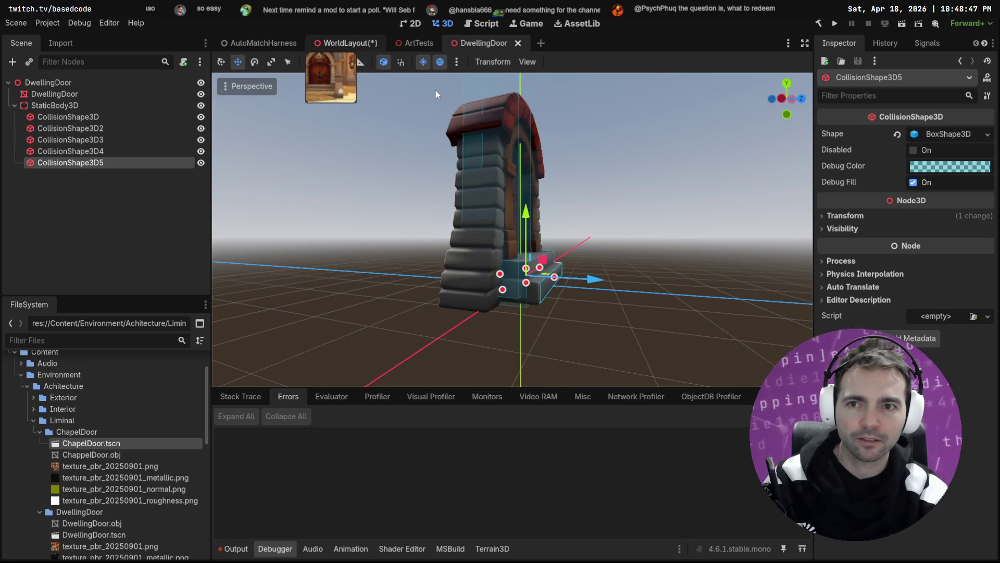
In WorldLayout, select the tavern entrance's InteractionTarget under TavernDoor
click(341, 43)
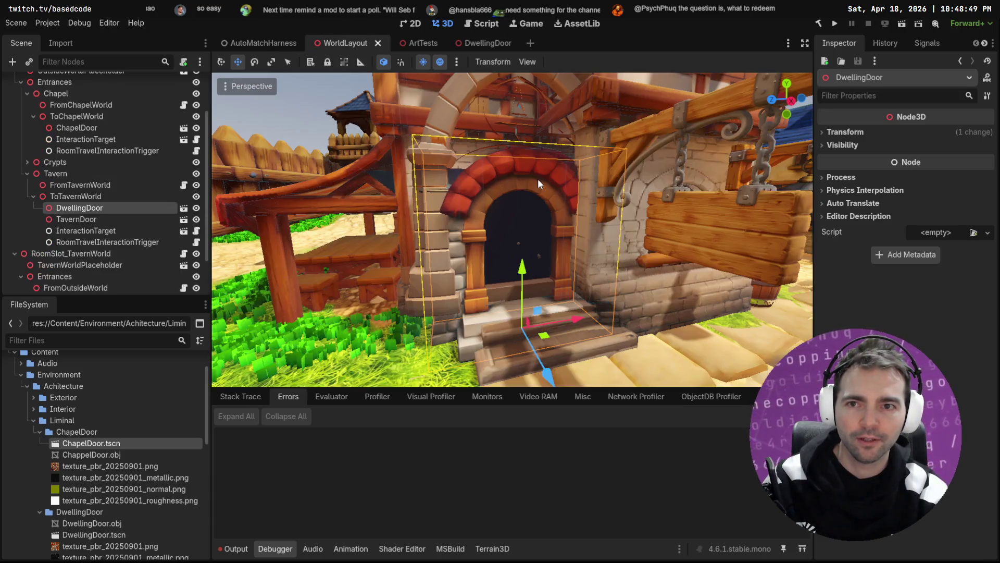
scroll(534, 181, down, 3)
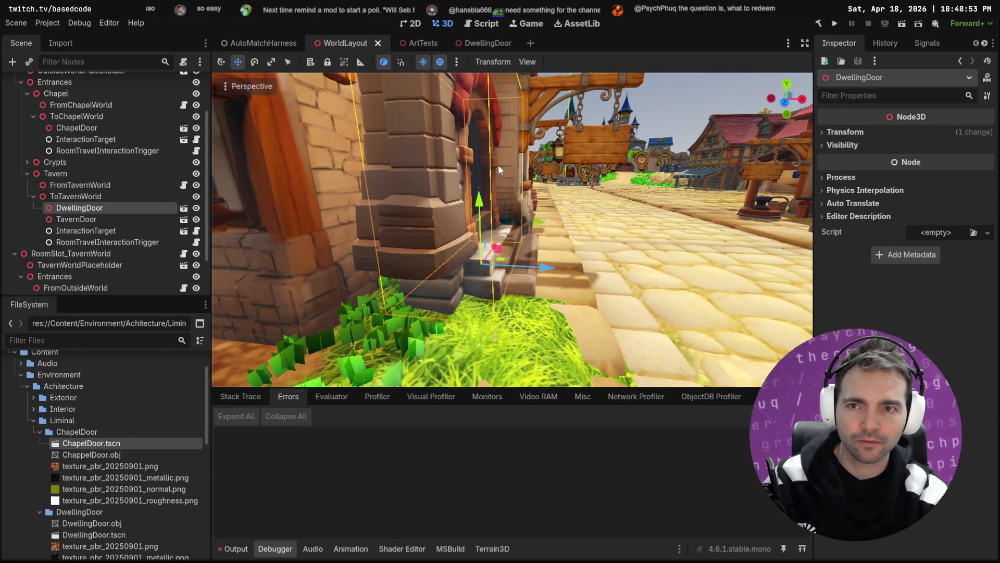
click(83, 219)
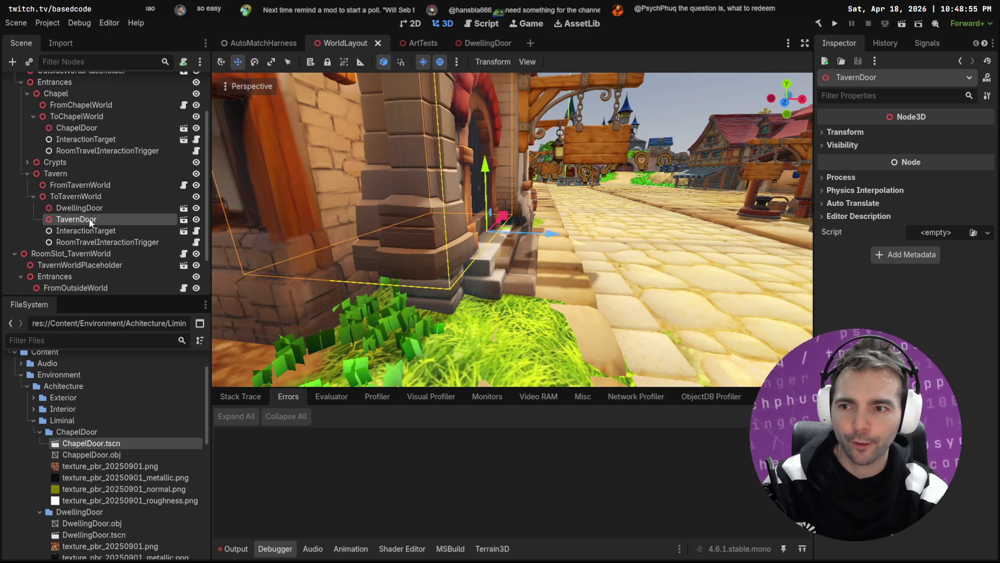
click(86, 208)
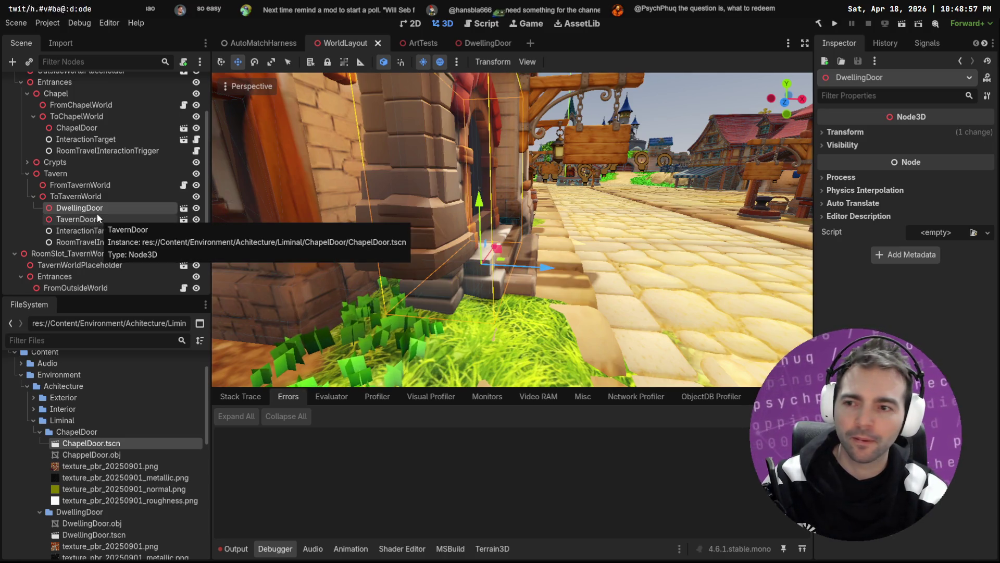
click(99, 221)
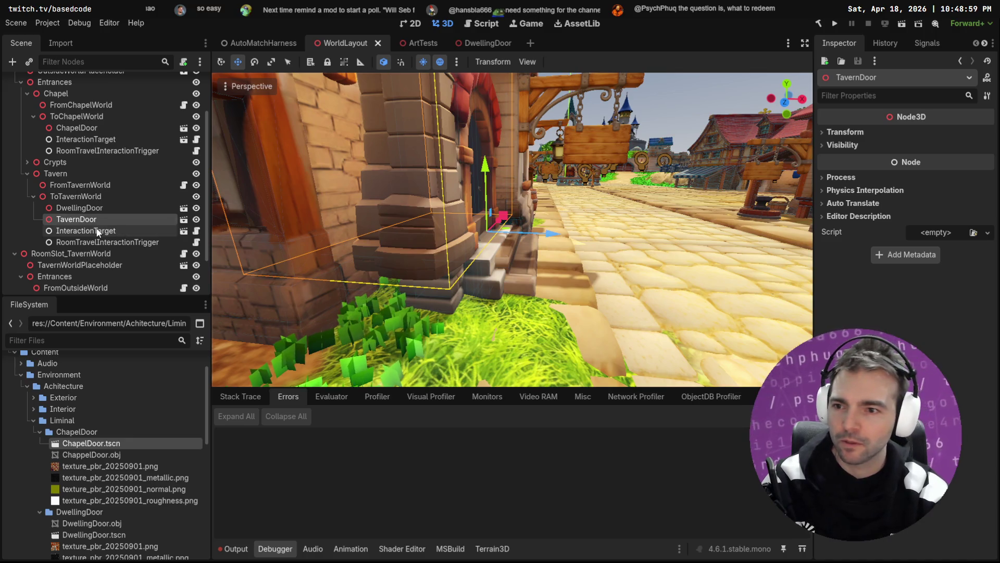
click(88, 230)
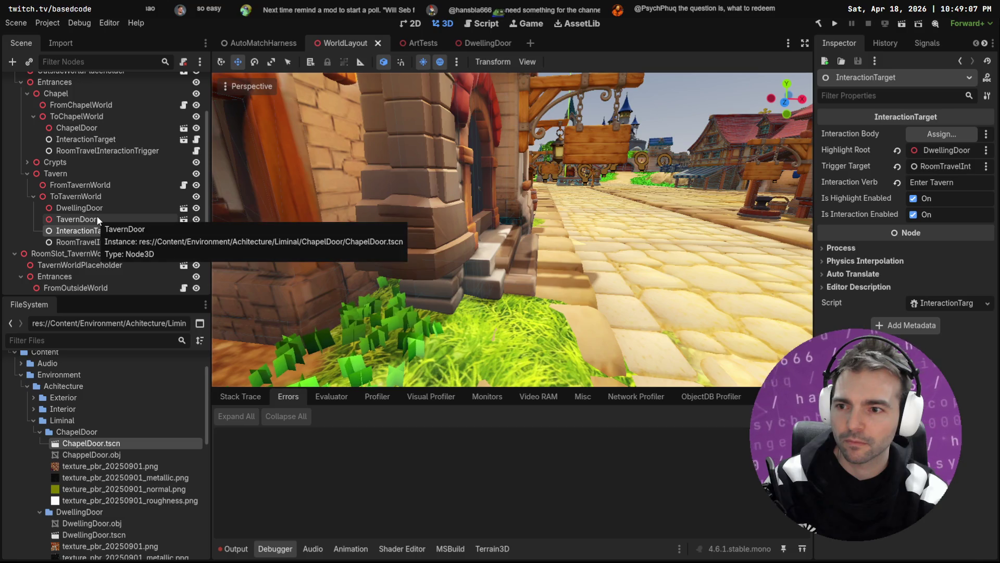
Show the chapel InteractionTarget's Interaction Body path as text for reference
scroll(96, 209, down, 1)
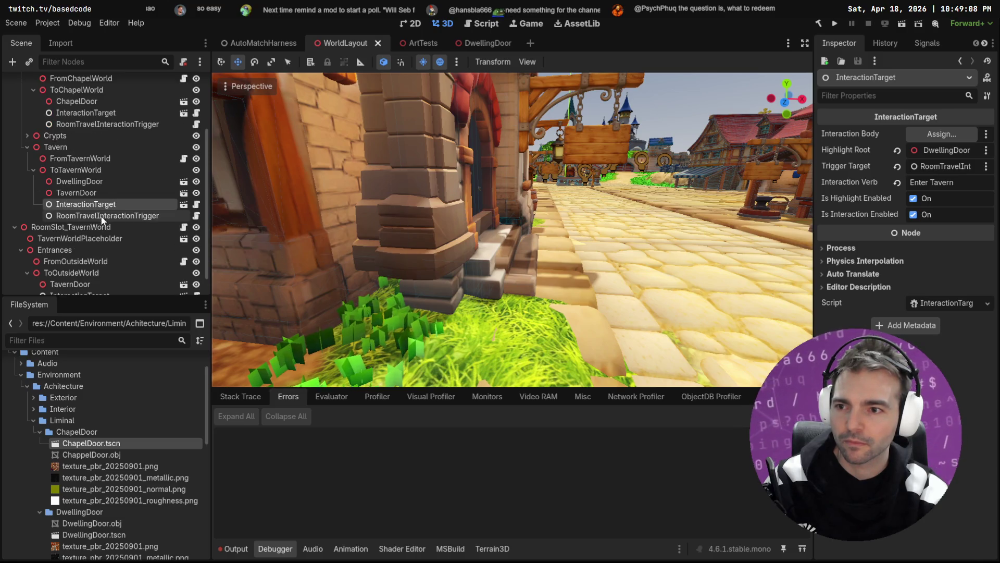
click(87, 114)
click(985, 134)
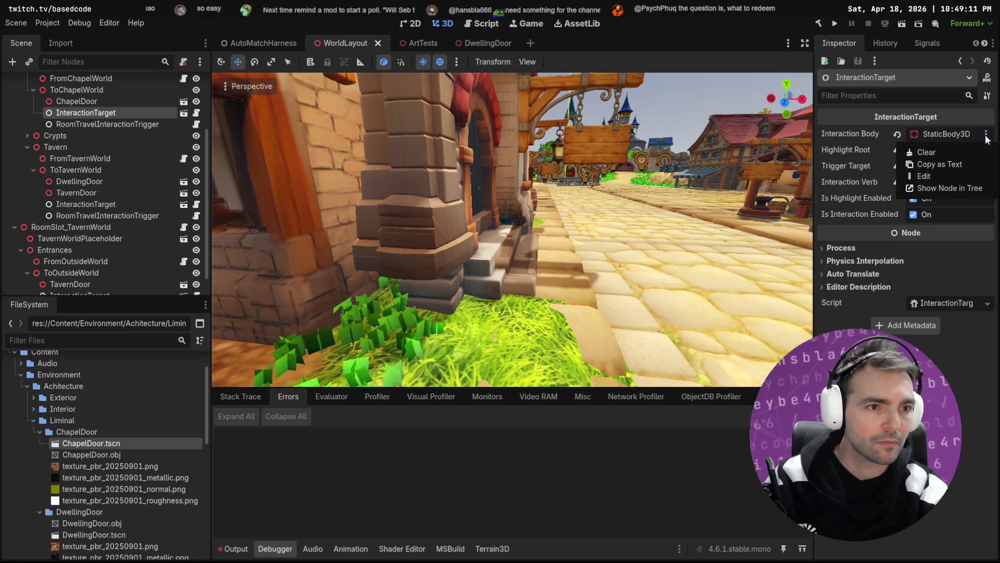
click(960, 177)
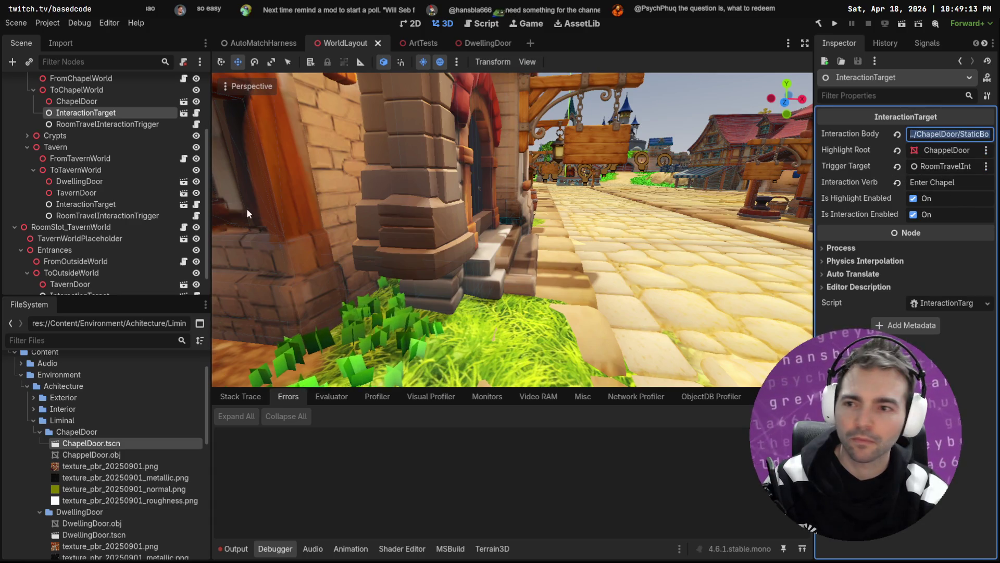
Set the tavern InteractionTarget's Interaction Body to ../DwellingDoor/StaticBody3D
click(105, 193)
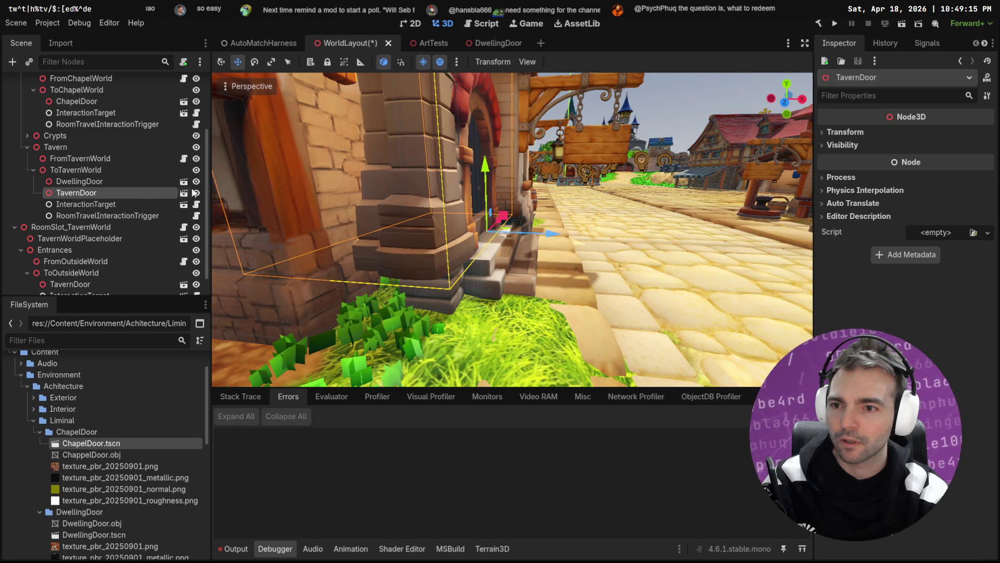
click(118, 205)
click(987, 135)
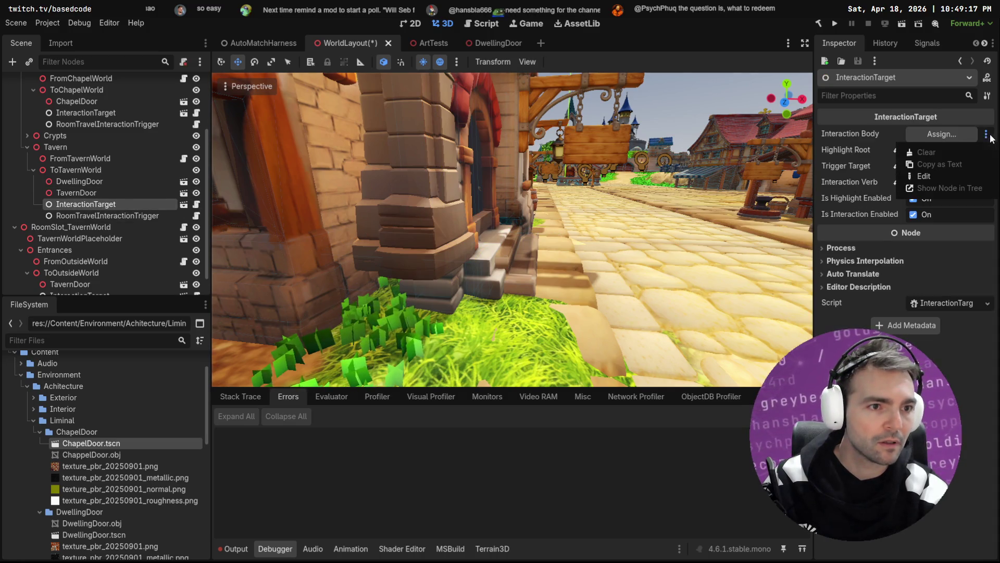
click(939, 176)
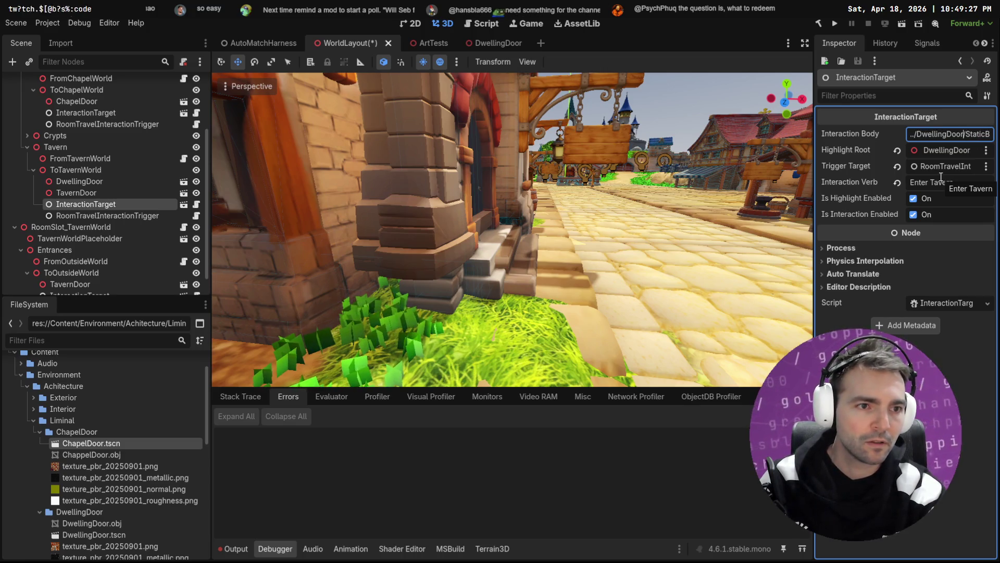
key(Return)
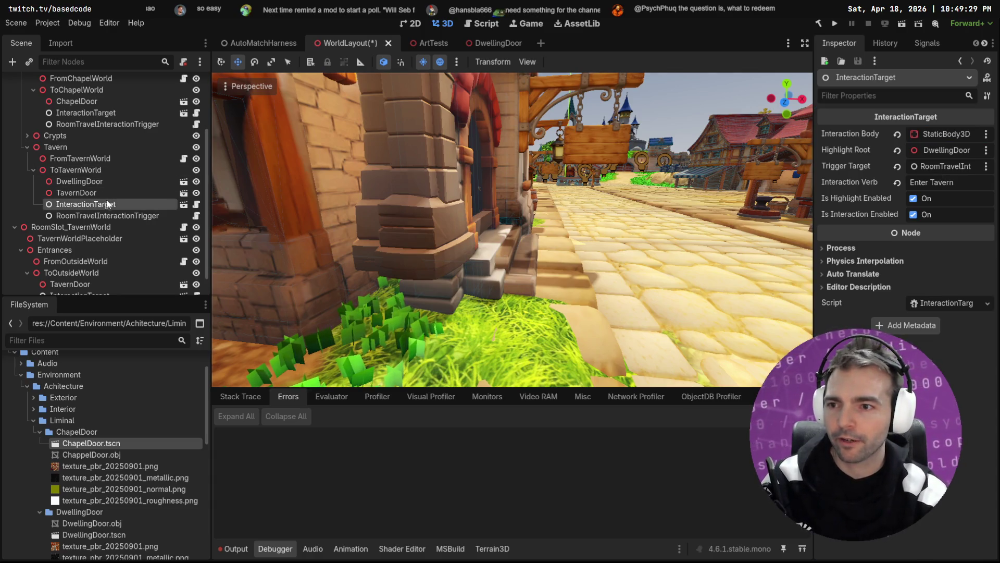
click(94, 192)
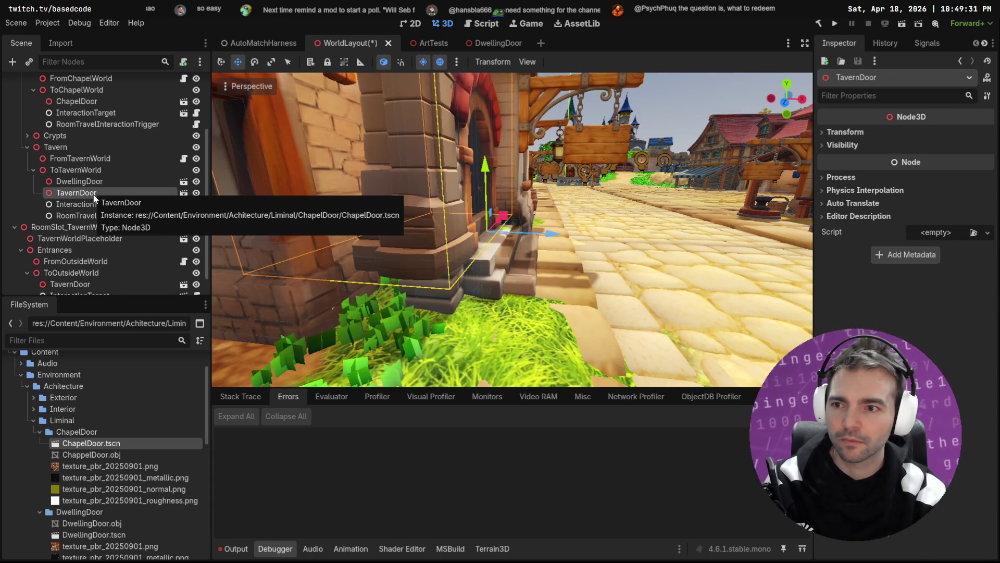
Delete the old TavernDoor node, restoring DwellingDoor after removing it by mistake
click(99, 182)
key(Delete)
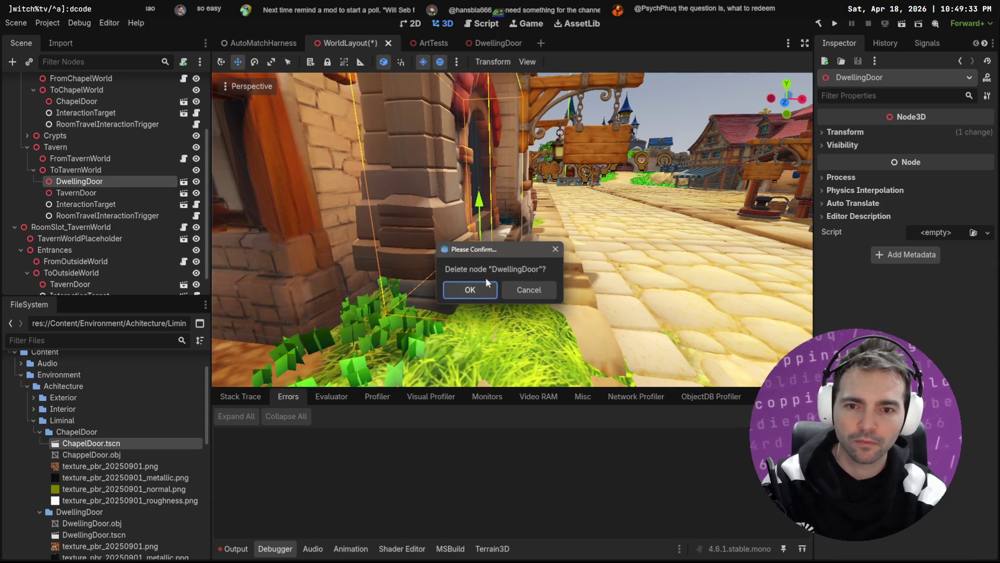
click(484, 286)
key(s)
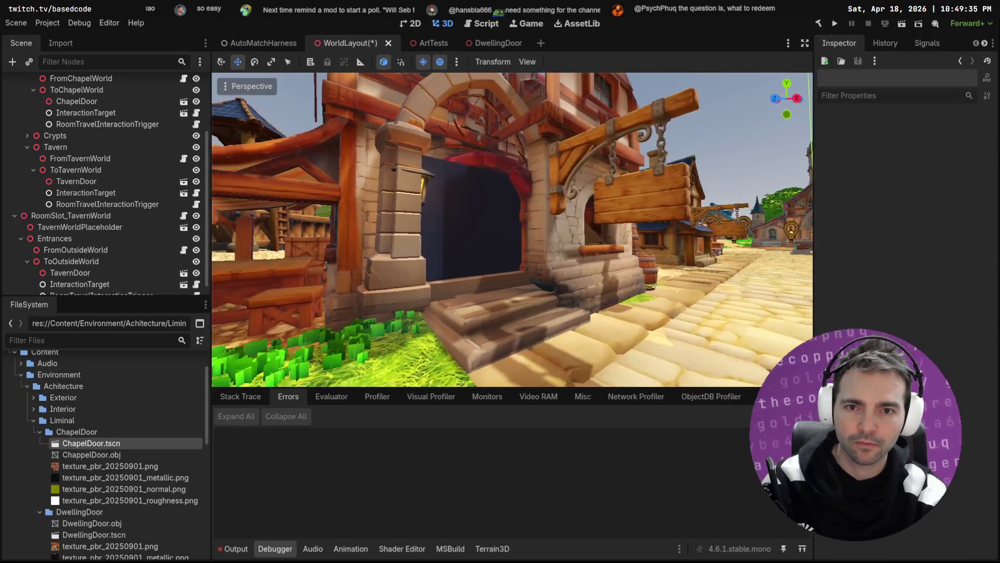
key(ctrl+z)
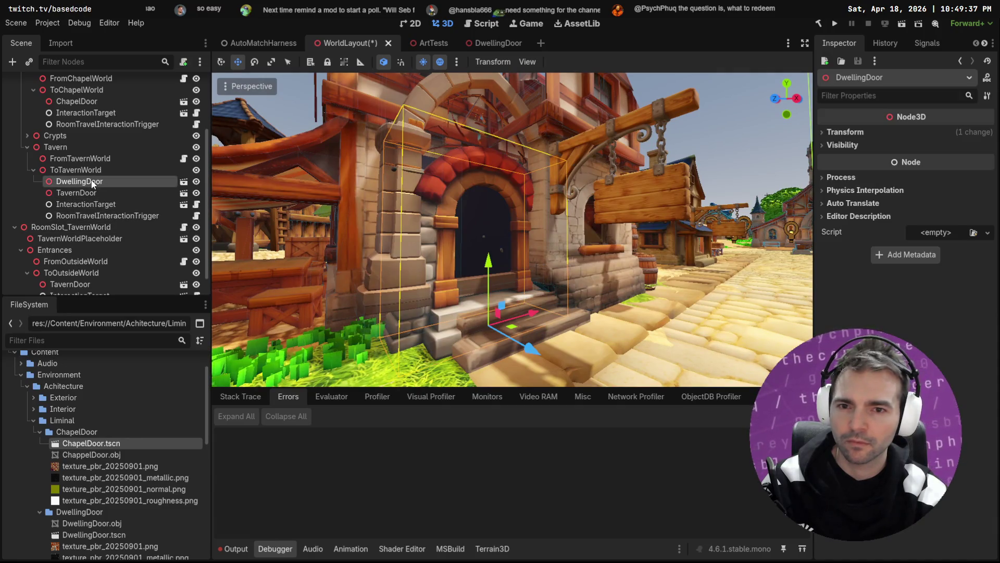
click(84, 193)
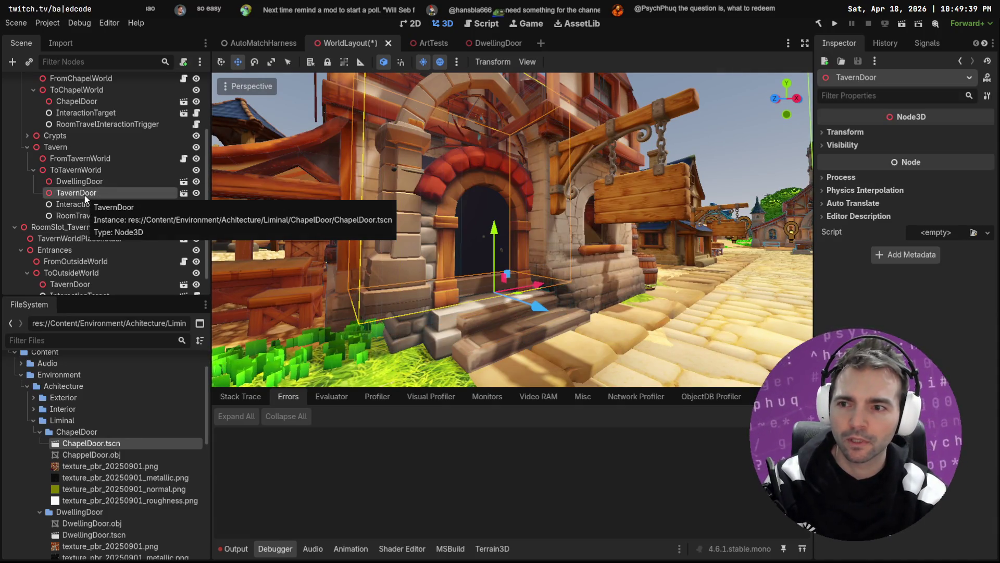
key(Delete)
click(473, 287)
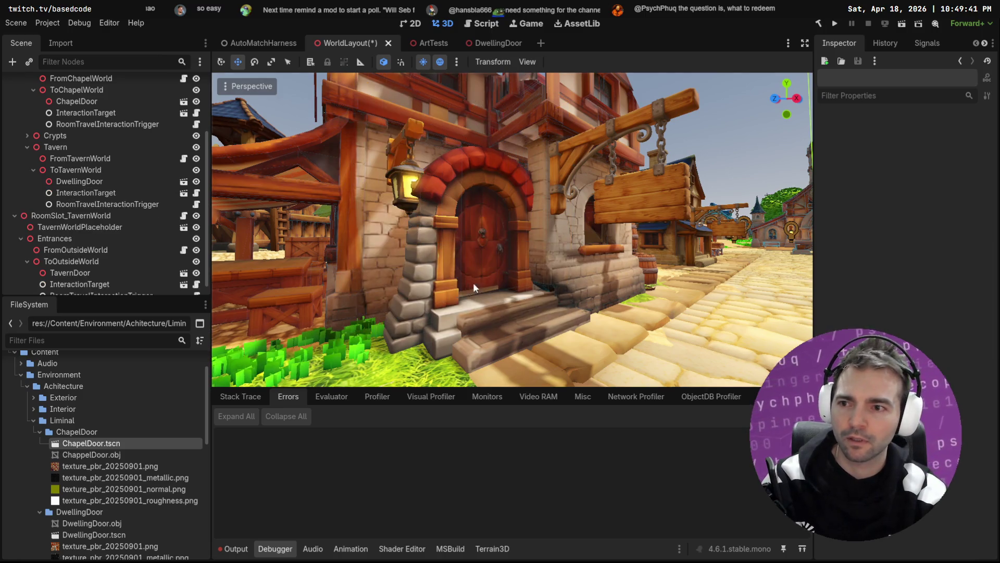
Slide DwellingDoor left along the tavern wall into the arched doorway
mouse_move(377, 252)
mouse_down()
mouse_move(526, 252)
mouse_move(537, 242)
mouse_up()
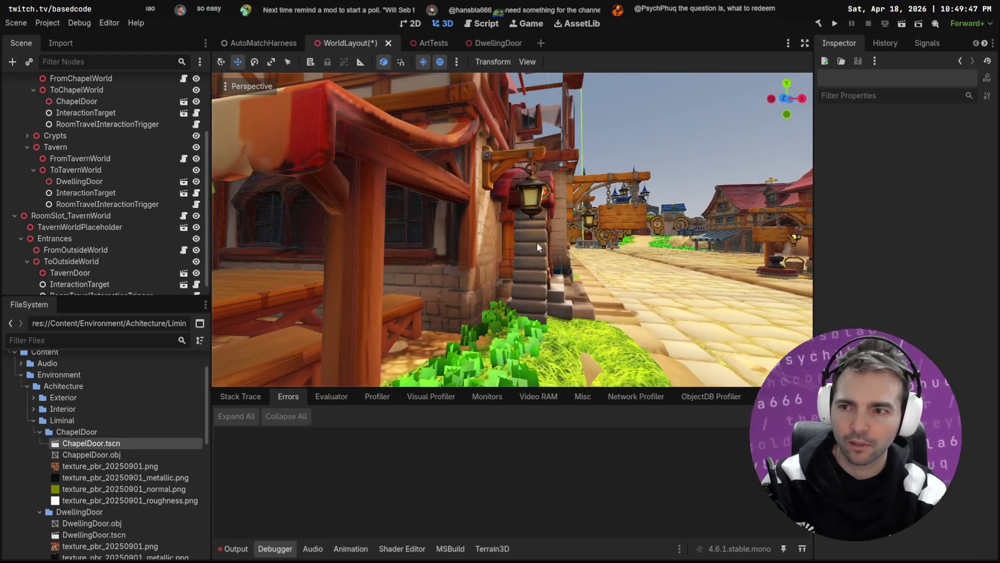
click(93, 159)
click(104, 181)
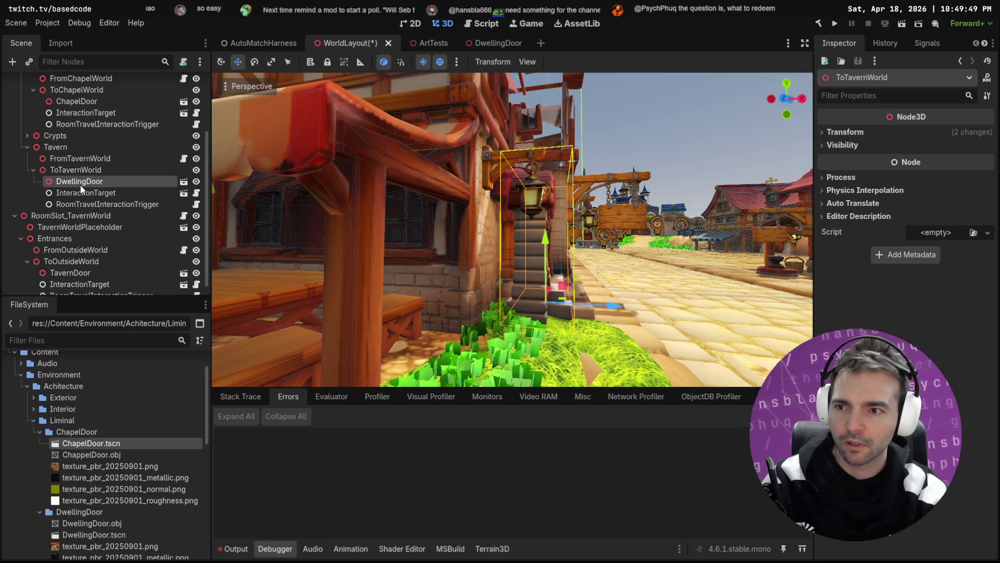
drag(607, 300, 462, 306)
key(f)
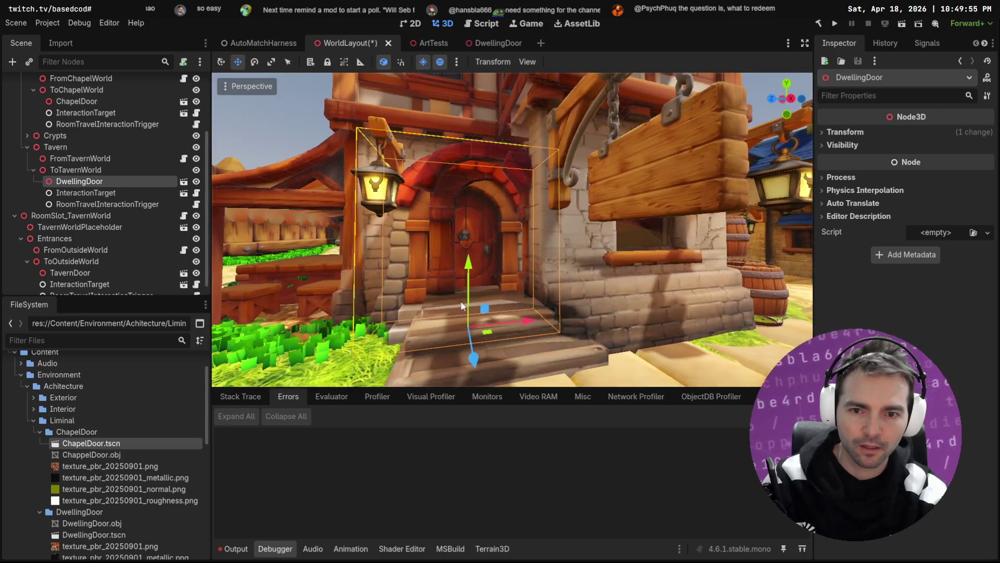
drag(520, 323, 541, 321)
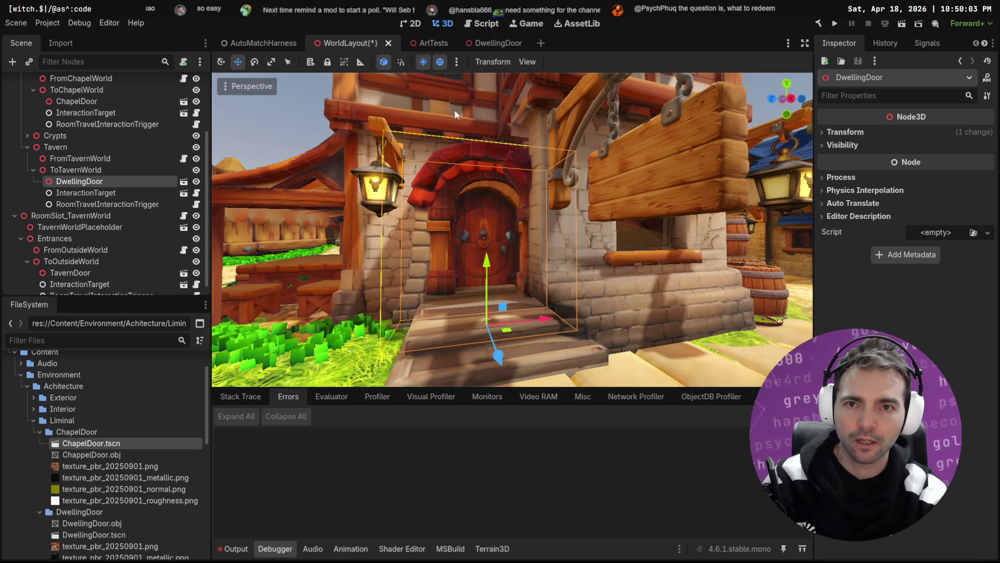
Reimport ChappelDoor.obj at Scale Mesh 3.2 from the ArtTests scene
click(429, 42)
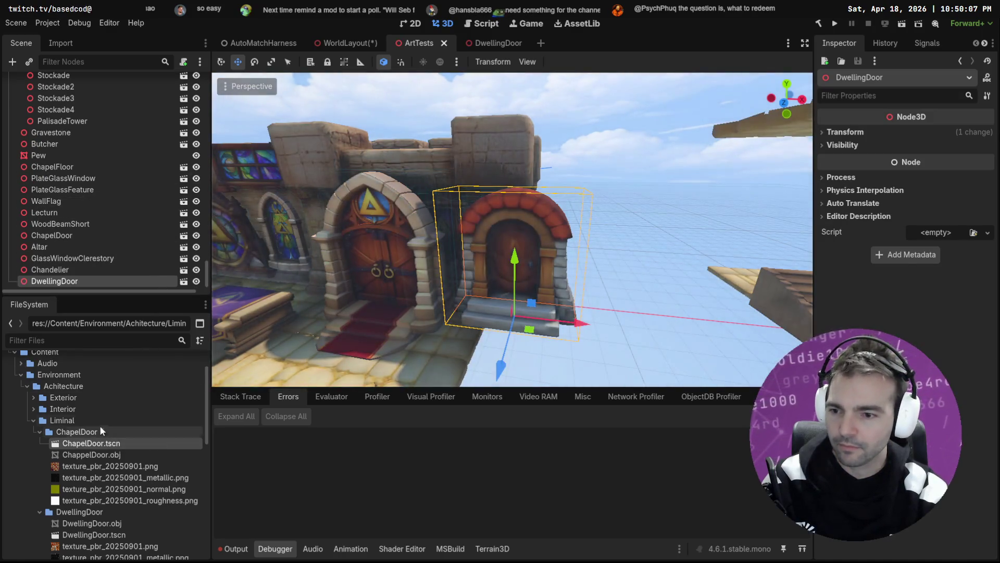
drag(517, 260, 521, 286)
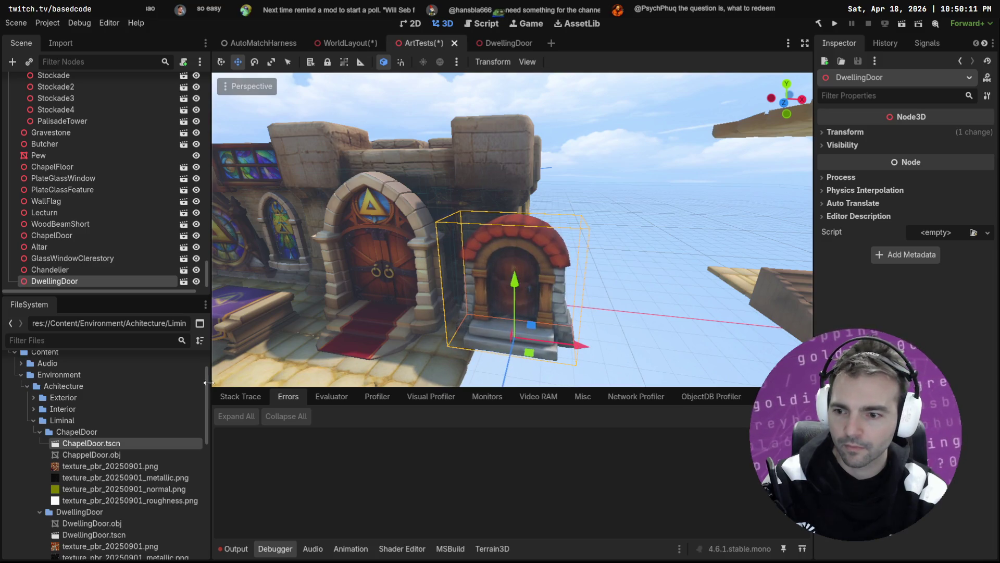
click(91, 454)
click(60, 43)
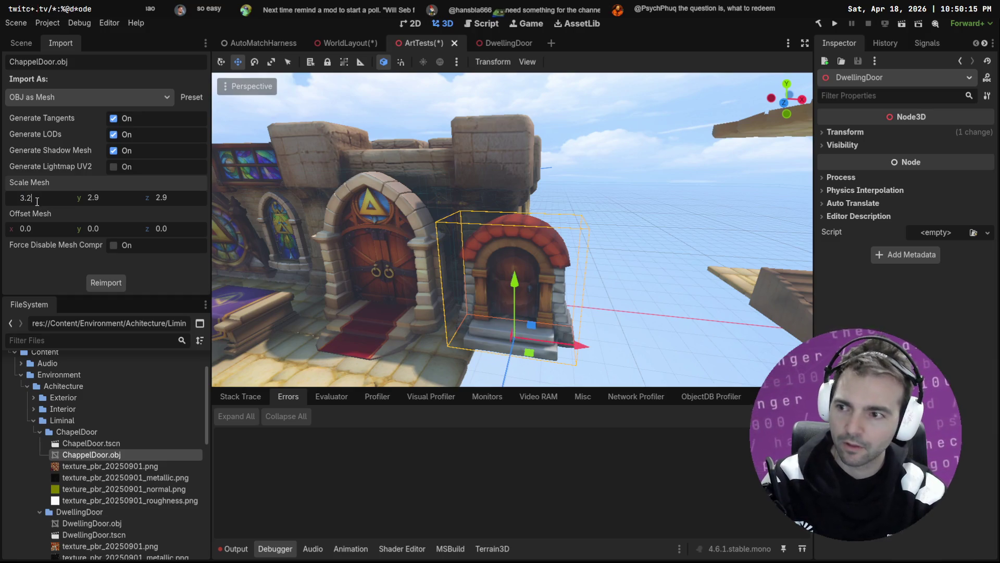
key(Tab)
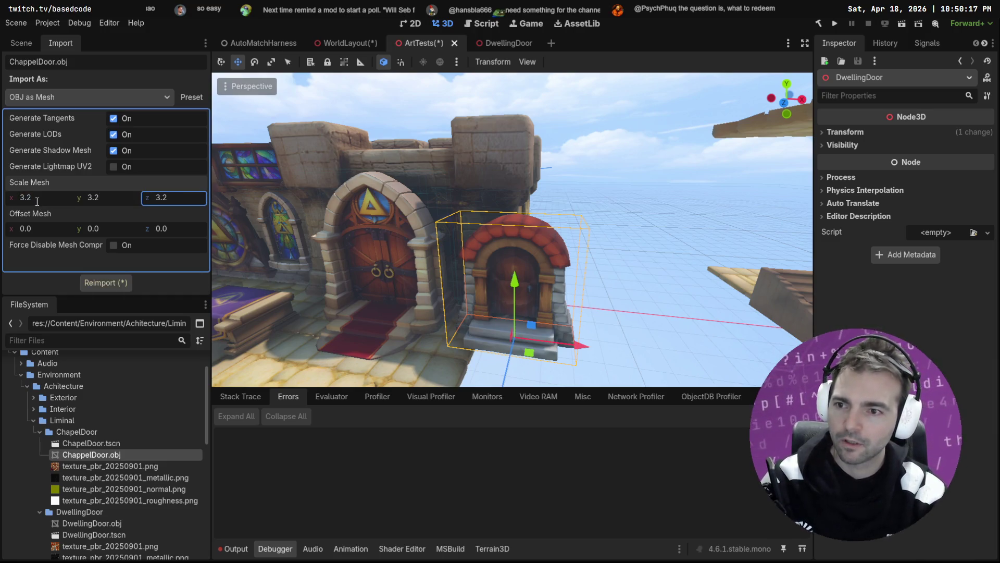
click(124, 285)
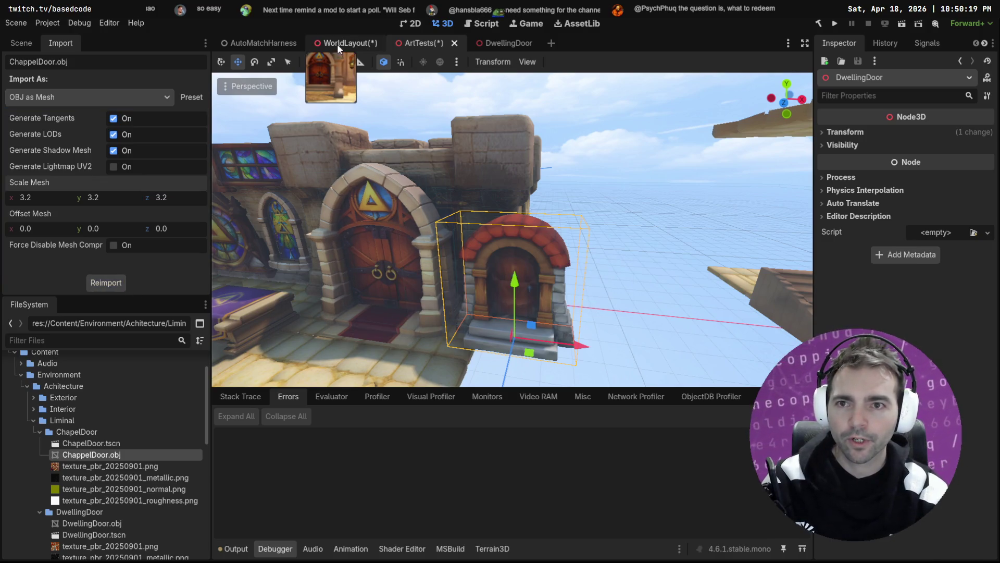
Nudge DwellingDoor along the doorway and raise it about 0.35 onto the tavern steps
key(ctrl+shift+Tab)
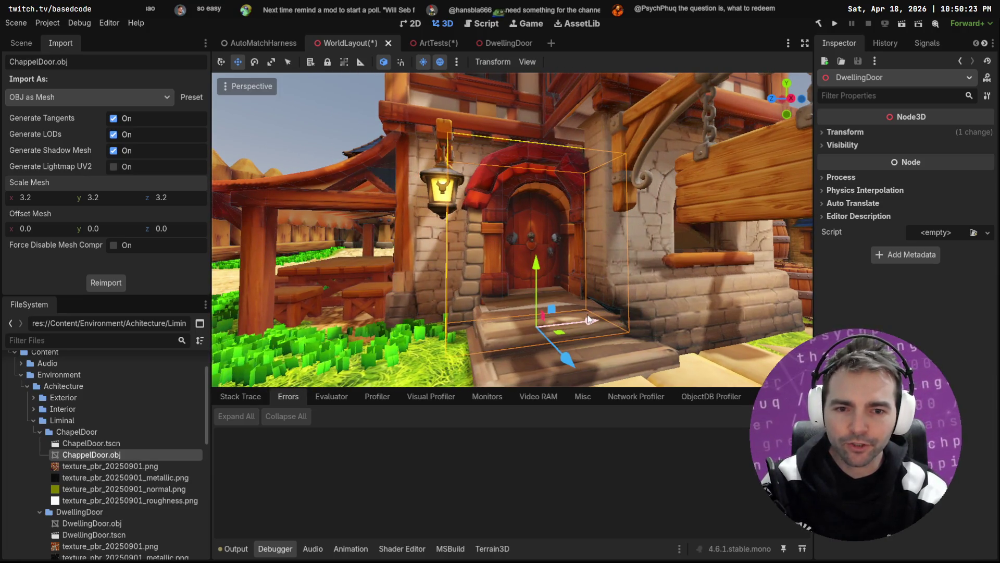
mouse_move(588, 319)
mouse_down()
mouse_move(575, 326)
mouse_move(599, 333)
mouse_move(586, 338)
mouse_up()
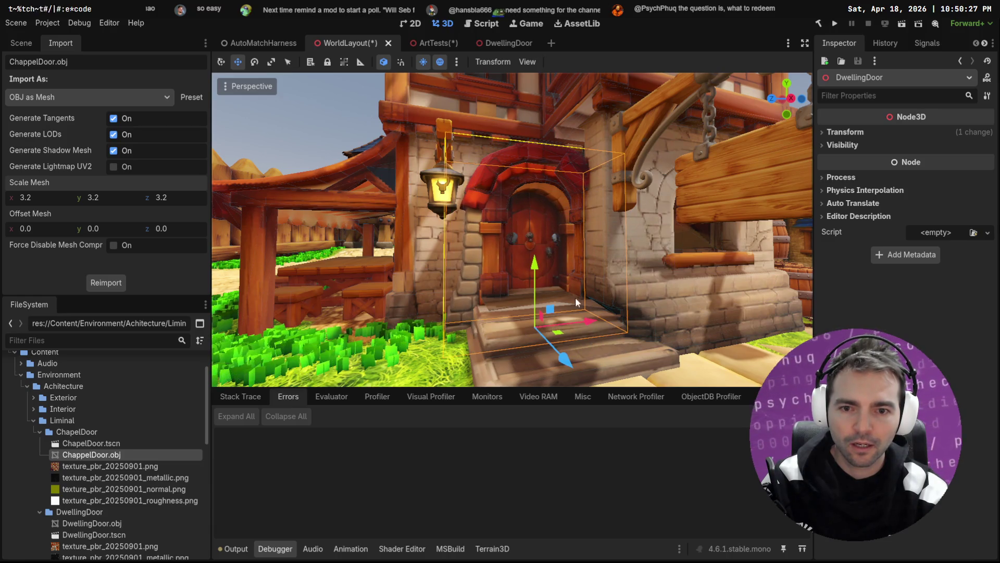
drag(502, 263, 504, 244)
key(alt+Tab)
key(alt+Tab)
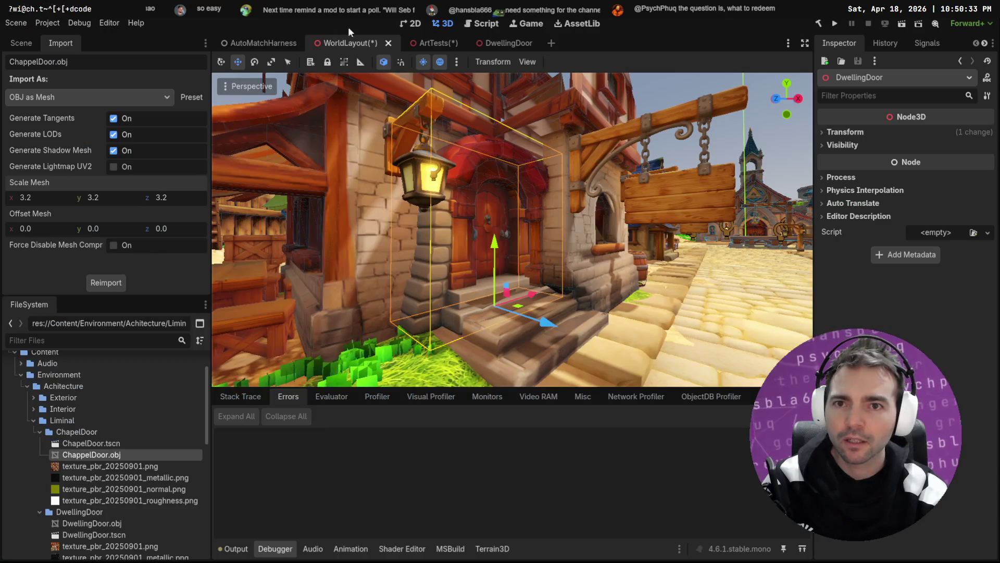
click(513, 44)
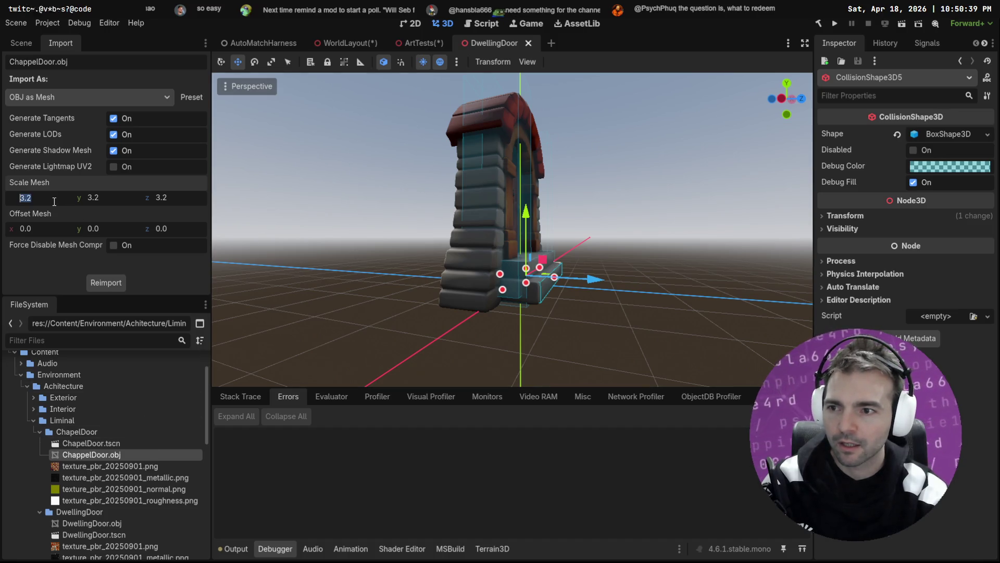
Change ChappelDoor.obj's Scale Mesh axis values and reimport it twice
key(Tab)
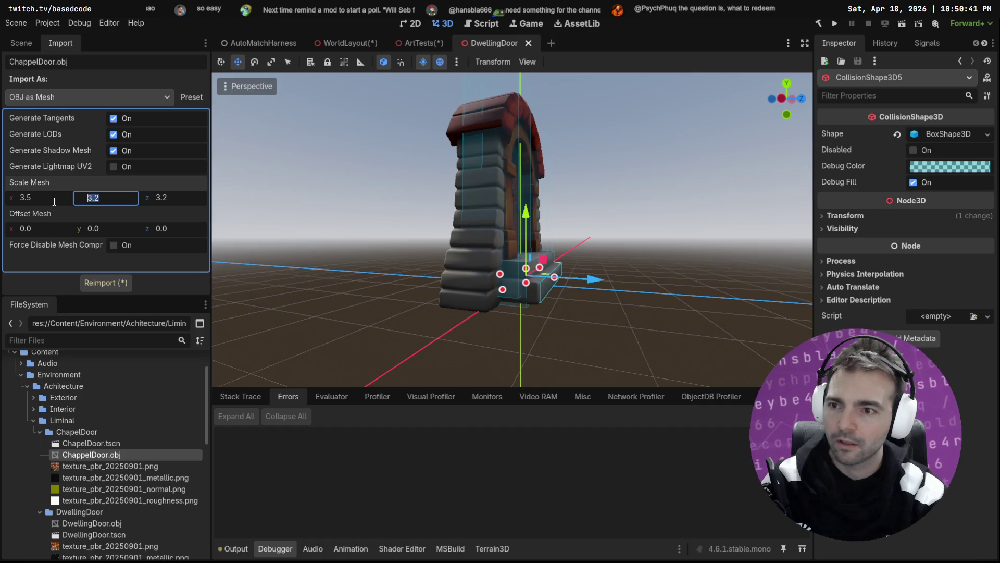
text(5)
key(Tab)
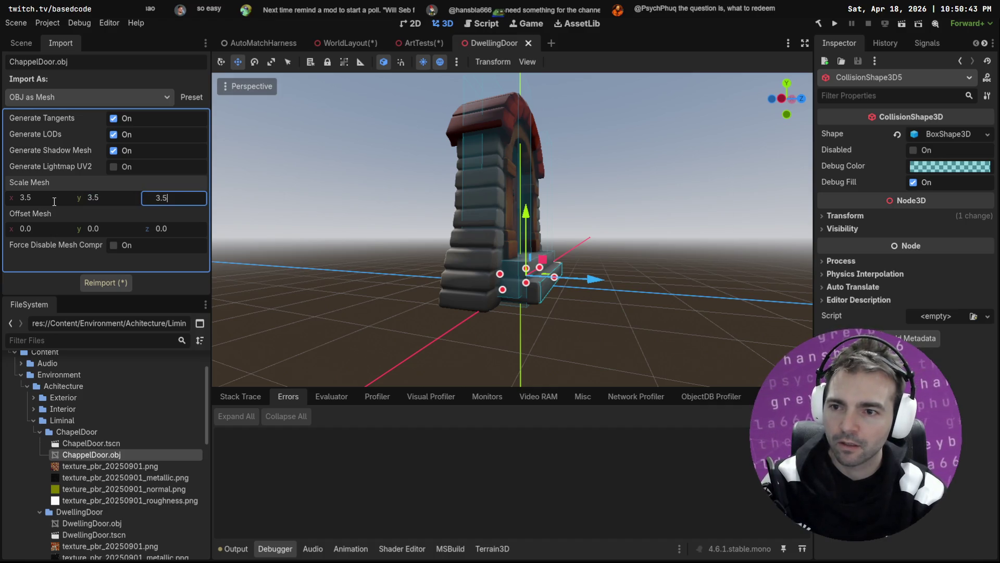
click(104, 284)
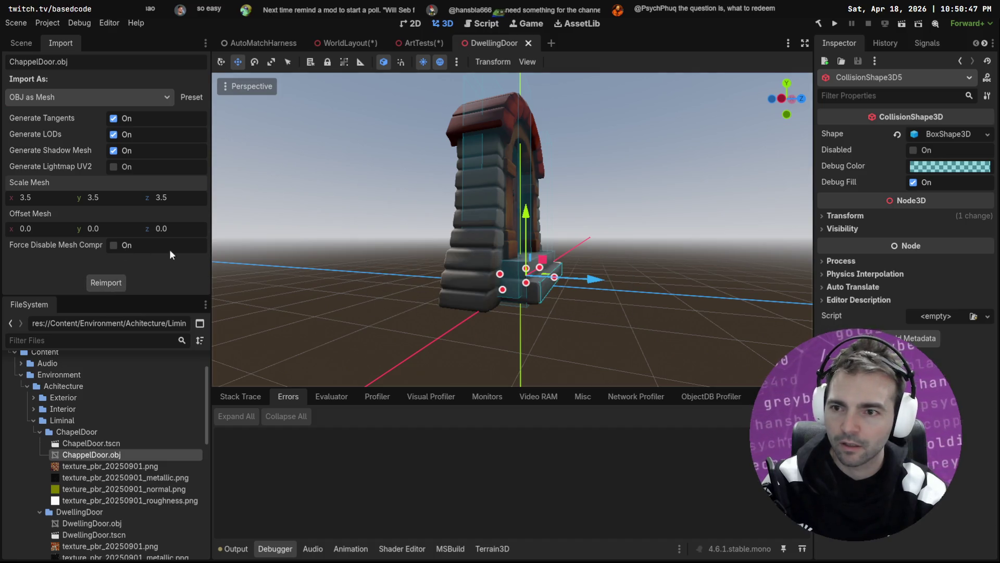
mouse_move(364, 234)
mouse_down()
mouse_move(261, 229)
mouse_move(330, 258)
mouse_up()
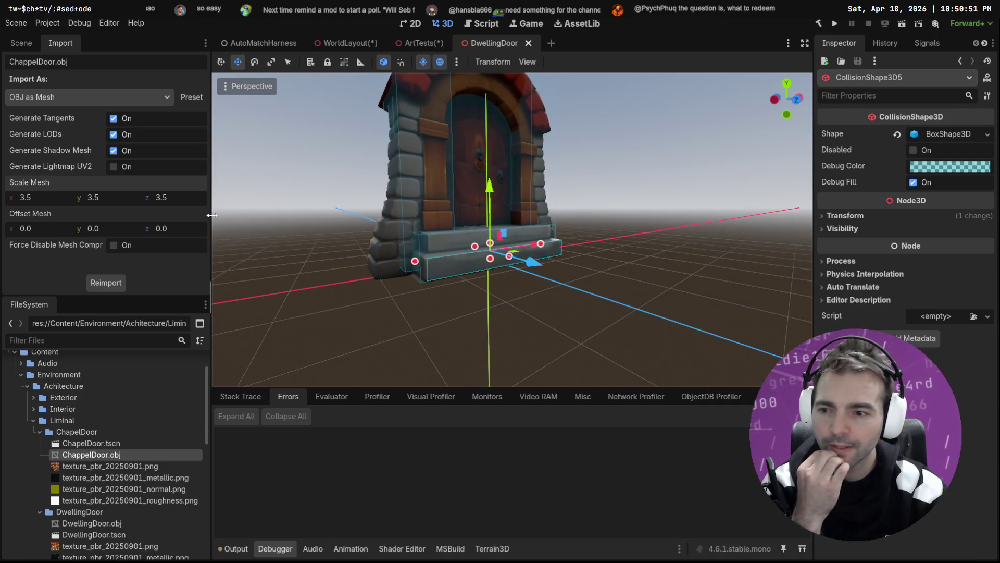
text(3.2)
key(Return)
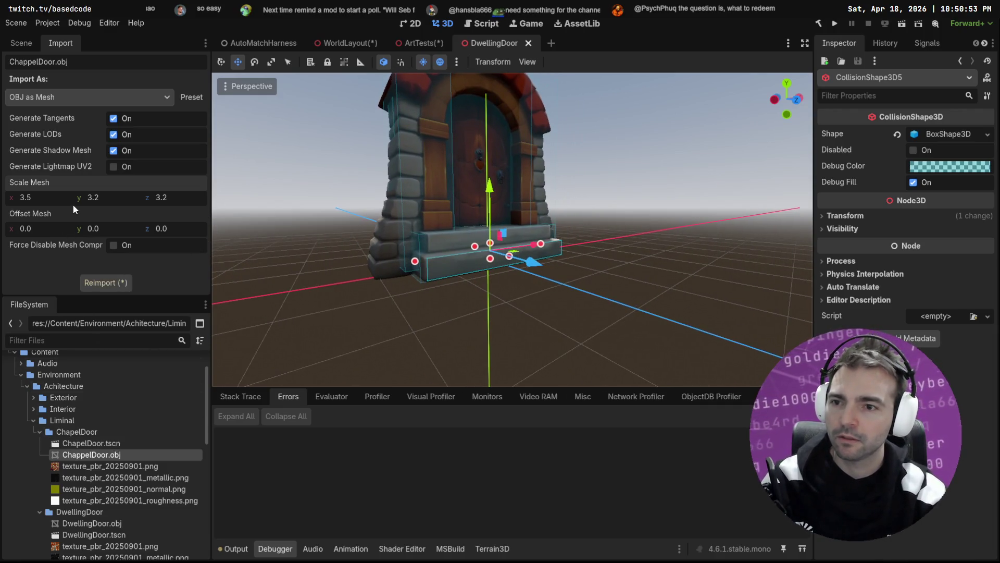
click(114, 286)
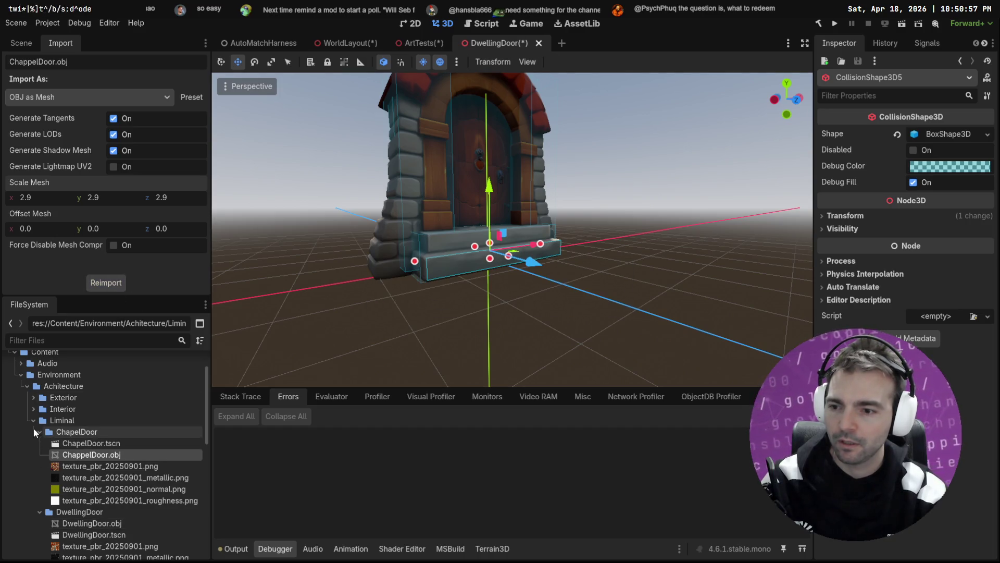
Reimport DwellingDoor.obj with Scale Mesh 2.5 on every axis
click(37, 432)
click(99, 455)
click(101, 469)
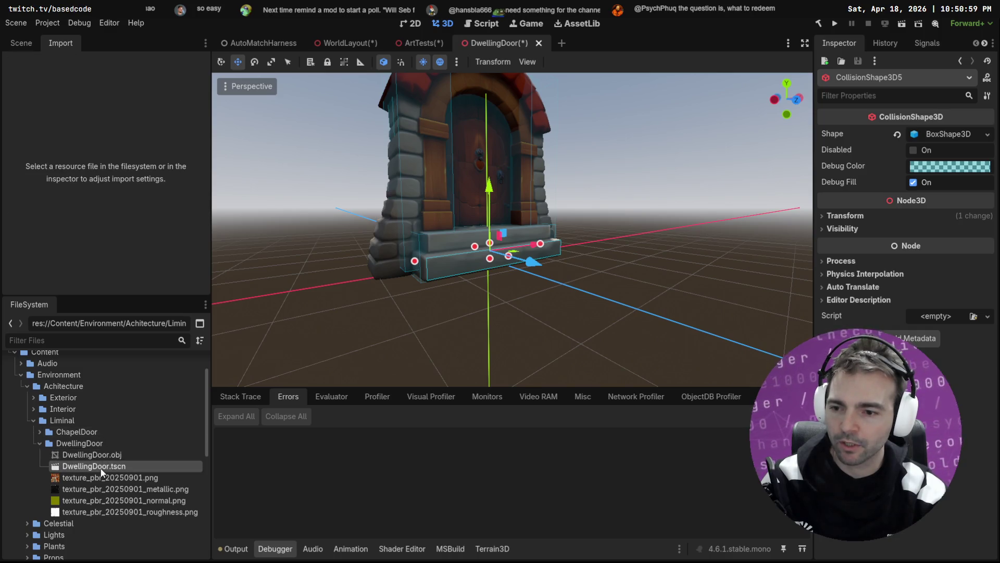
click(96, 455)
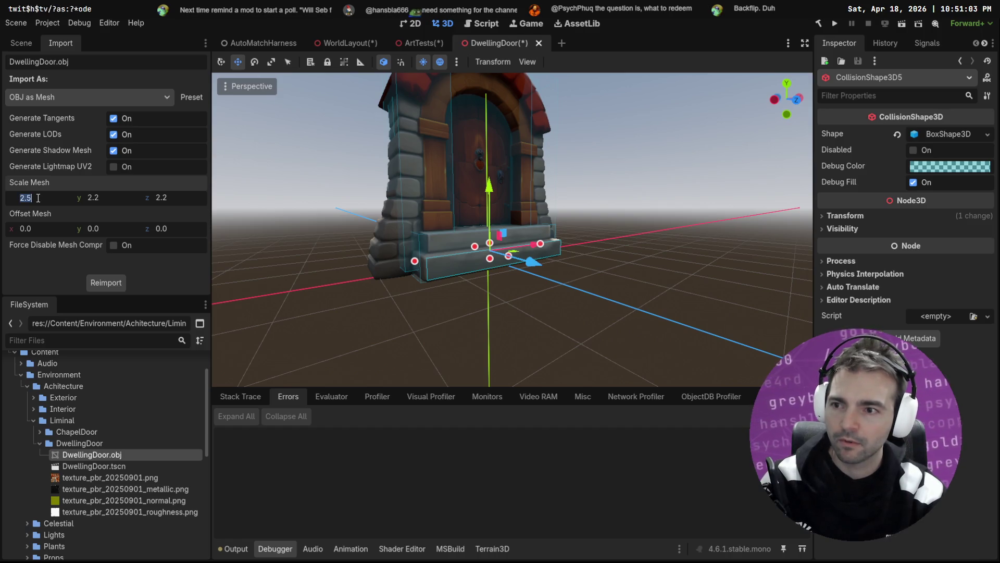
key(Tab)
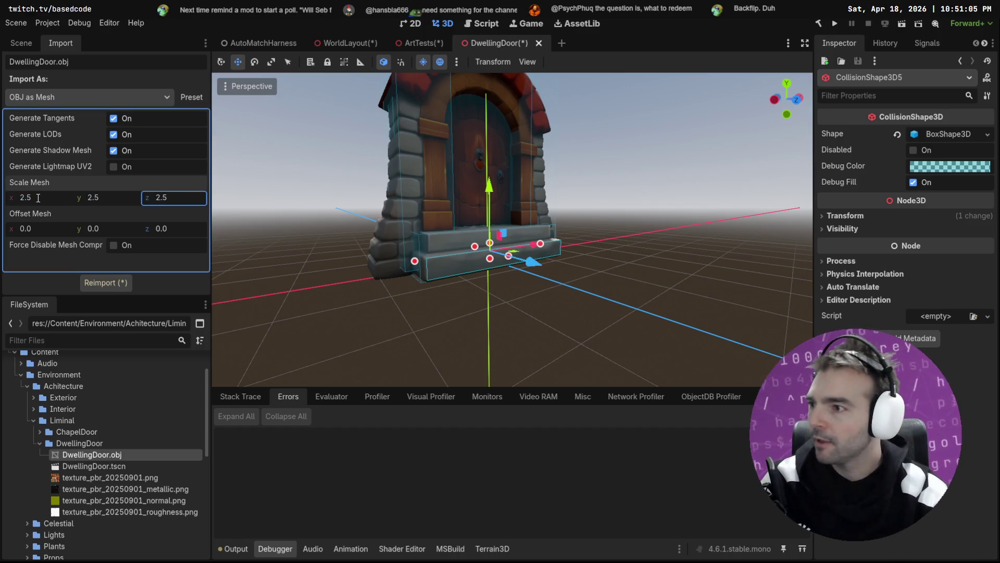
click(117, 285)
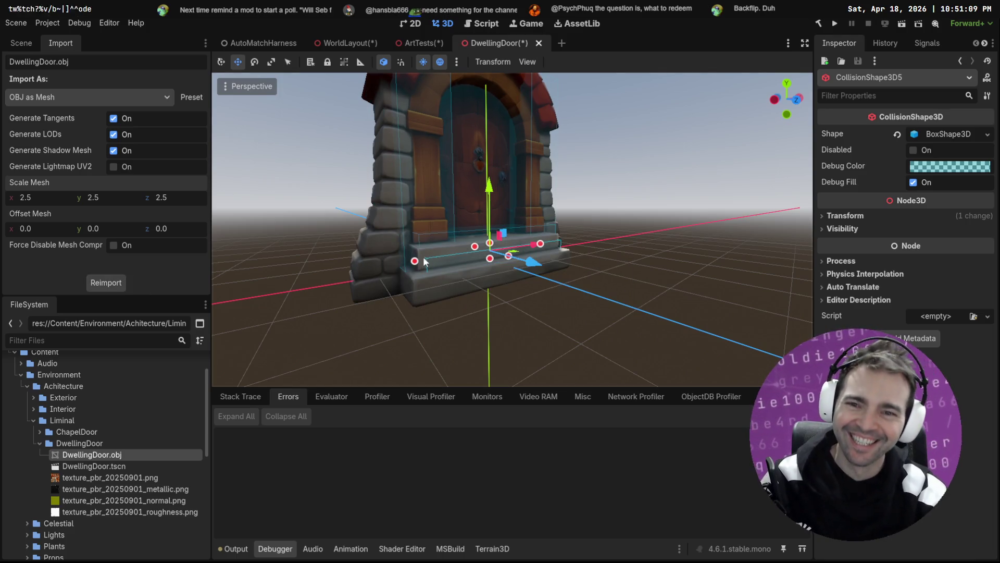
click(21, 43)
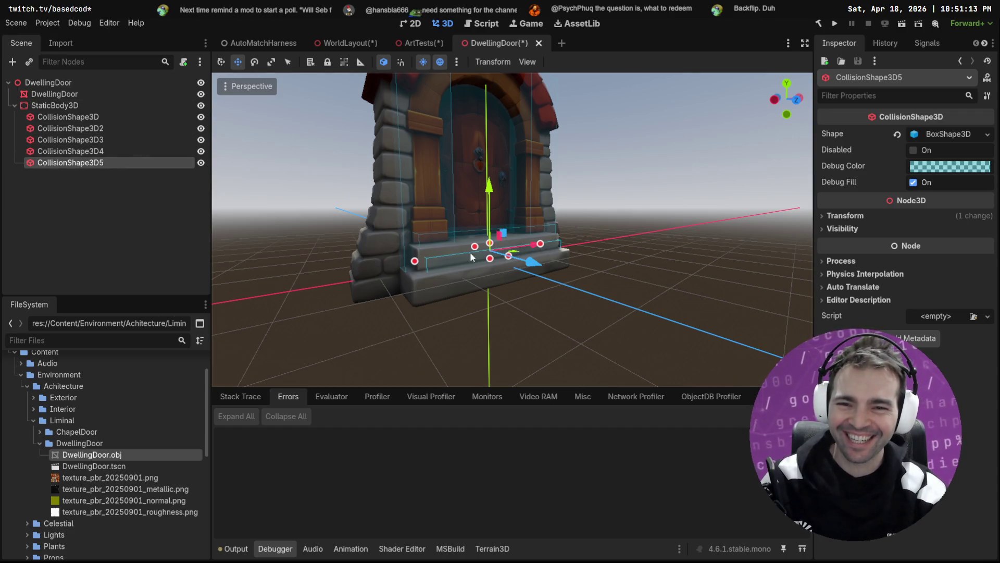
Select the static body and each collision box in turn, from the top box to the step box
click(73, 117)
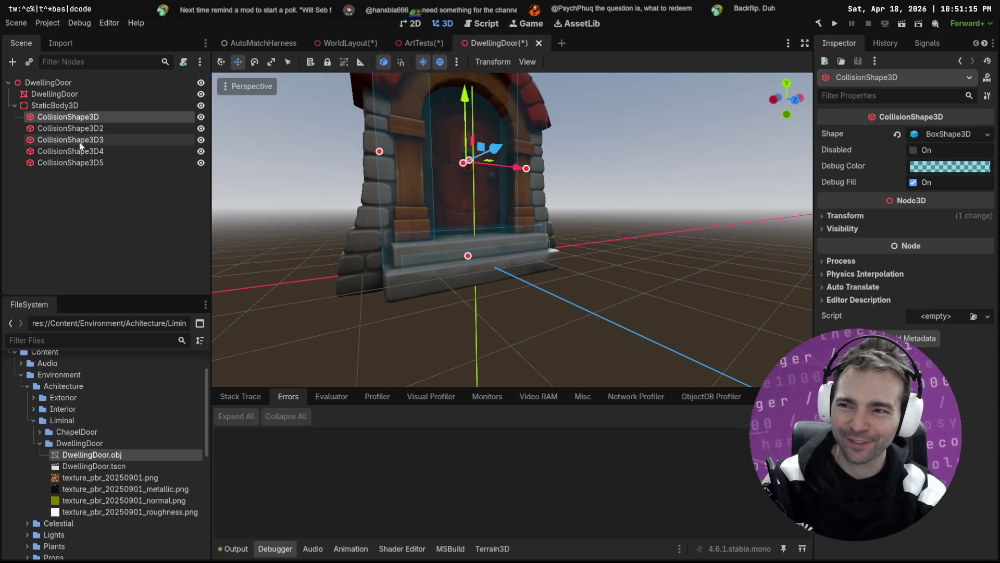
shift+click(85, 163)
click(69, 109)
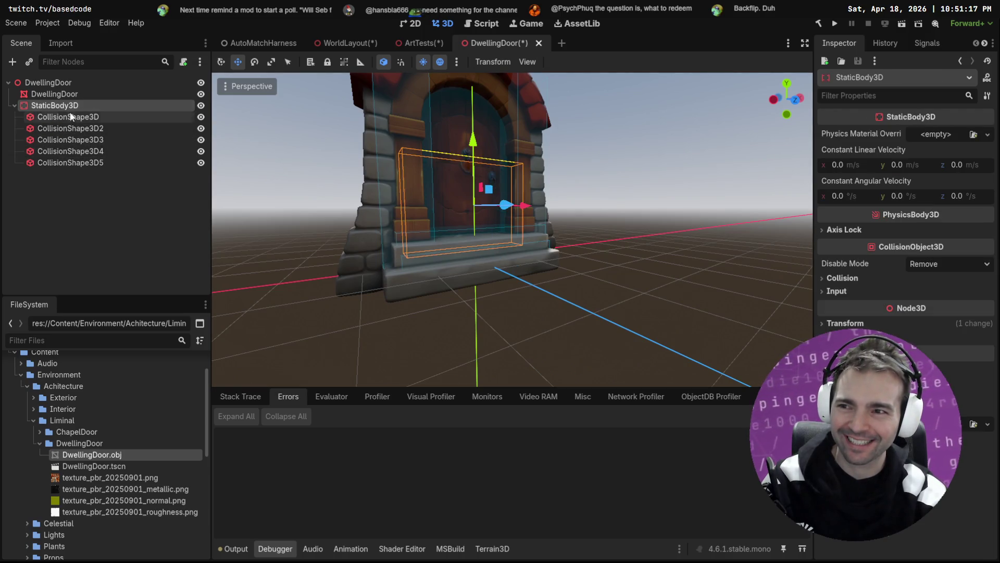
click(77, 120)
click(83, 163)
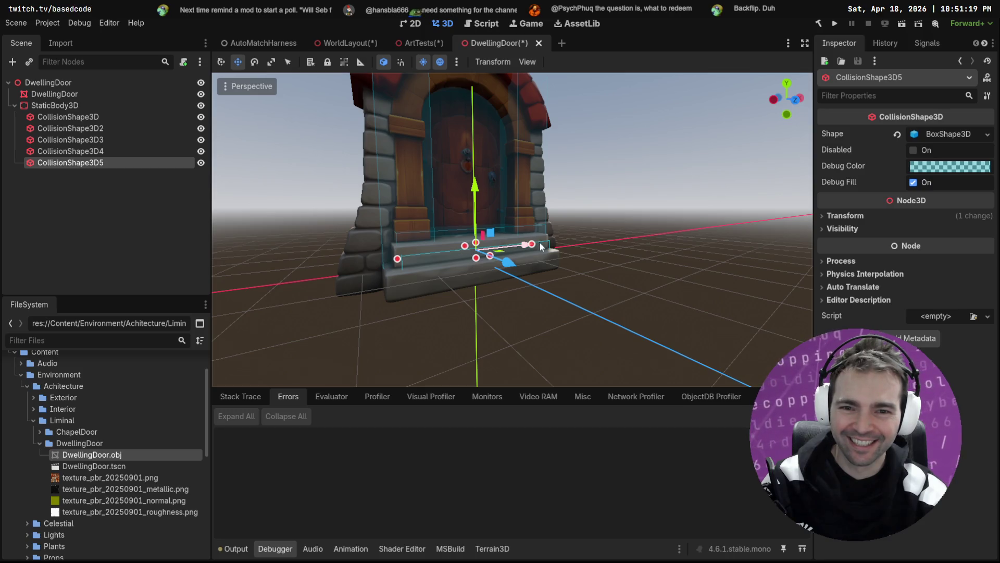
click(73, 151)
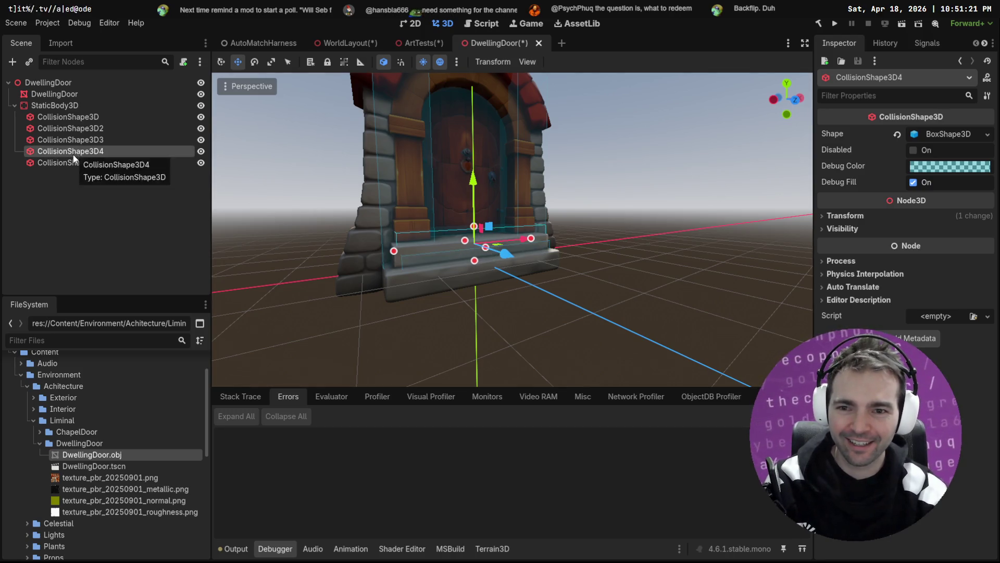
click(73, 140)
From the door's front, inspect the left-pillar, top and step collision boxes
mouse_move(464, 221)
mouse_down()
mouse_move(610, 214)
mouse_move(579, 228)
mouse_move(600, 233)
mouse_move(583, 234)
mouse_up()
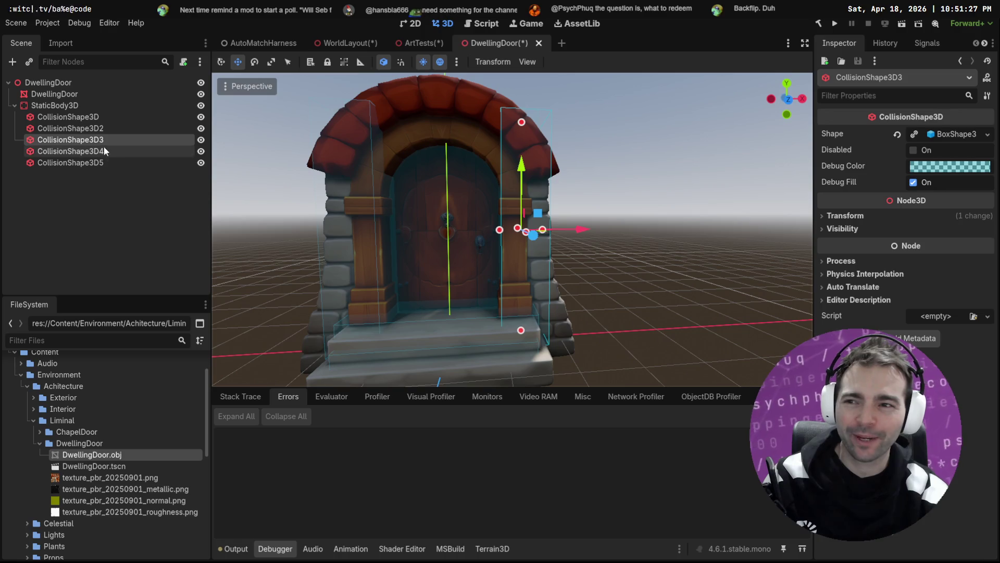
click(103, 128)
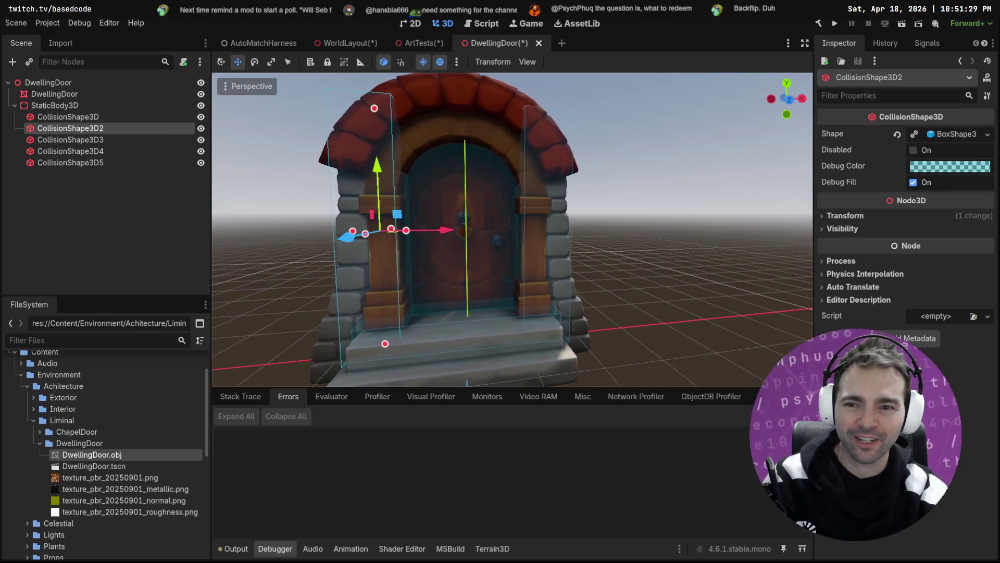
scroll(446, 266, up, 2)
scroll(446, 266, up, 3)
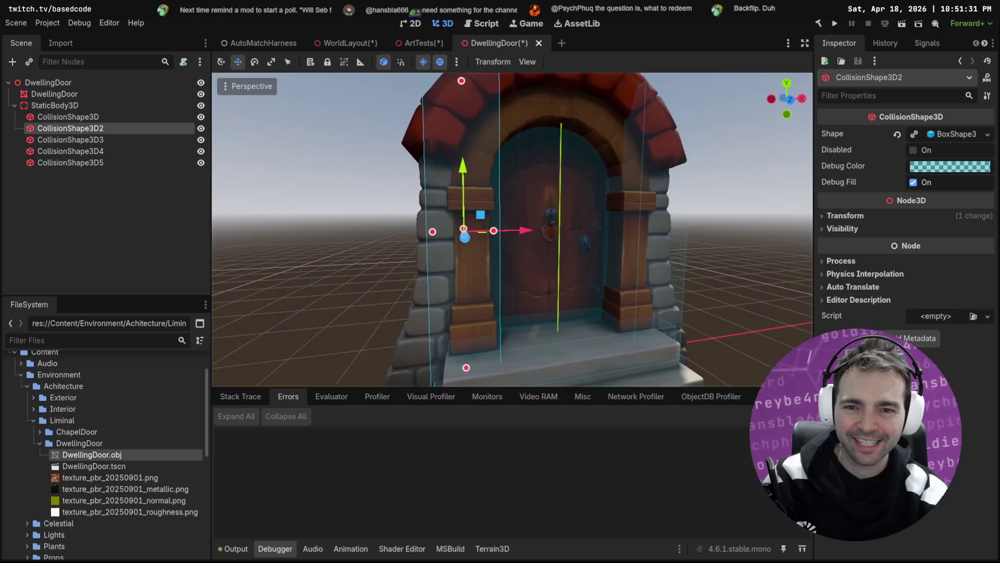
click(87, 119)
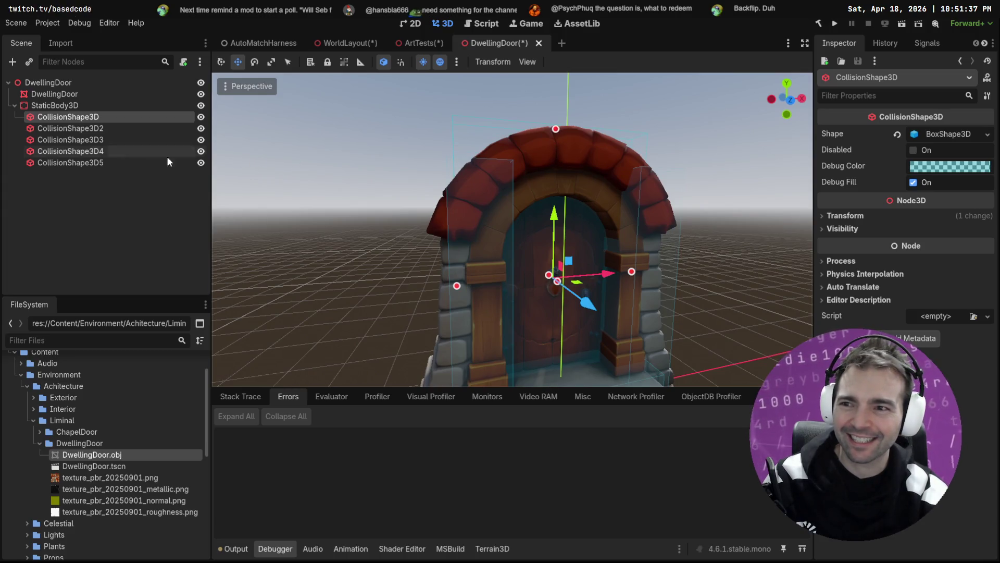
click(83, 163)
key(f)
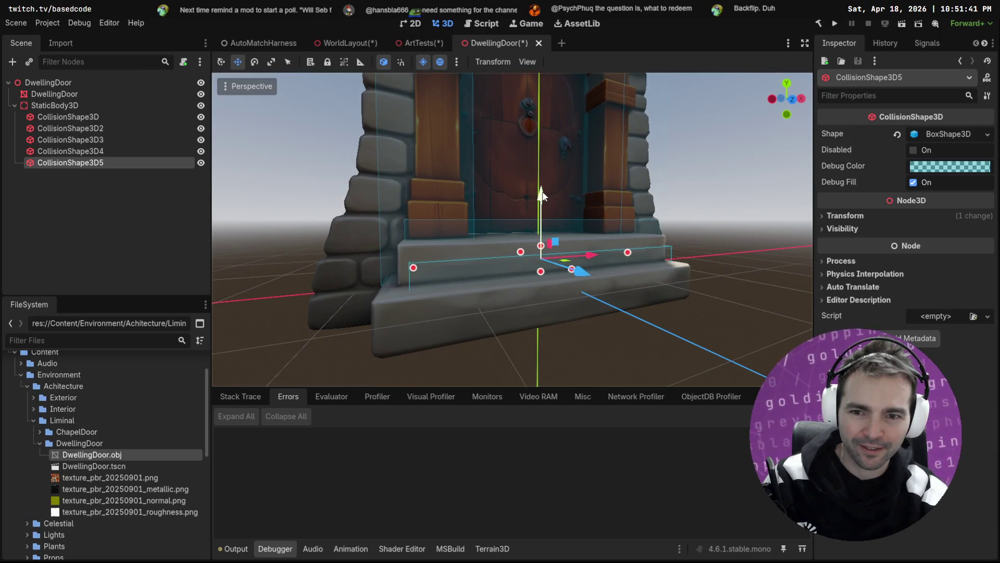
Resize CollisionShape3D5 to about 3.35 × 0.45 × 1.49 to cover the bottom step
drag(542, 247, 540, 300)
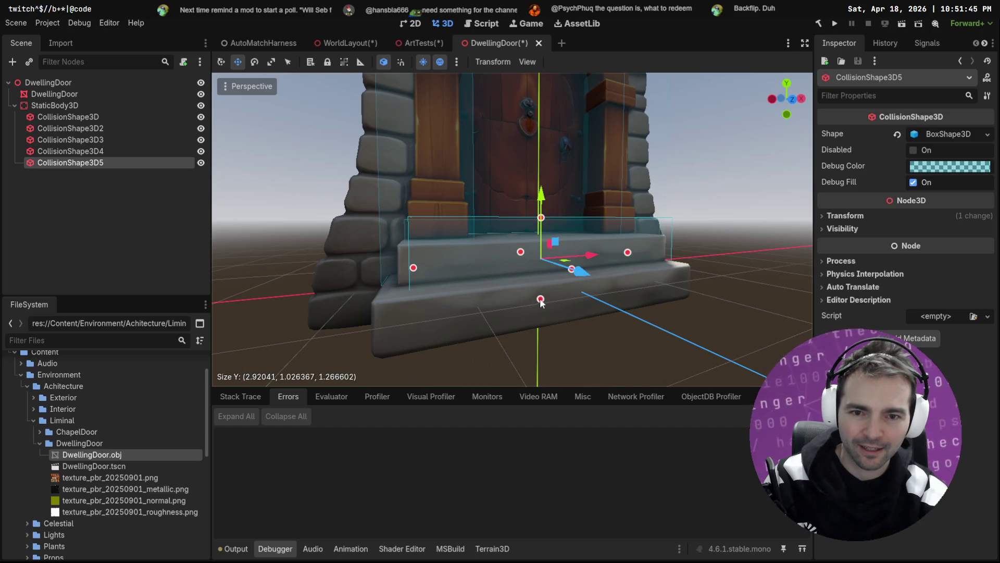
click(541, 216)
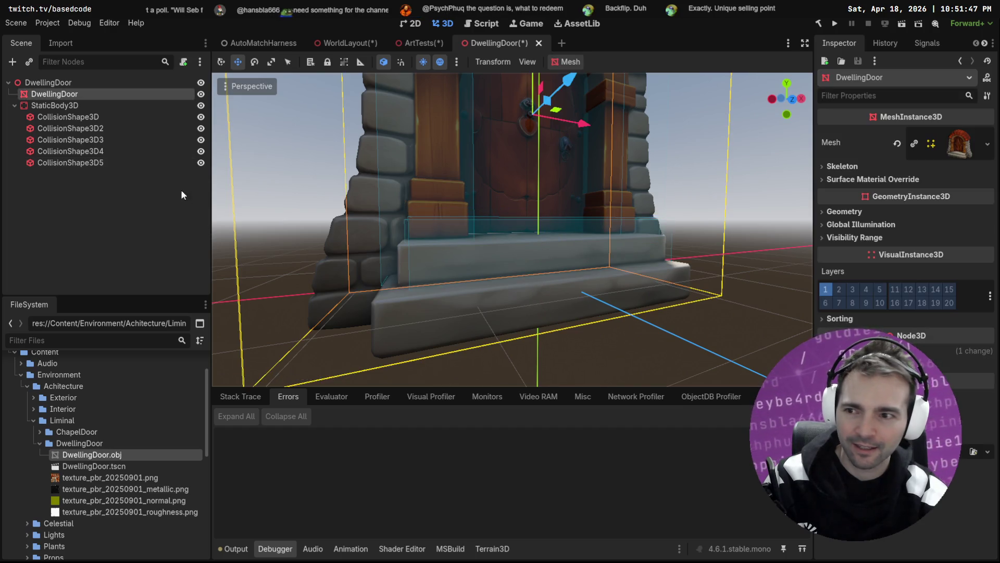
click(114, 163)
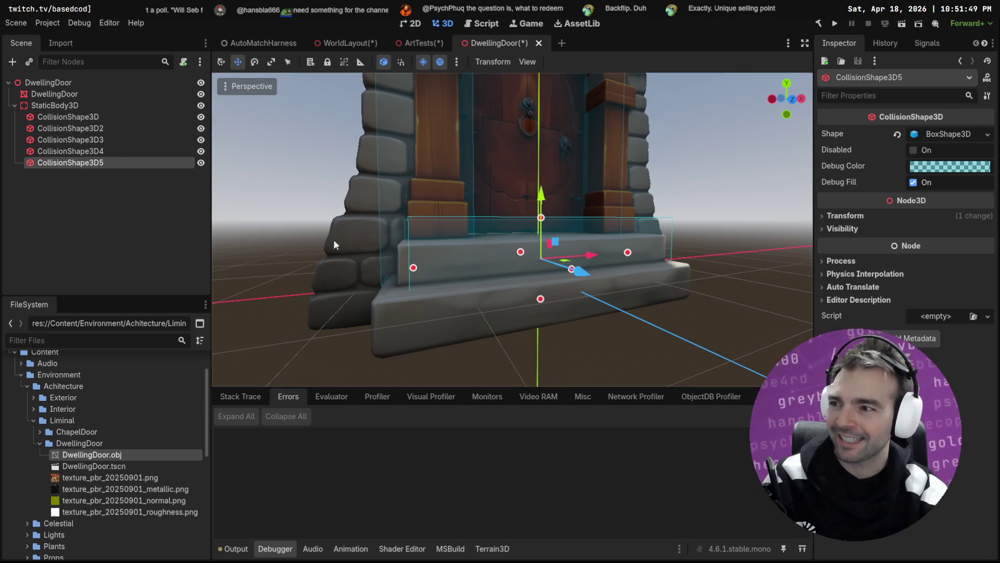
mouse_move(541, 218)
mouse_down()
mouse_move(544, 234)
mouse_move(543, 208)
mouse_move(547, 216)
mouse_up()
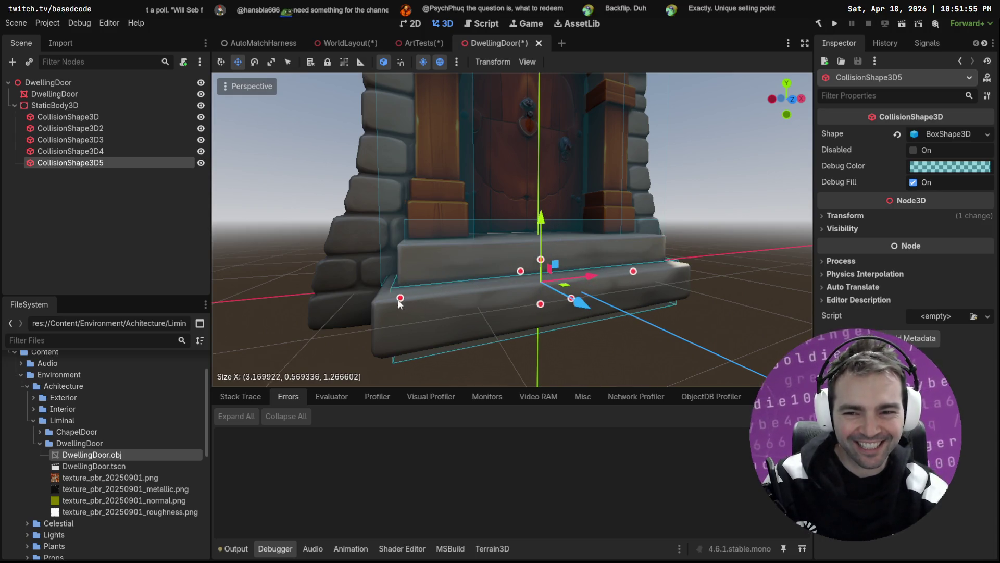
drag(399, 302, 390, 302)
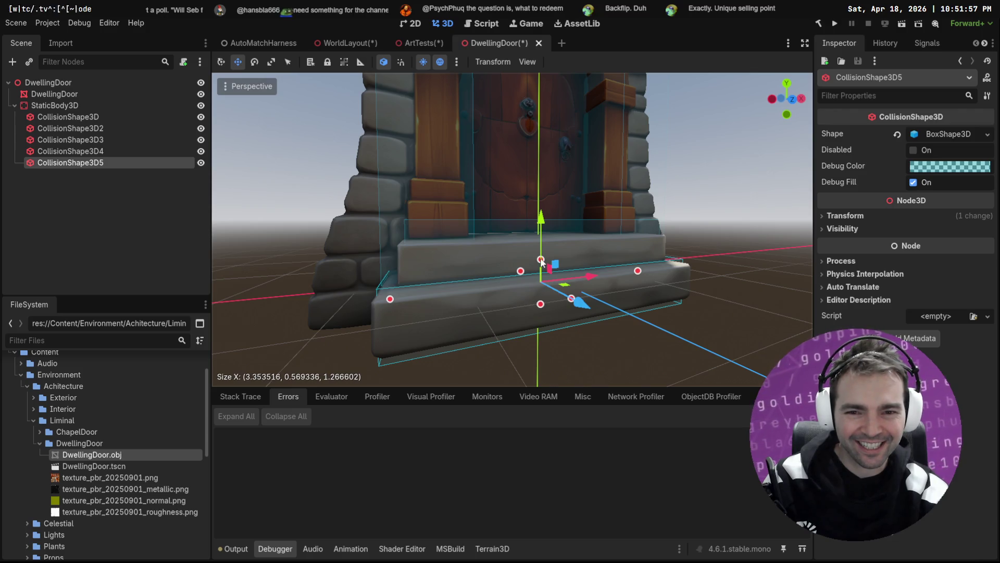
drag(542, 262, 543, 266)
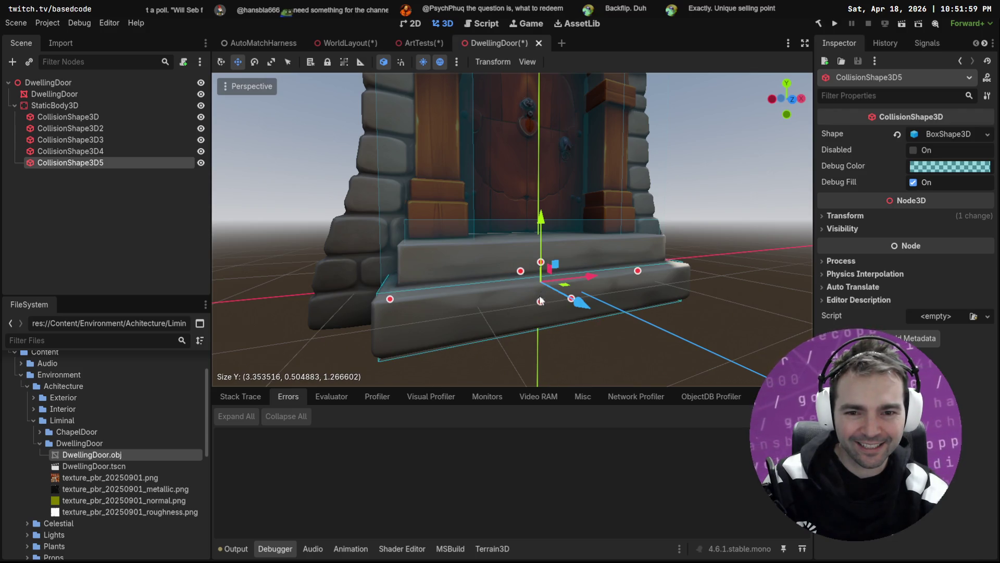
mouse_move(543, 306)
mouse_down()
mouse_move(579, 302)
mouse_move(542, 304)
mouse_up()
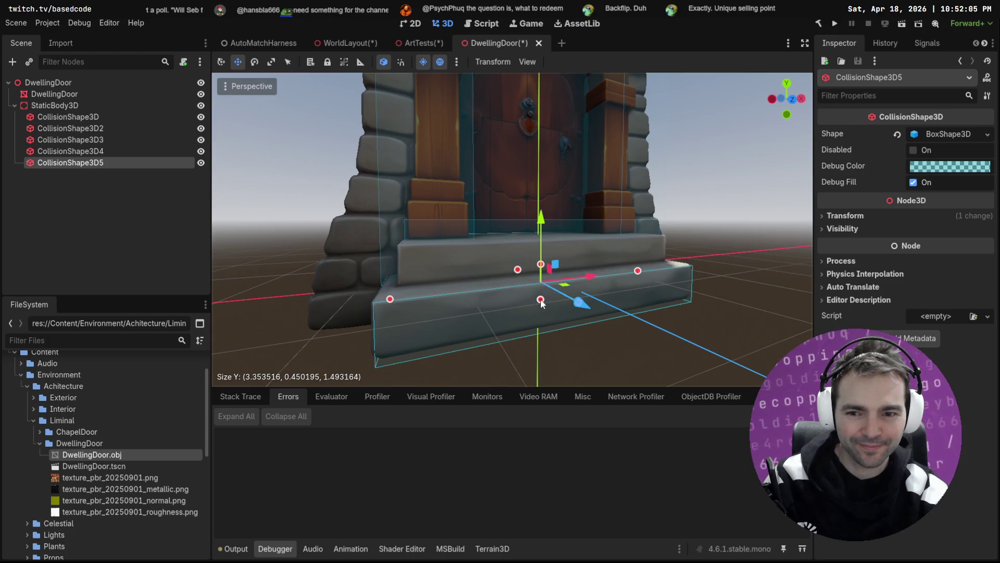
click(545, 222)
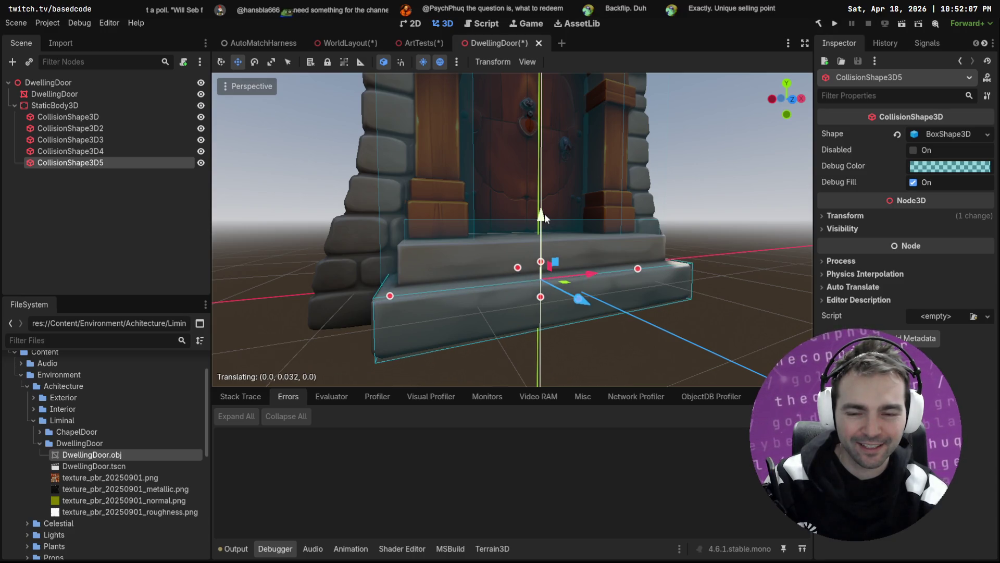
Move CollisionShape3D4 down about 0.175 onto the upper step and save the DwellingDoor scene
key(w)
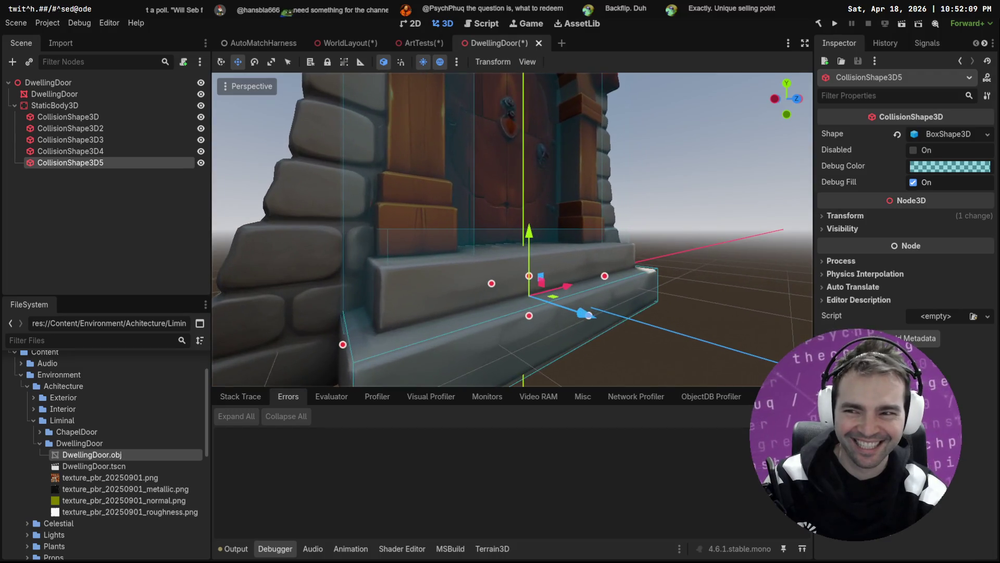
click(94, 151)
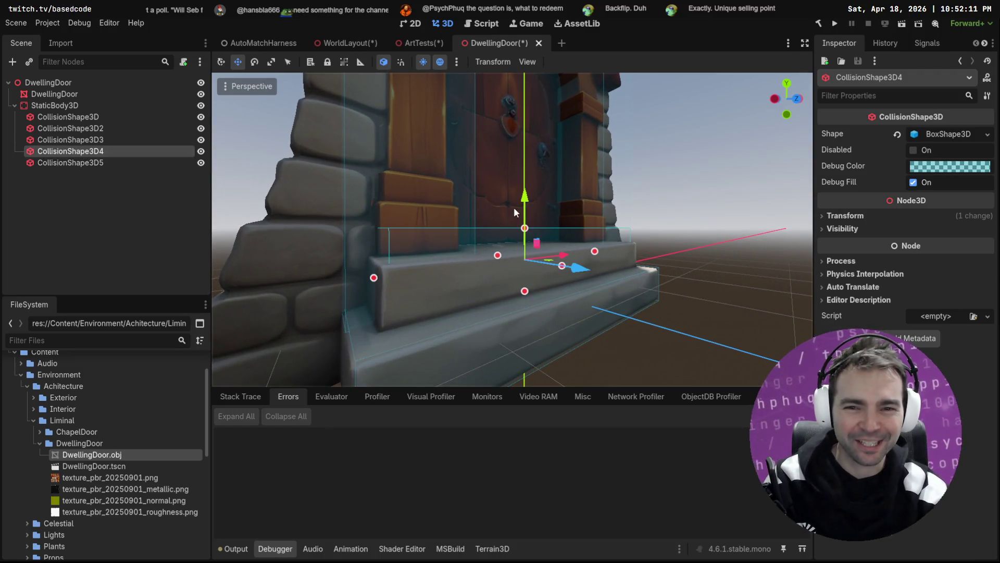
drag(525, 197, 526, 213)
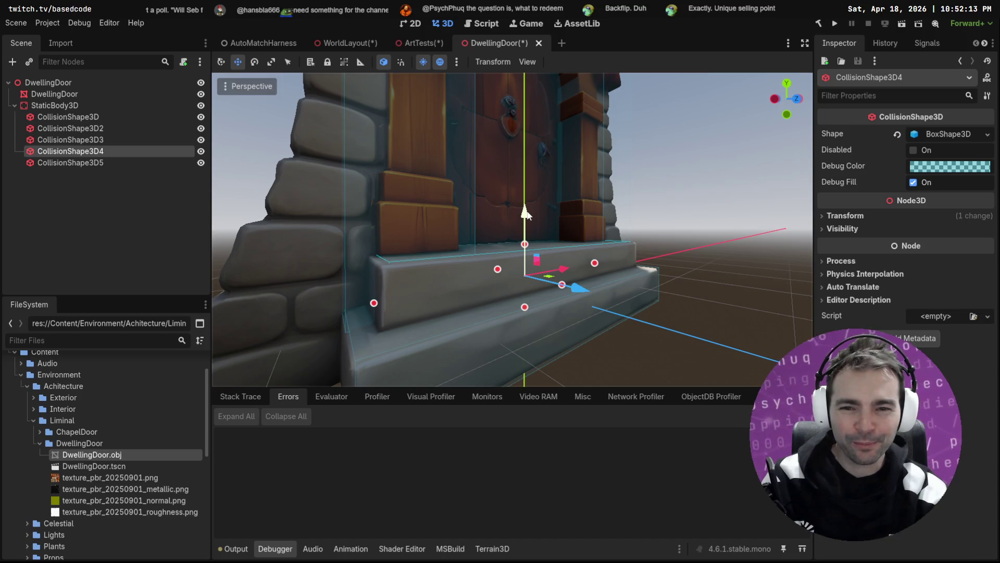
key(a)
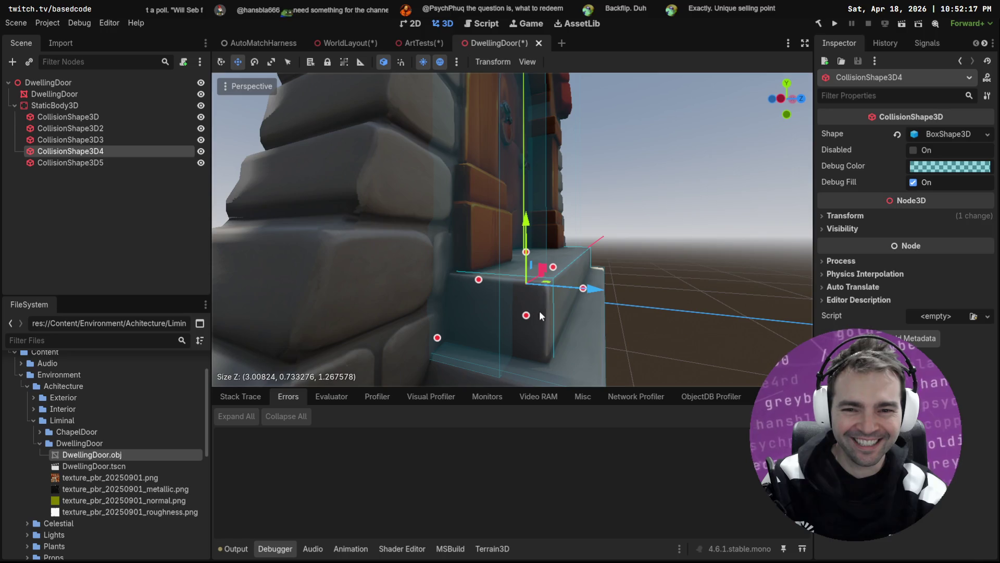
mouse_move(524, 319)
mouse_down()
mouse_move(365, 299)
mouse_move(352, 311)
mouse_move(321, 310)
mouse_move(471, 288)
mouse_move(615, 288)
mouse_move(514, 254)
mouse_up()
key(ctrl+s)
Thin CollisionShape3D2 to about 0.78 × 3.73 × 0.50, save, and switch to ArtTests
click(495, 231)
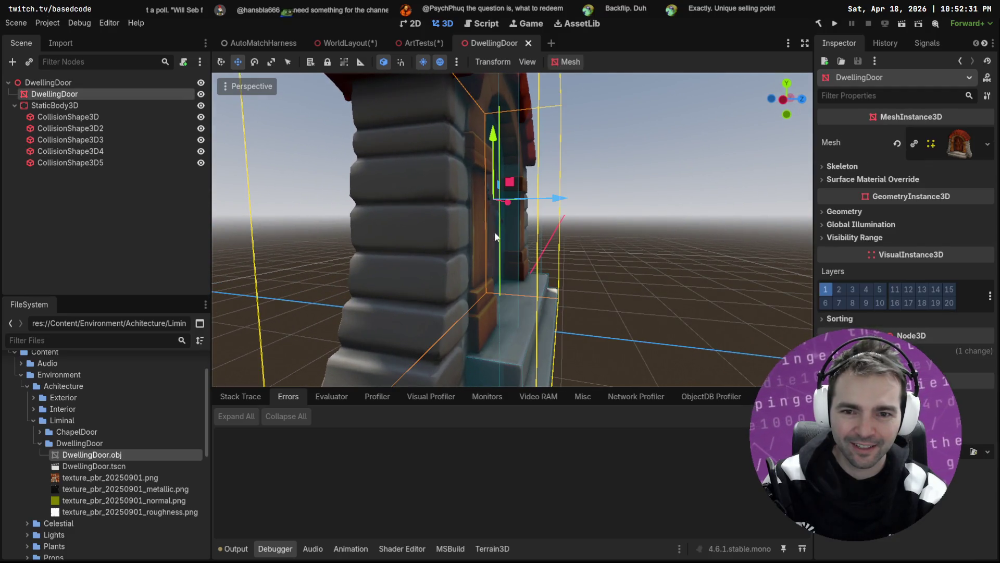
click(118, 125)
click(122, 112)
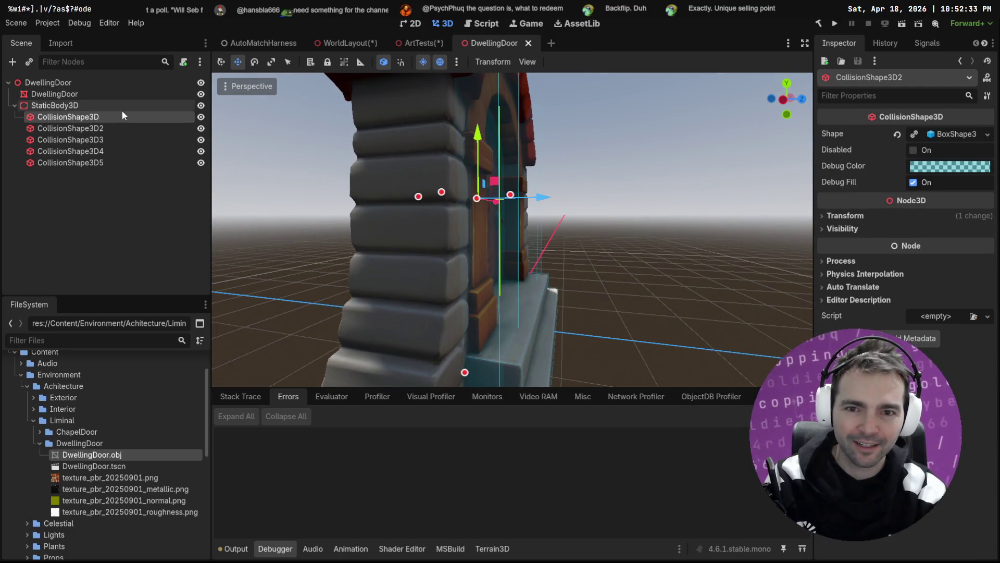
key(Down)
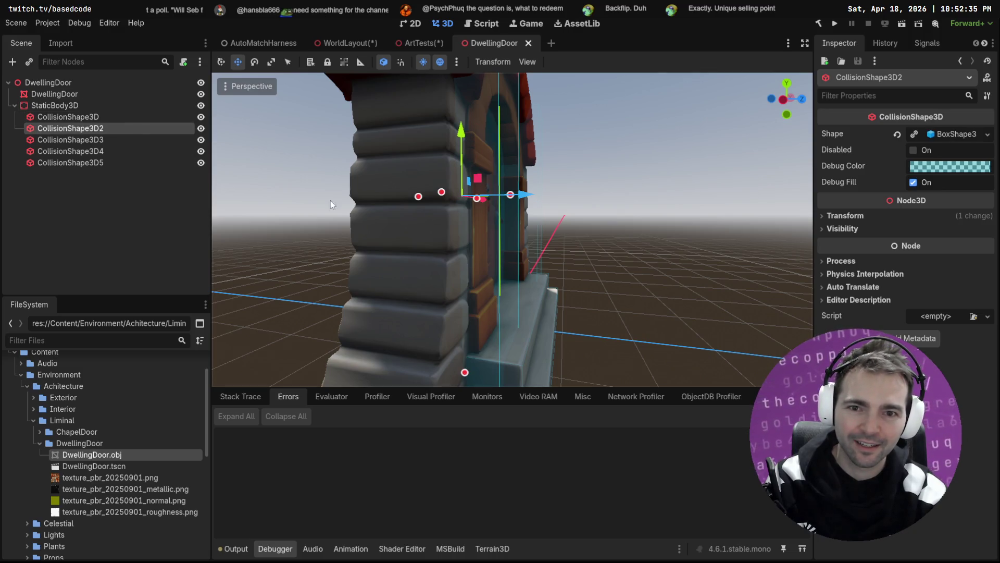
drag(509, 197, 486, 193)
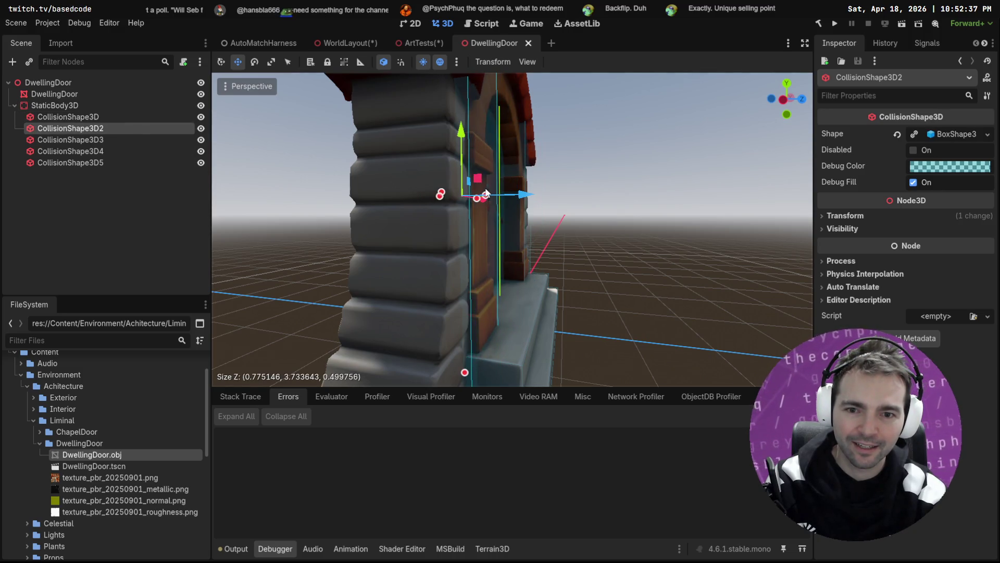
mouse_move(549, 209)
mouse_down()
mouse_move(433, 211)
mouse_move(577, 214)
mouse_up()
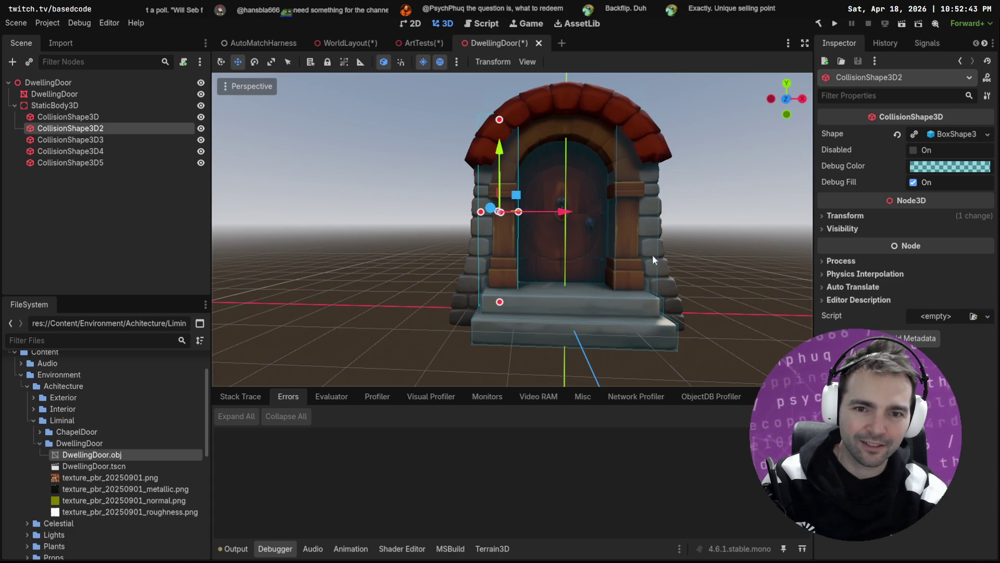
key(ctrl+s)
drag(652, 258, 584, 144)
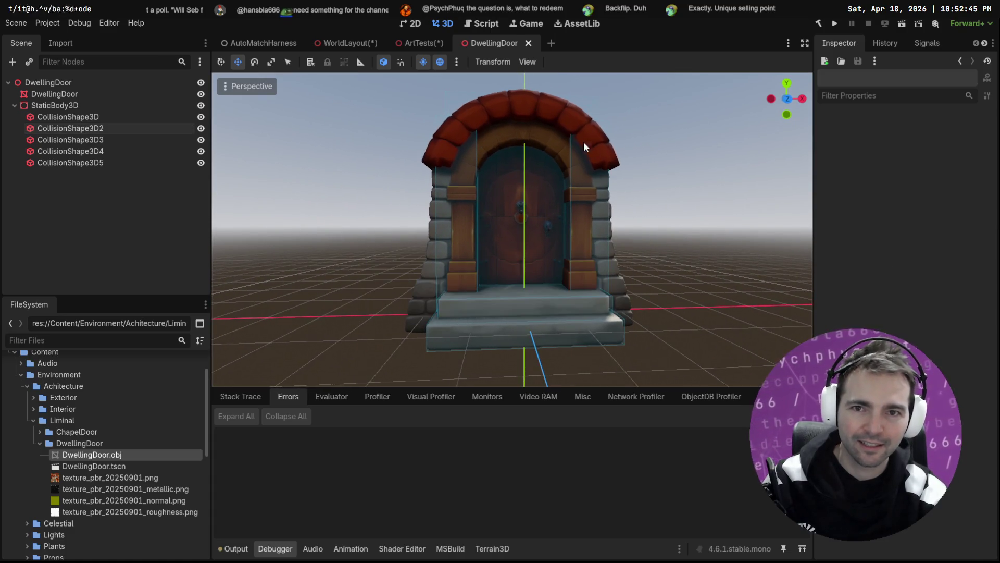
key(ctrl+shift+Tab)
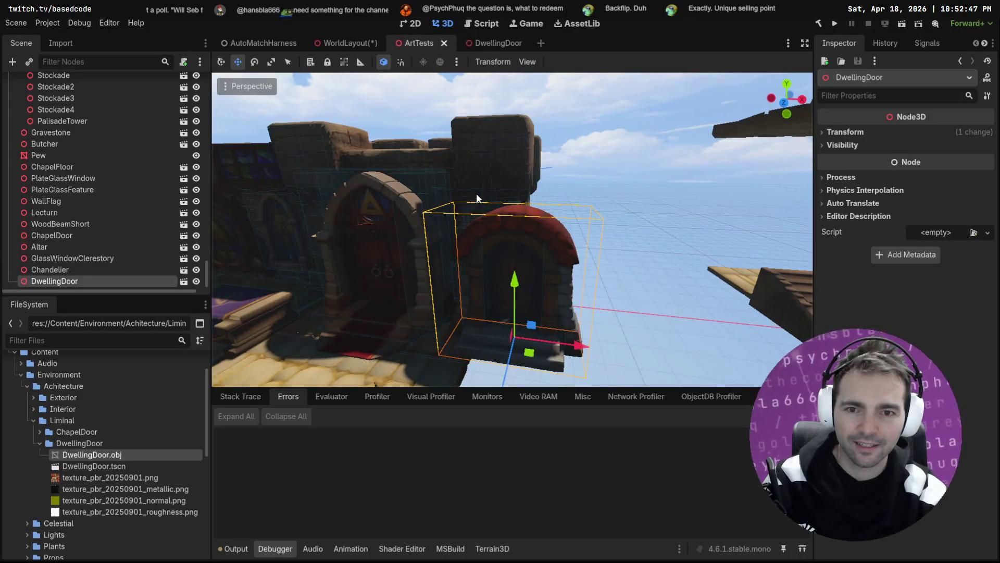
Save ArtTests, then shift DwellingDoor sideways along X into the tavern entrance in WorldLayout
key(ctrl+s)
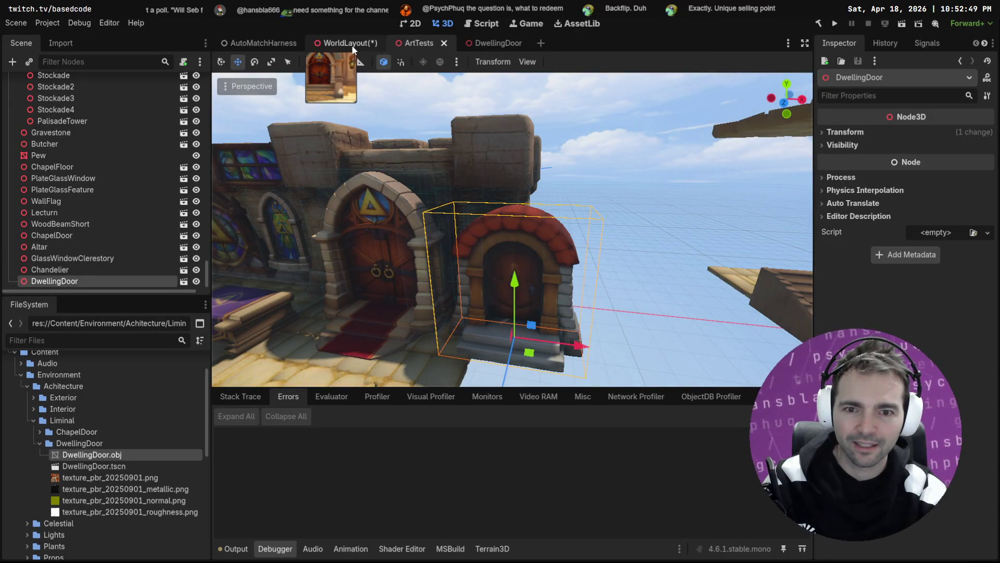
click(352, 45)
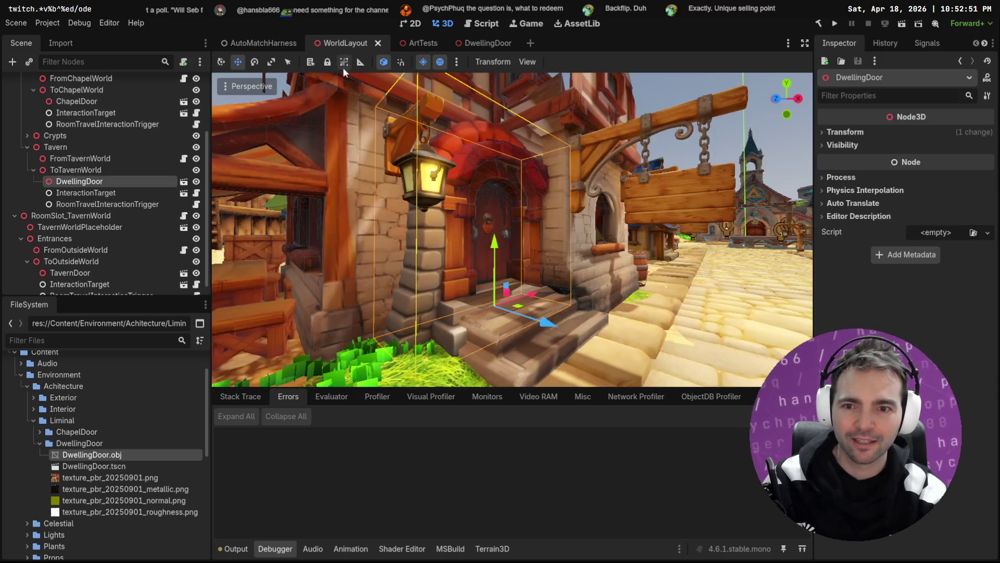
scroll(562, 187, down, 5)
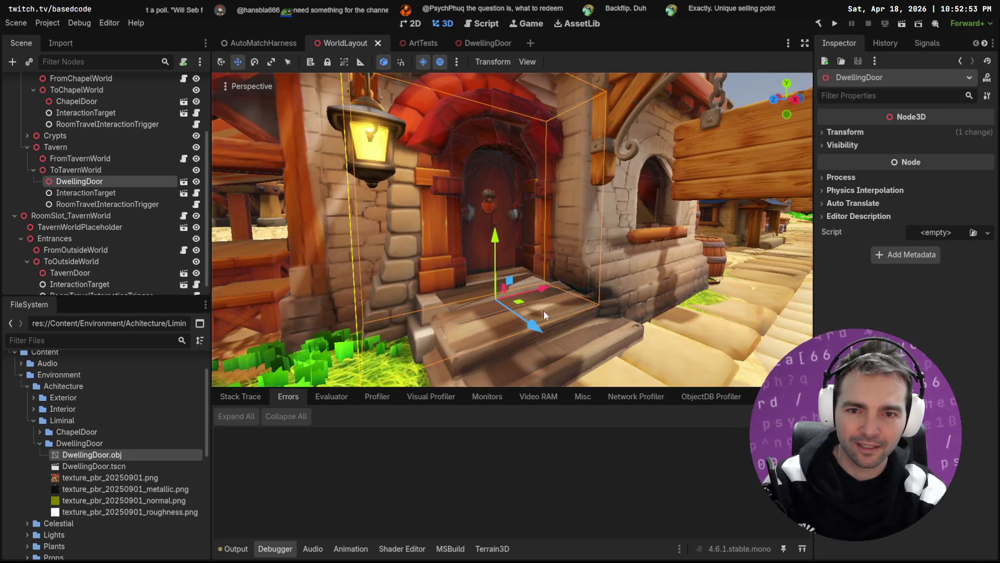
key(g)
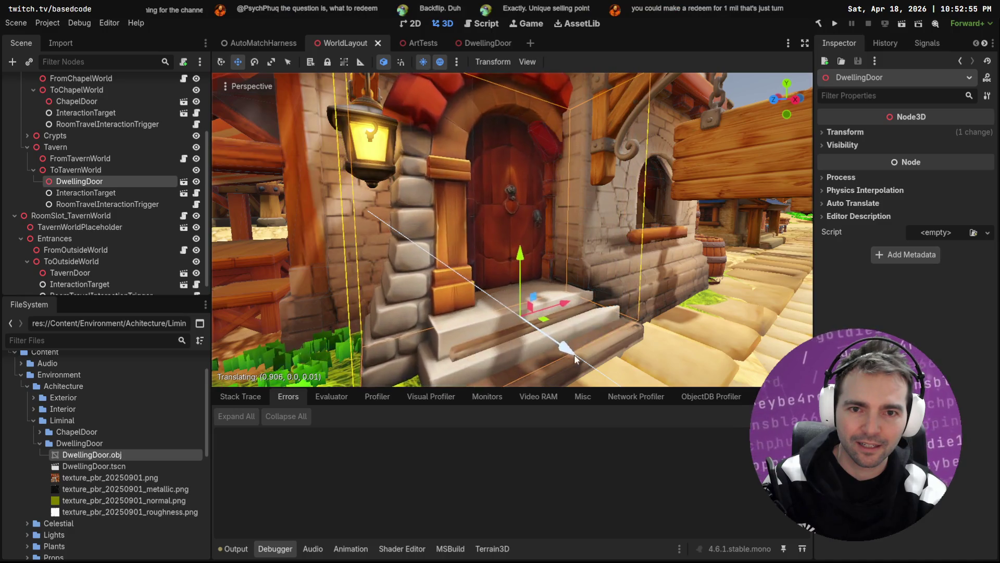
click(598, 371)
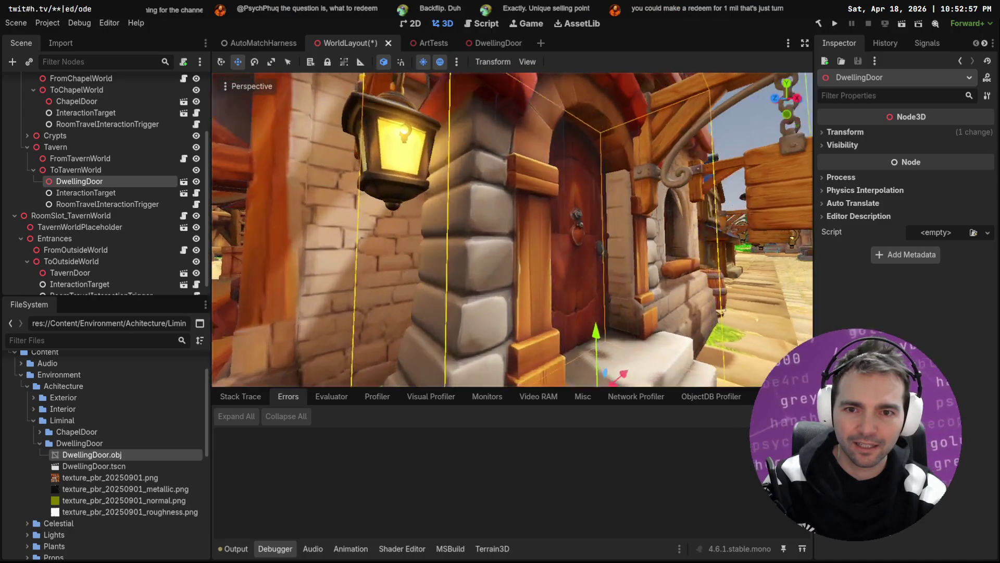
key(s)
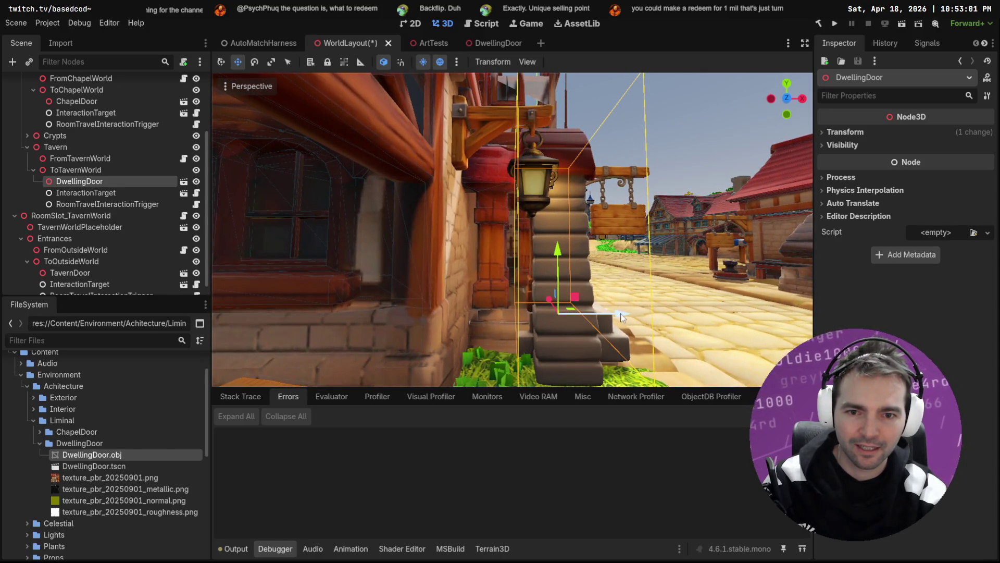
drag(622, 317, 572, 327)
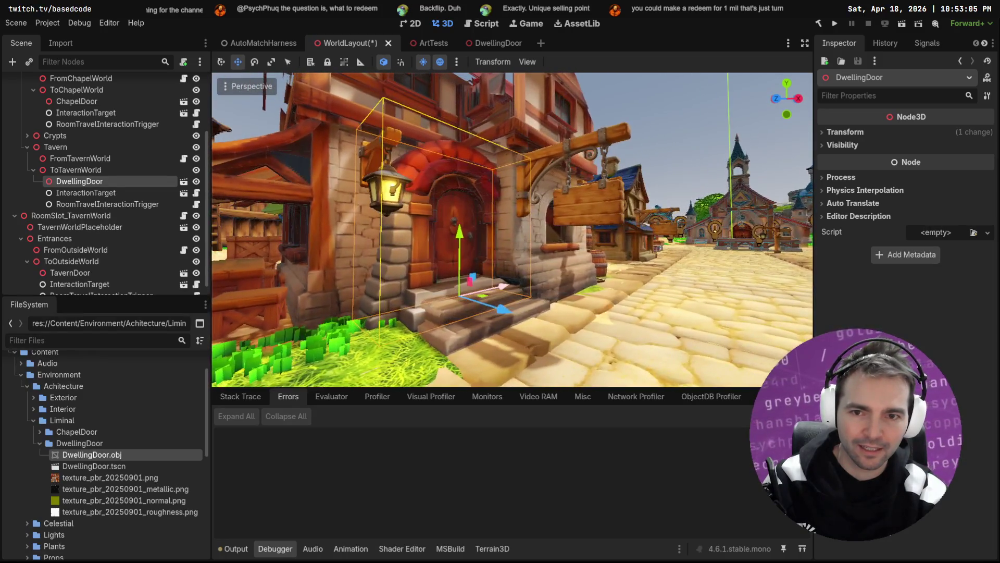
key(a)
drag(528, 311, 544, 320)
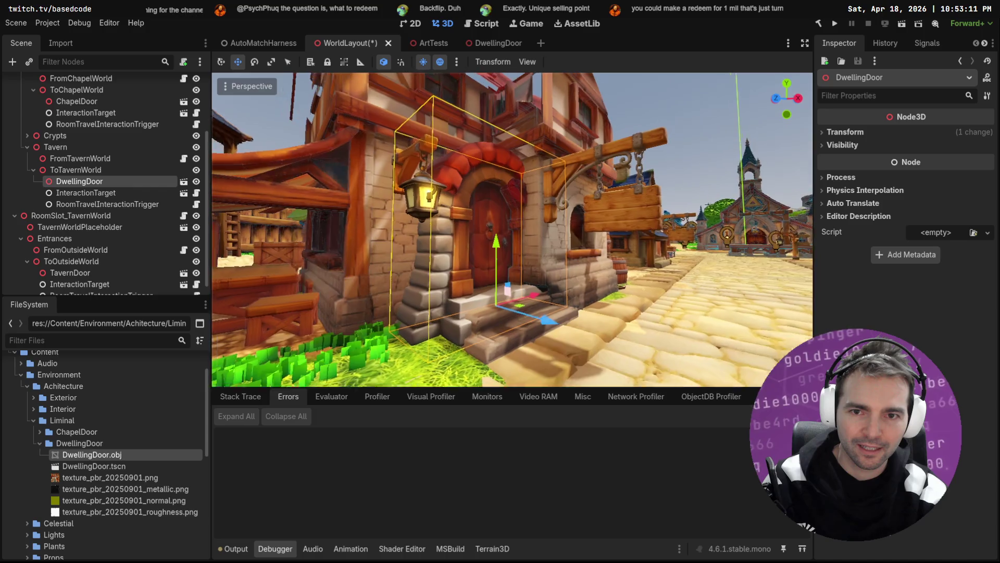
key(w)
key(w)
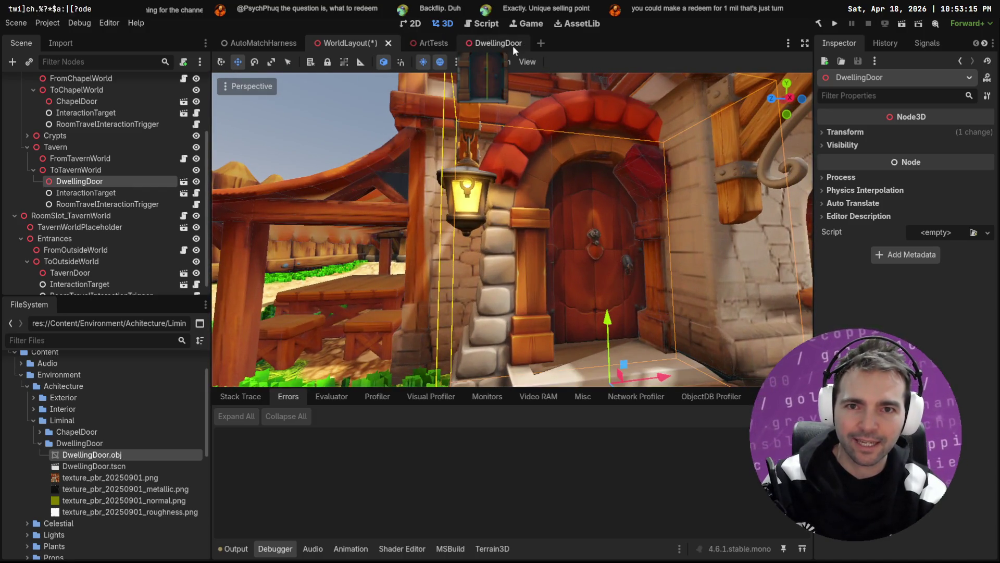
Reimport DwellingDoor.obj with a uniform Scale Mesh of 2.3
click(512, 45)
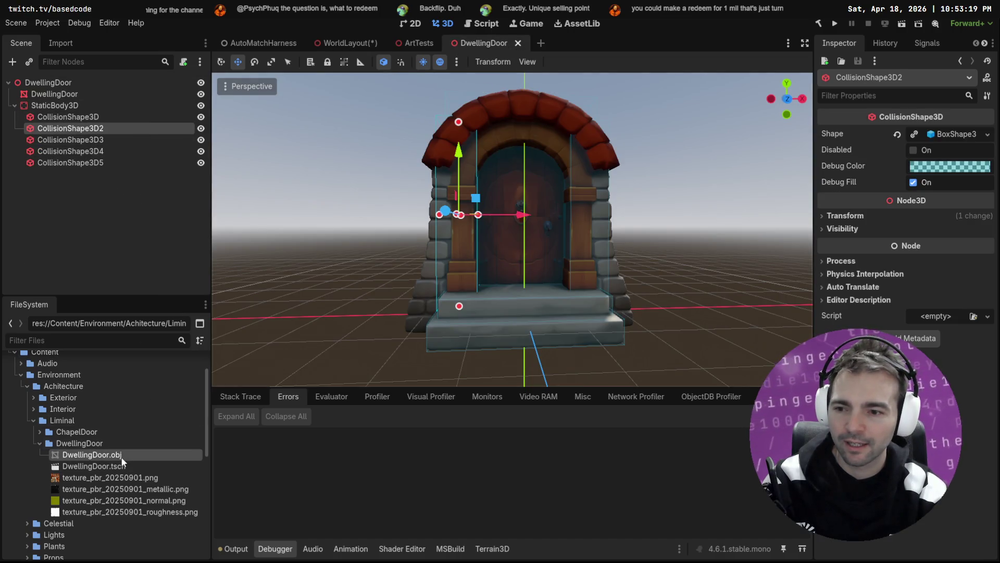
click(62, 43)
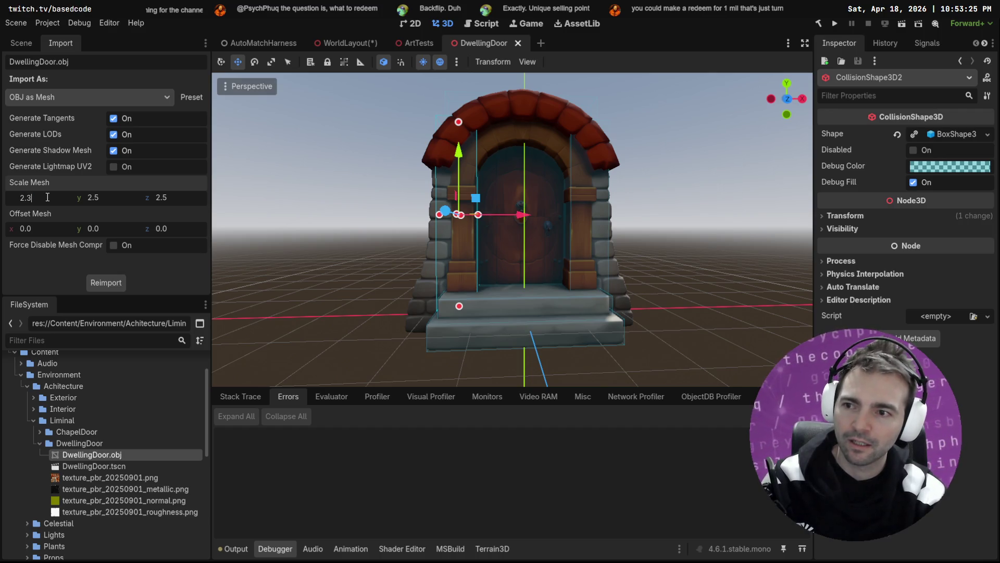
key(Tab)
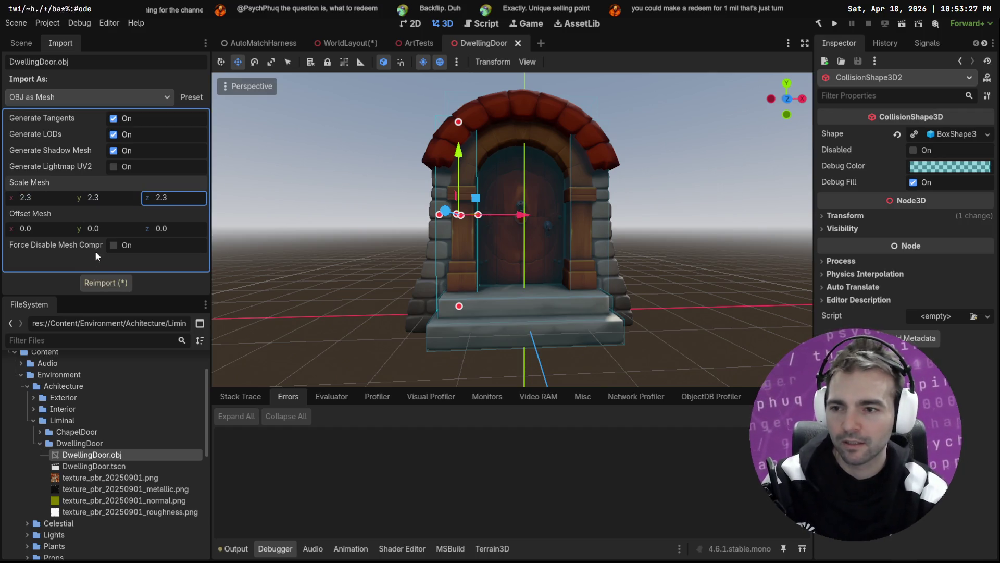
click(104, 282)
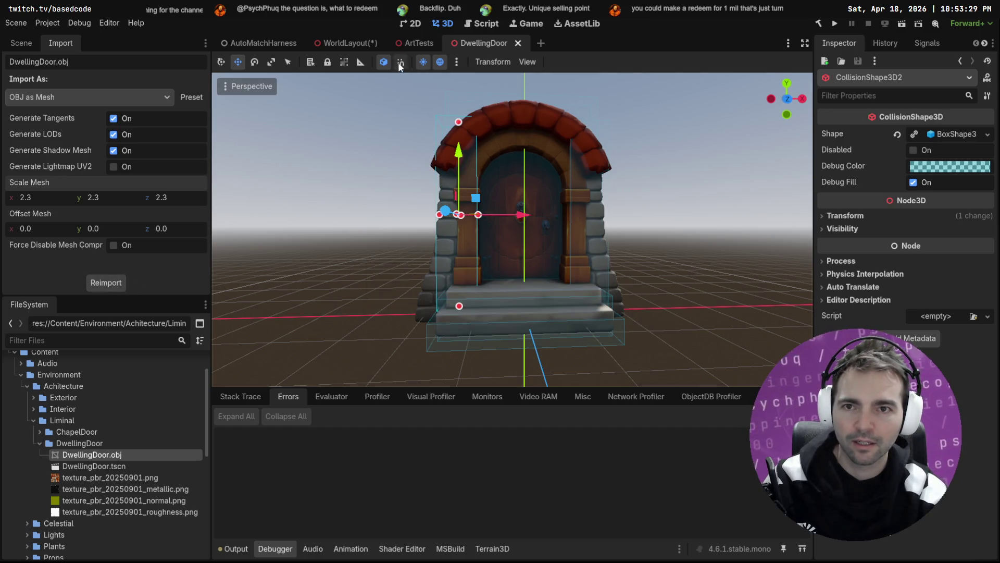
Move DwellingDoor back and left toward the lantern in WorldLayout
click(344, 43)
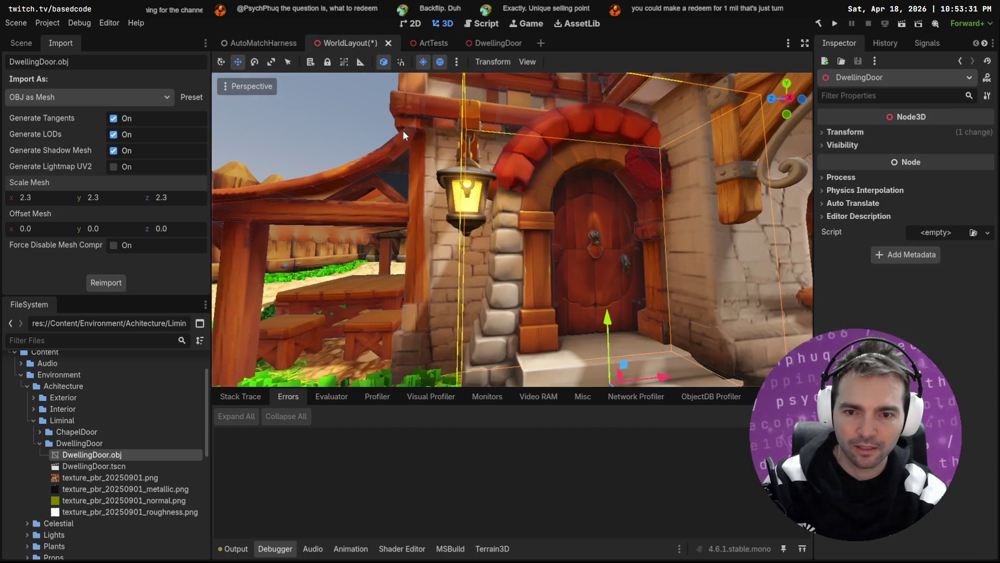
scroll(512, 230, down, 5)
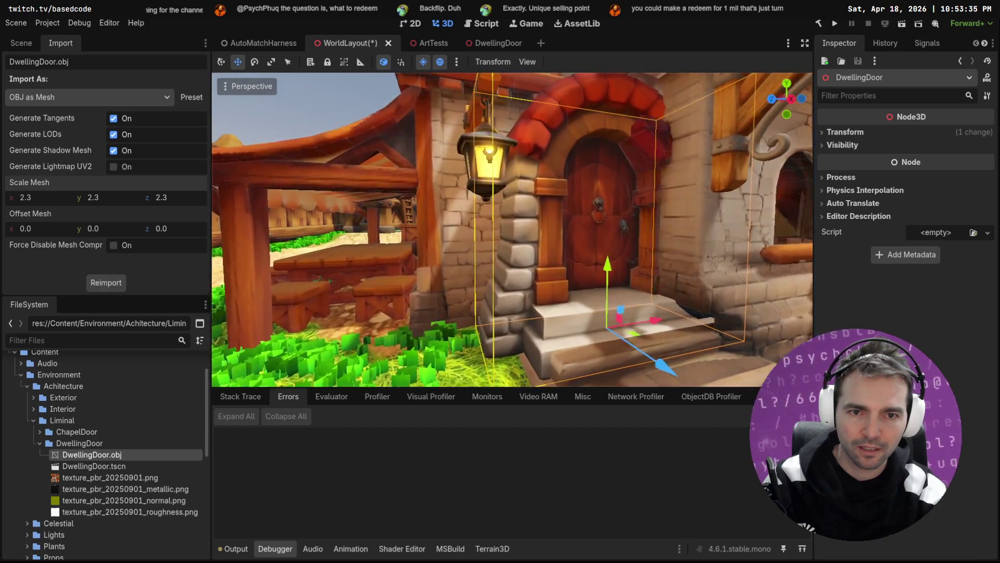
mouse_move(675, 351)
mouse_down()
mouse_move(527, 229)
mouse_move(689, 341)
mouse_move(698, 374)
mouse_move(661, 349)
mouse_up()
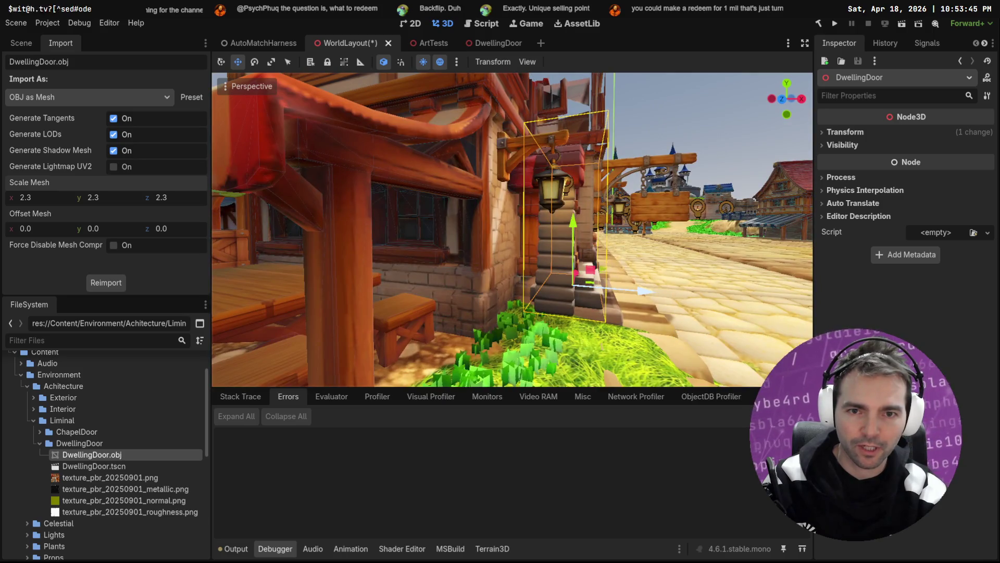
key(w)
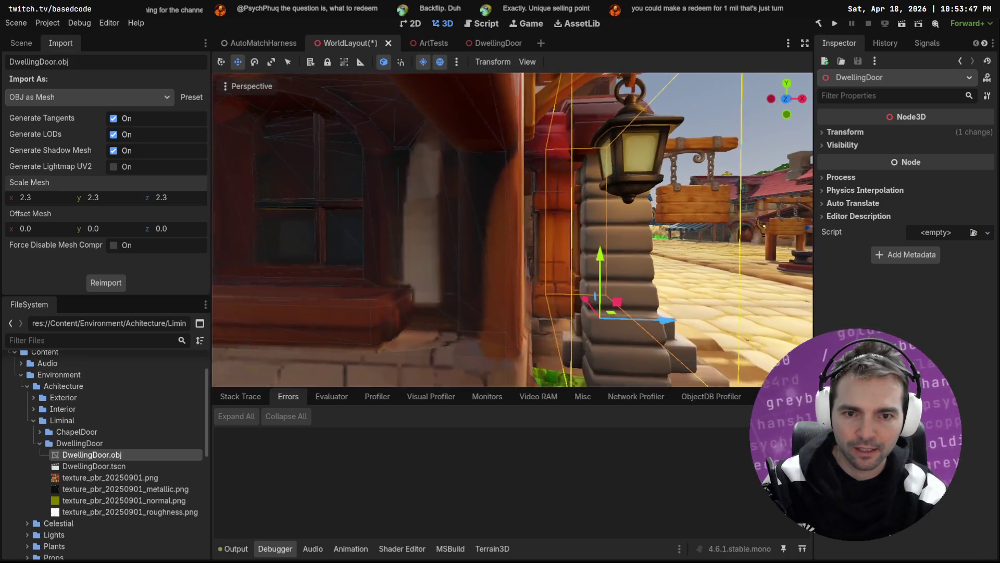
key(w)
drag(655, 322, 618, 337)
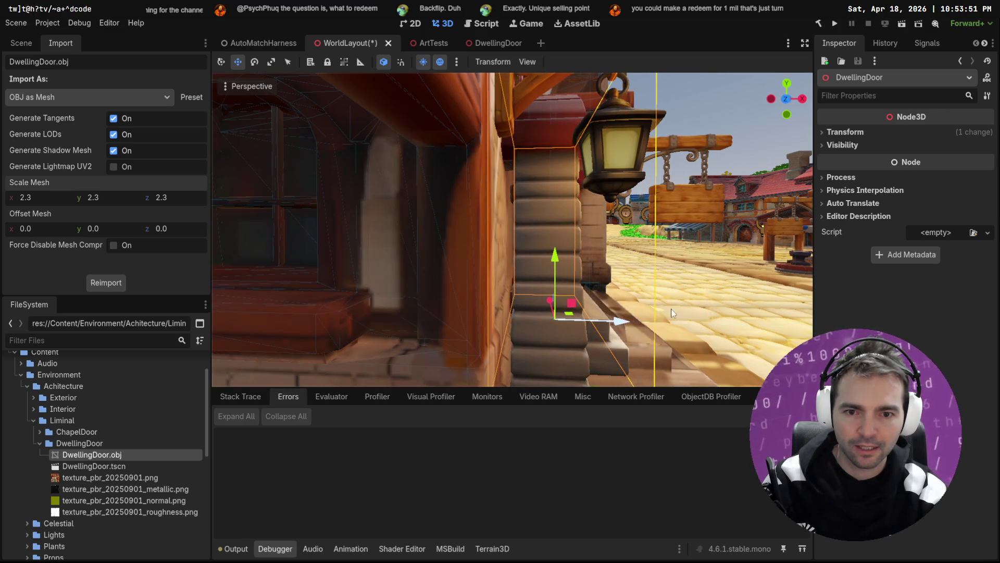
Nudge DwellingDoor further until it sits snugly inside the tavern archway
key(s)
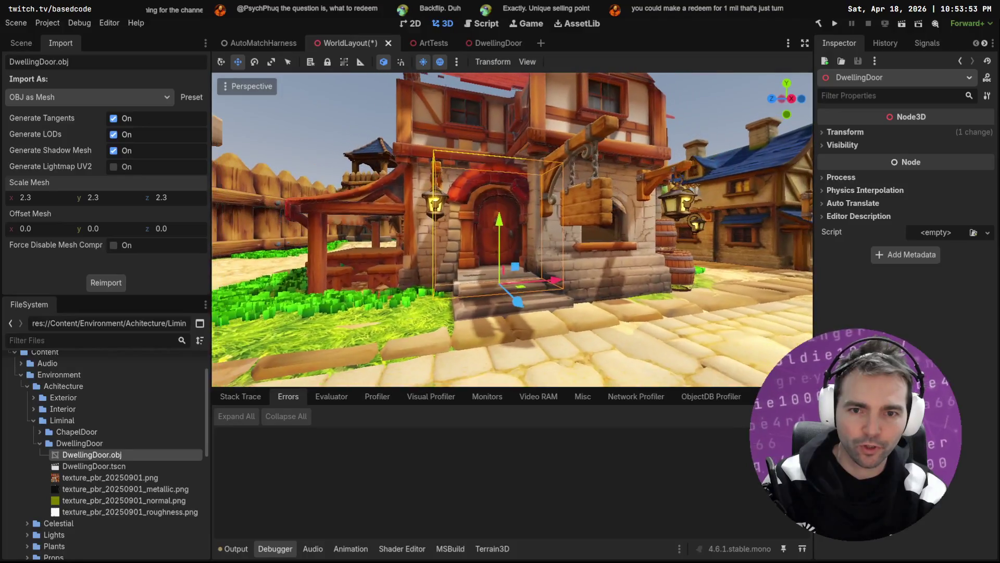
key(w)
drag(534, 311, 537, 315)
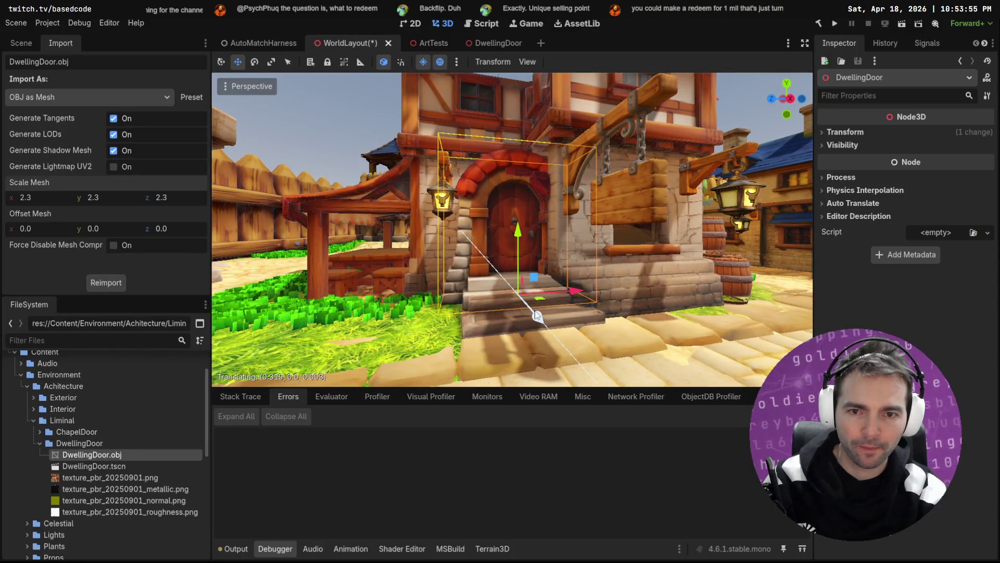
key(w)
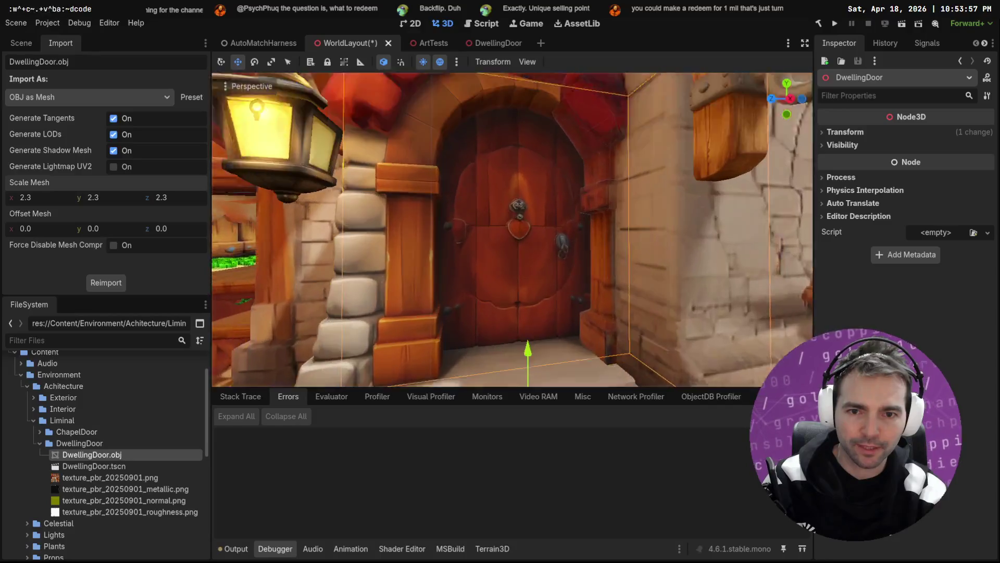
key(a)
key(a)
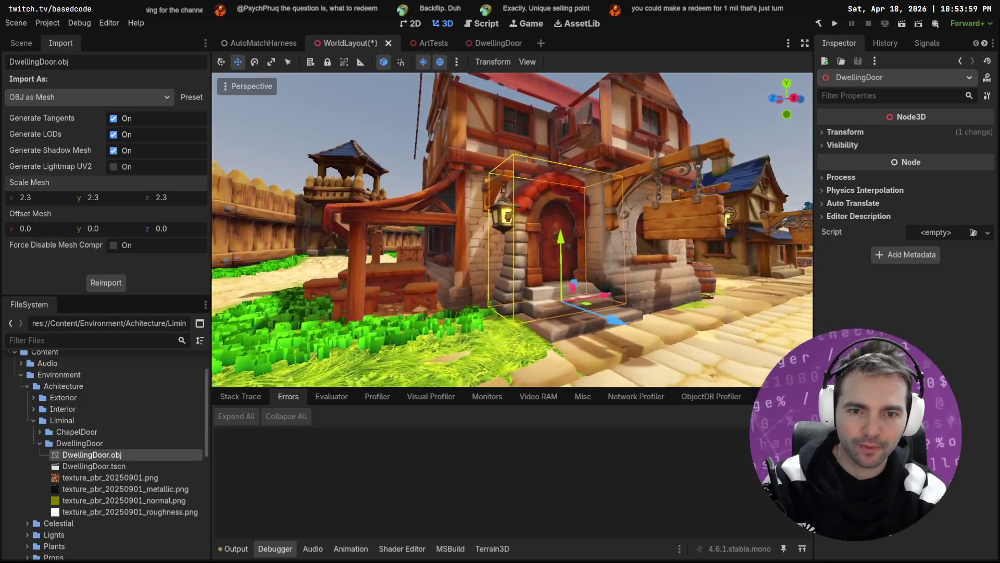
mouse_move(670, 289)
mouse_down()
mouse_move(611, 293)
mouse_move(638, 290)
mouse_up()
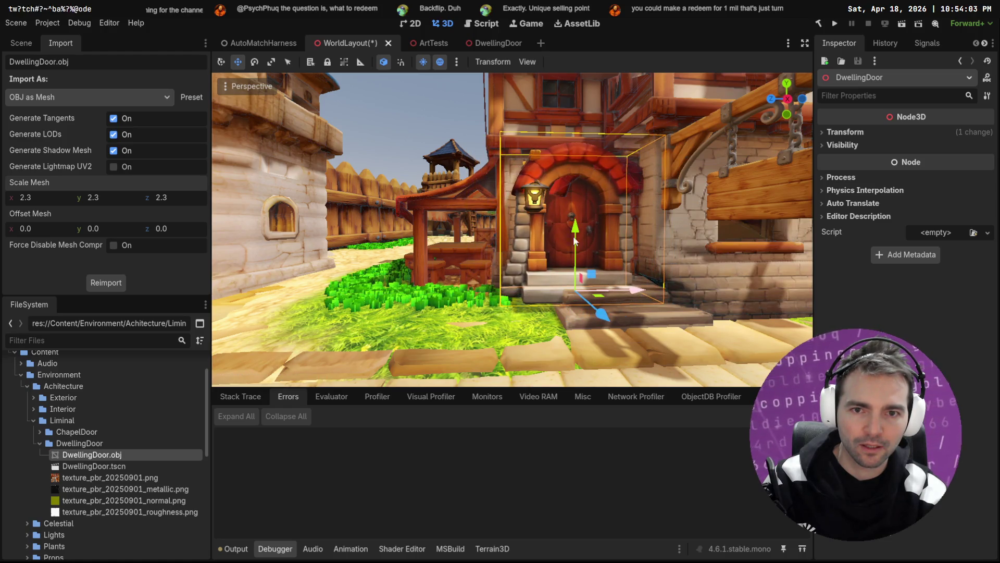
click(537, 206)
key(a)
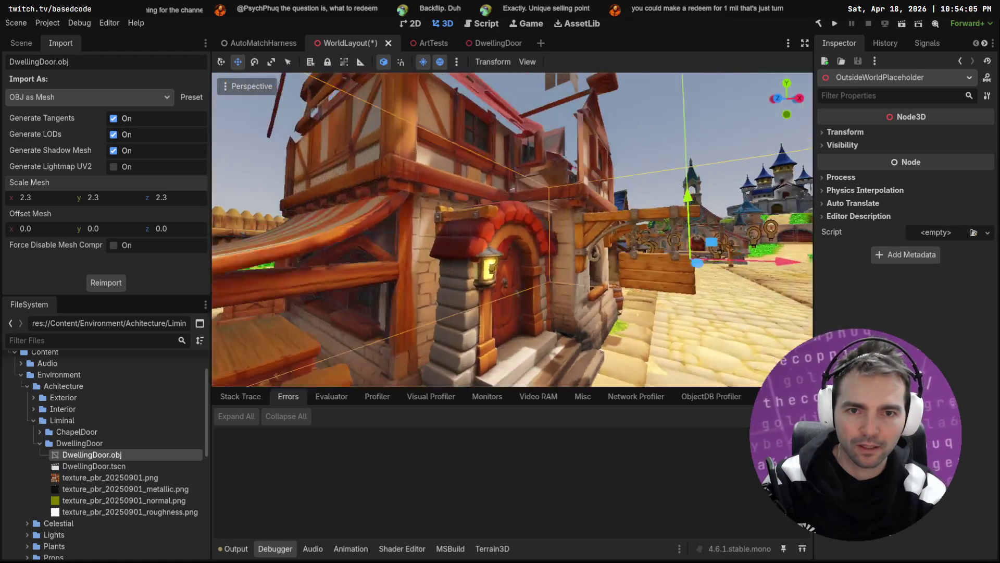
click(24, 43)
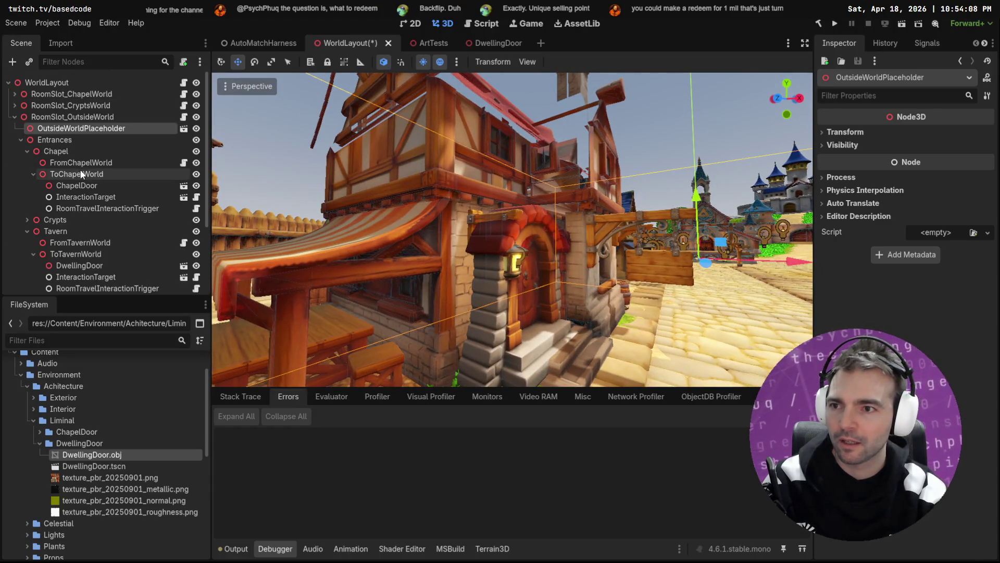
Open the OutsideWorld scene, then the OutsideEnvironment scene, and view the town street
click(184, 128)
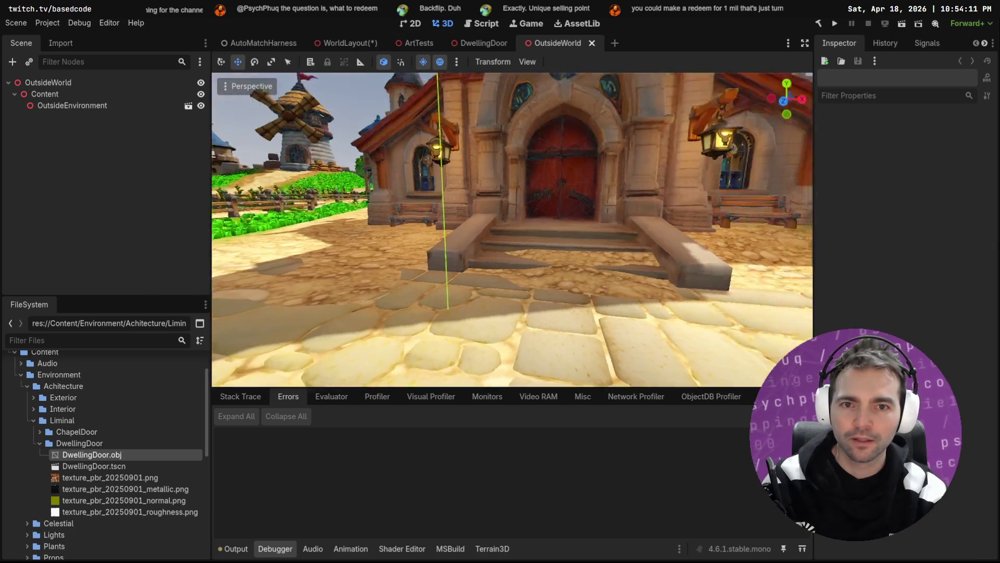
scroll(512, 229, up, 2)
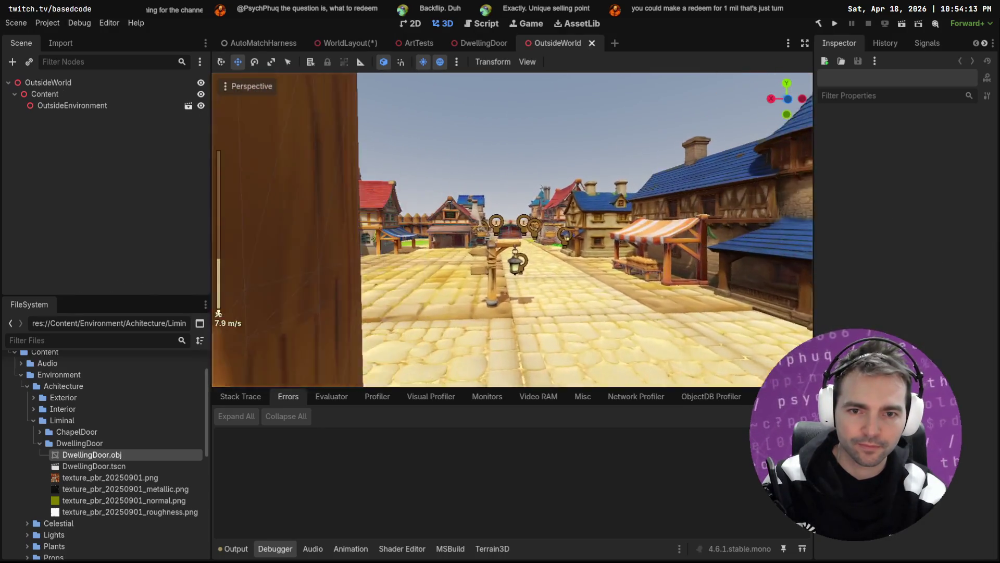
scroll(512, 230, up, 15)
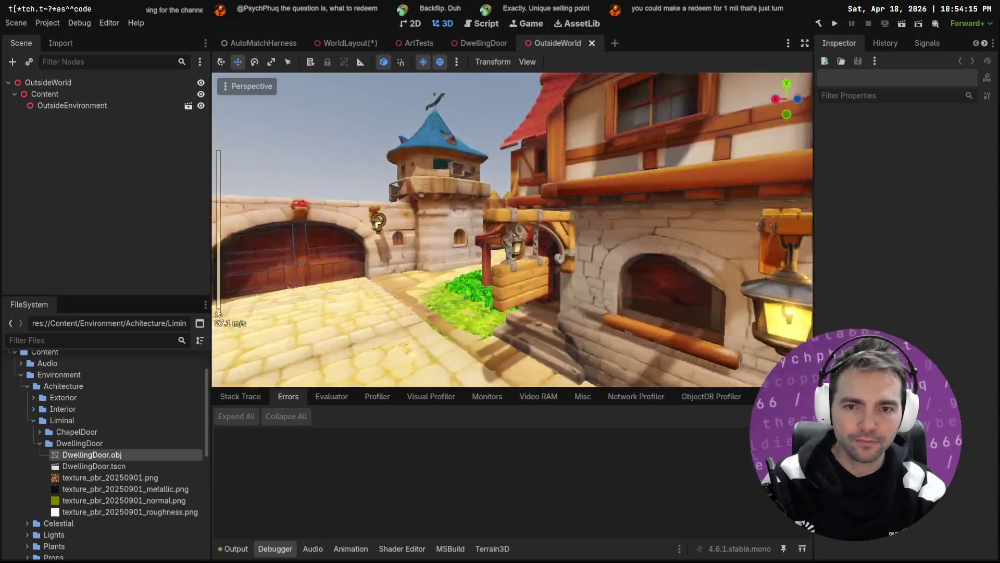
key(s)
click(449, 214)
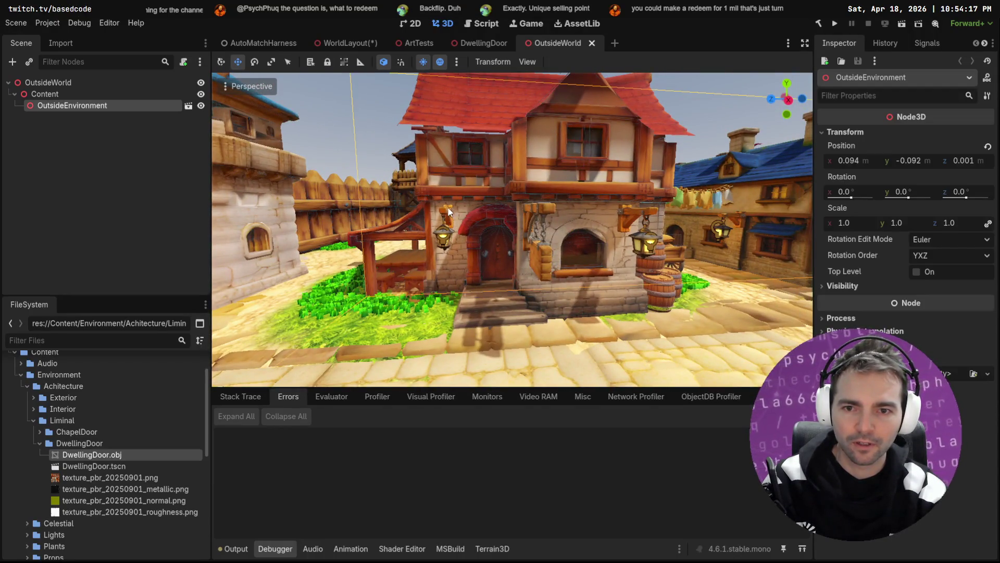
drag(449, 210, 304, 201)
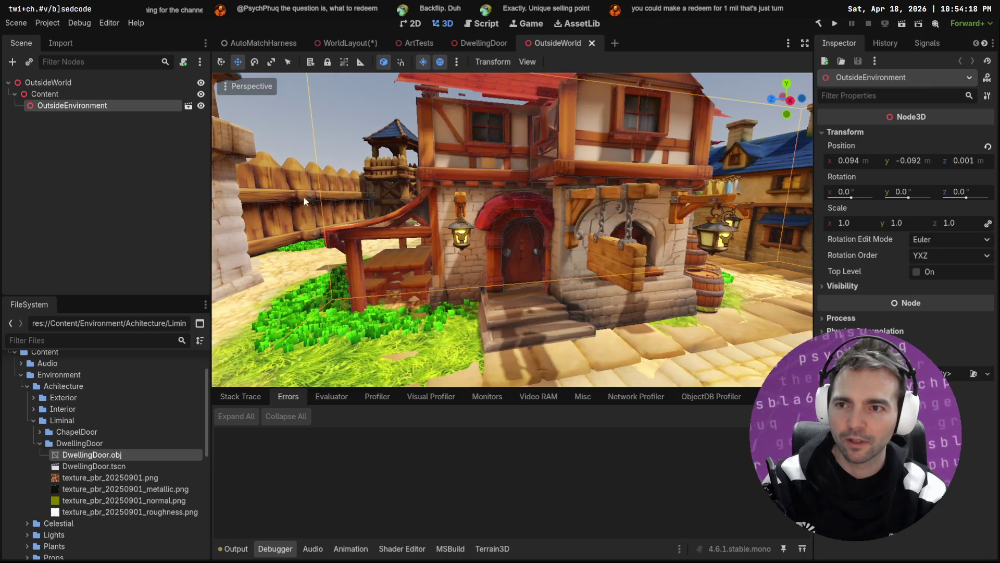
click(188, 107)
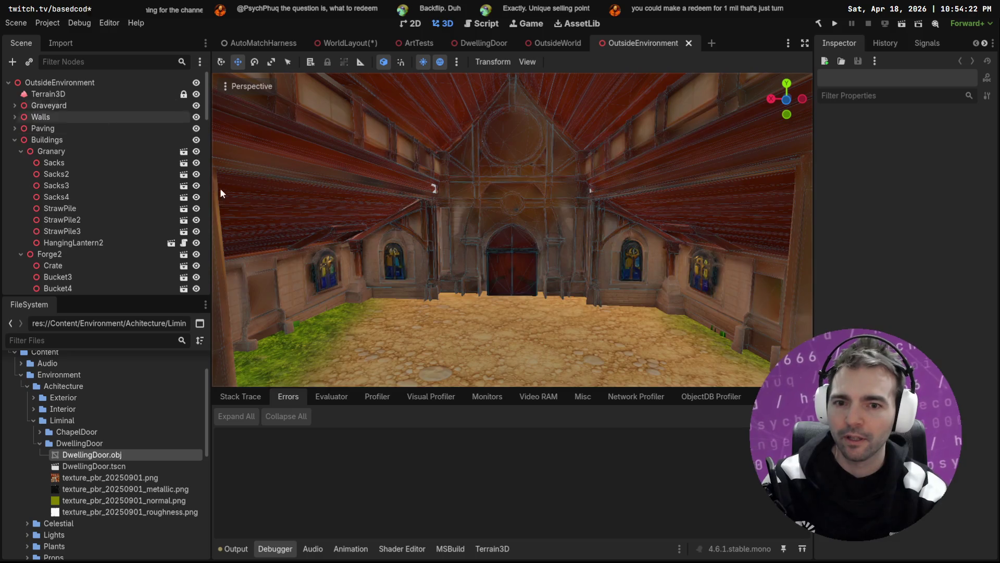
mouse_move(220, 193)
mouse_down()
mouse_move(323, 188)
mouse_move(250, 192)
mouse_move(495, 212)
mouse_up()
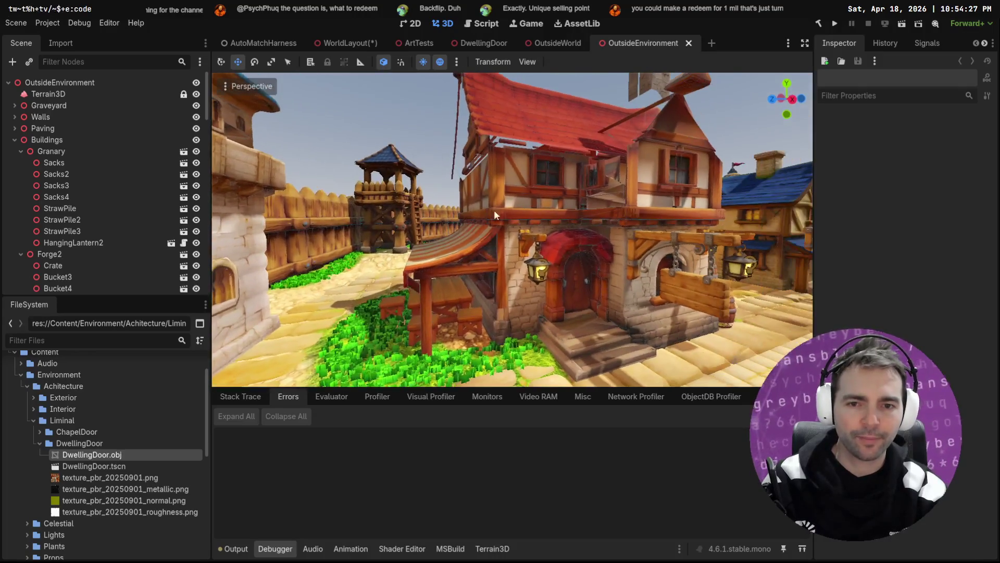
Shift the Tavern's HangingLantern2 along Z to 4.352 and save OutsideEnvironment
click(530, 235)
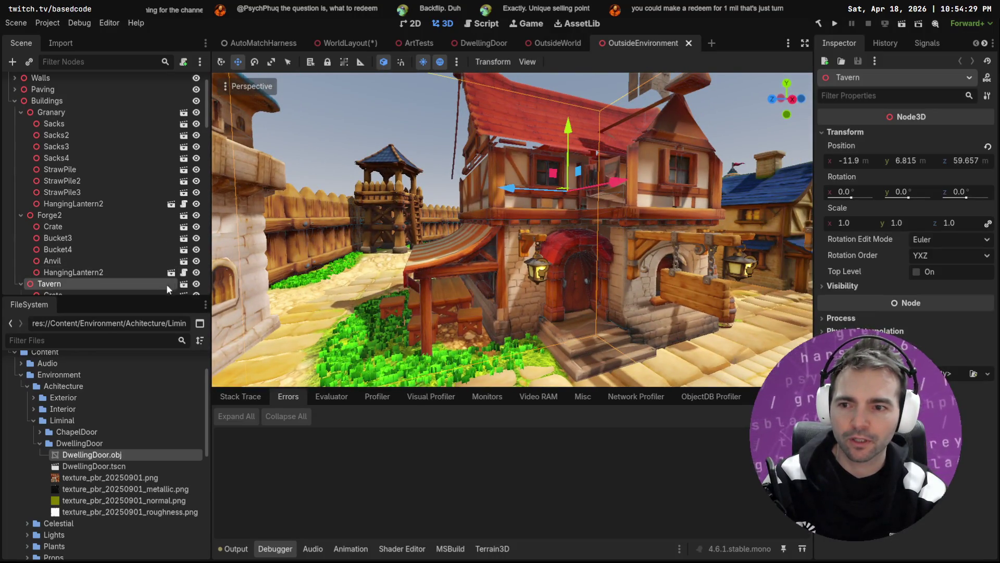
scroll(87, 254, down, 5)
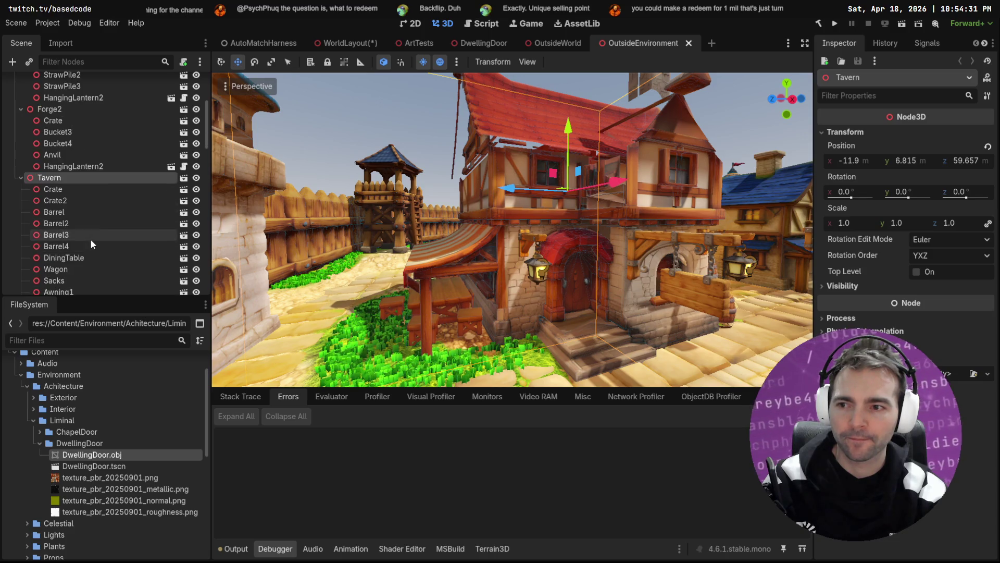
scroll(96, 252, down, 1)
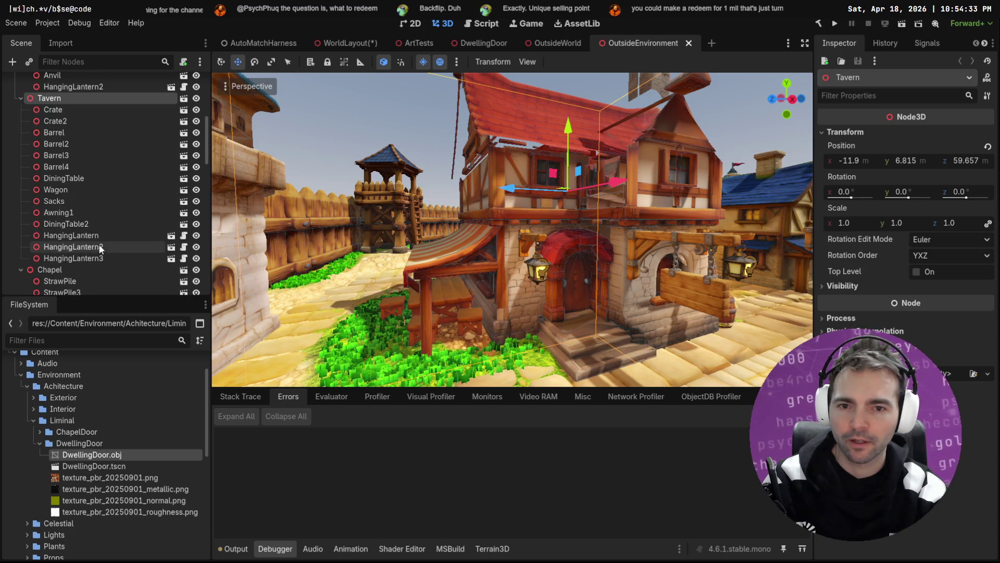
click(99, 246)
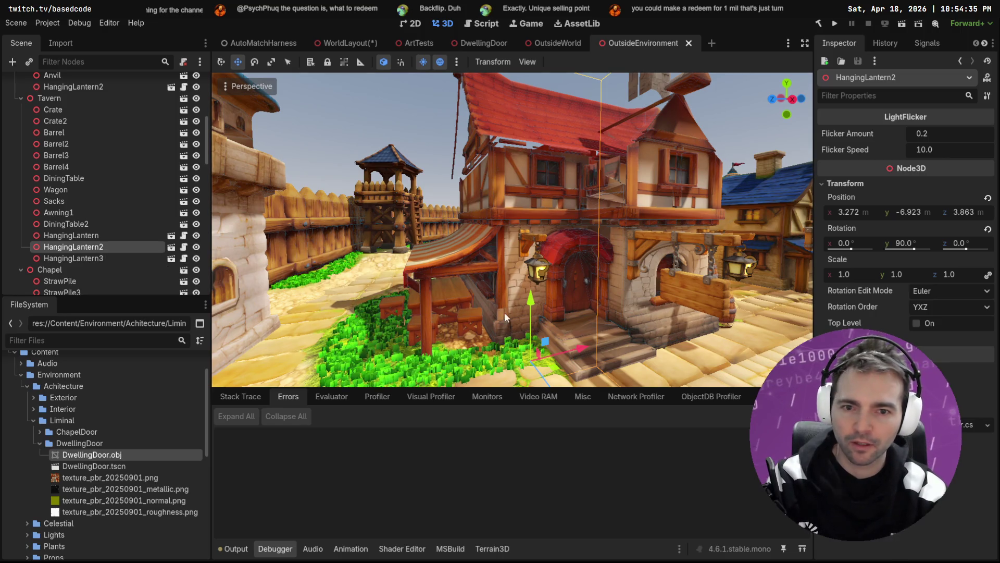
drag(582, 350, 571, 353)
key(ctrl+s)
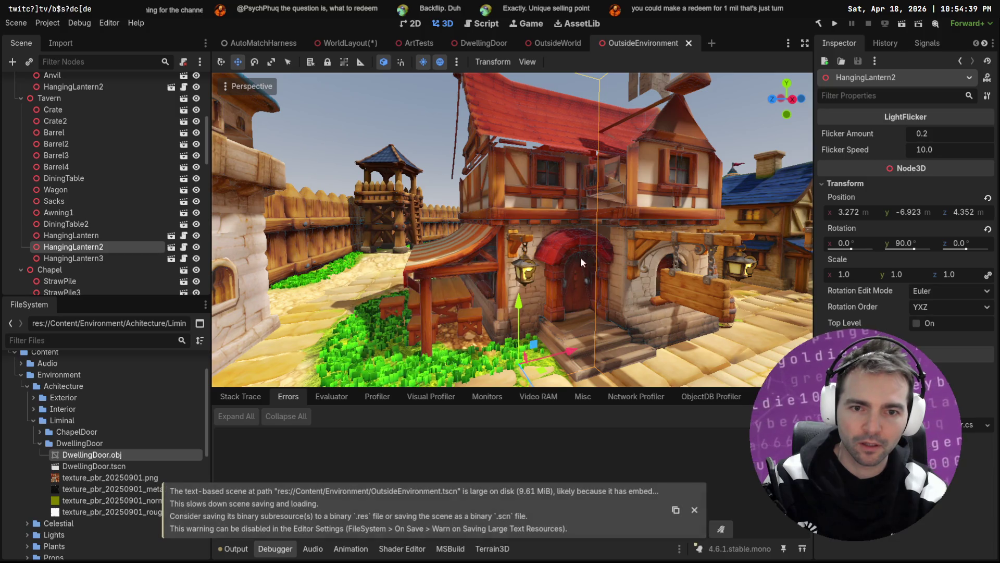
click(689, 42)
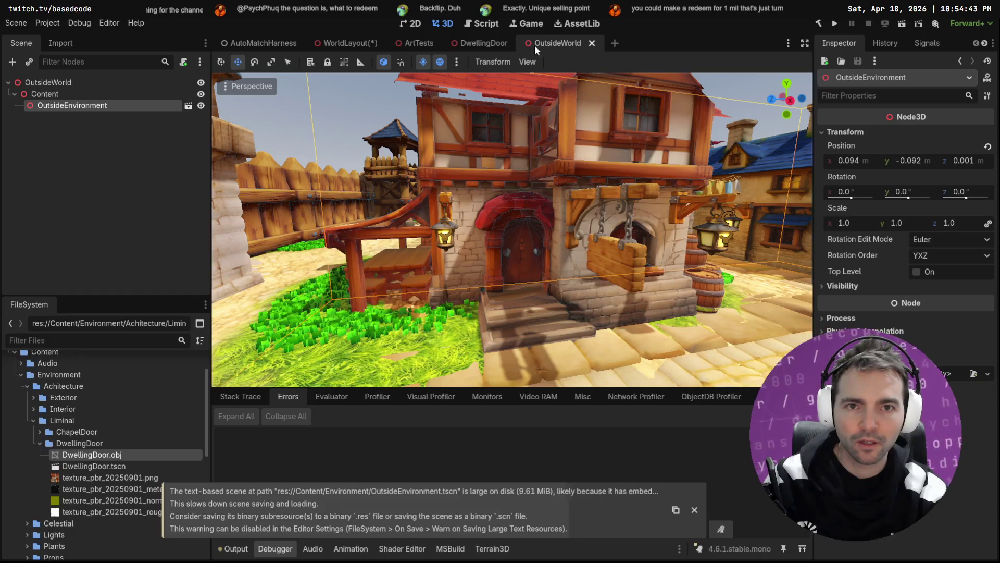
Lower the tavern's DwellingDoor to ground level, slide it into the doorway, and save
click(590, 41)
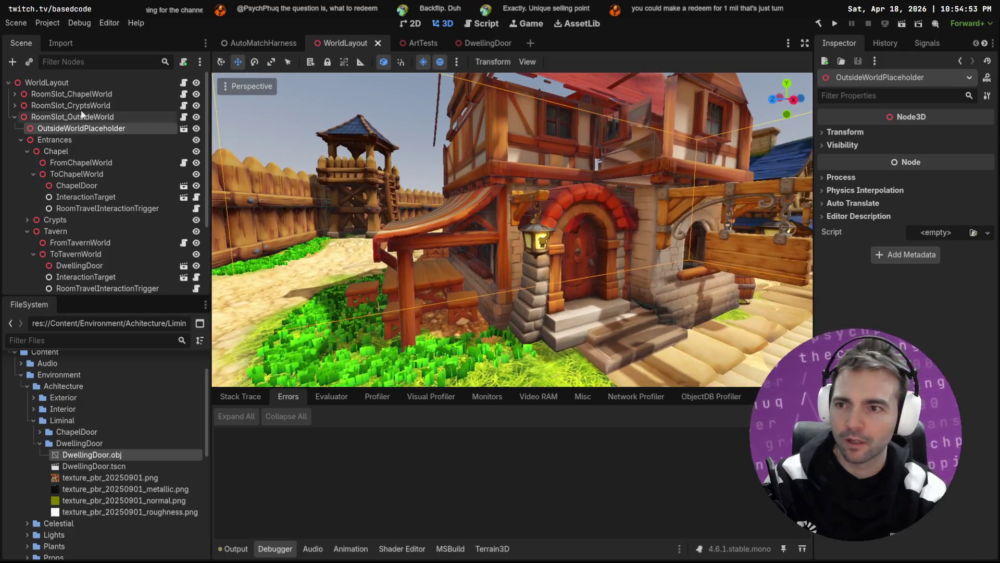
click(81, 242)
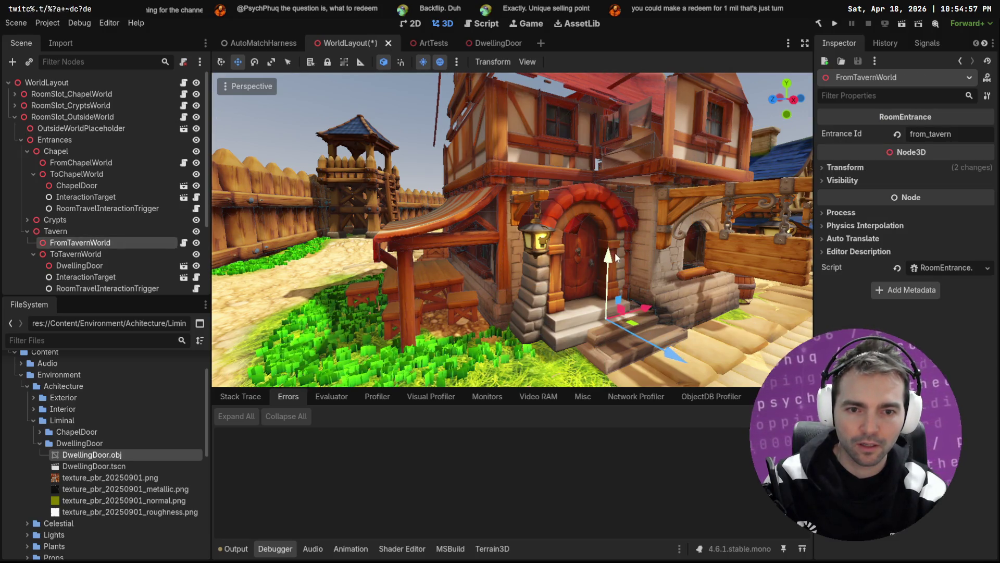
click(114, 258)
click(116, 264)
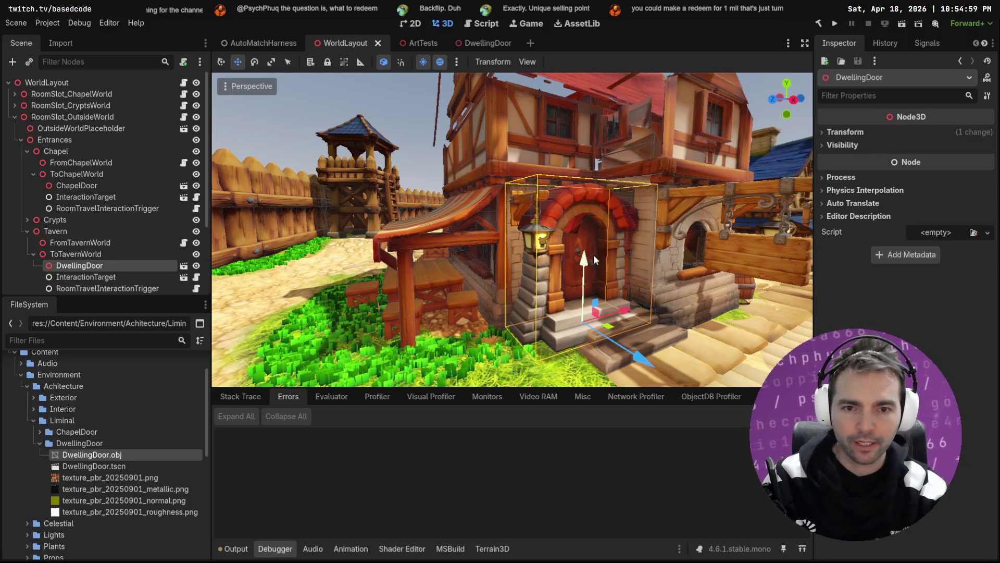
drag(585, 258, 593, 273)
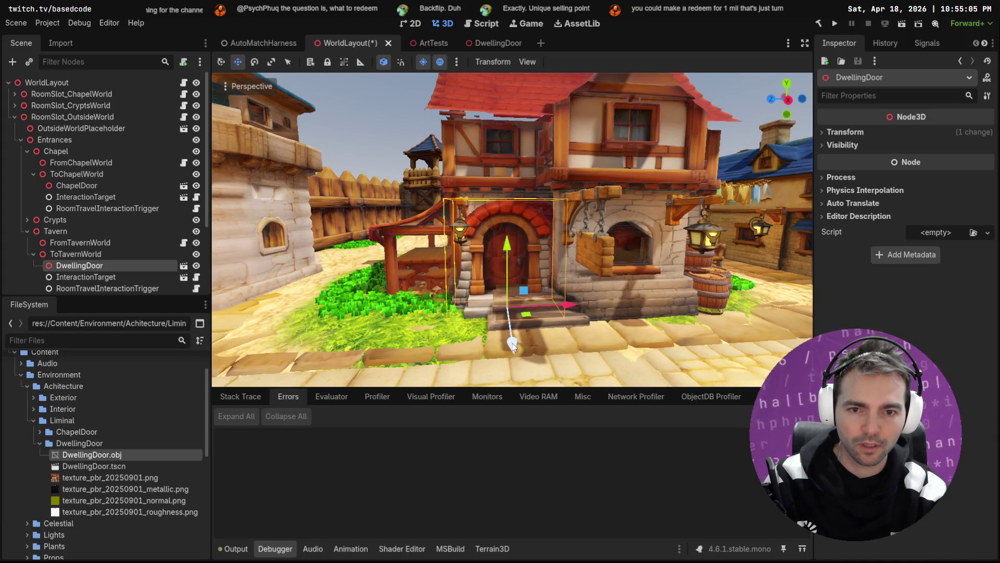
drag(512, 345, 514, 349)
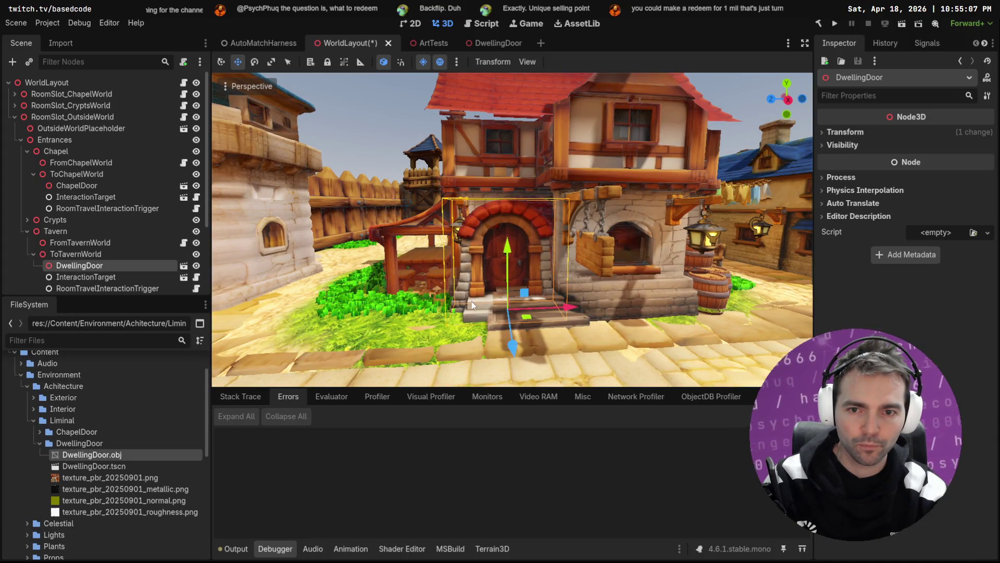
mouse_move(471, 301)
mouse_down()
mouse_move(512, 292)
mouse_move(532, 309)
mouse_move(522, 329)
mouse_up()
drag(578, 345, 583, 348)
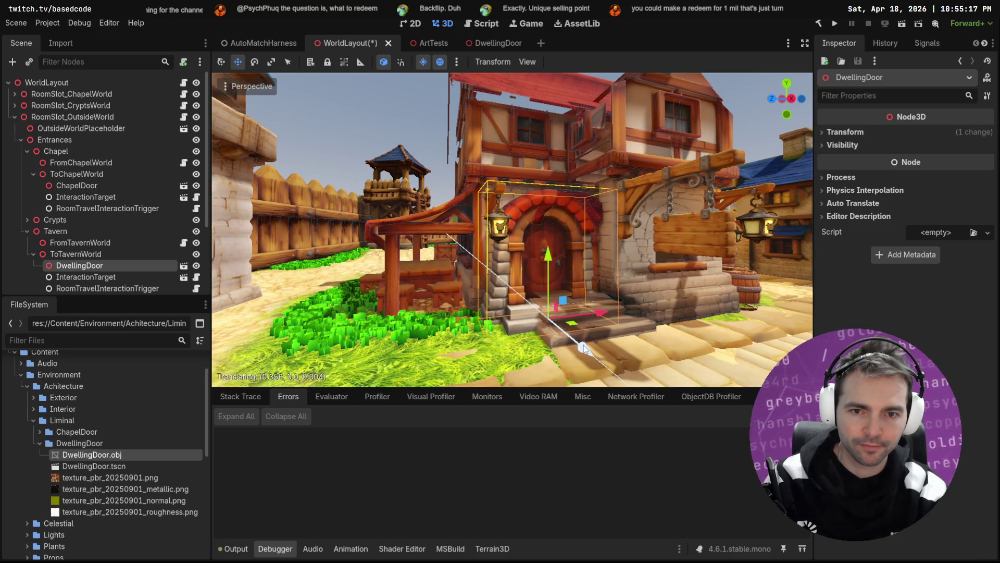
key(ctrl+s)
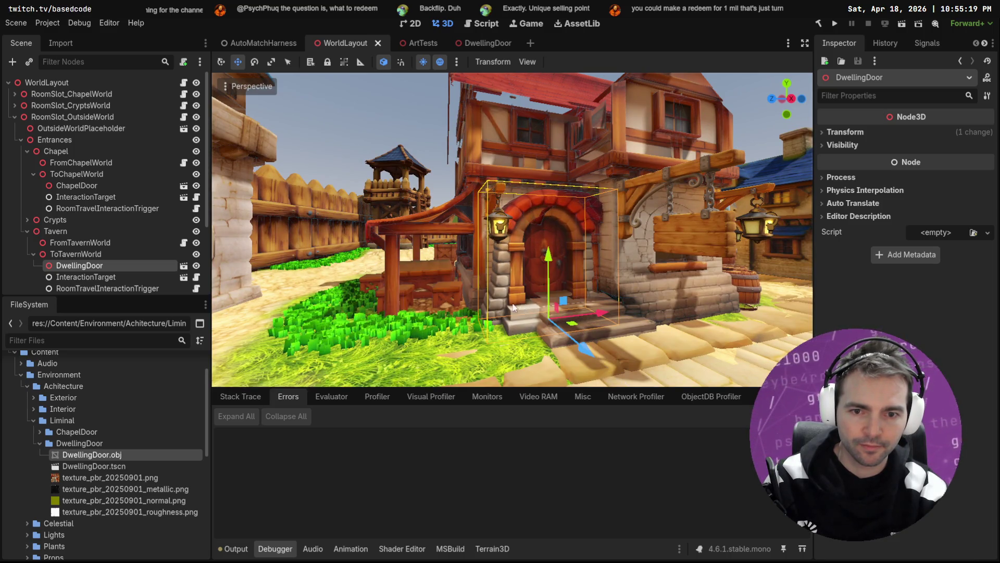
Nudge the DwellingDoor slightly up and sideways to settle it, then save WorldLayout
key(f)
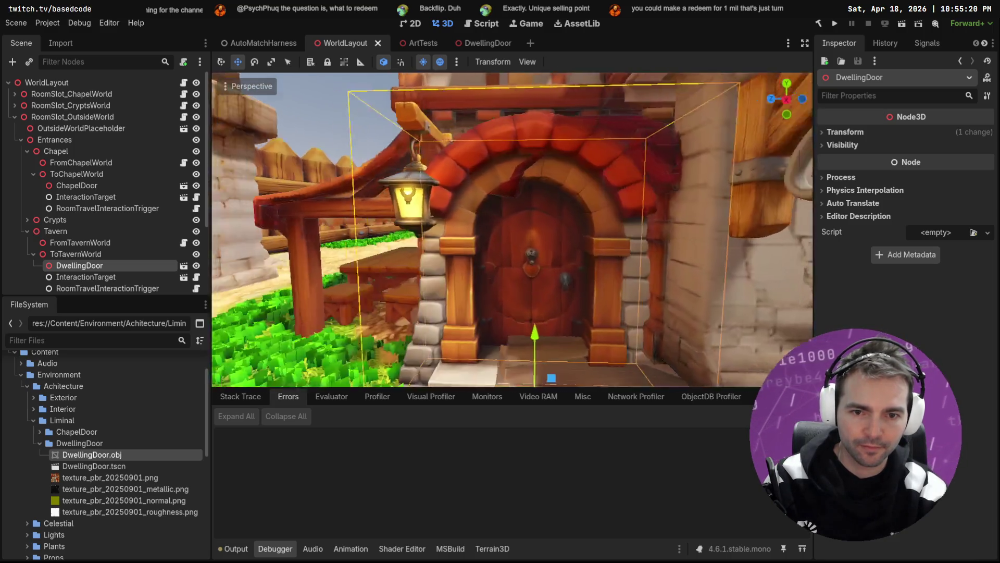
scroll(513, 229, down, 5)
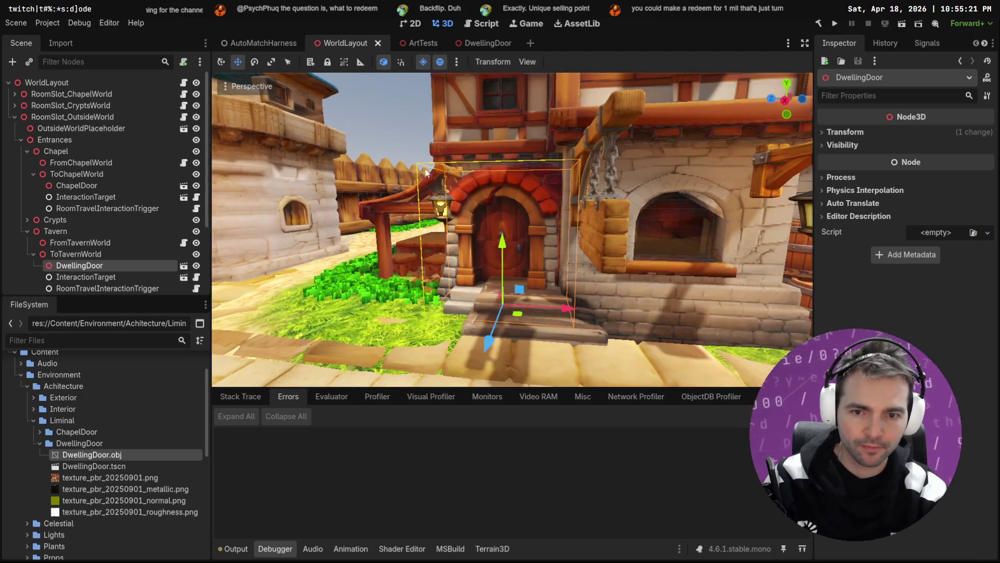
key(Escape)
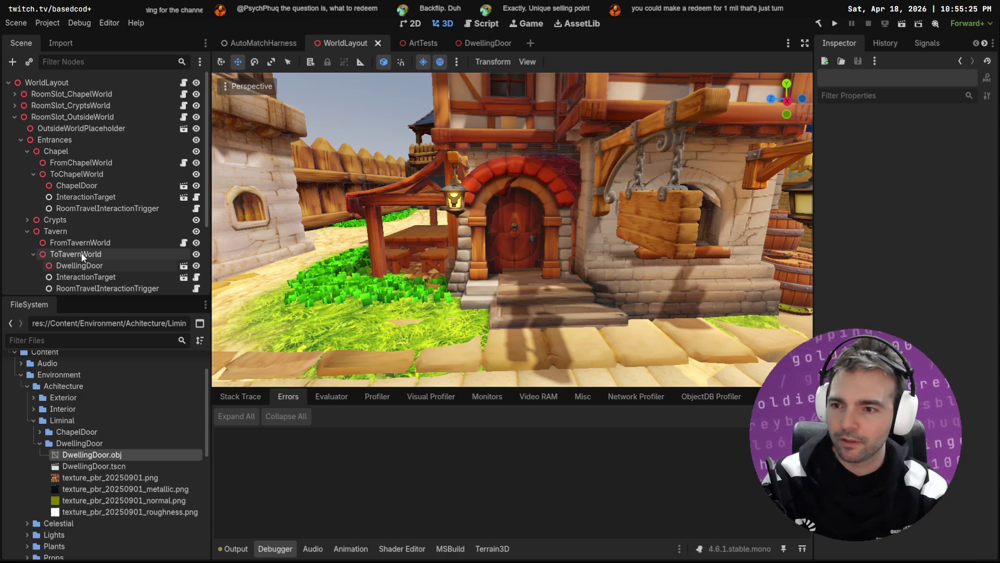
click(97, 267)
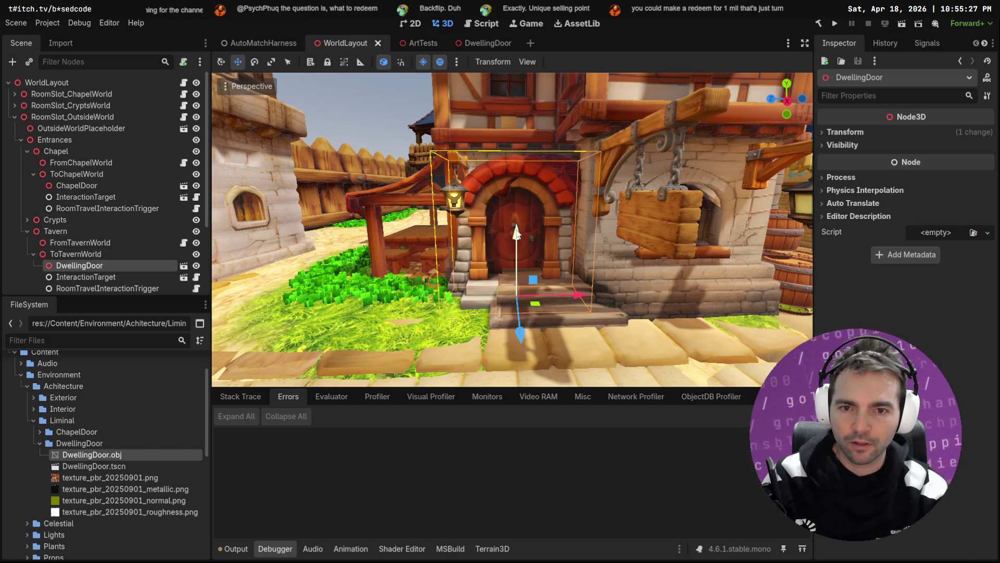
drag(516, 232, 516, 229)
key(g)
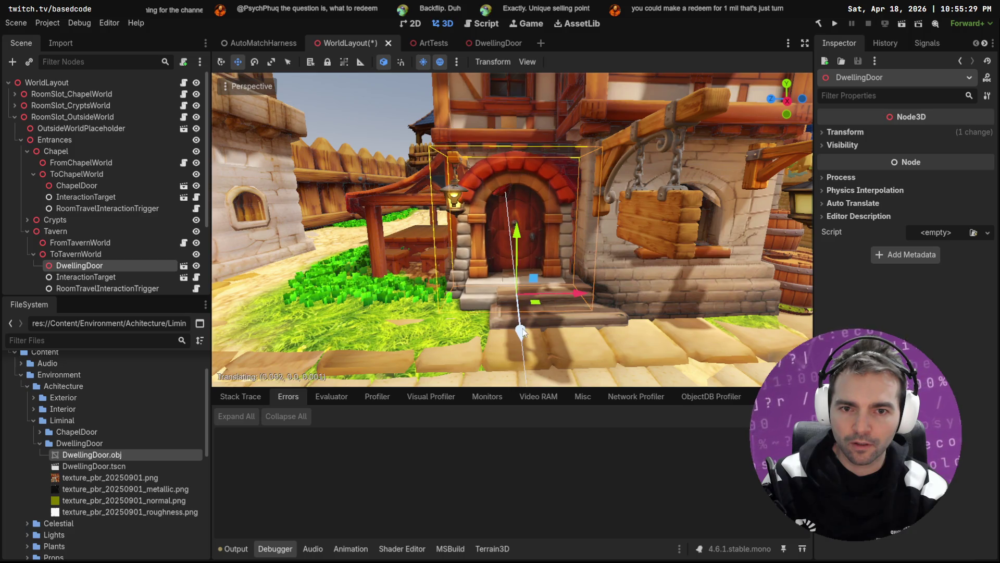
click(523, 329)
key(ctrl+s)
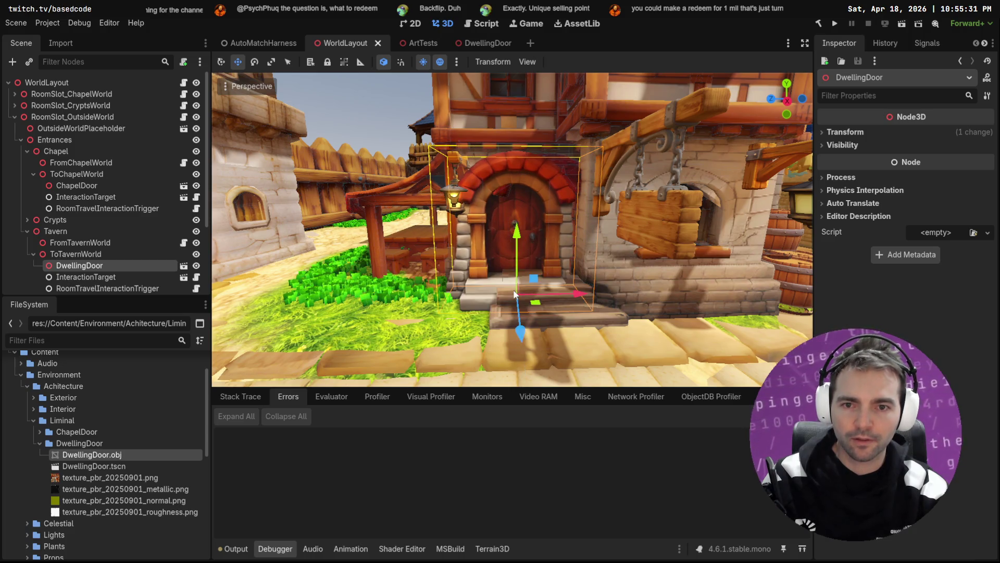
Check the tavern entrance's InteractionTarget and RoomTravelInteractionTrigger, then save the scene again
scroll(523, 329, down, 5)
key(f)
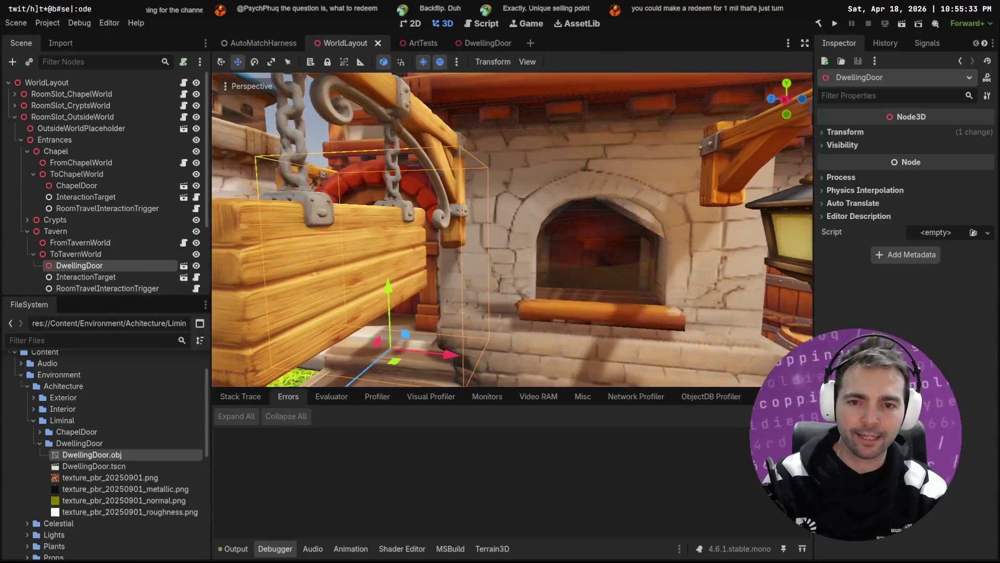
scroll(105, 249, down, 4)
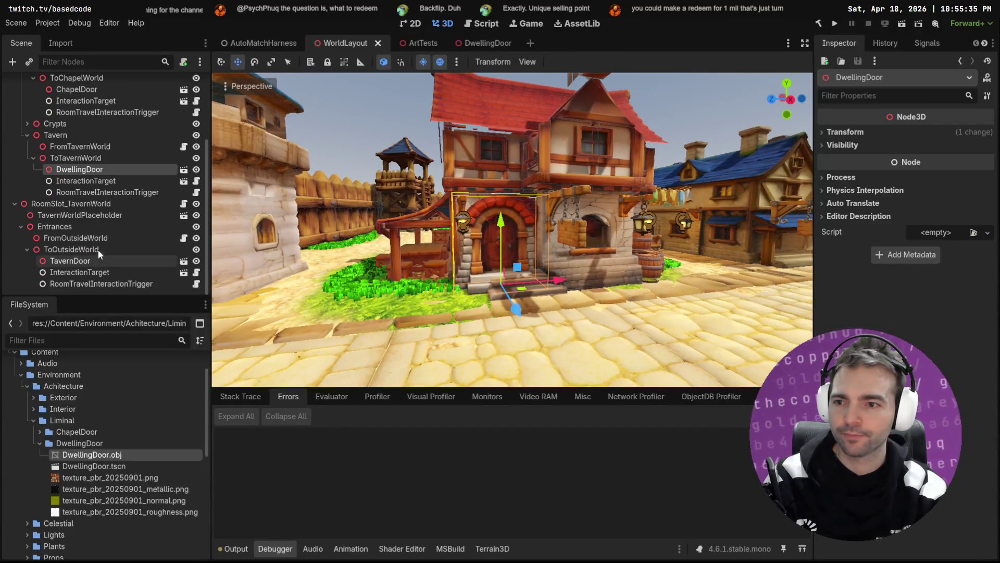
click(86, 181)
click(97, 192)
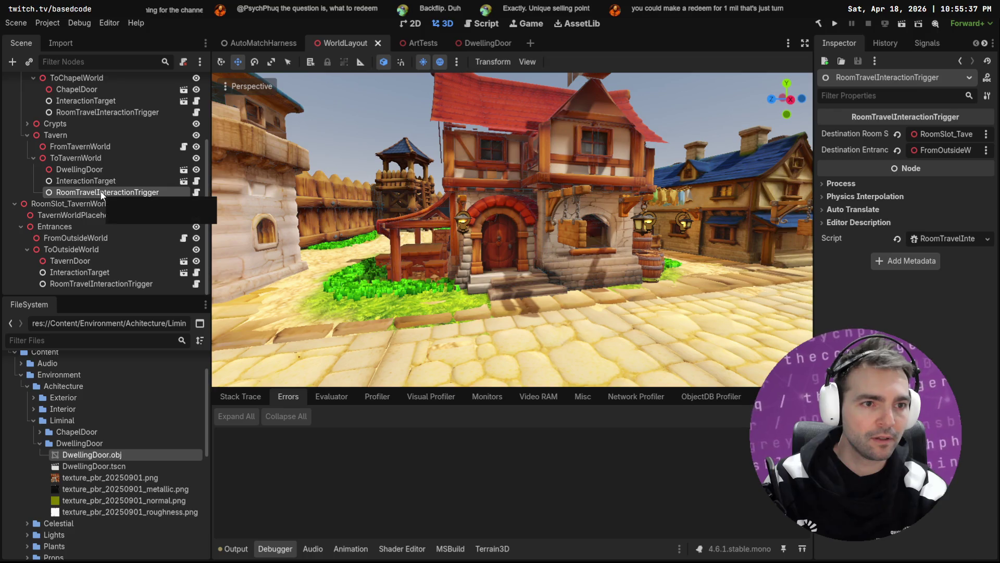
key(ctrl+s)
click(249, 44)
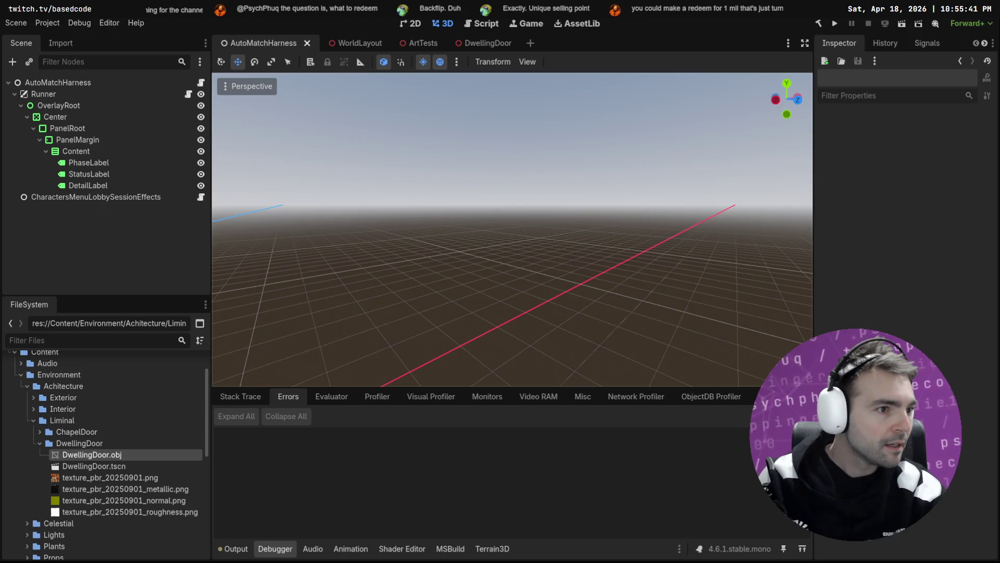
key(alt+Tab)
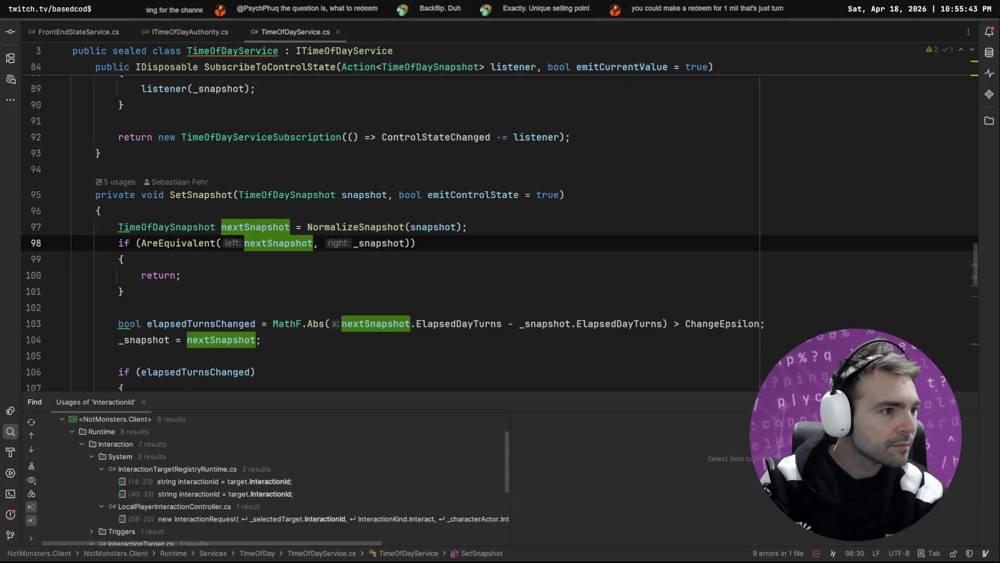
key(alt+Tab)
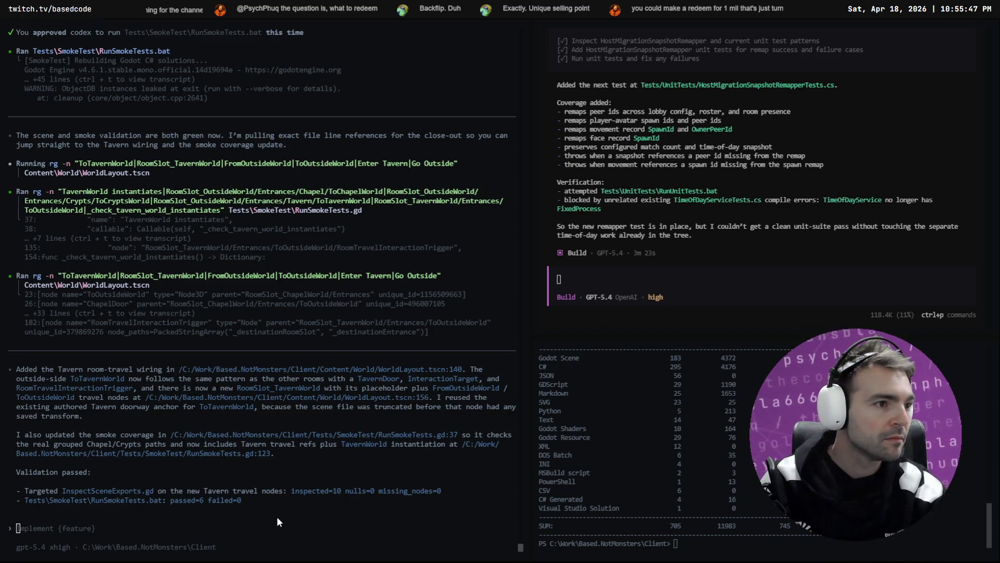
key(alt+Tab)
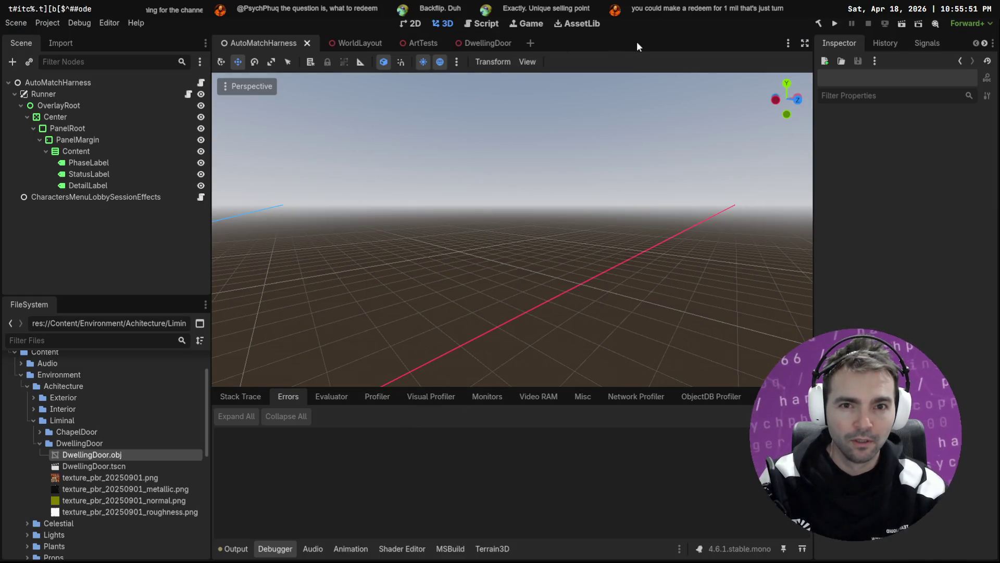
Run AutoMatchHarness with F6, leave through the chapel door, and run down the cobblestone street
key(F6)
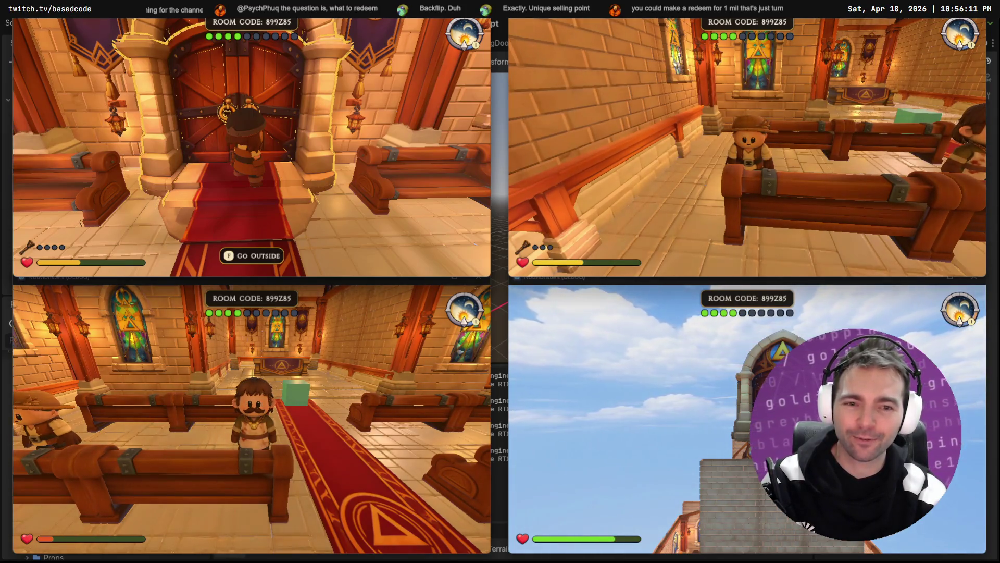
key(f)
key(w)
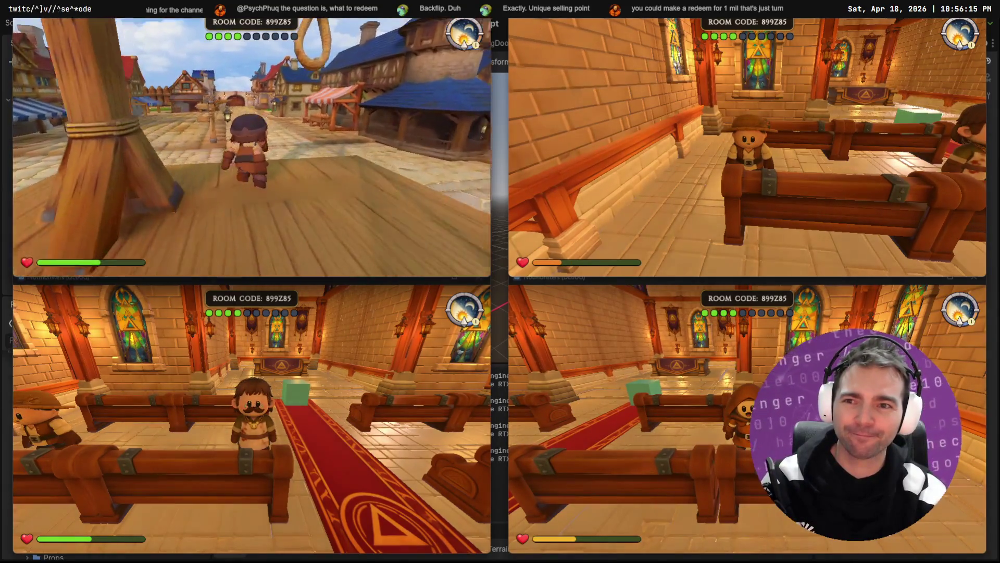
key(w)
key(w)
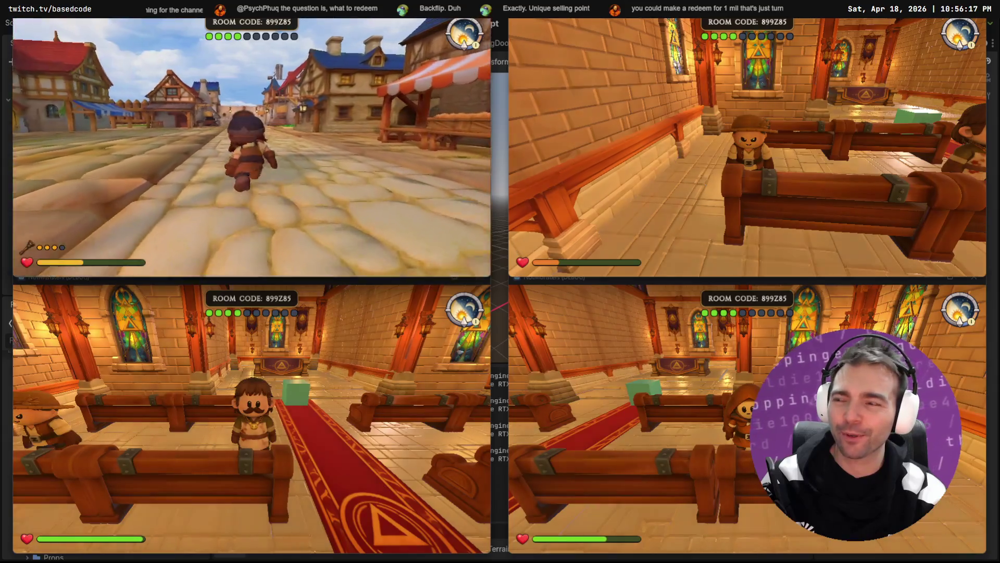
key(w)
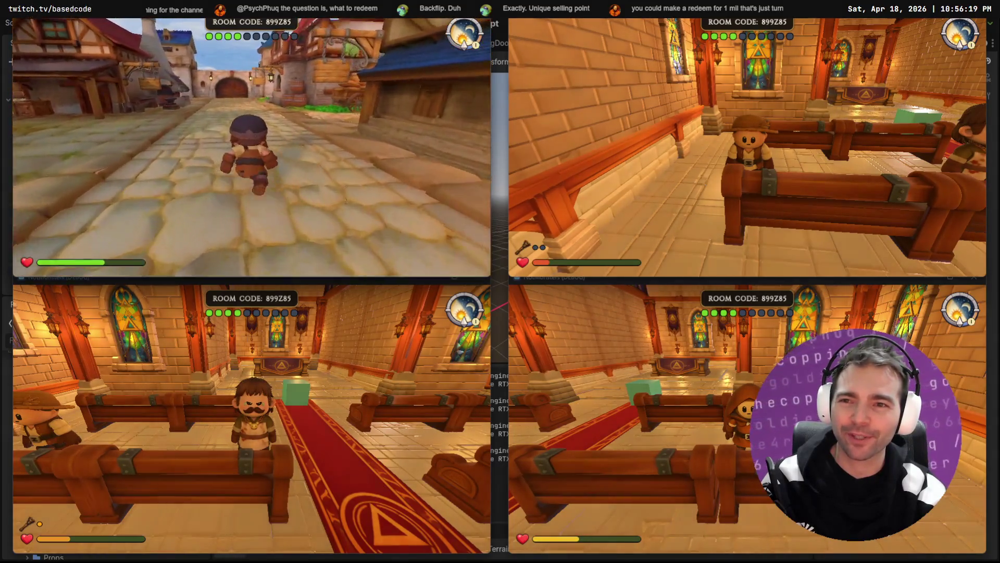